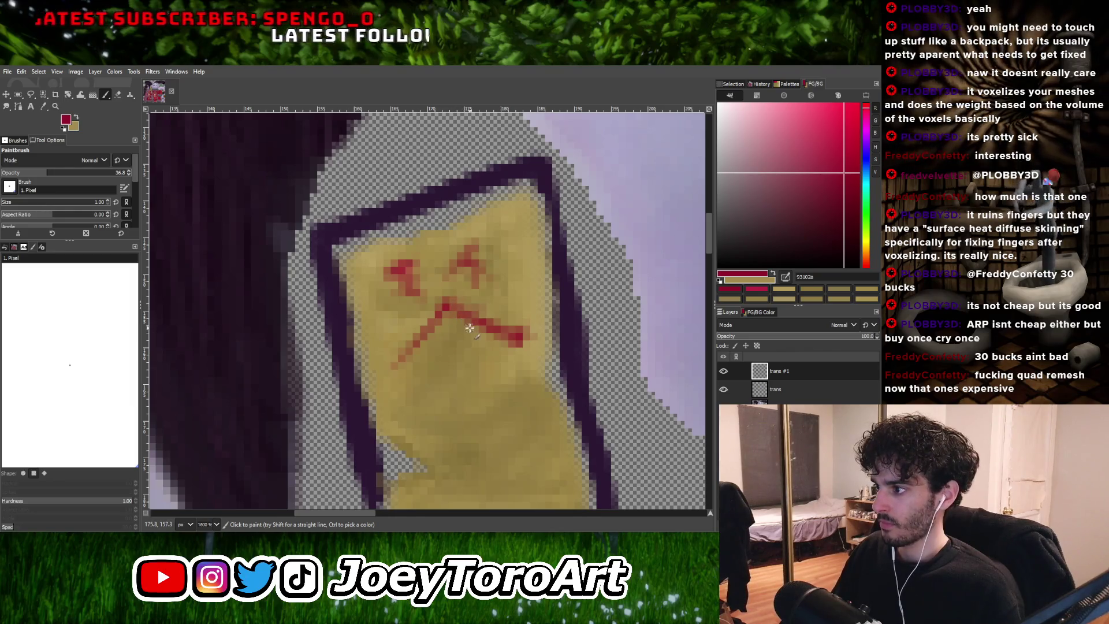
Choose the darker red 7d0c23 as the paint colour for the top glyph
scroll(504, 322, "down", 1, "ctrl")
scroll(505, 322, "up", 1, "ctrl")
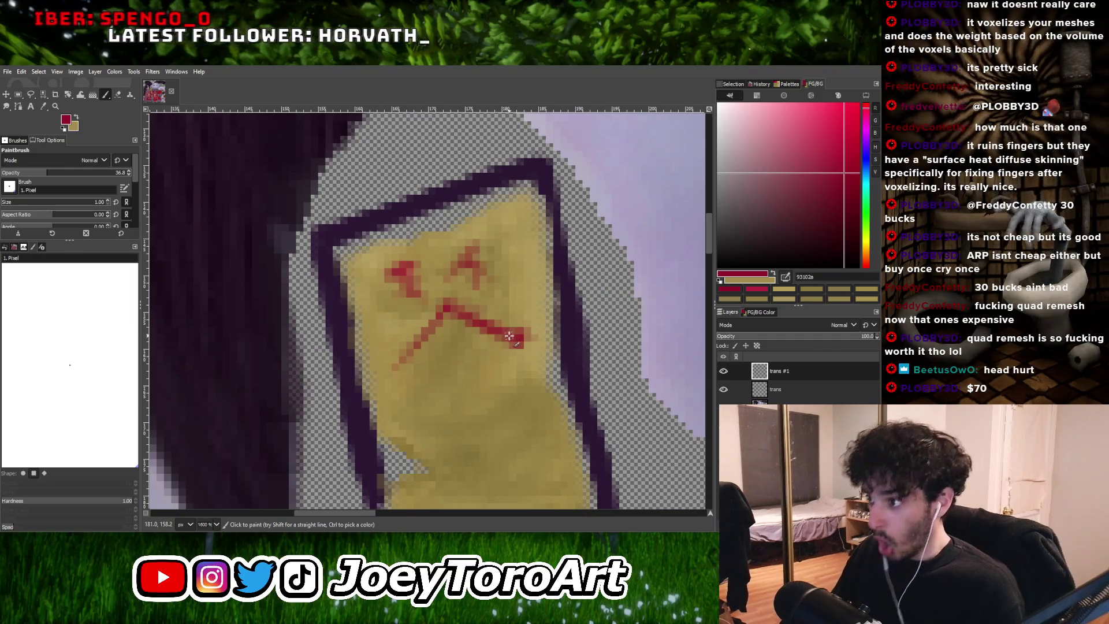
scroll(508, 335, "down", 1, "ctrl")
scroll(489, 320, "up", 2, "ctrl")
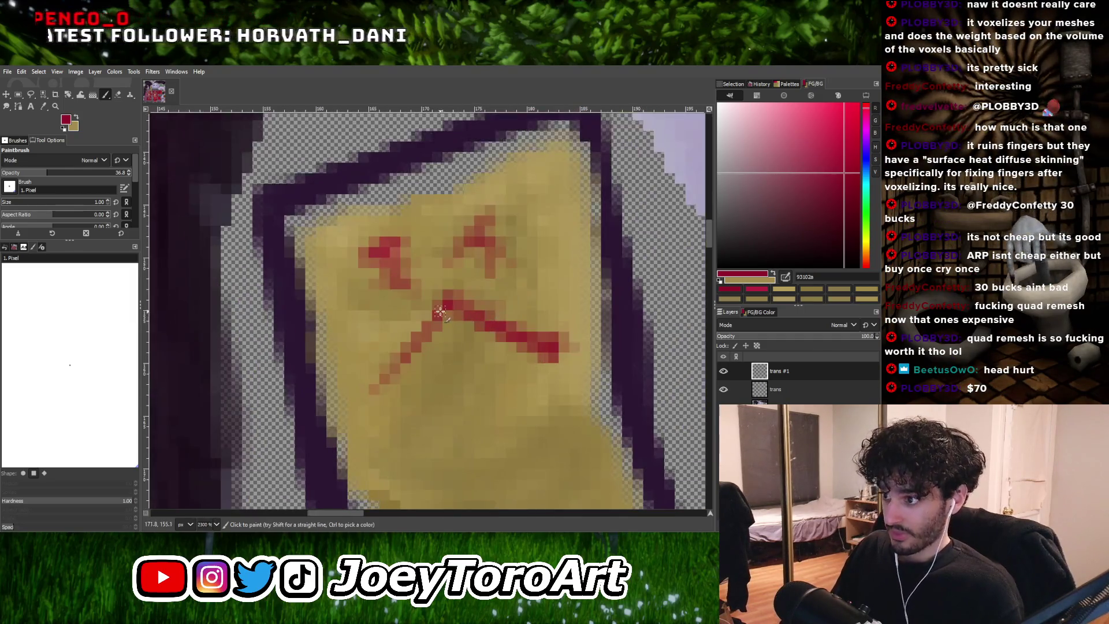
left_click(455, 344)
scroll(454, 345, "down", 4, "ctrl")
scroll(462, 340, "up", 3, "ctrl")
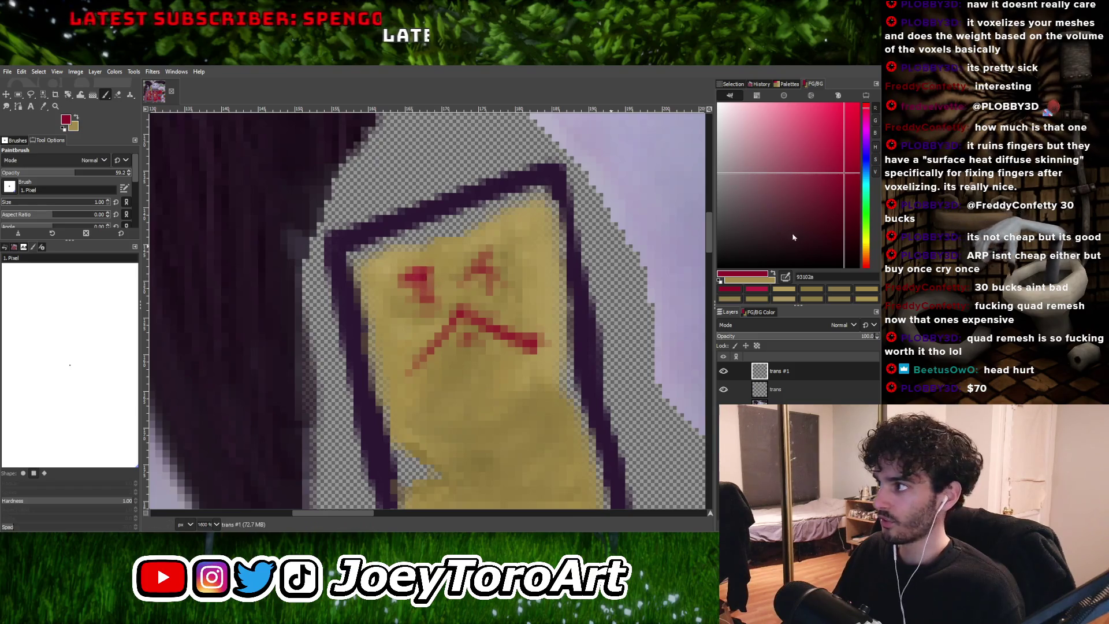
left_click(847, 188)
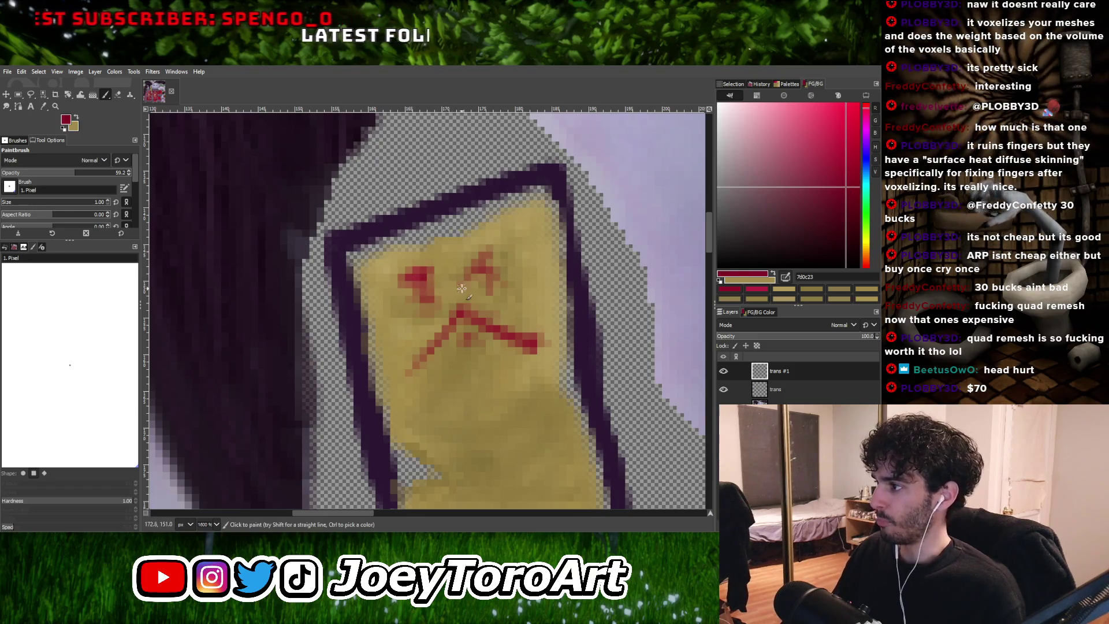
Repaint the glyph's left eye, the pixel below it and the mouth's left diagonal in dark red
left_click(415, 284)
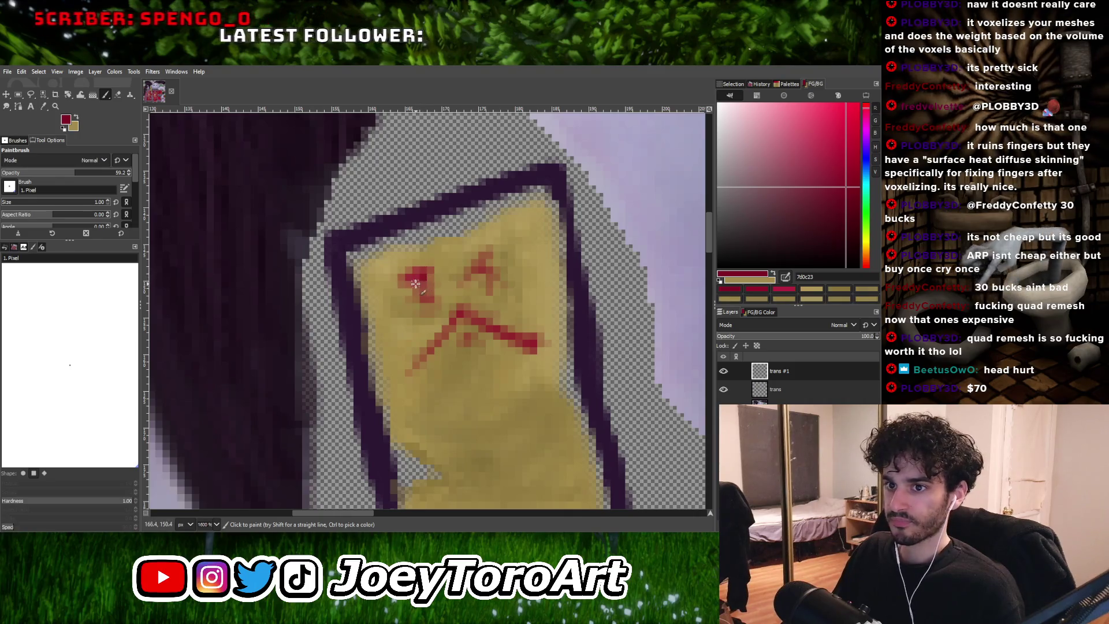
left_click(430, 289)
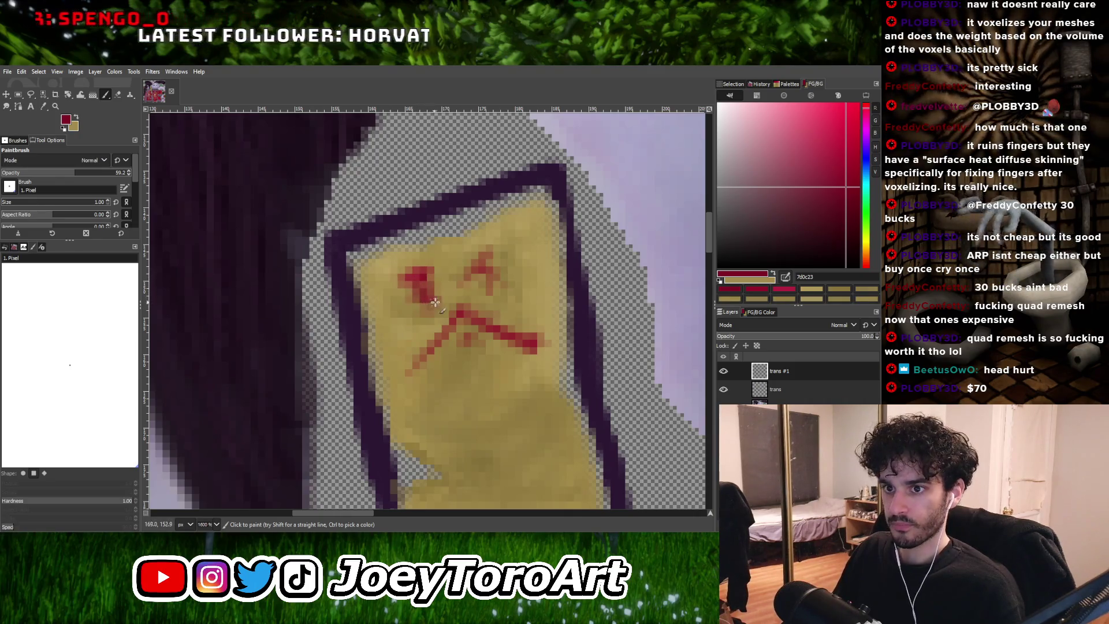
left_click(432, 313)
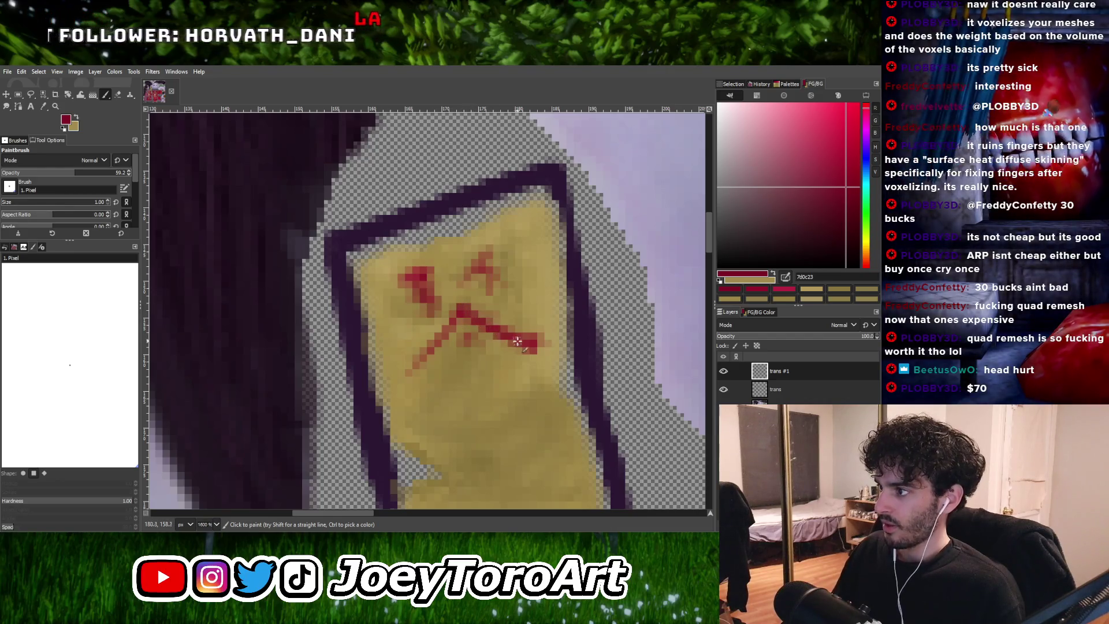
left_click_drag(444, 332, 426, 354)
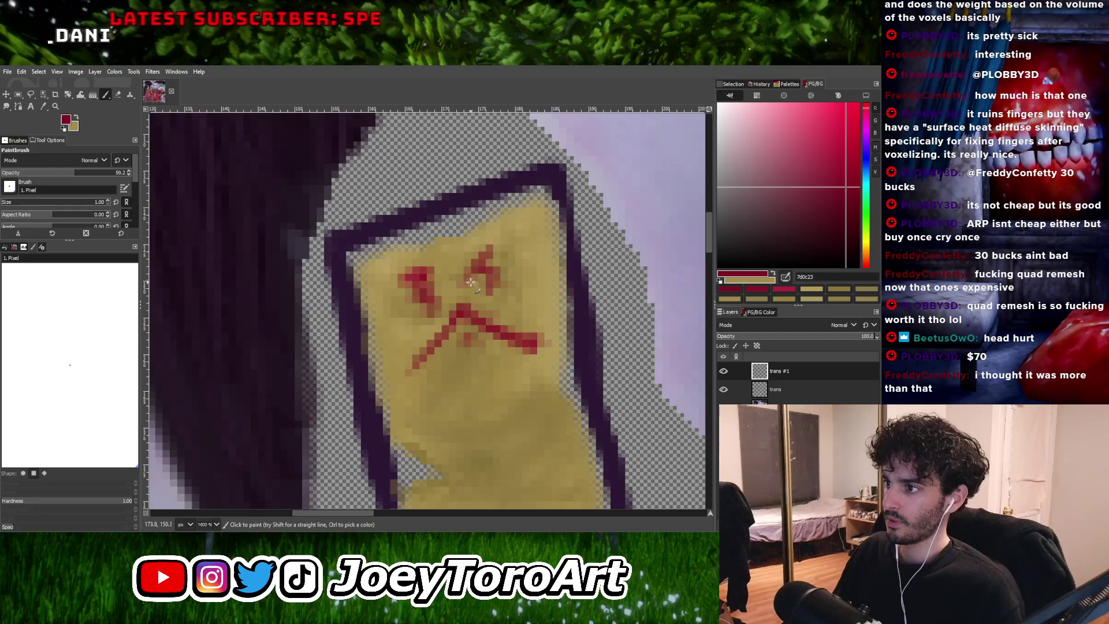
scroll(470, 282, "down", 3)
scroll(465, 237, "down", 2, "ctrl")
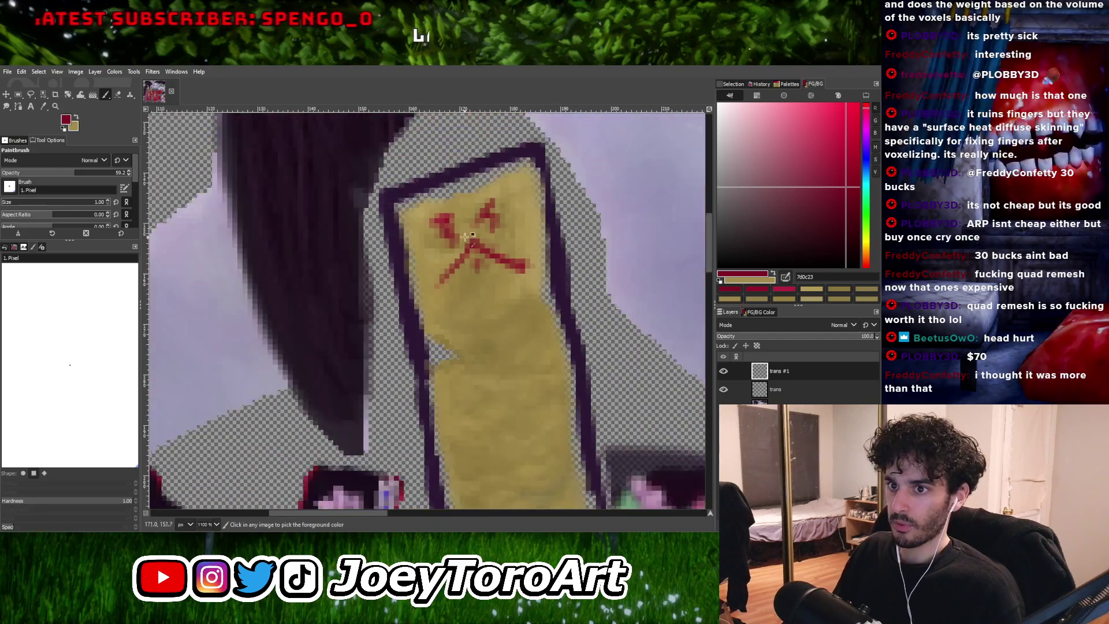
scroll(465, 237, "up", 1, "ctrl")
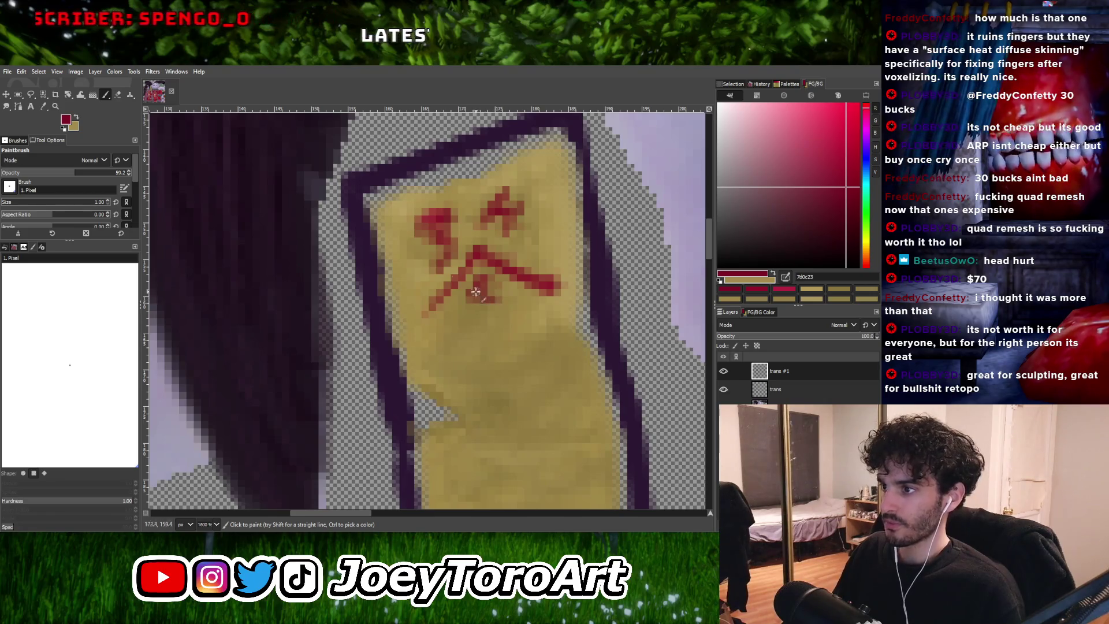
Raise the Paintbrush opacity to 76.1
left_click_drag(74, 173, 97, 174)
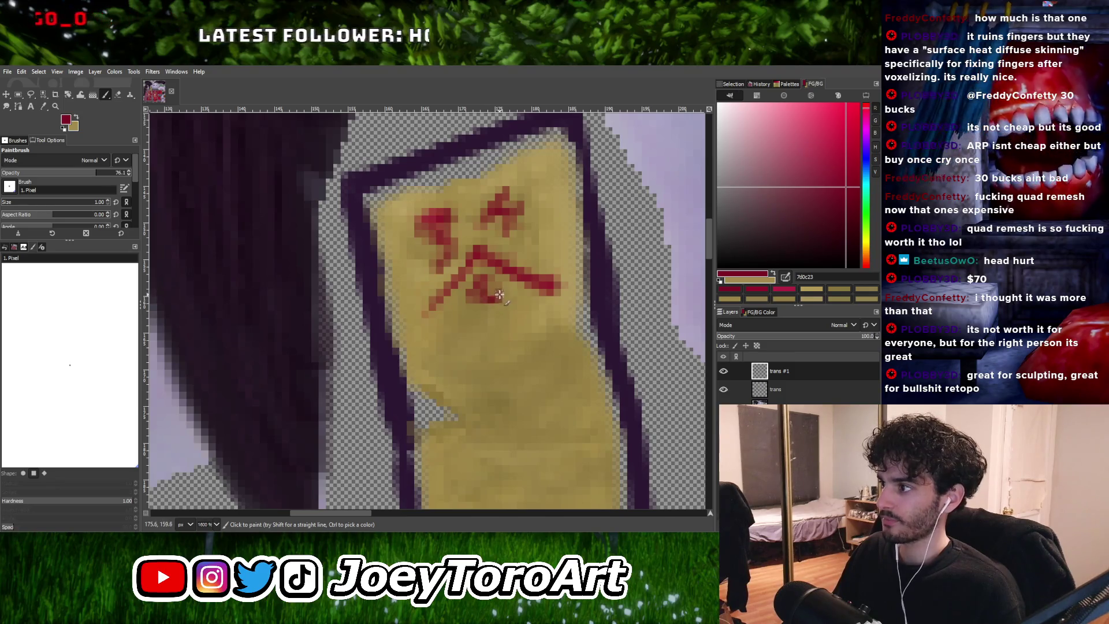
scroll(494, 292, "down", 1, "ctrl")
scroll(492, 282, "up", 2, "ctrl")
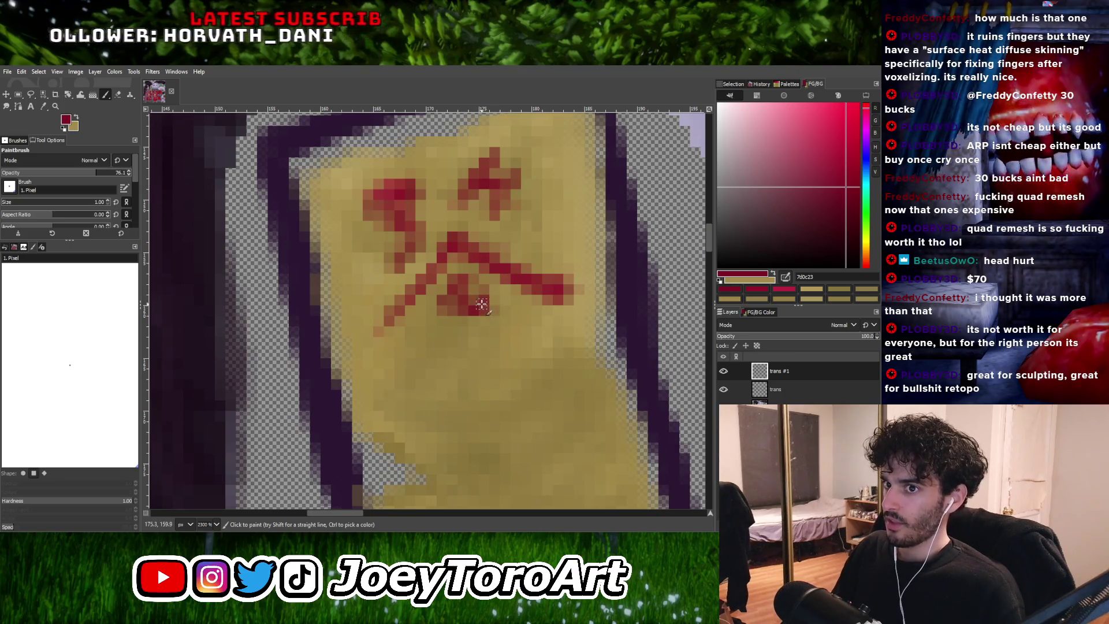
scroll(479, 318, "down", 3, "ctrl")
scroll(474, 312, "up", 3, "ctrl")
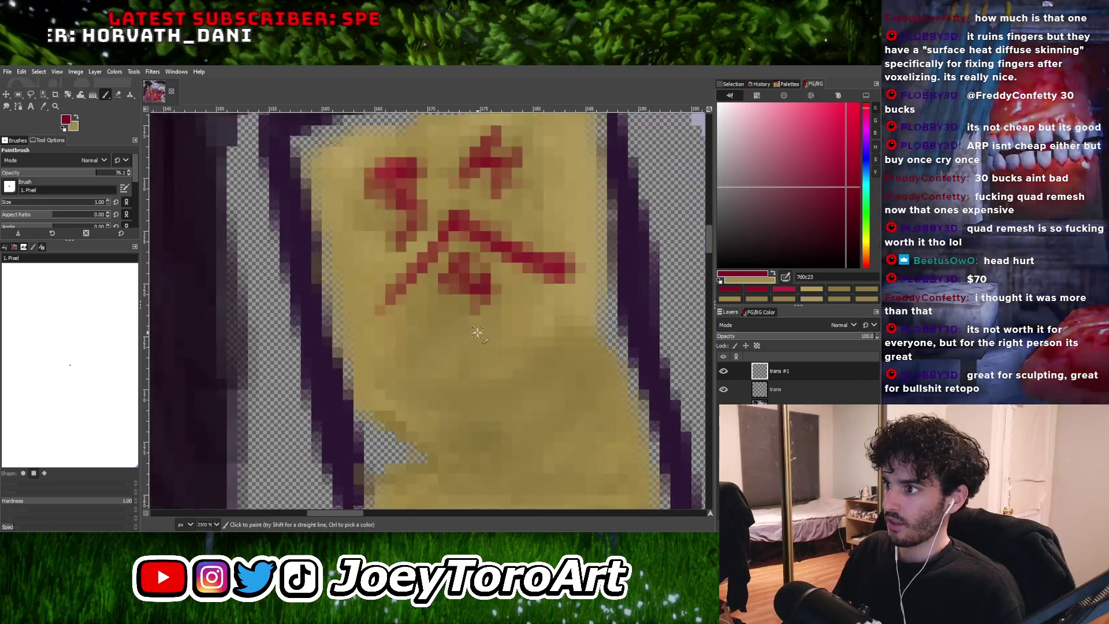
scroll(473, 313, "down", 1, "ctrl")
scroll(476, 317, "up", 1, "ctrl")
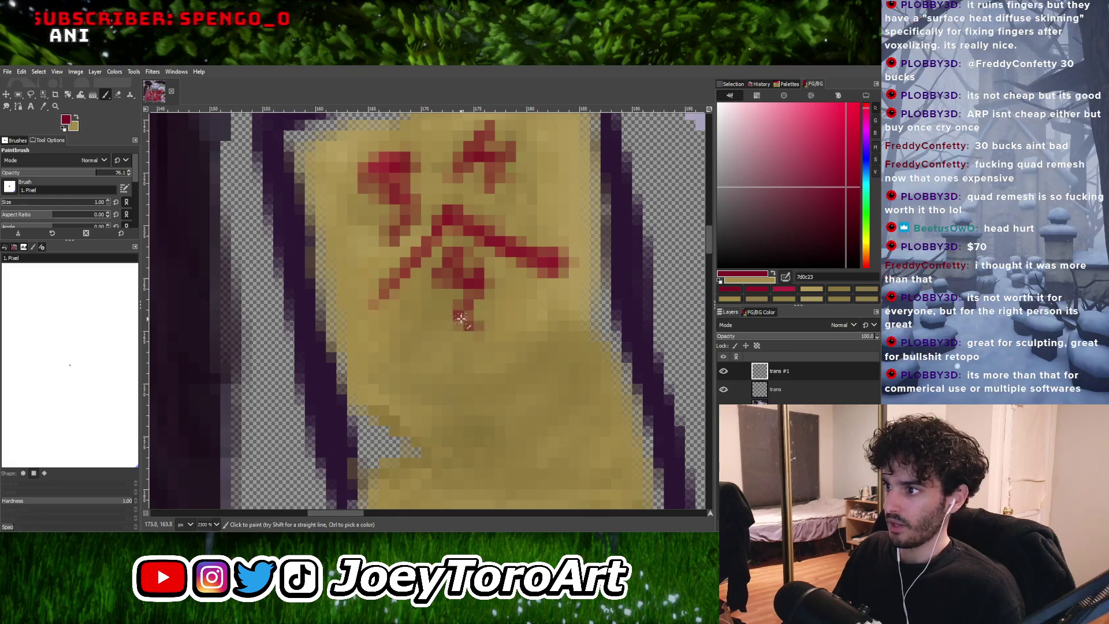
Paint red strokes extending down from below the glyph's mouth
left_click_drag(460, 311, 482, 332)
scroll(457, 315, "down", 3, "ctrl")
scroll(457, 288, "up", 3, "ctrl")
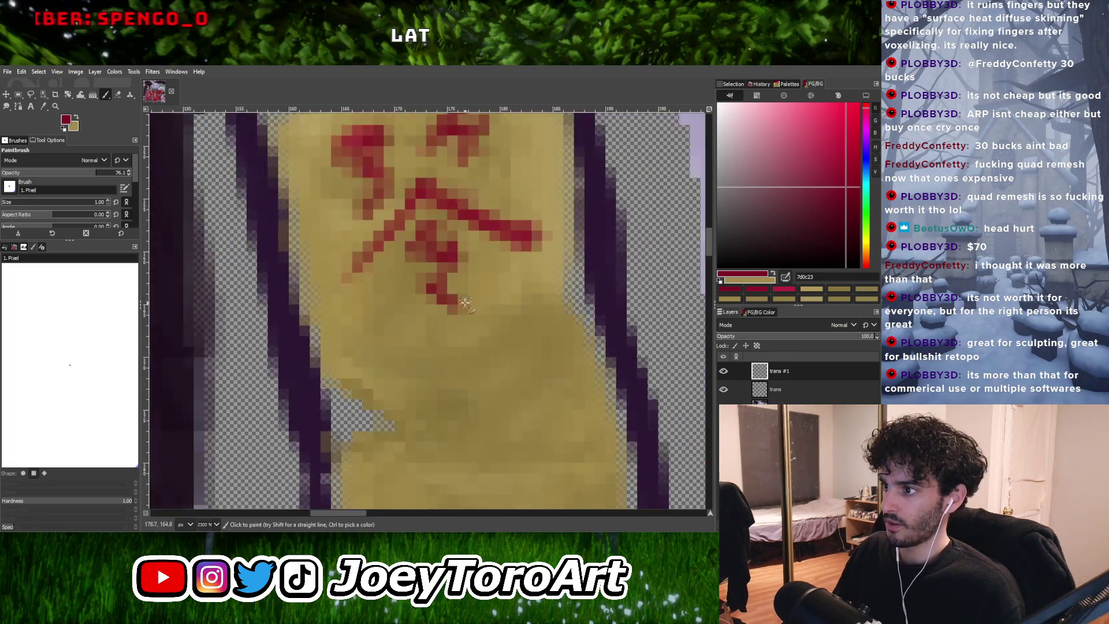
scroll(441, 283, "down", 2, "ctrl")
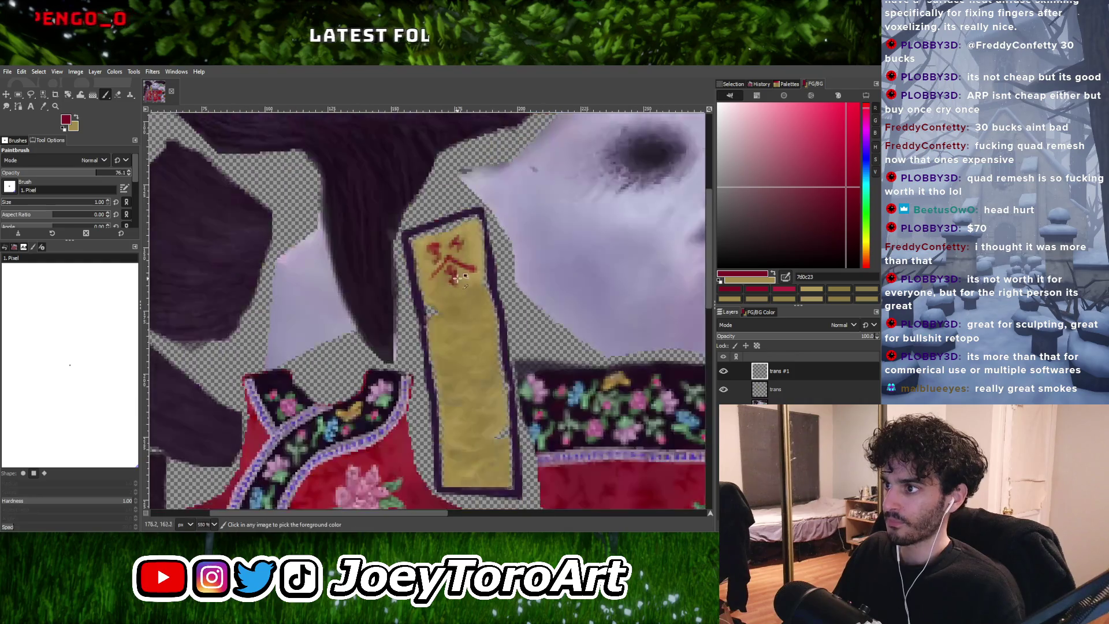
scroll(440, 265, "up", 1, "ctrl")
scroll(440, 265, "down", 2, "ctrl")
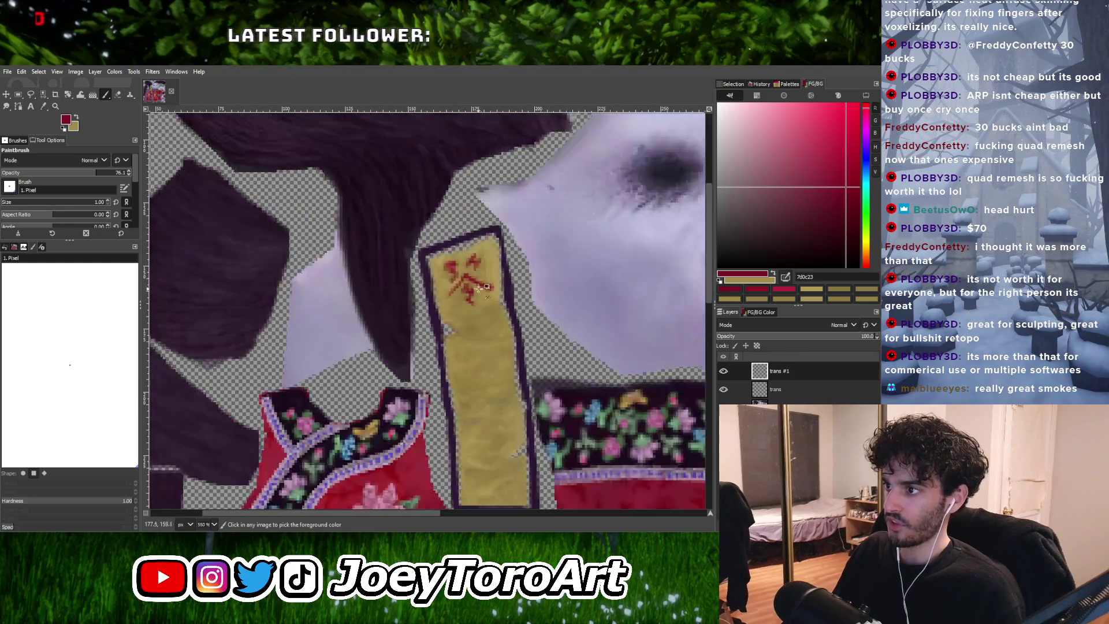
scroll(440, 265, "up", 3, "ctrl")
scroll(504, 275, "down", 1, "ctrl")
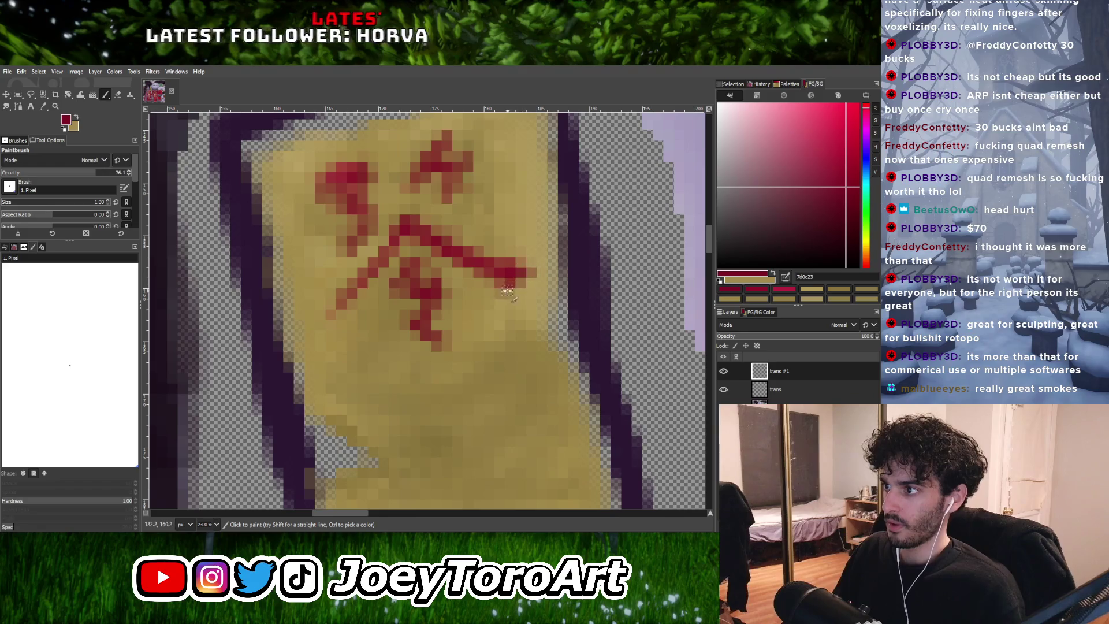
scroll(420, 271, "down", 1, "ctrl")
scroll(421, 271, "up", 2, "ctrl")
scroll(439, 269, "down", 5, "ctrl")
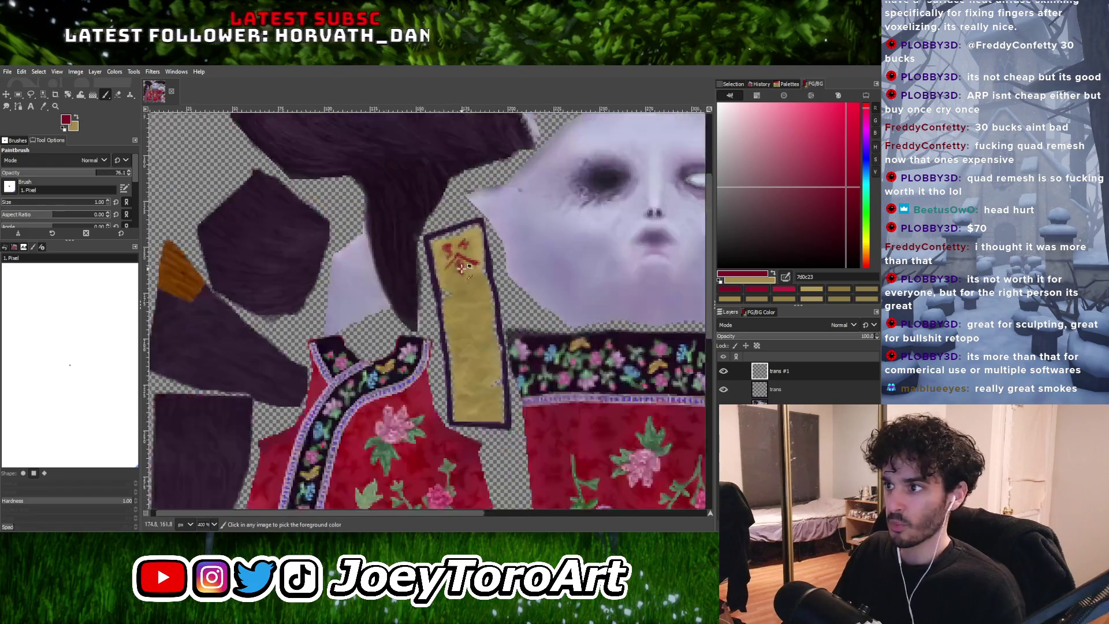
scroll(465, 268, "up", 2, "ctrl")
scroll(465, 268, "down", 1, "ctrl")
scroll(418, 295, "up", 2, "ctrl")
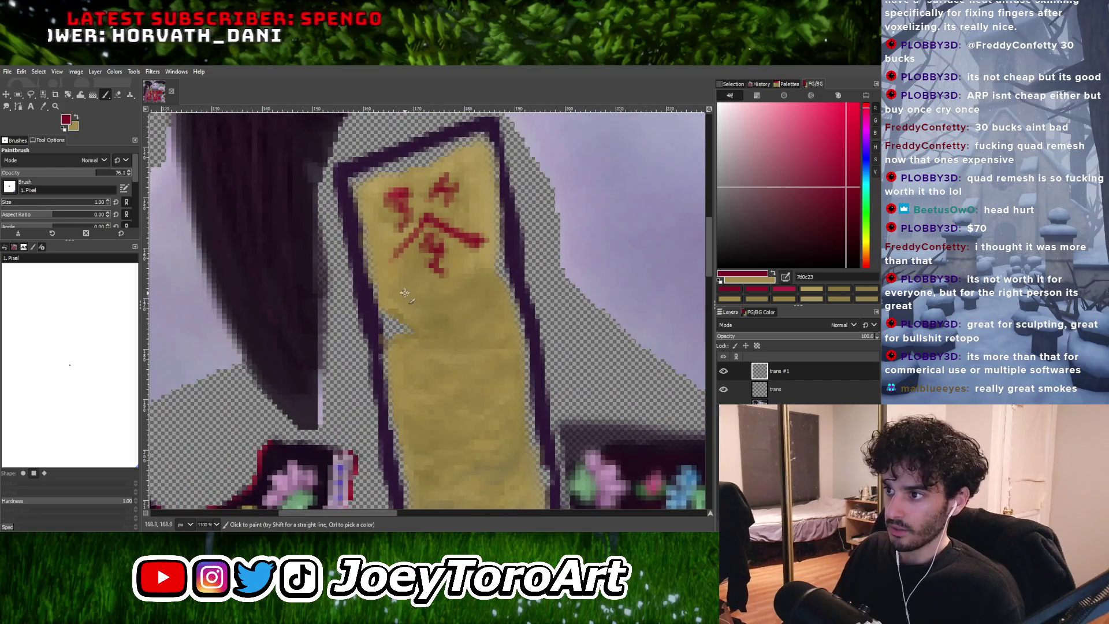
left_click_drag(403, 285, 406, 302)
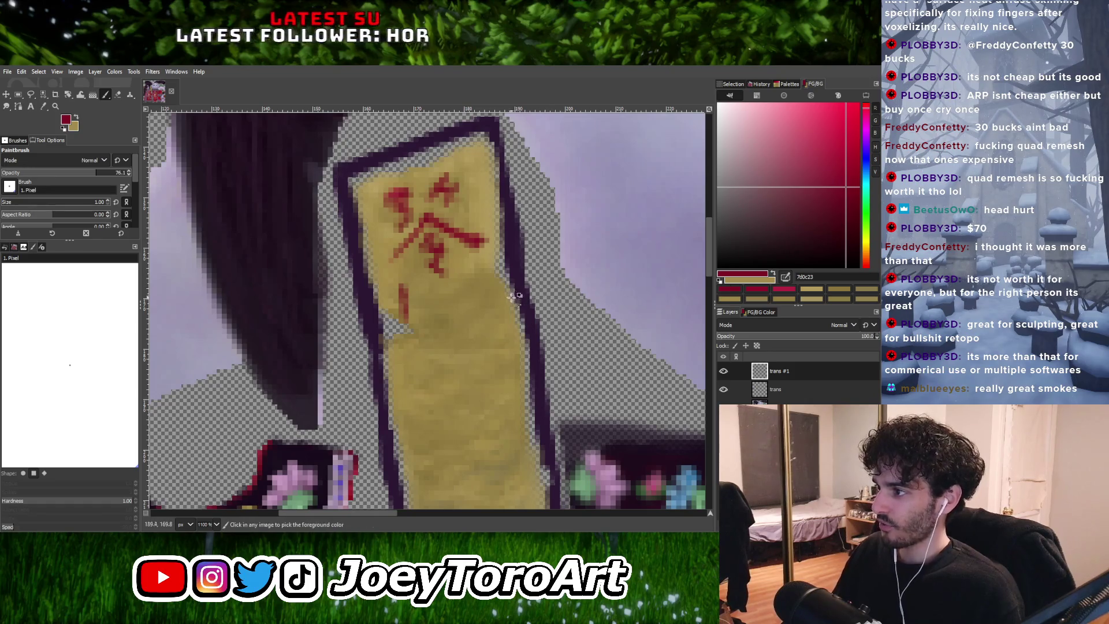
Paint a thin red vertical line down the left side of the yellow strip
scroll(511, 296, "down", 2, "ctrl")
scroll(428, 306, "up", 2, "ctrl")
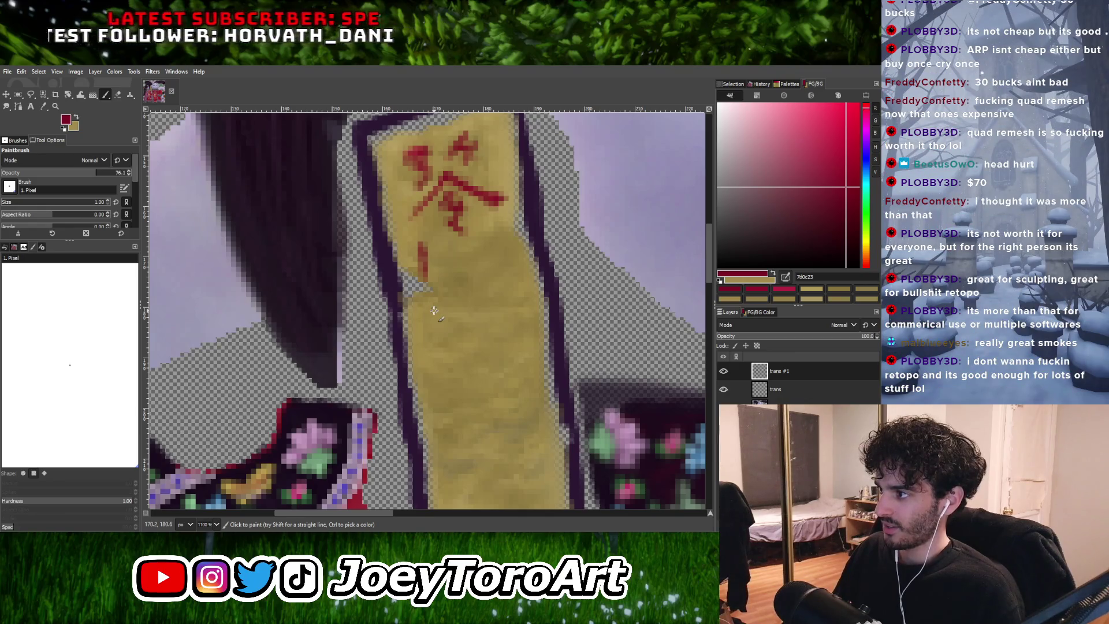
scroll(432, 307, "down", 1, "ctrl")
scroll(428, 297, "up", 1, "ctrl")
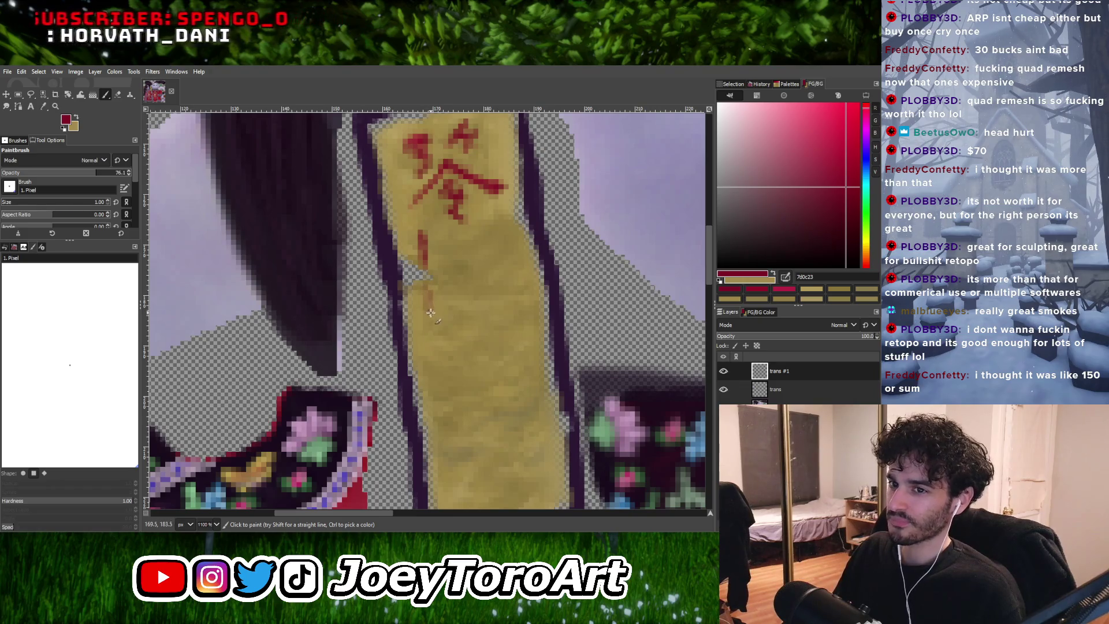
left_click_drag(435, 332, 427, 287)
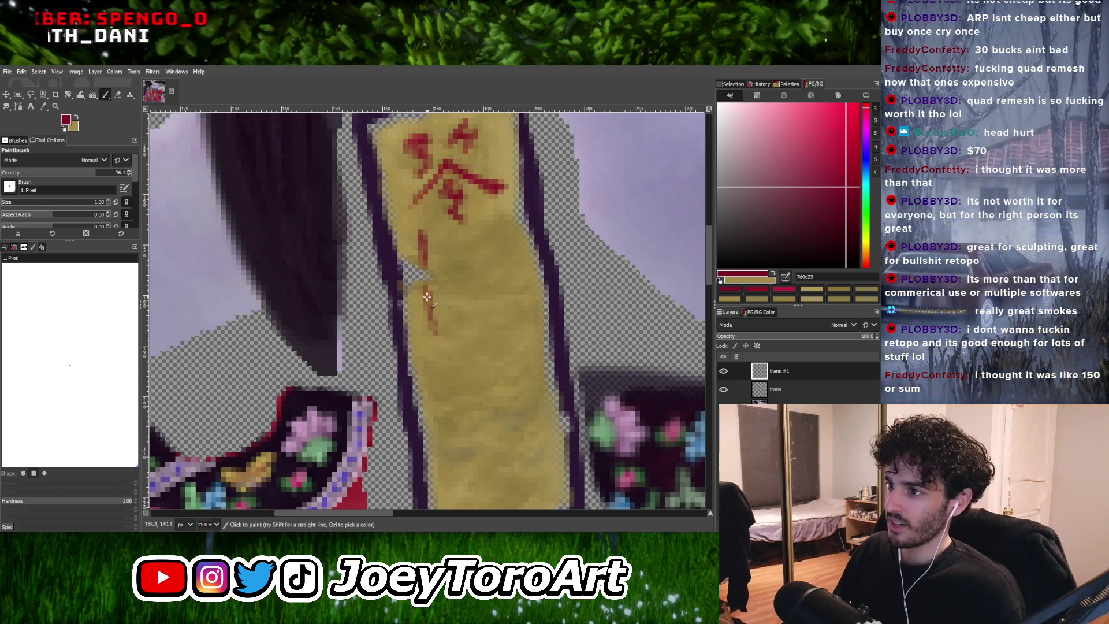
scroll(427, 296, "down", 3, "ctrl")
scroll(428, 286, "up", 2, "ctrl")
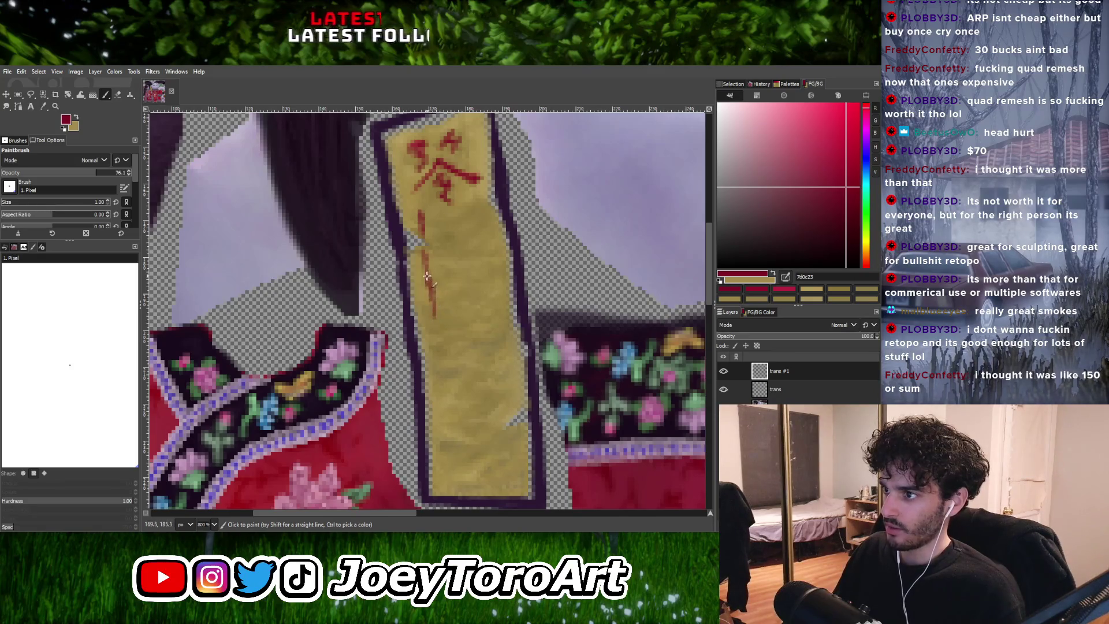
key("ctrl")
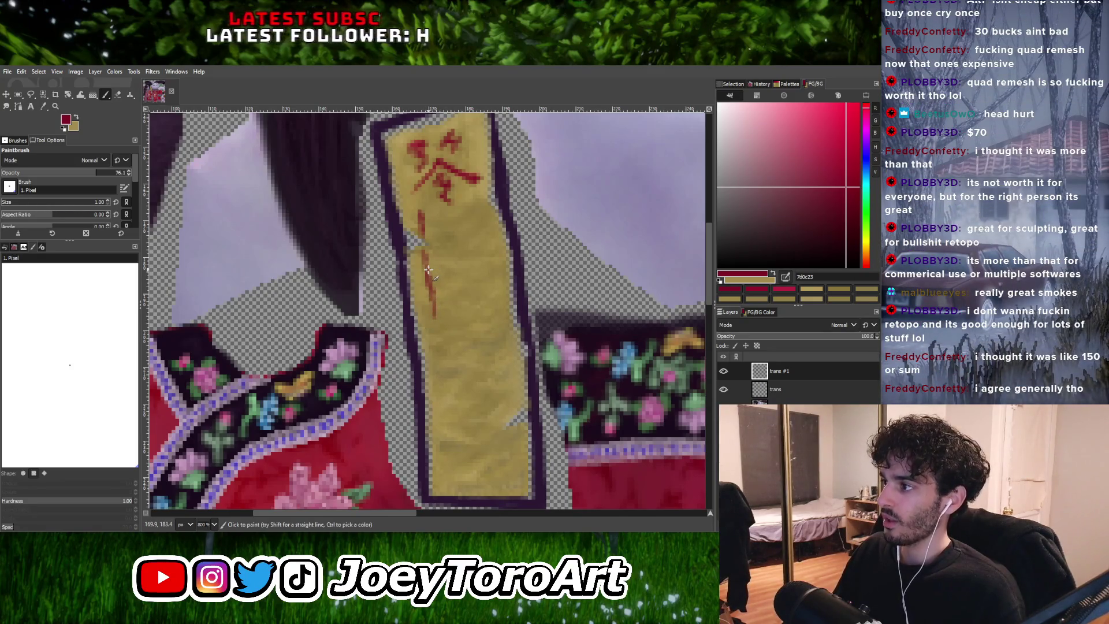
key("ctrl")
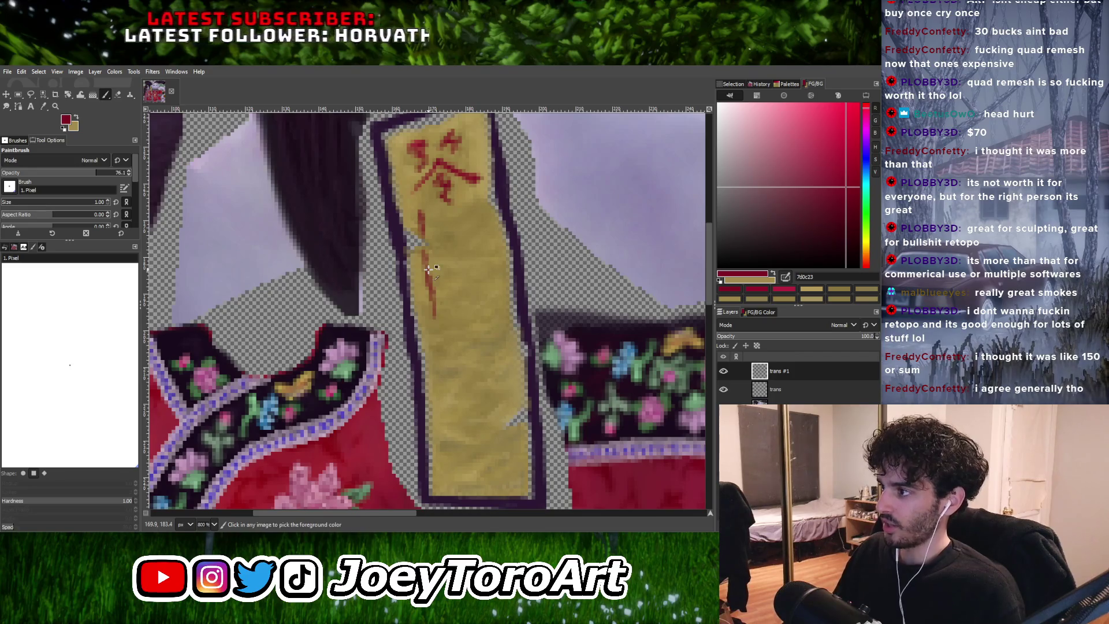
Lengthen the red line further down the strip, adding a few more pixels at its end
scroll(428, 270, "down", 2, "ctrl")
scroll(420, 298, "up", 4, "ctrl")
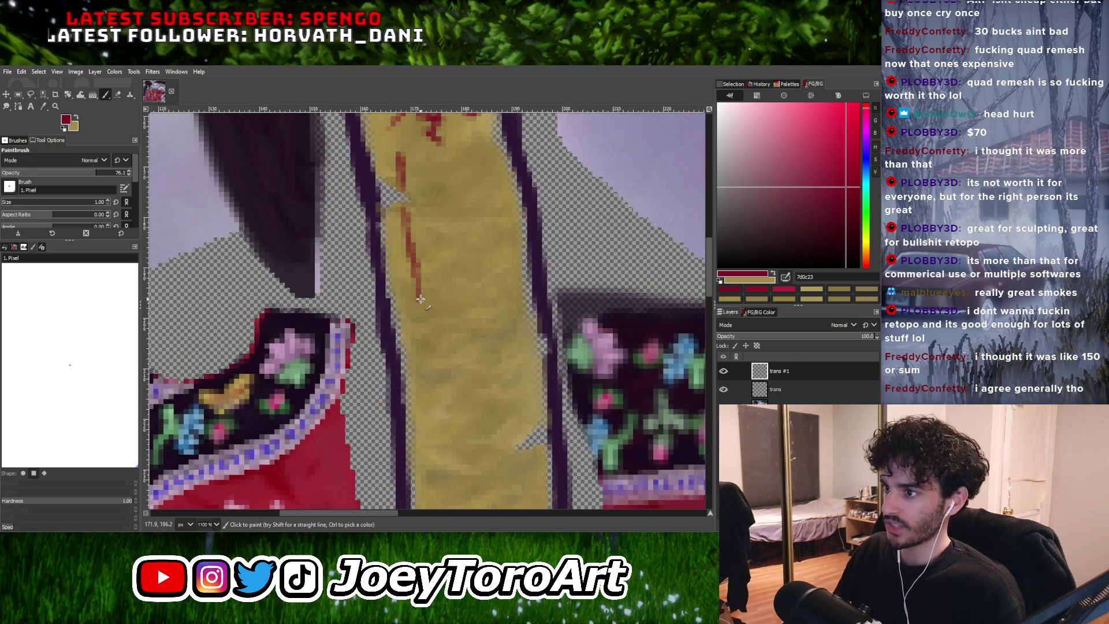
scroll(422, 301, "down", 3, "ctrl")
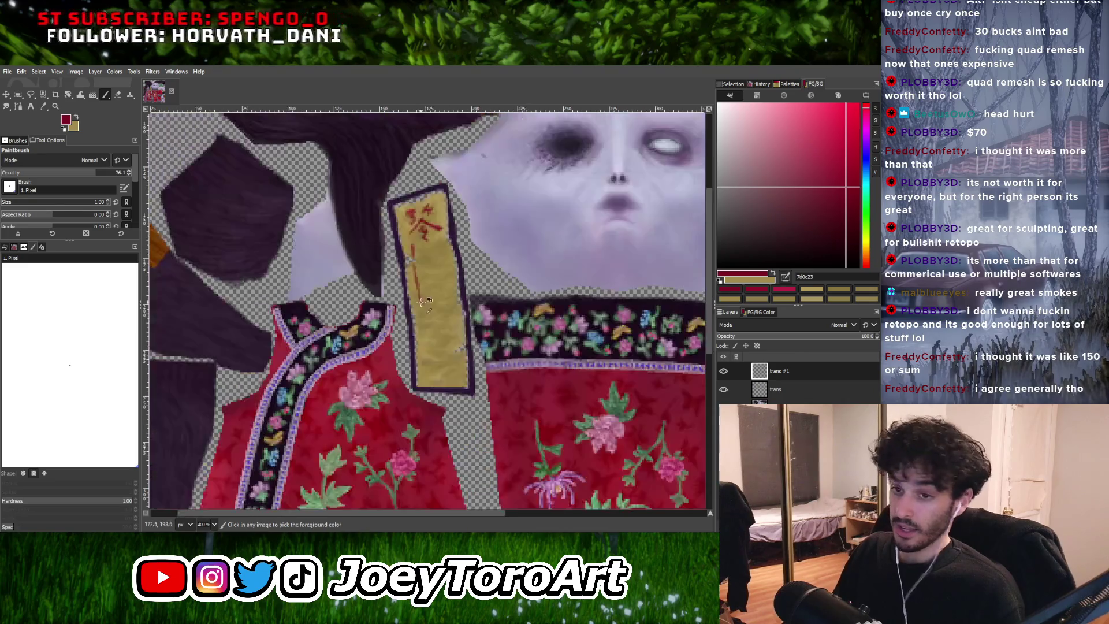
scroll(421, 277, "up", 2, "ctrl")
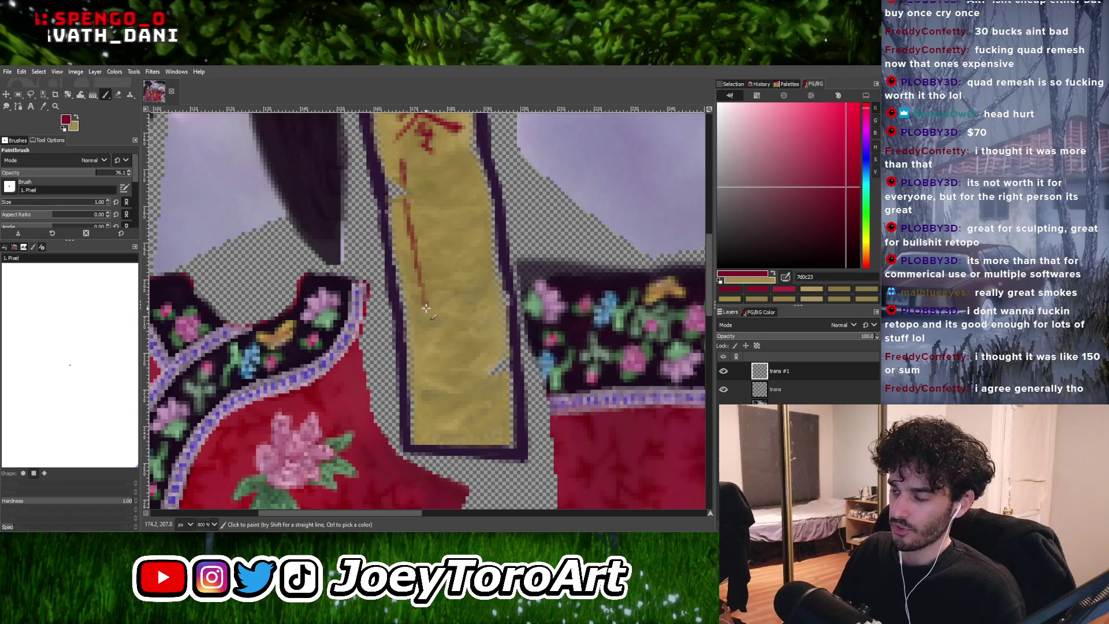
scroll(427, 311, "up", 2, "ctrl")
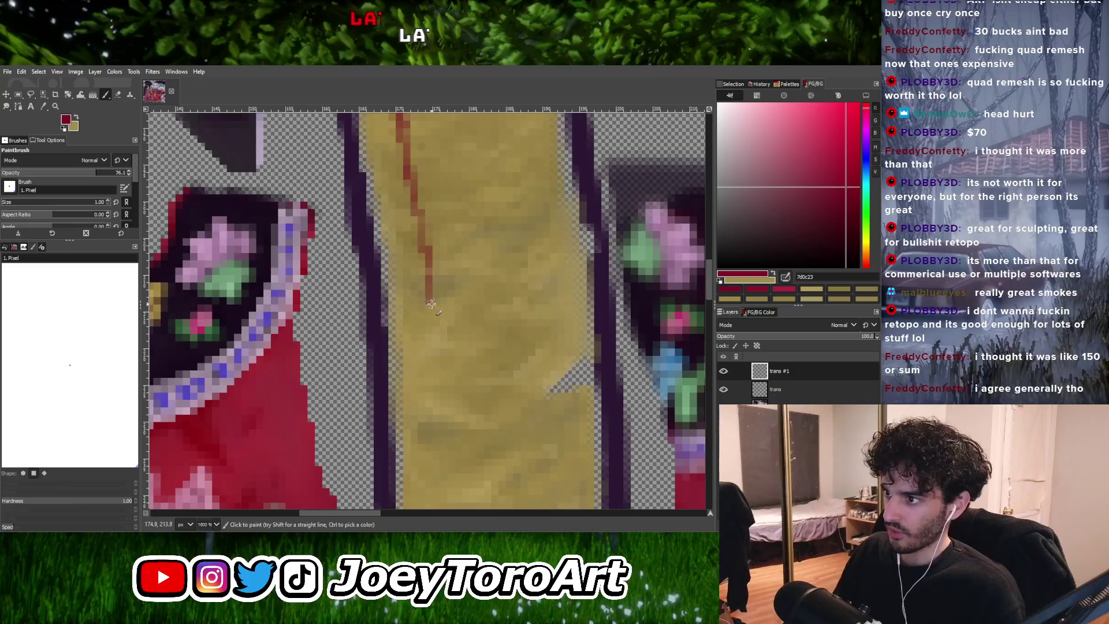
scroll(428, 283, "down", 2, "ctrl")
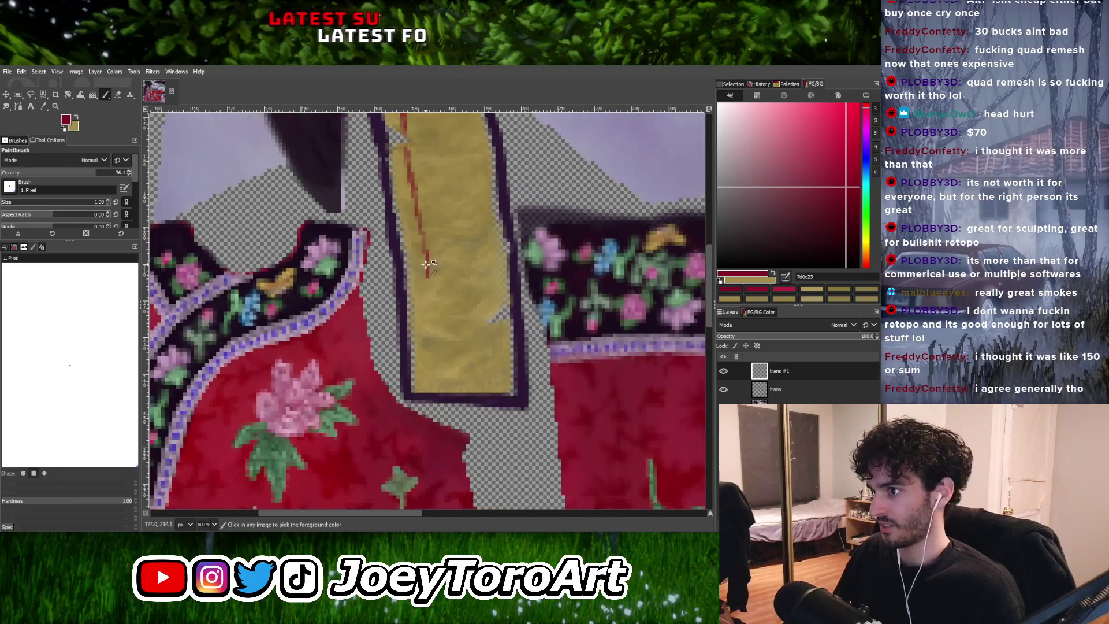
scroll(426, 267, "up", 2, "ctrl")
left_click_drag(428, 273, 433, 302)
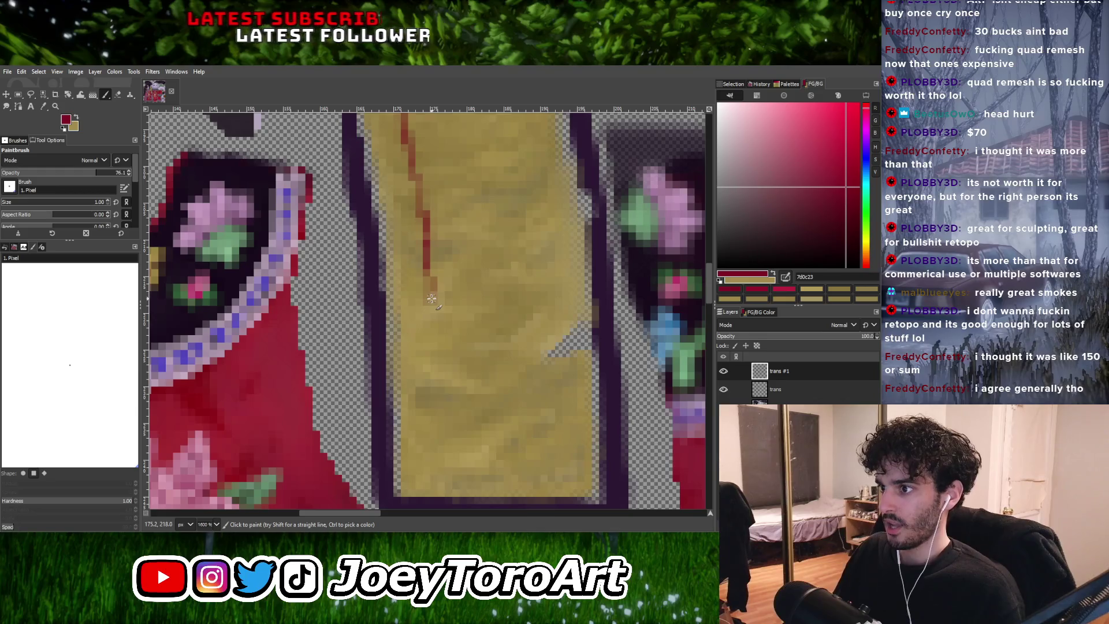
scroll(445, 278, "up", 1, "ctrl")
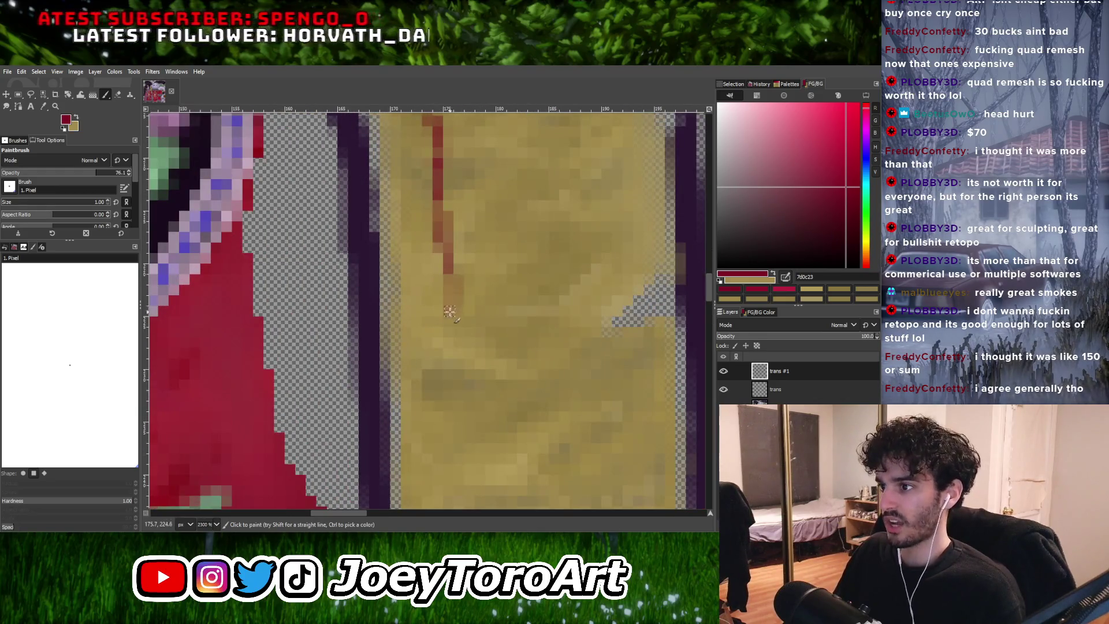
scroll(457, 296, "down", 4, "ctrl")
scroll(456, 296, "up", 3, "ctrl")
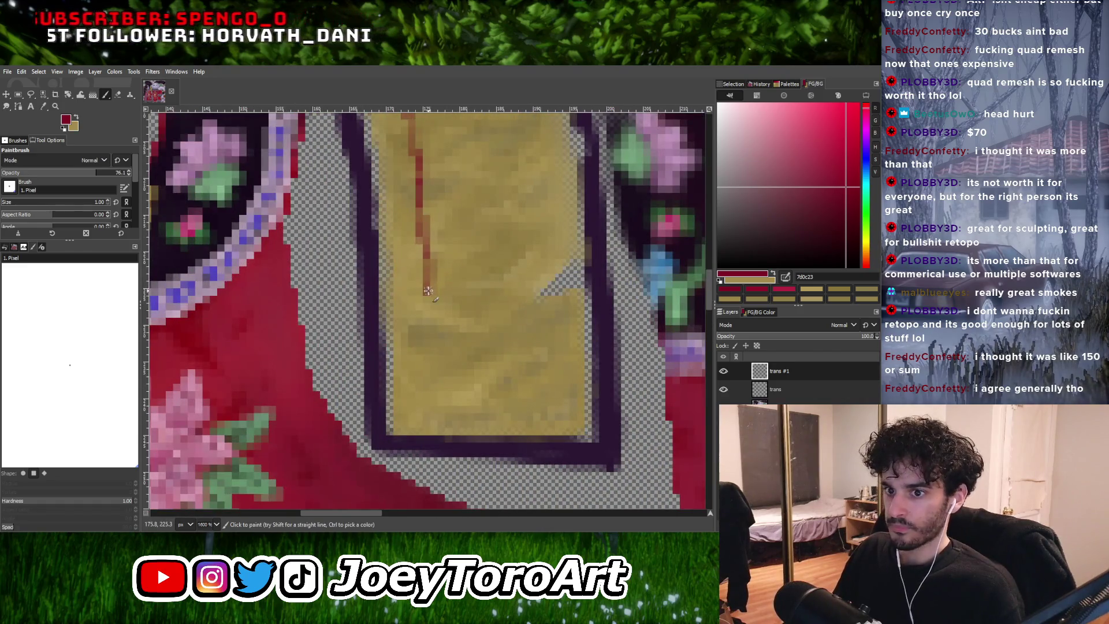
left_click_drag(427, 305, 430, 318)
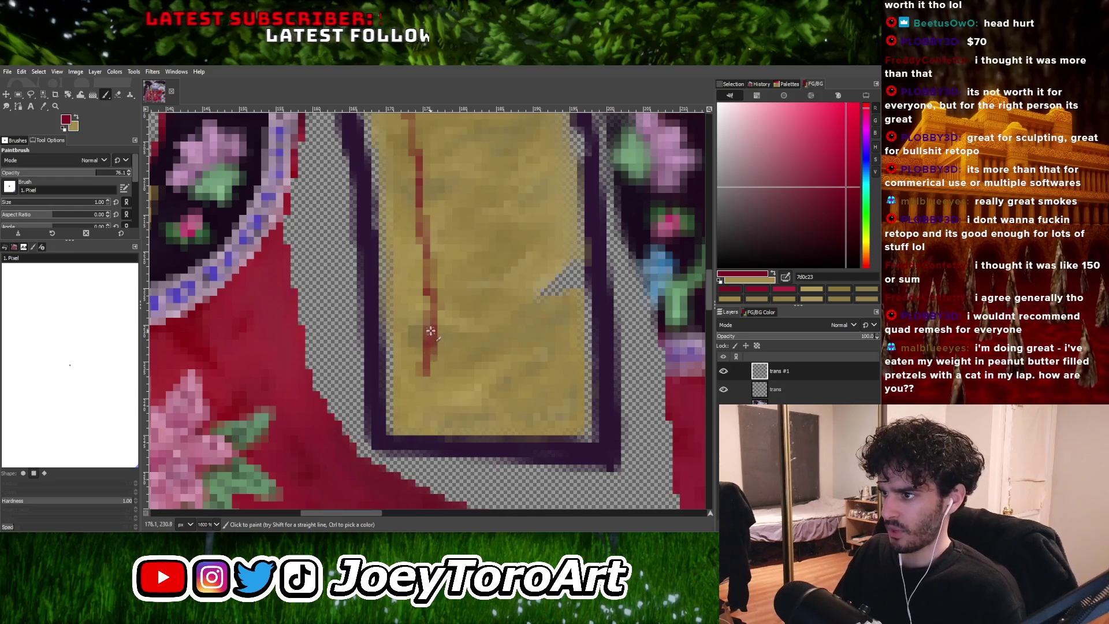
scroll(436, 351, "down", 4, "ctrl")
scroll(438, 352, "up", 5, "ctrl")
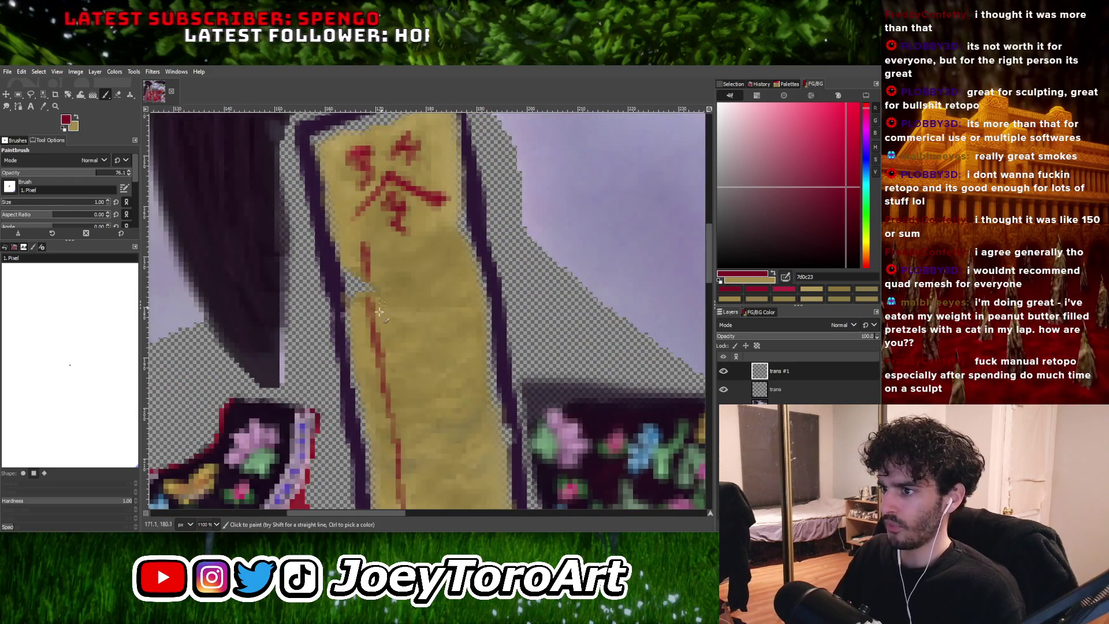
Start a second red vertical stroke on the strip's right side
scroll(381, 347, "down", 5, "ctrl")
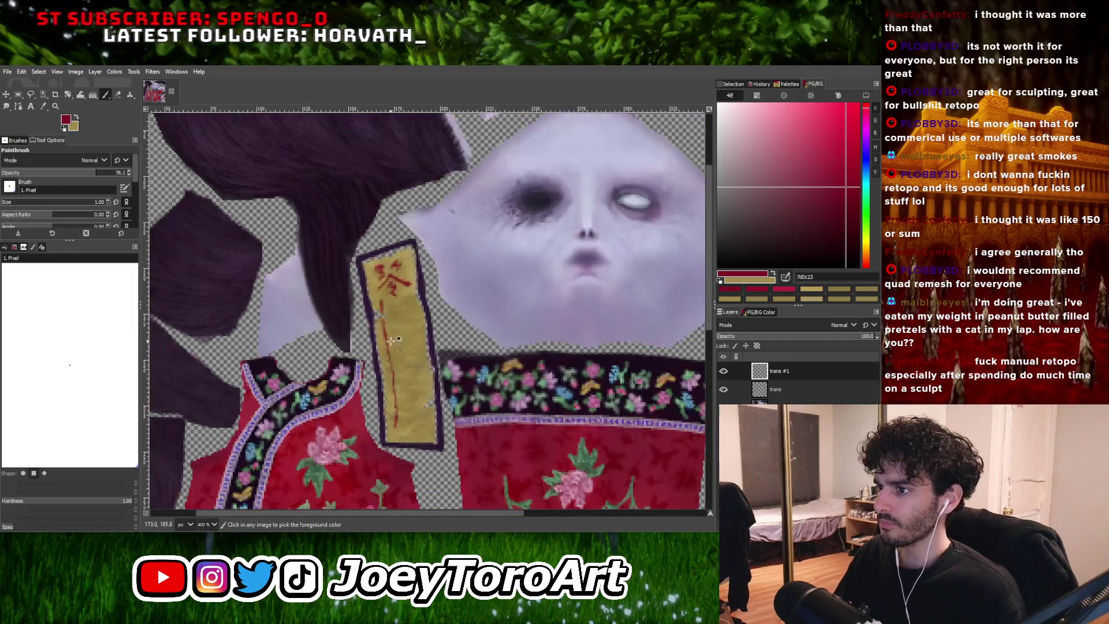
scroll(391, 358, "up", 2, "ctrl")
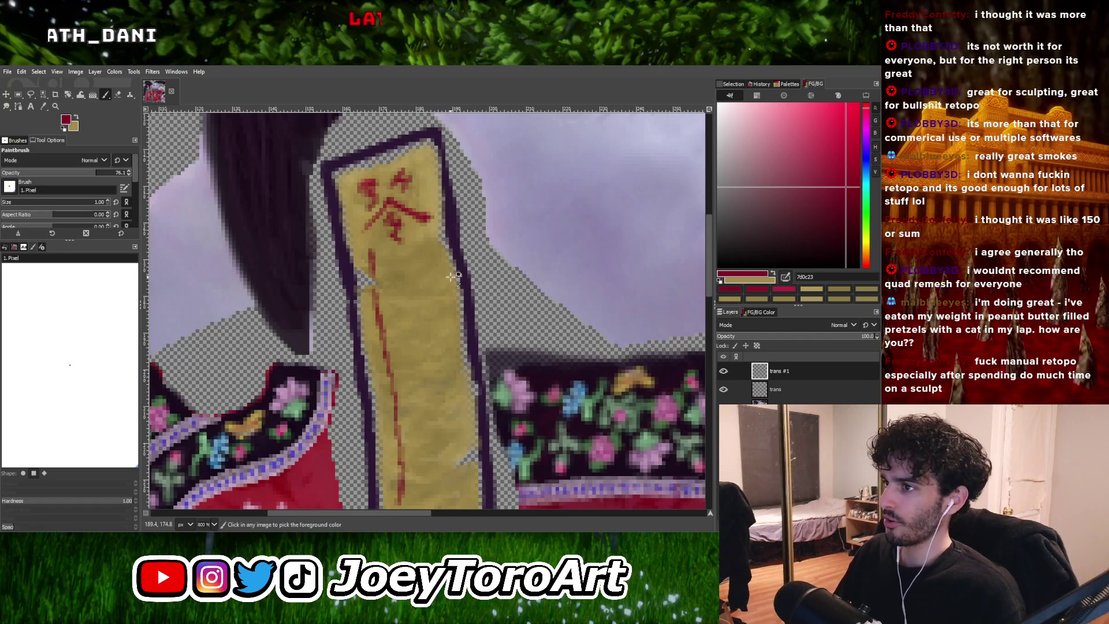
scroll(454, 278, "up", 1, "ctrl")
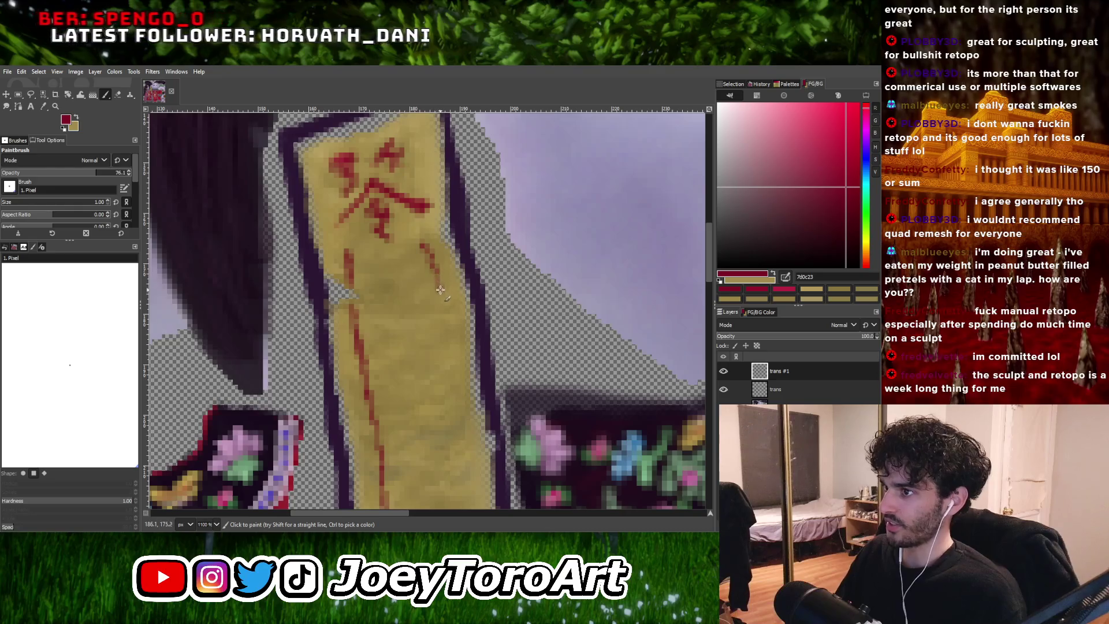
scroll(440, 298, "down", 4, "ctrl")
scroll(441, 299, "up", 4, "ctrl")
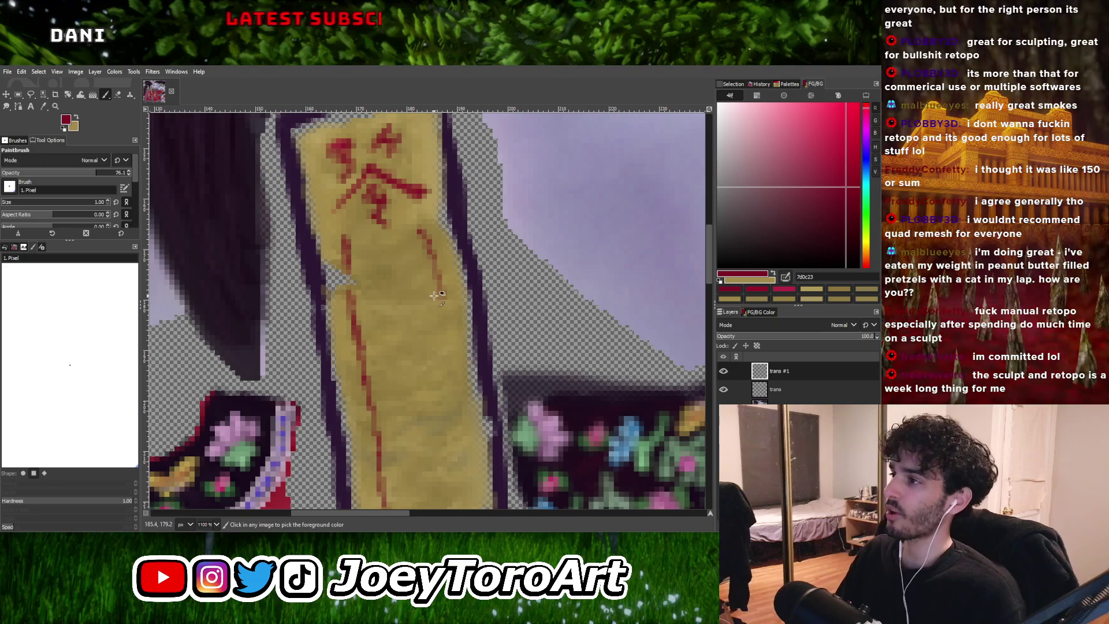
scroll(434, 295, "up", 1, "ctrl")
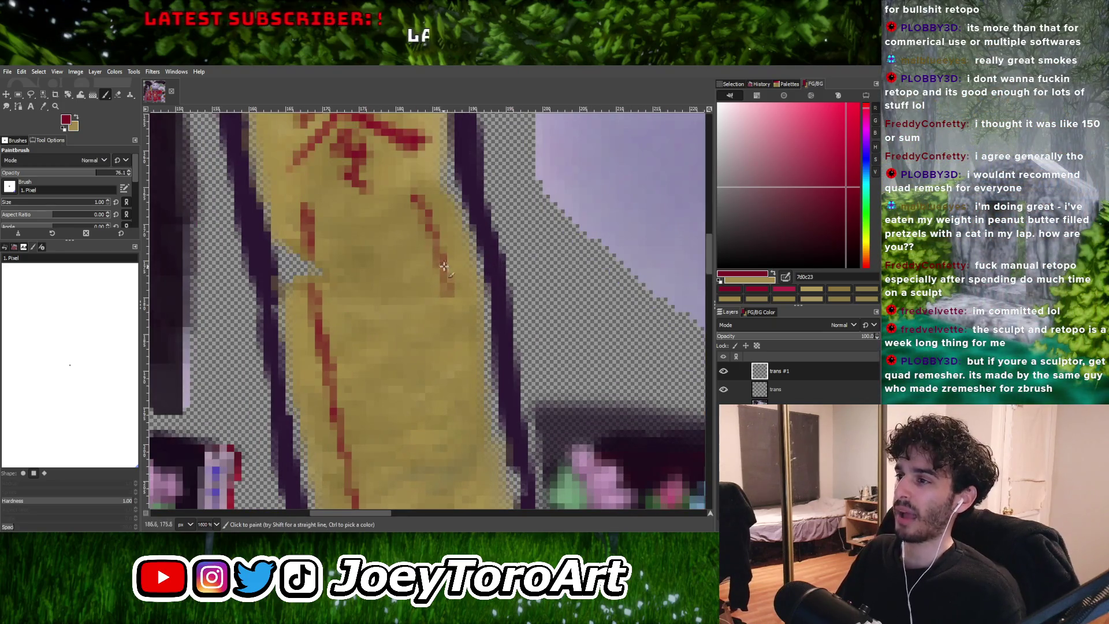
middle_click_drag(449, 298, 439, 274)
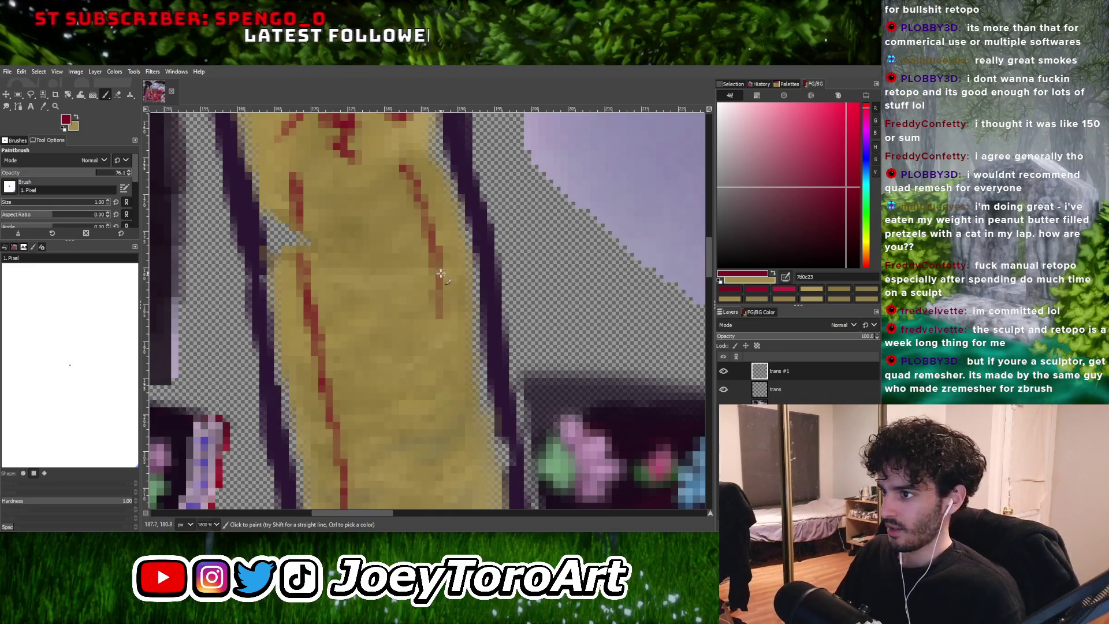
scroll(439, 285, "down", 3, "ctrl")
scroll(439, 276, "up", 3, "ctrl")
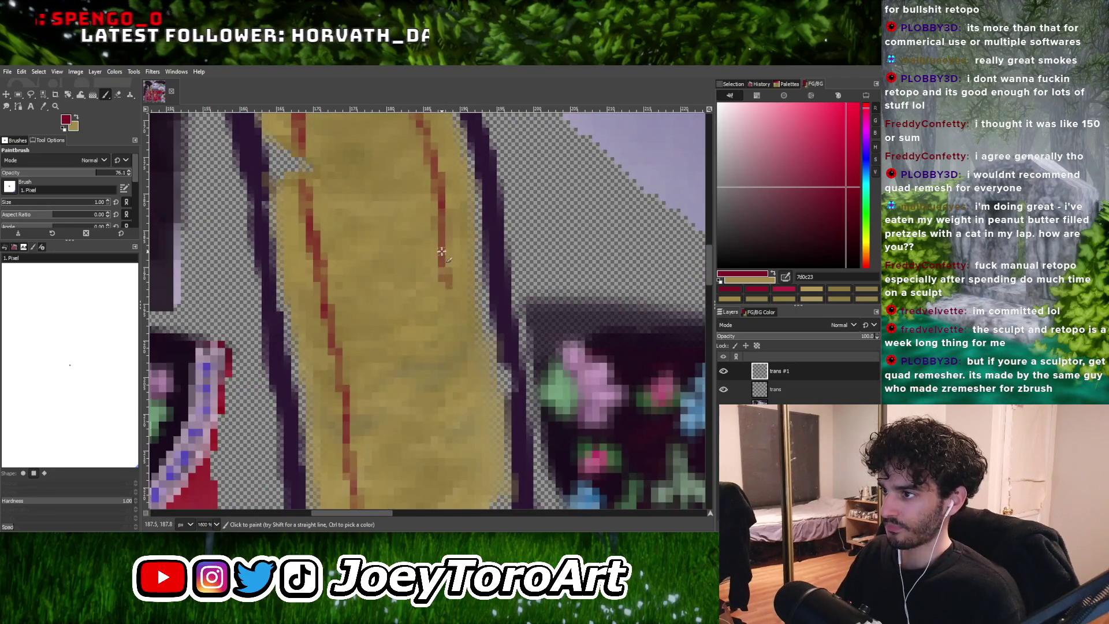
scroll(451, 311, "down", 3, "ctrl")
scroll(444, 302, "up", 3, "ctrl")
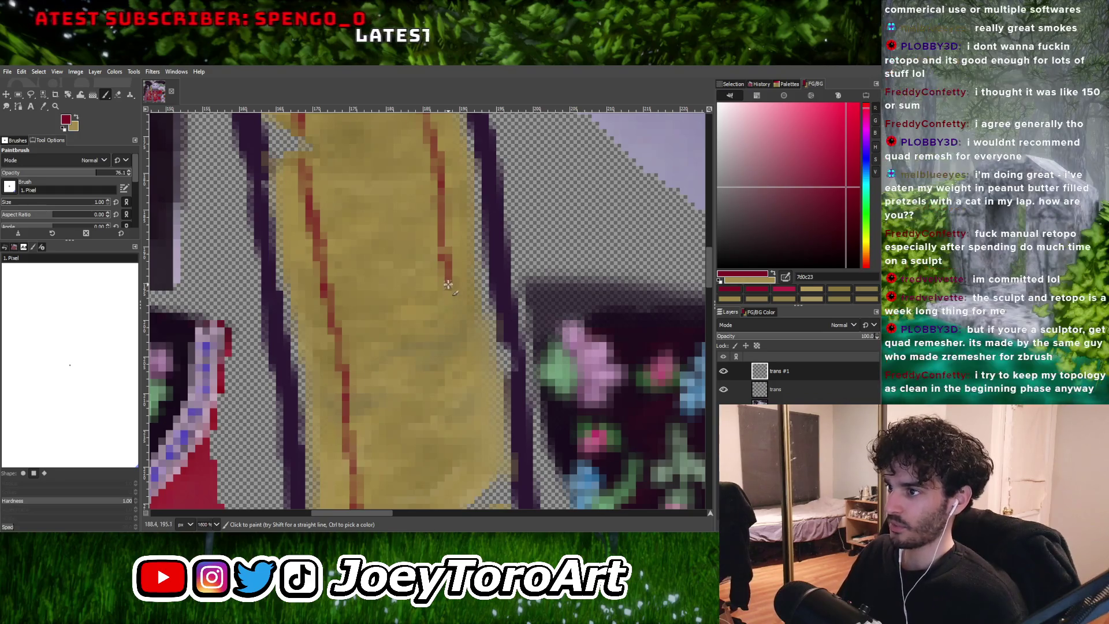
Extend the right red stroke further down and darken it with a second pass
scroll(455, 318, "down", 2)
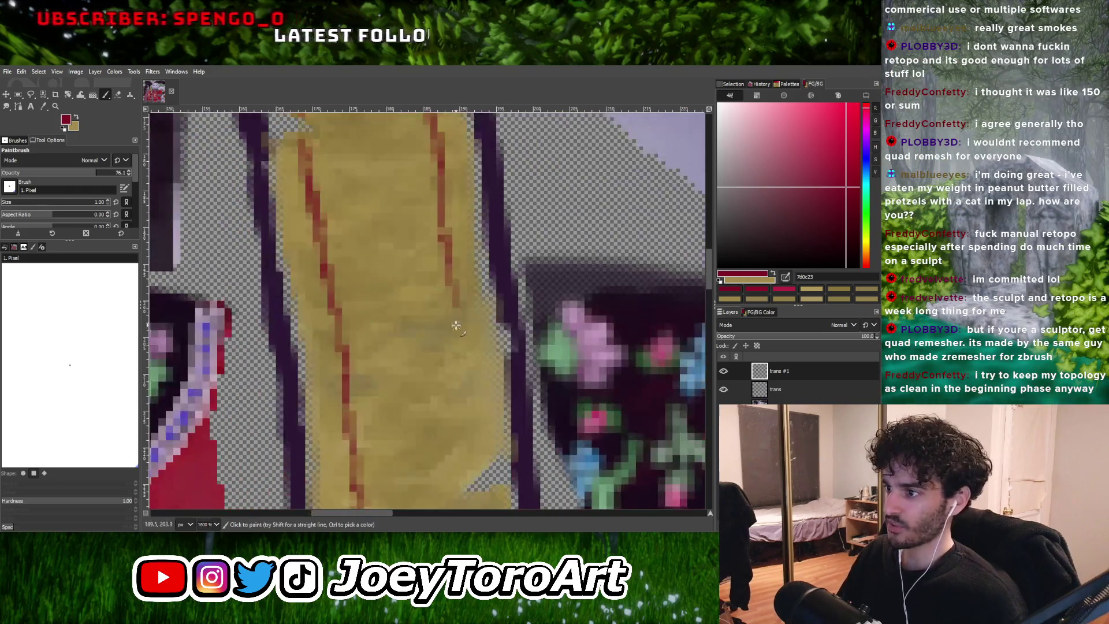
scroll(456, 297, "down", 3)
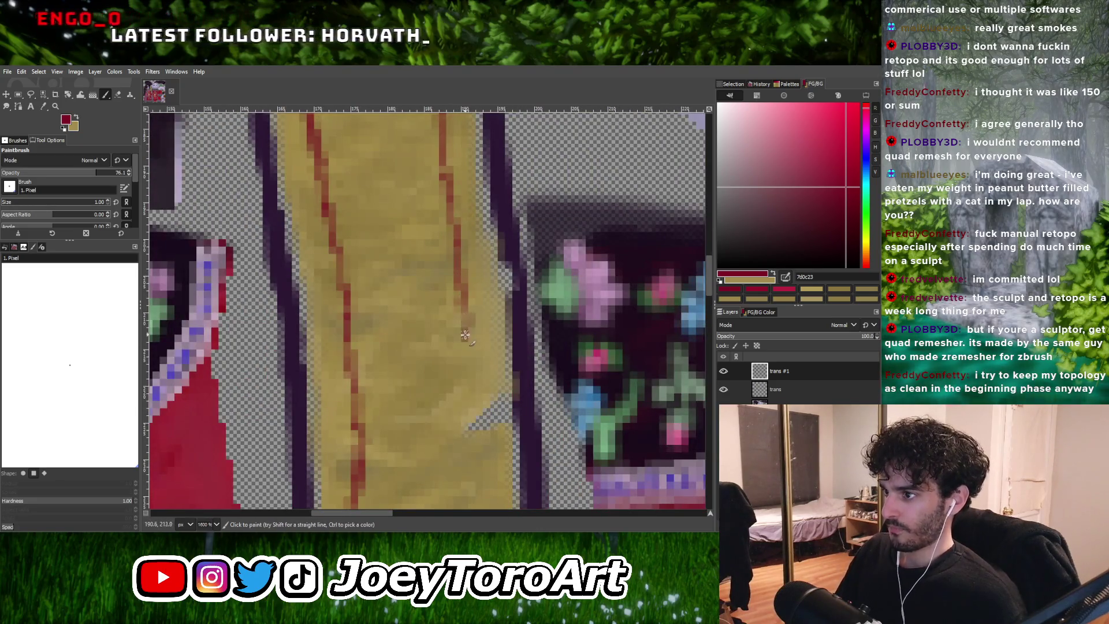
scroll(461, 279, "up", 1, "ctrl")
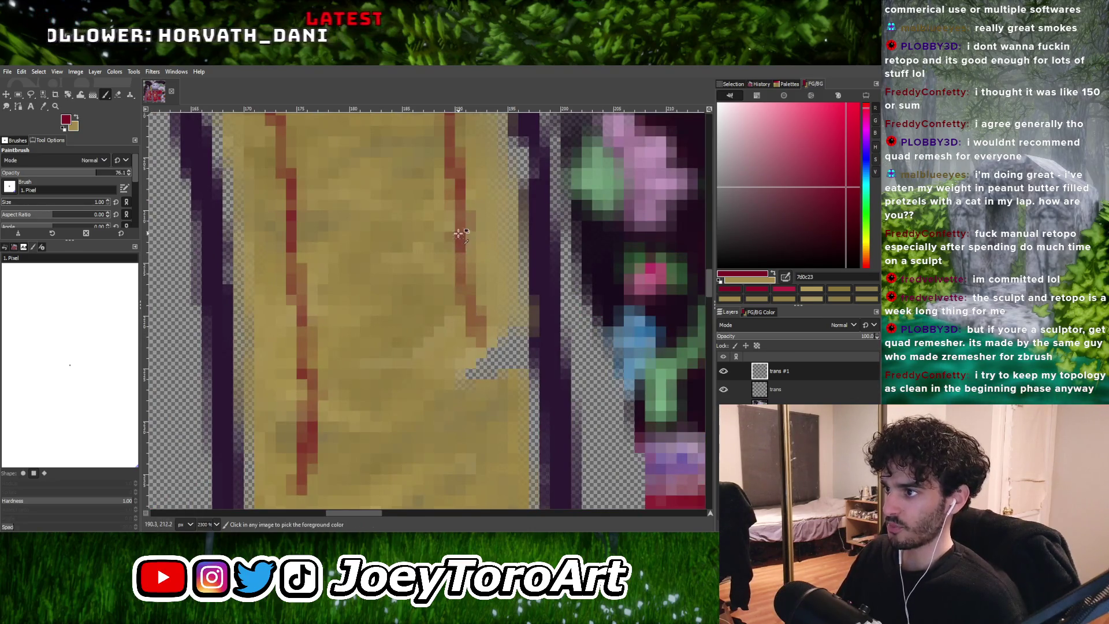
scroll(478, 255, "down", 3)
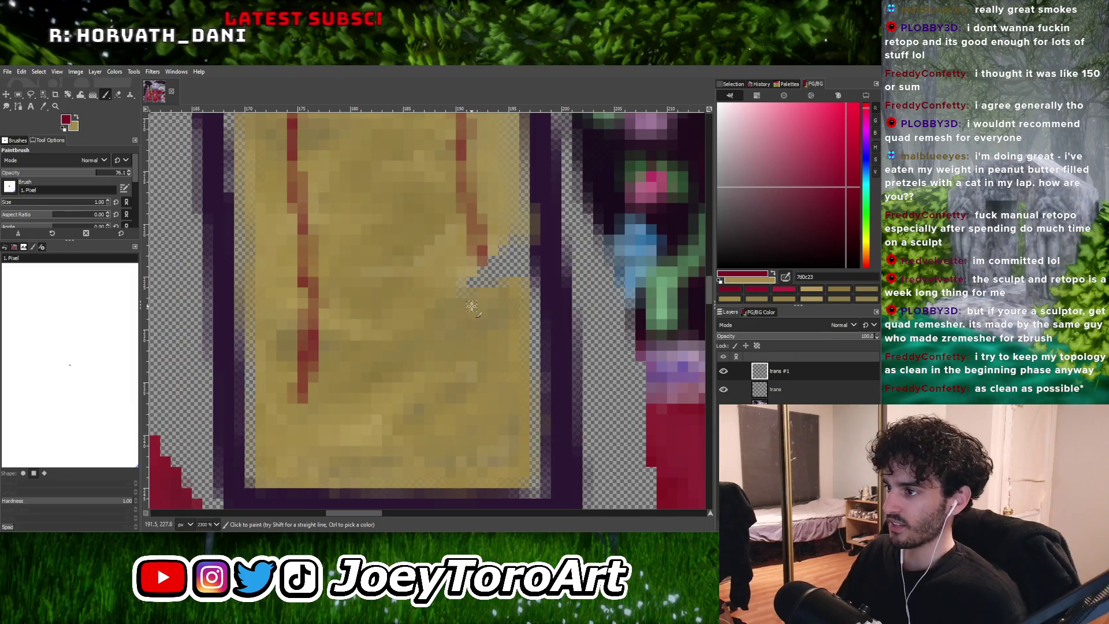
left_click_drag(485, 328, 492, 372)
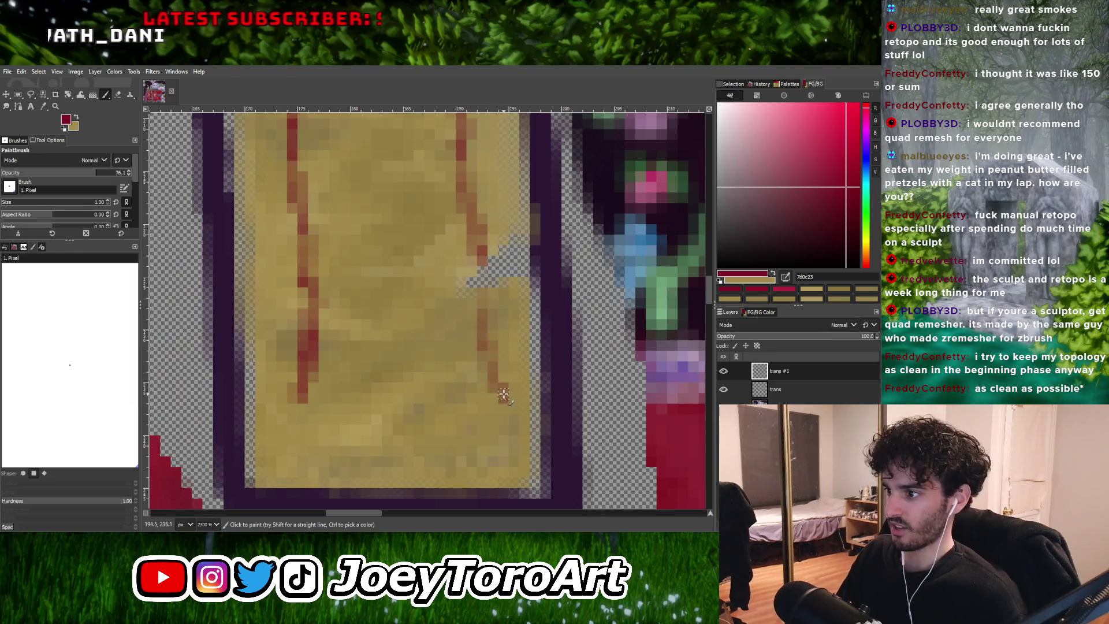
left_click_drag(507, 411, 484, 337)
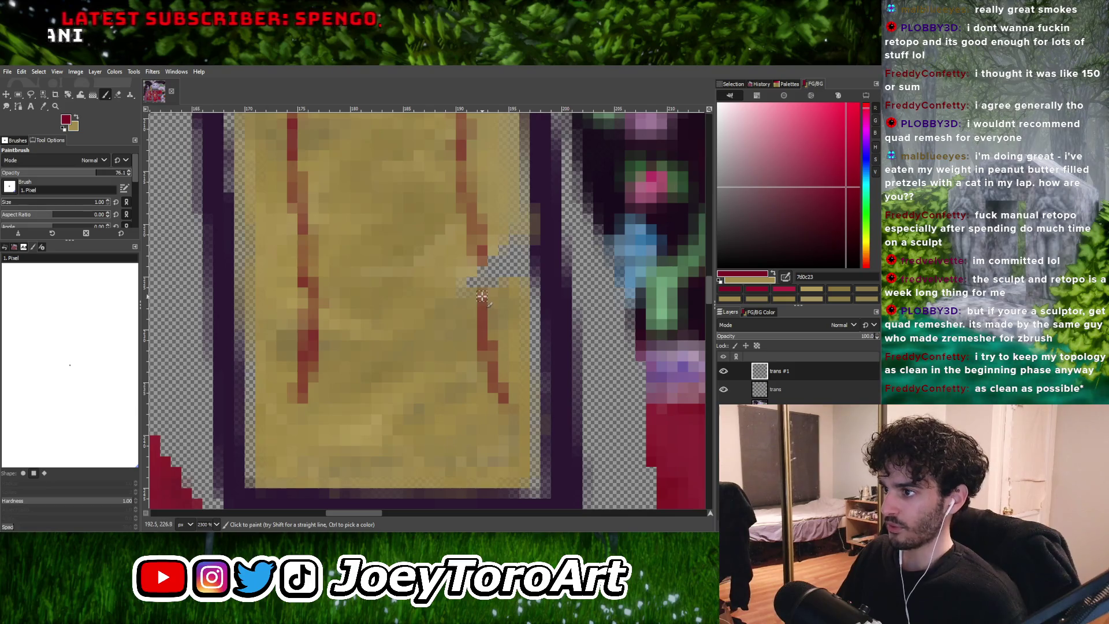
Darken the lower part of the left red line, curving it slightly left
scroll(511, 409, "left", 3)
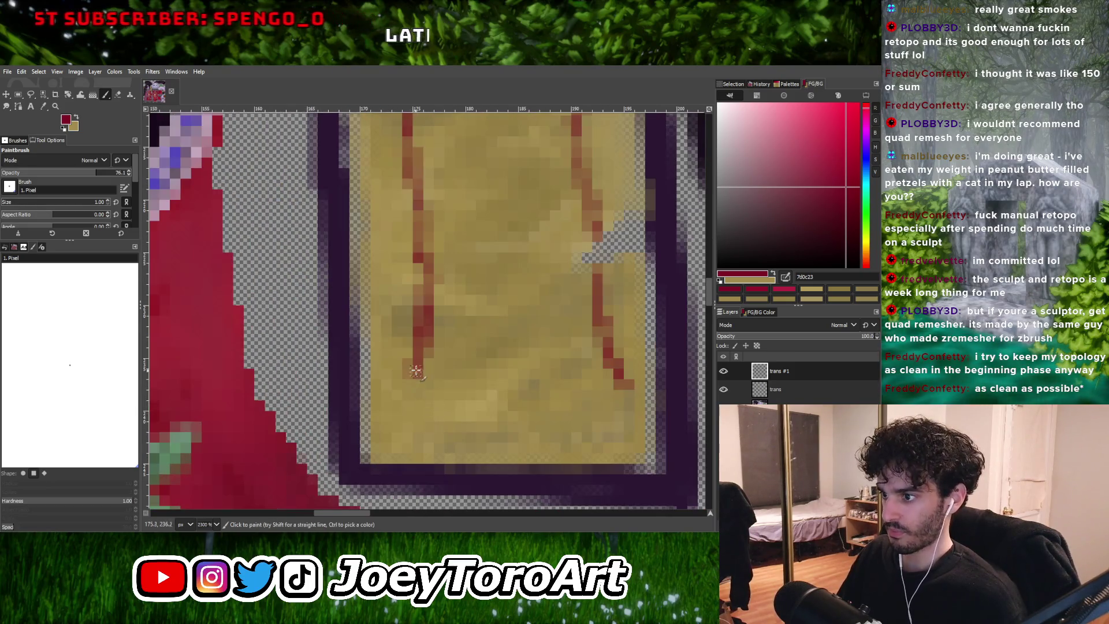
mouse_move(419, 369)
left_mouse_down()
mouse_move(404, 399)
mouse_move(424, 346)
mouse_move(396, 404)
left_mouse_up()
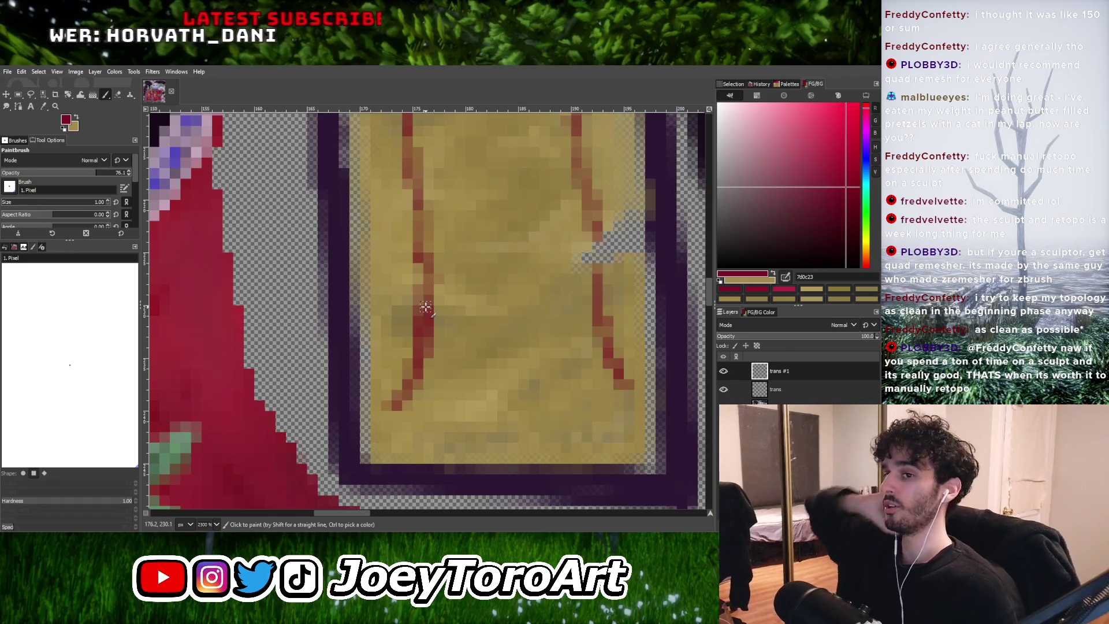
scroll(476, 336, "down", 4, "ctrl")
Sample dark red 81372b from the strip's left line as the paint colour, replacing the sampled yellow
scroll(475, 336, "down", 2, "ctrl")
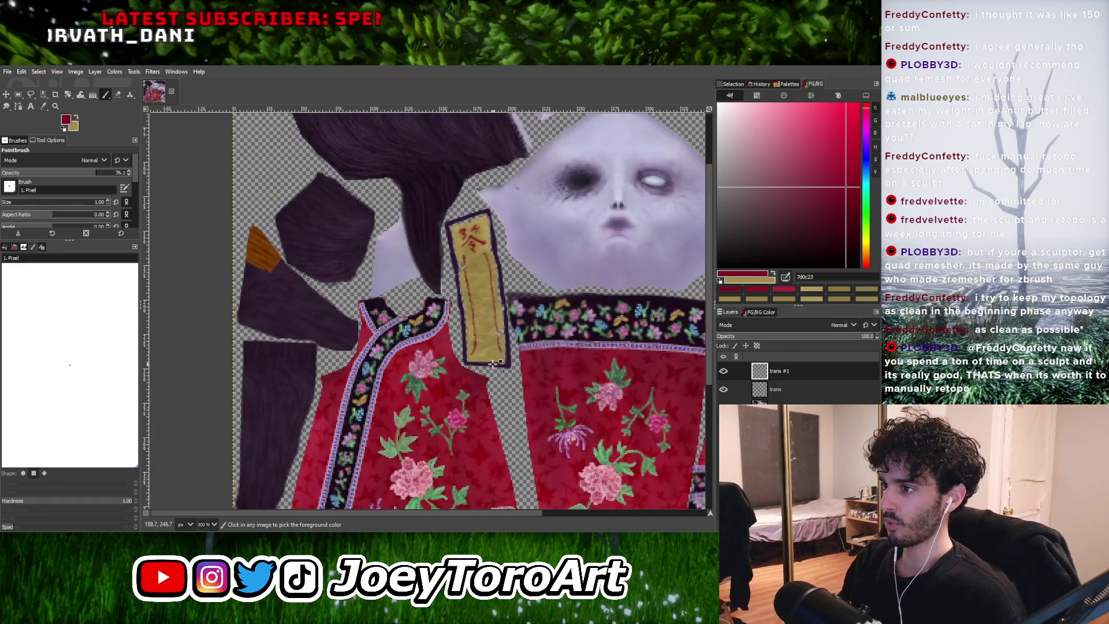
scroll(499, 367, "up", 2, "ctrl")
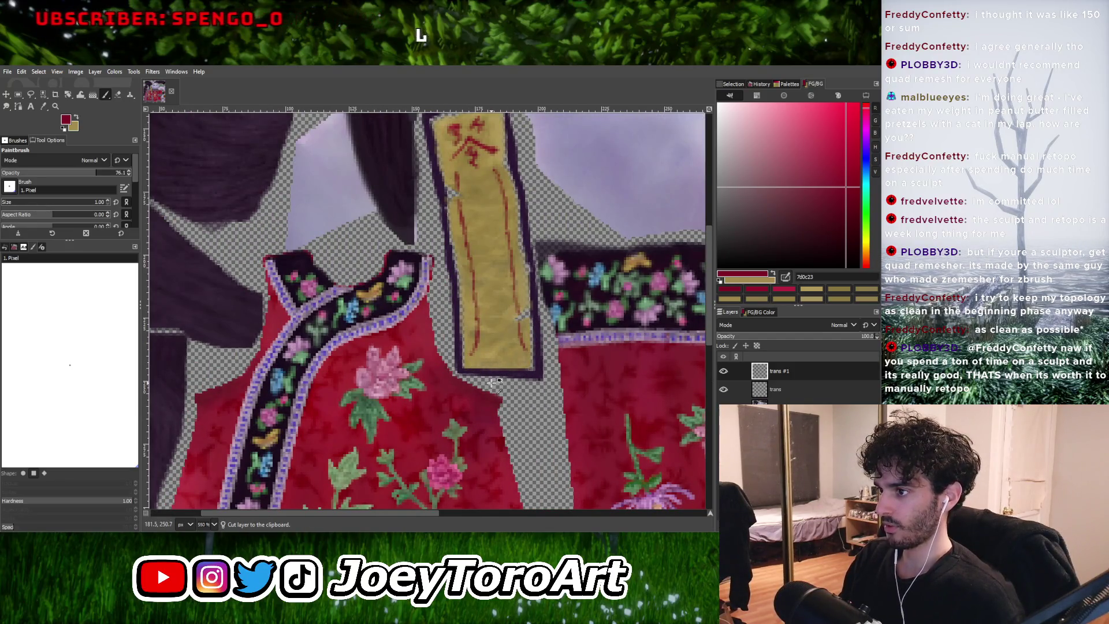
scroll(486, 350, "up", 4, "ctrl")
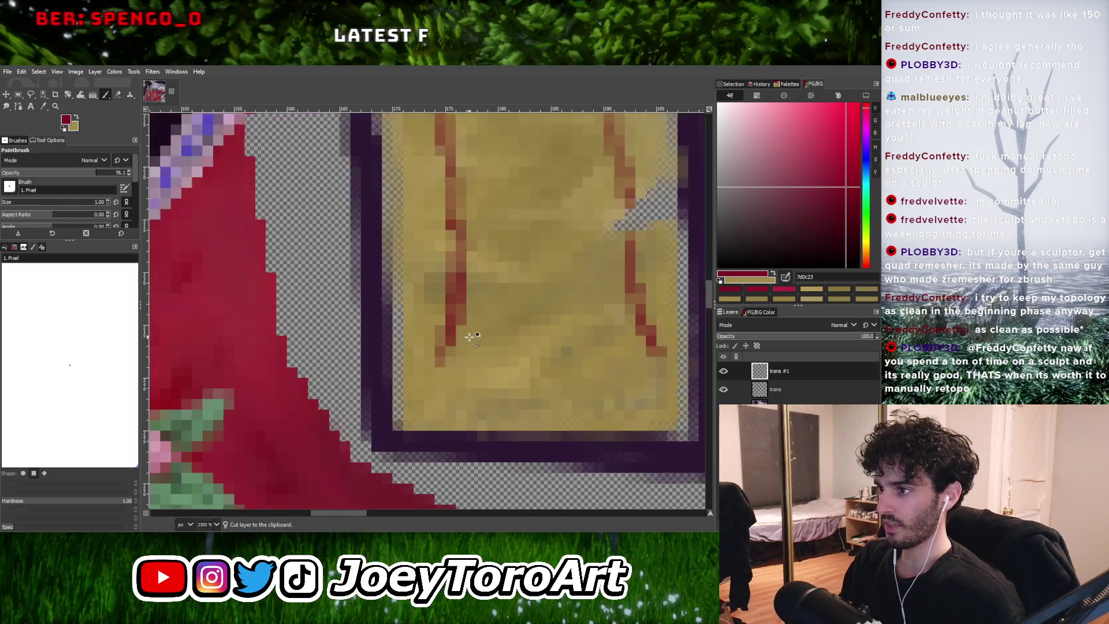
scroll(451, 323, "down", 6, "ctrl")
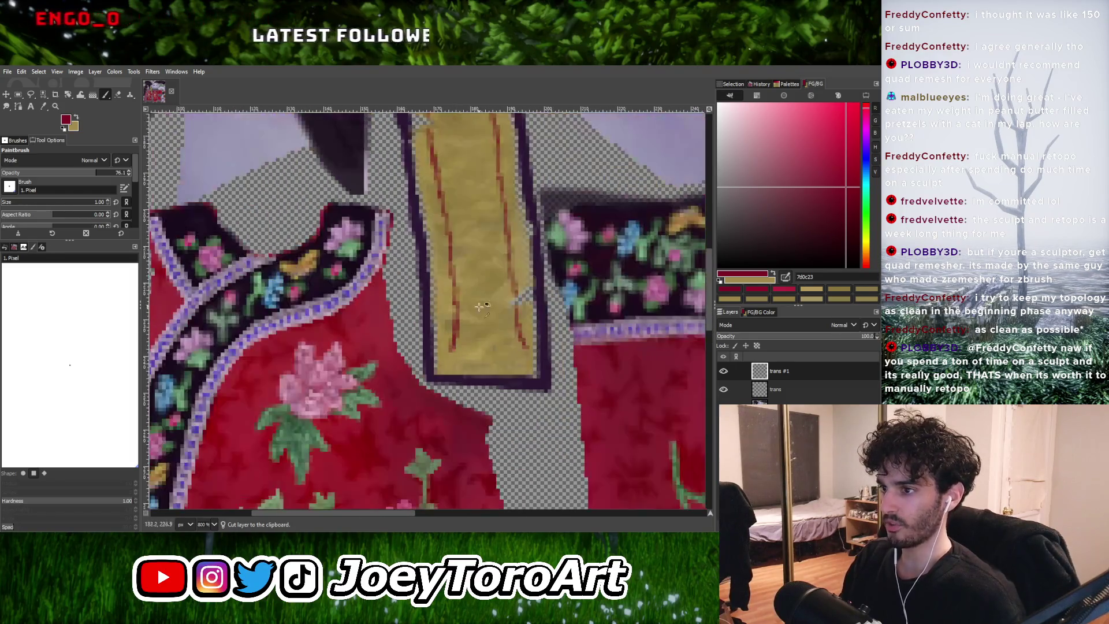
scroll(450, 364, "up", 5, "ctrl")
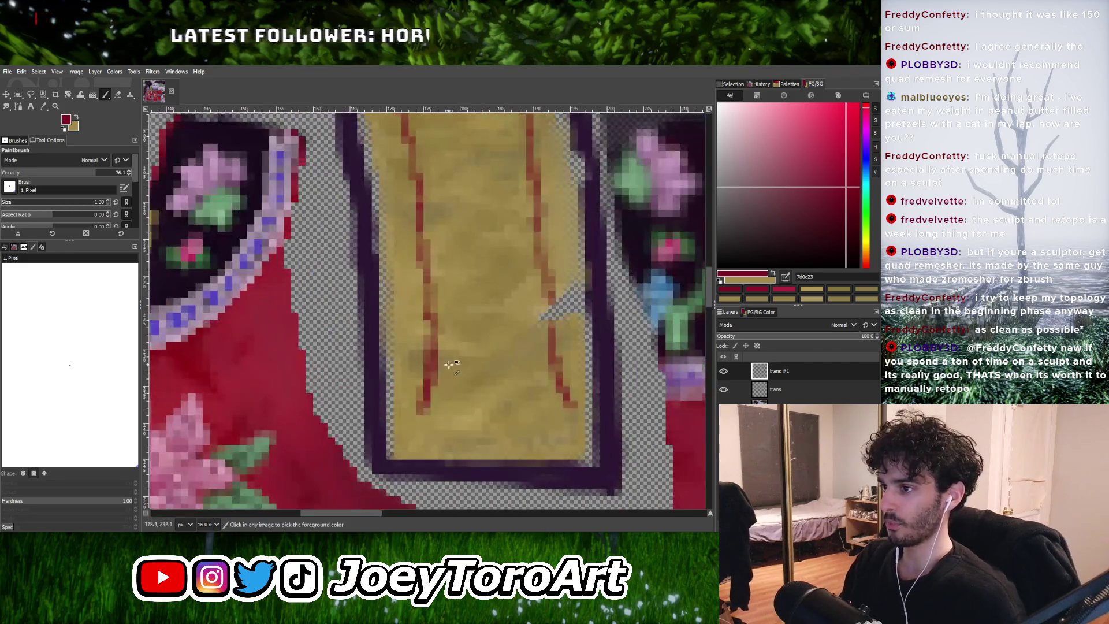
scroll(445, 374, "down", 2, "ctrl")
scroll(446, 374, "up", 3, "ctrl")
left_click(446, 375, "ctrl")
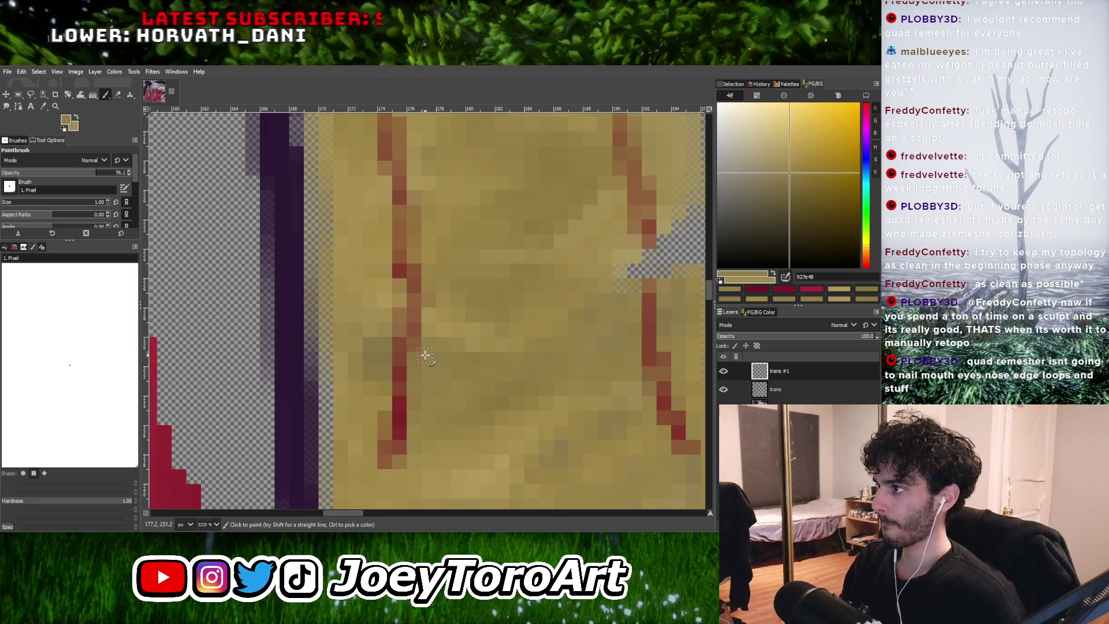
scroll(425, 355, "down", 3, "ctrl")
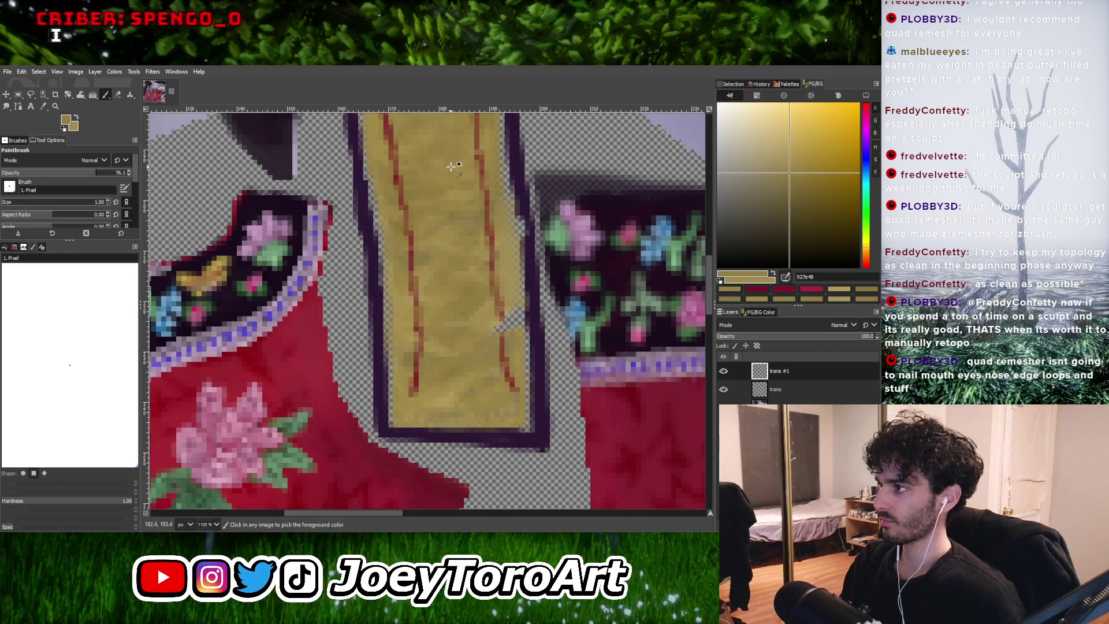
scroll(452, 165, "up", 1, "ctrl")
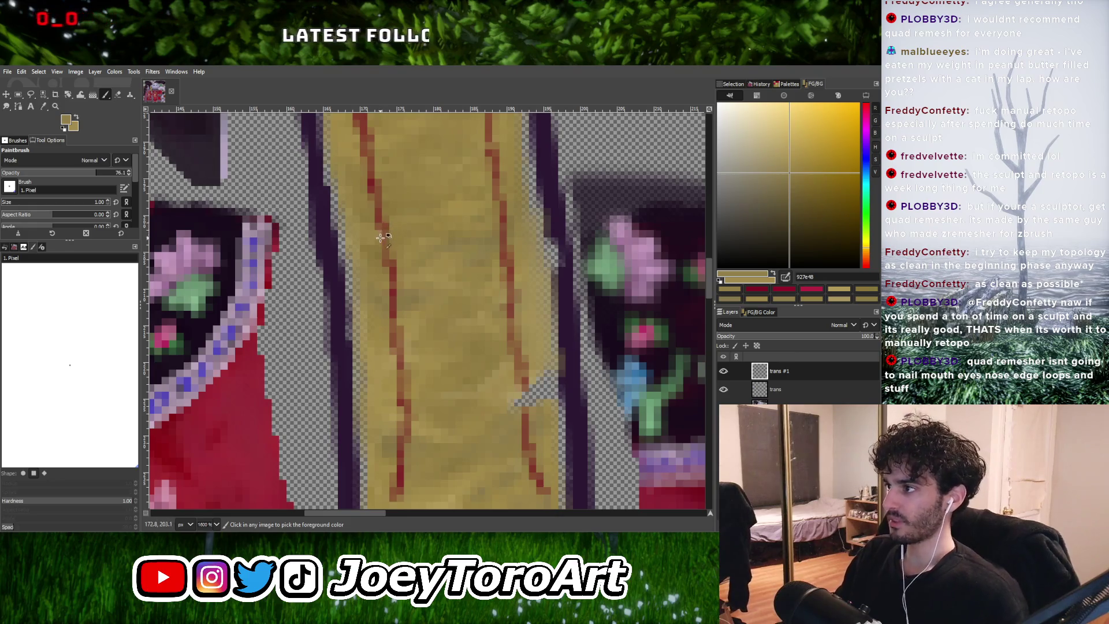
left_click(393, 322, "ctrl")
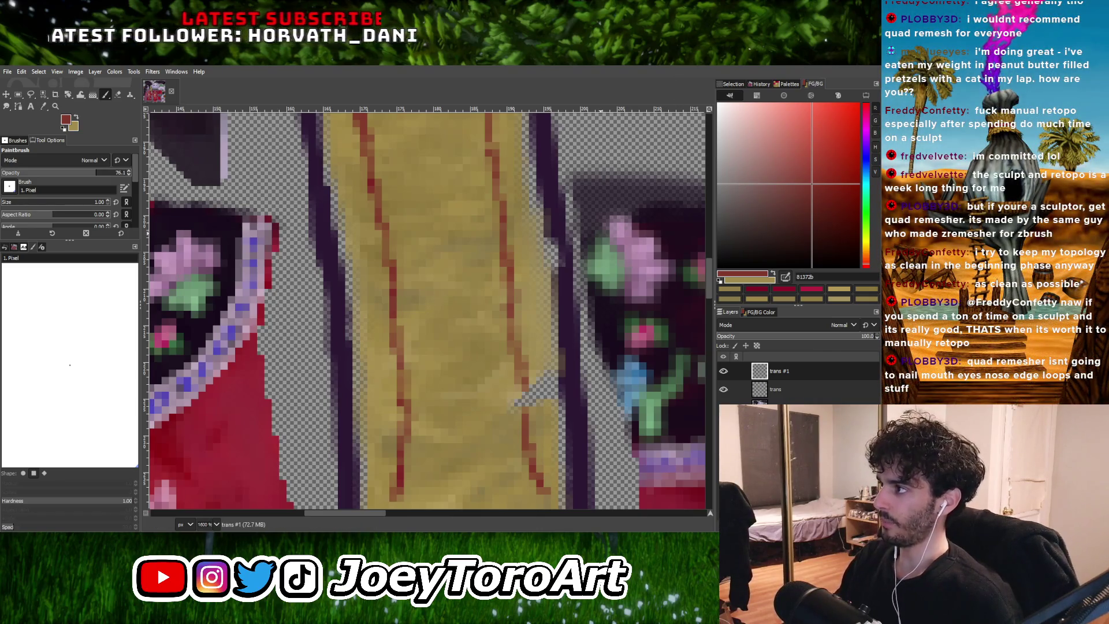
Sample deep red from the existing glyph's strokes as the paint colour
scroll(514, 313, "down", 4, "ctrl")
scroll(503, 291, "up", 6, "ctrl")
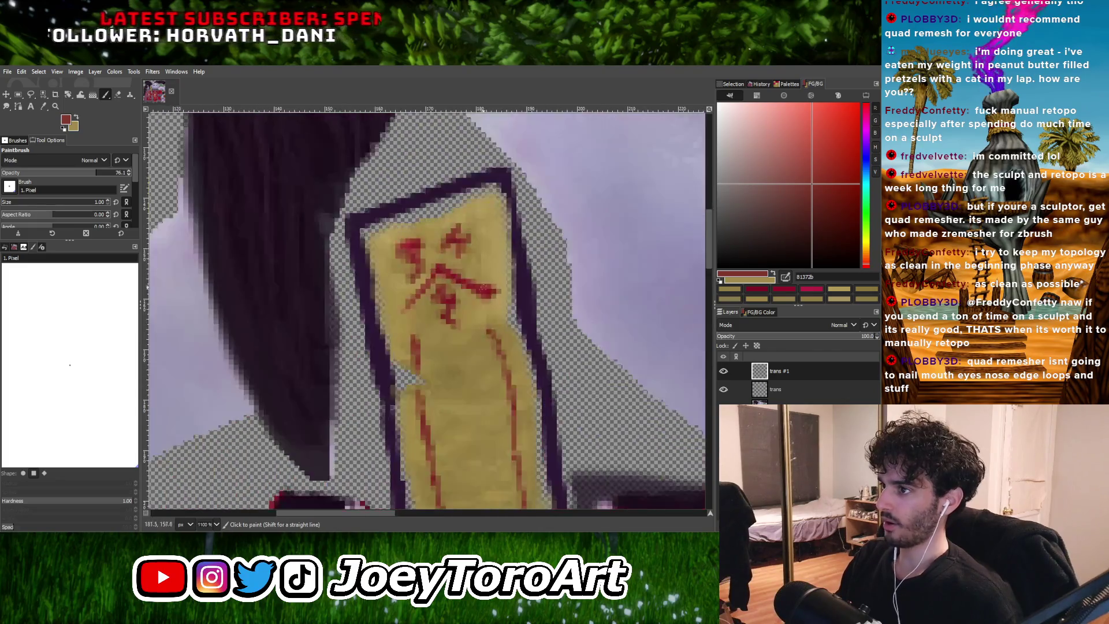
left_click(503, 292, "ctrl")
left_click(503, 291, "ctrl")
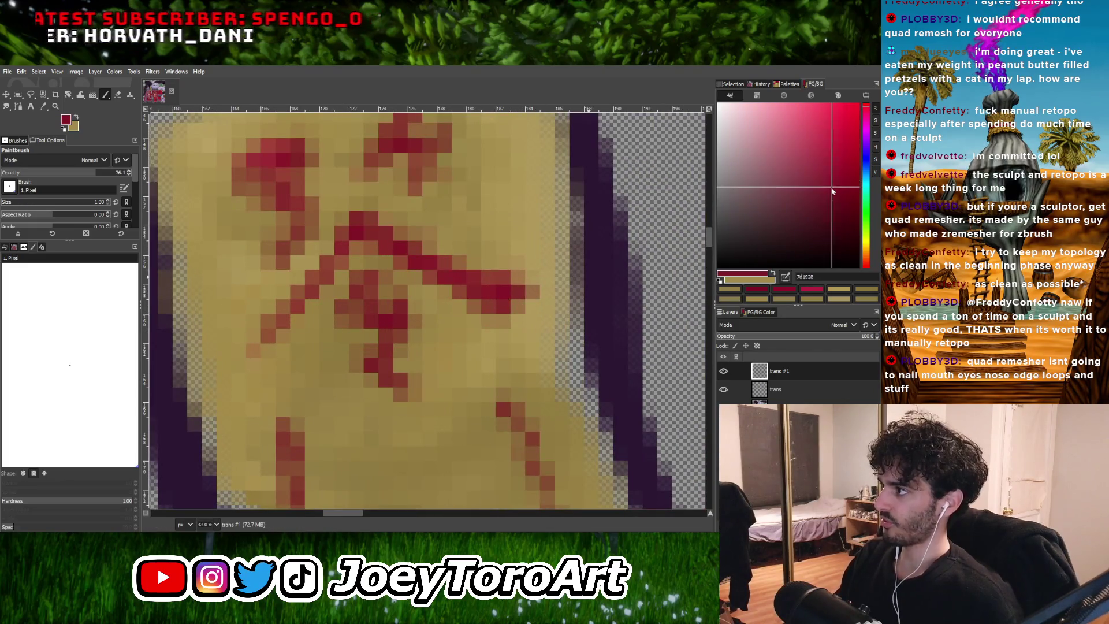
scroll(474, 267, "down", 1, "ctrl")
scroll(474, 267, "up", 1, "ctrl")
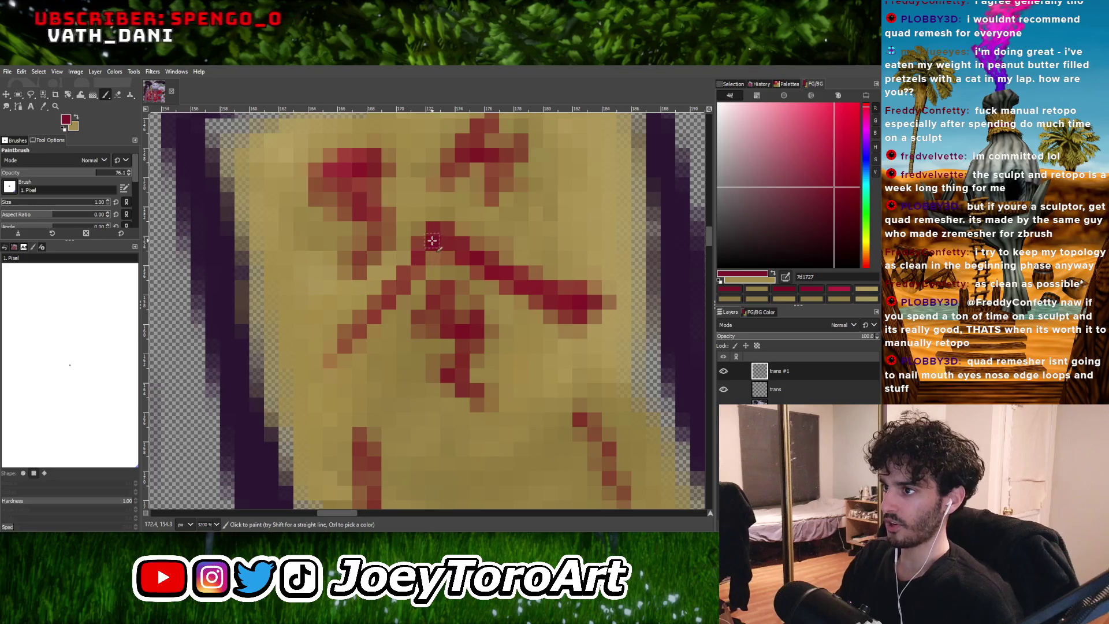
scroll(434, 245, "down", 4, "ctrl")
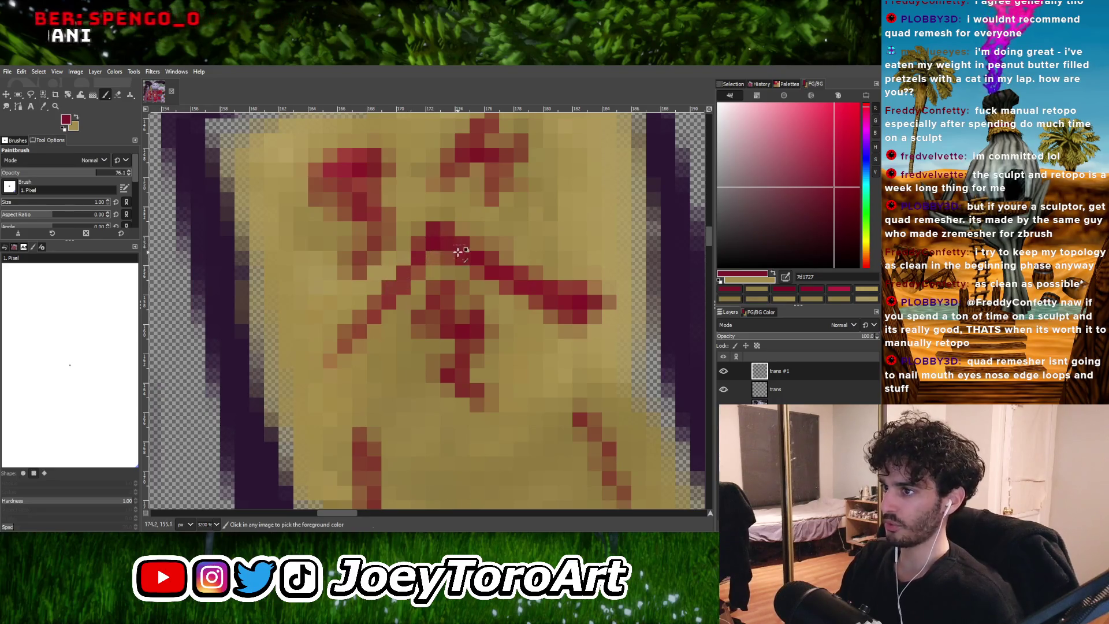
scroll(458, 311, "up", 3, "ctrl")
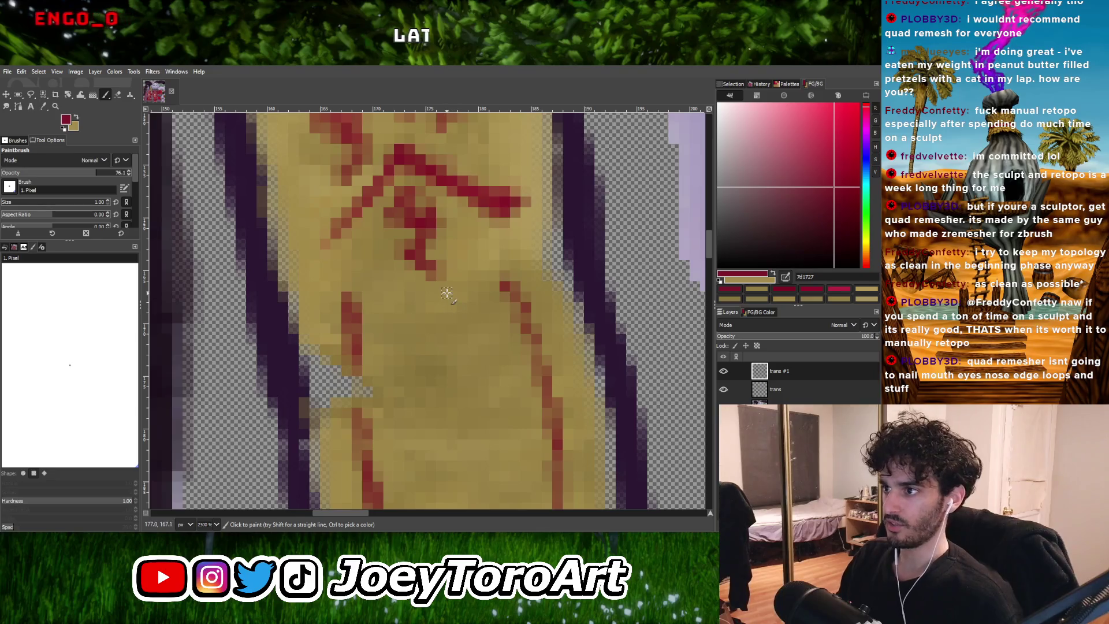
left_click(414, 277, "ctrl")
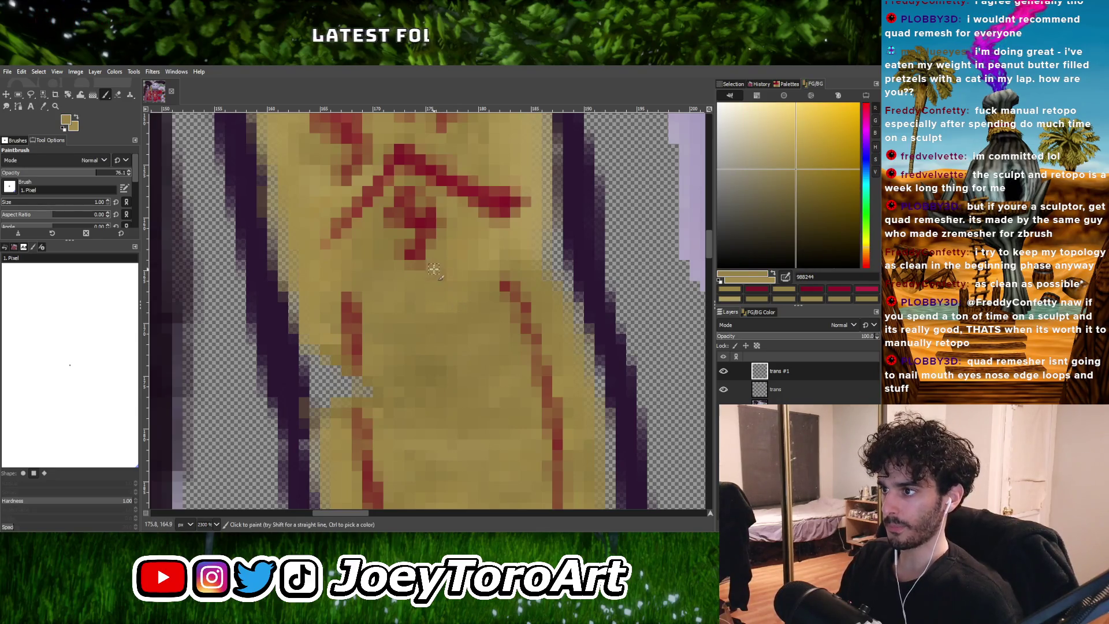
left_click(430, 267, "ctrl")
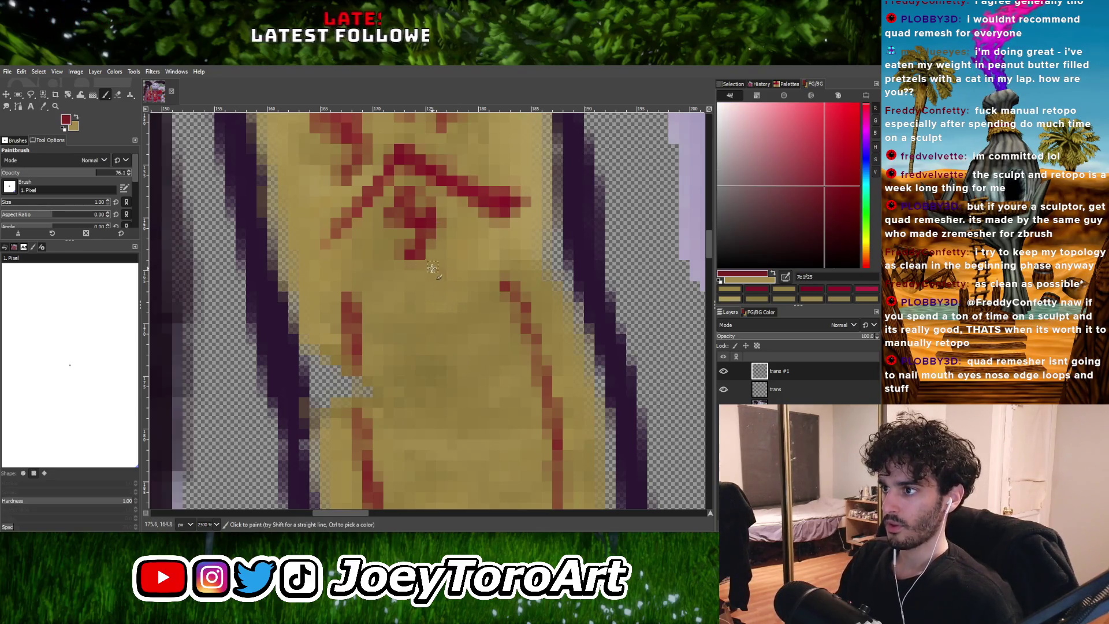
Paint a small red loop beneath the first glyph
left_click(413, 295)
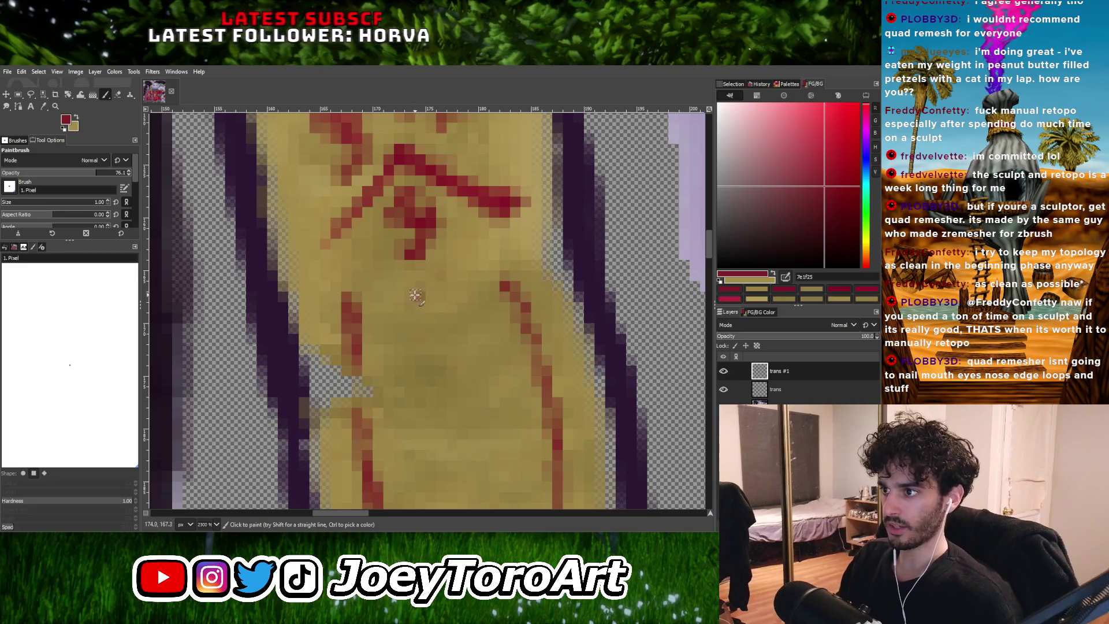
mouse_move(398, 284)
left_mouse_down()
mouse_move(420, 296)
mouse_move(433, 276)
mouse_move(397, 276)
mouse_move(449, 288)
left_mouse_up()
left_click(449, 288)
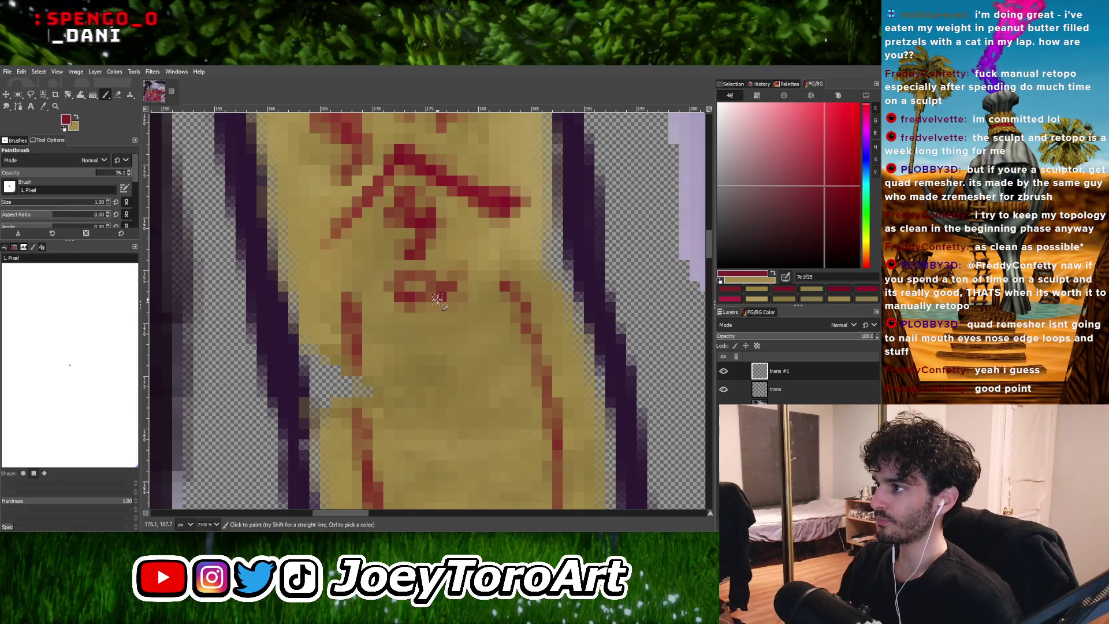
scroll(439, 298, "down", 2, "ctrl")
scroll(444, 325, "up", 1, "ctrl")
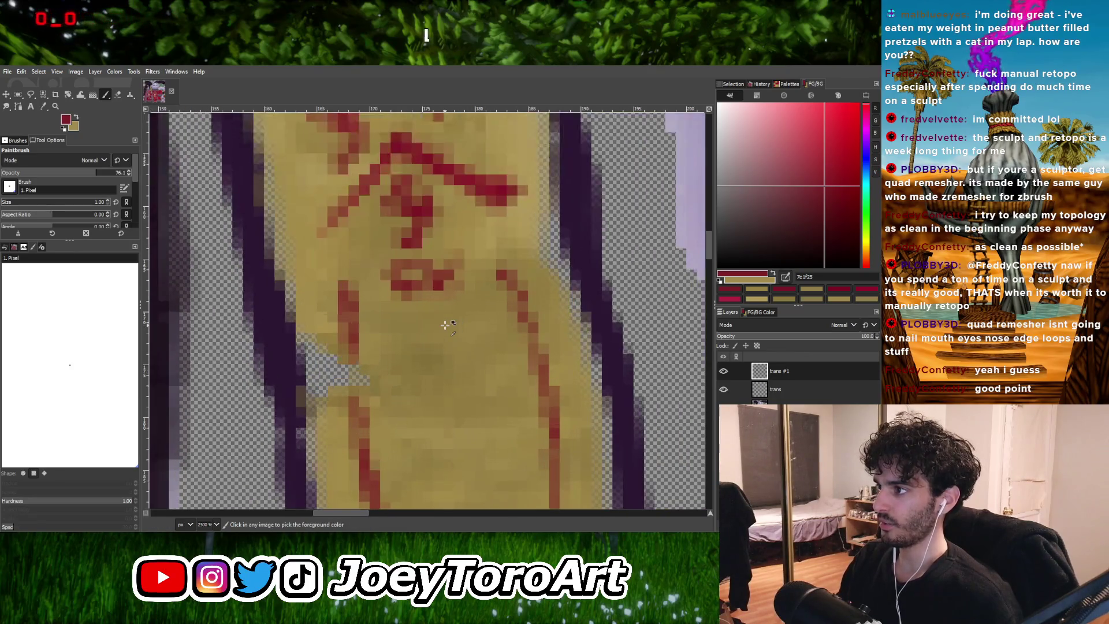
scroll(469, 283, "down", 1, "ctrl")
scroll(445, 325, "up", 1, "ctrl")
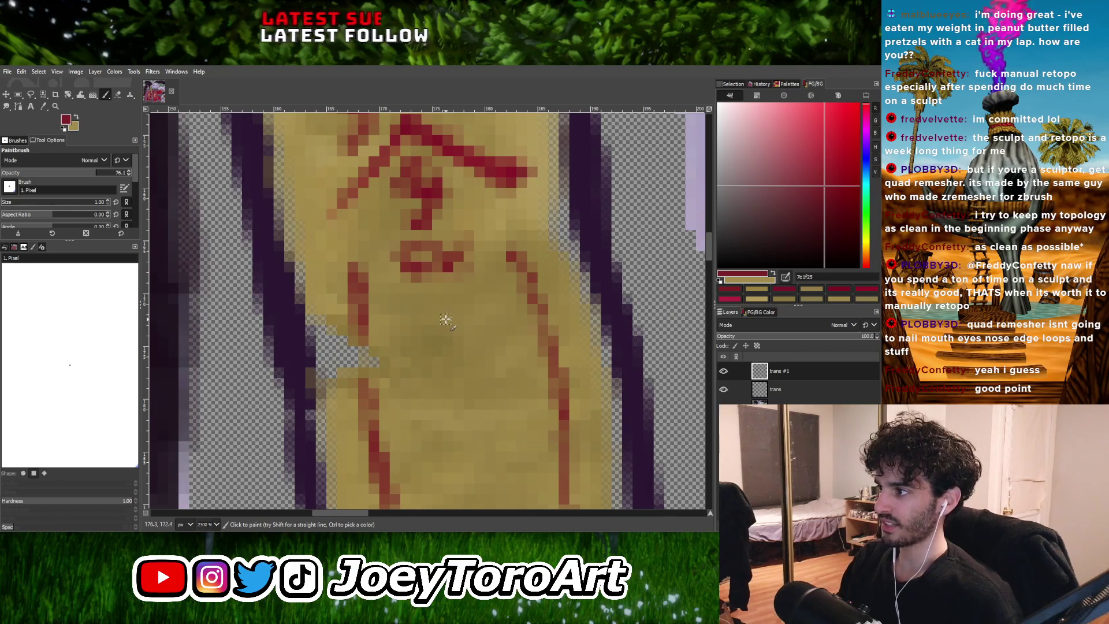
scroll(446, 319, "down", 2, "ctrl")
scroll(446, 318, "up", 1, "ctrl")
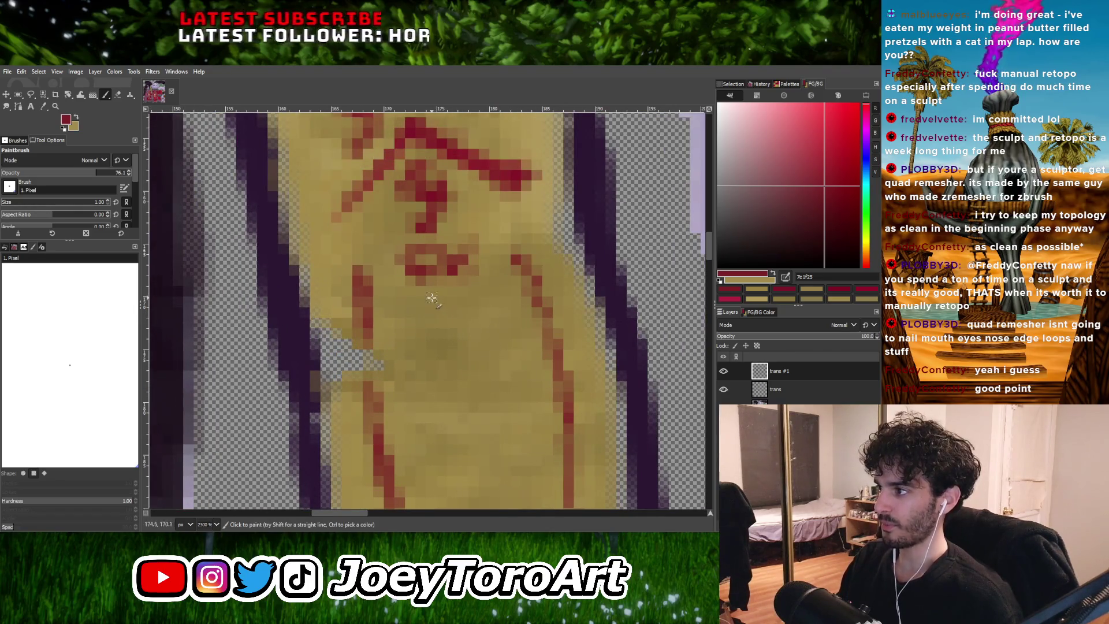
scroll(431, 296, "up", 1, "ctrl")
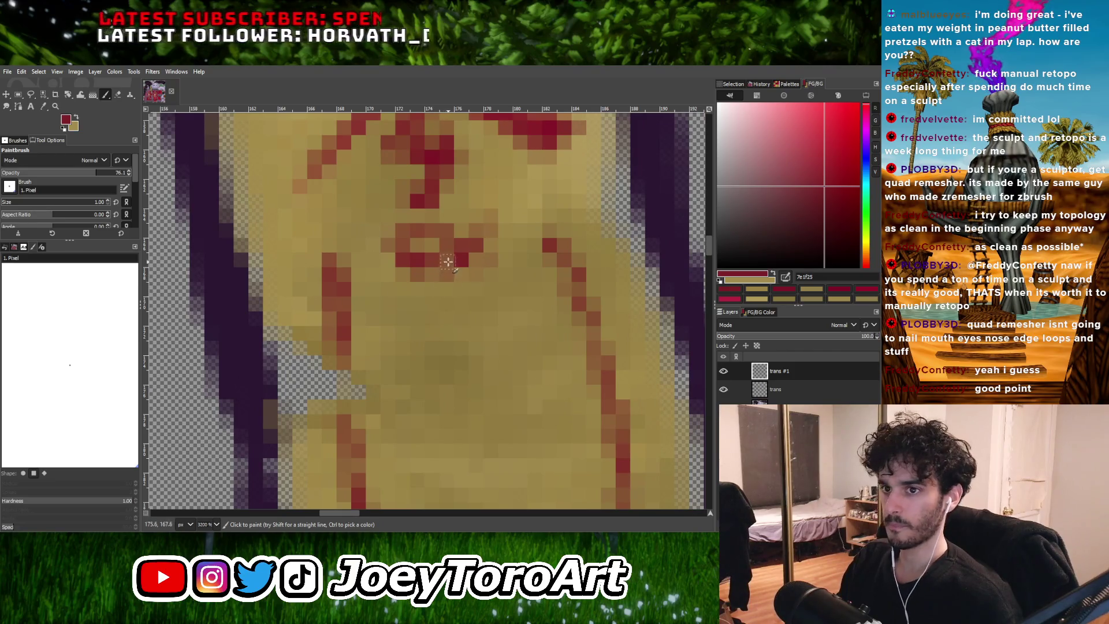
Add a red stroke down from the loop plus pixels to its right and below-left
left_click_drag(447, 275, 461, 318)
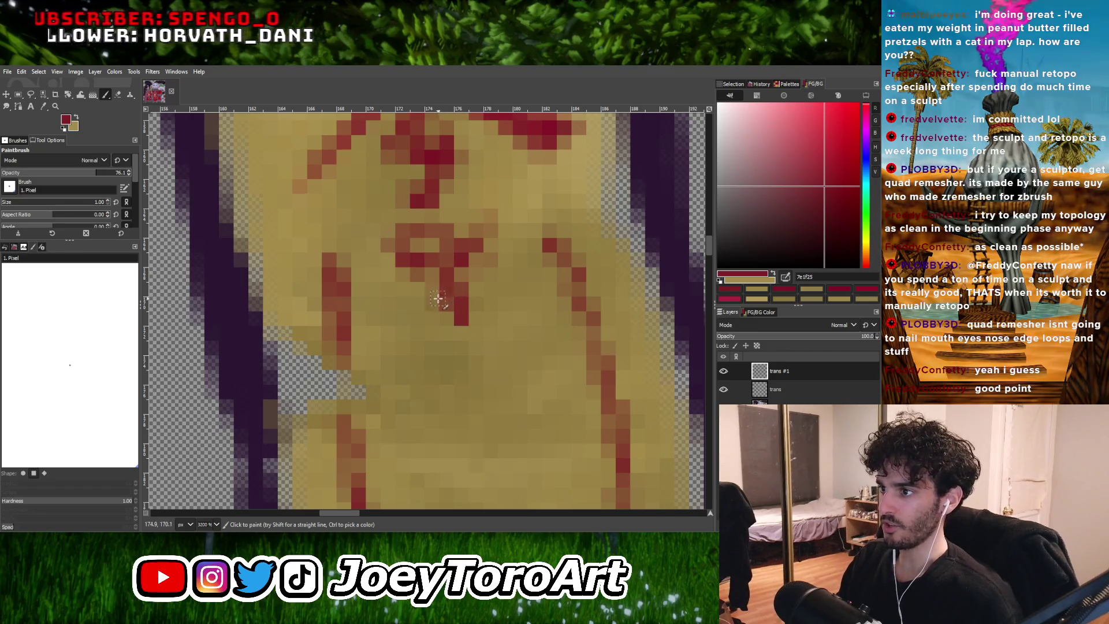
left_click(476, 289)
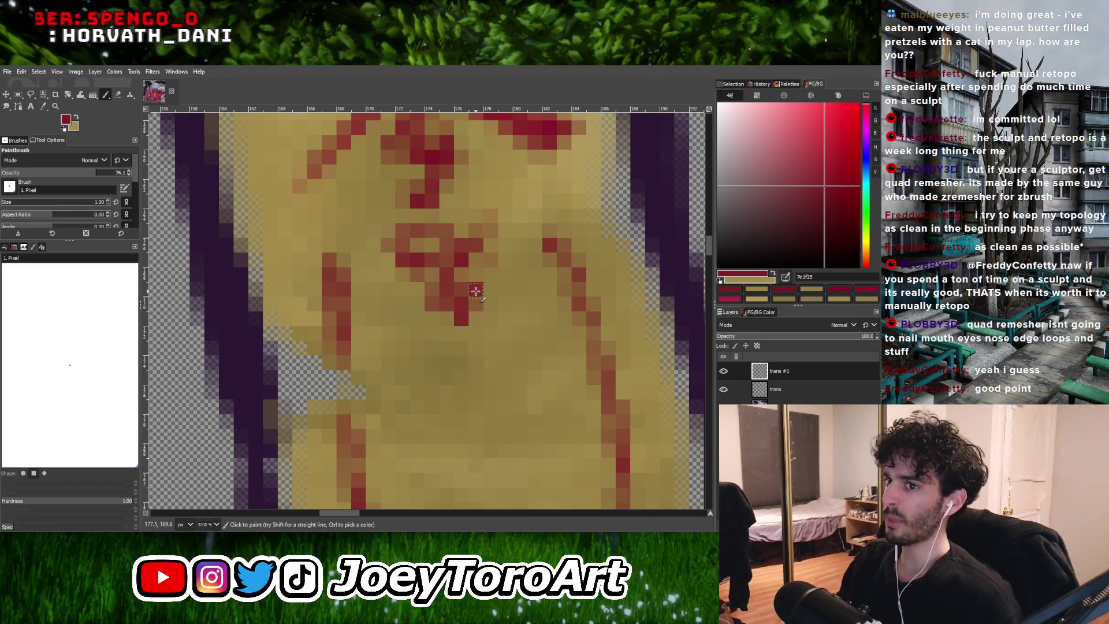
left_click(476, 290)
left_click(448, 333)
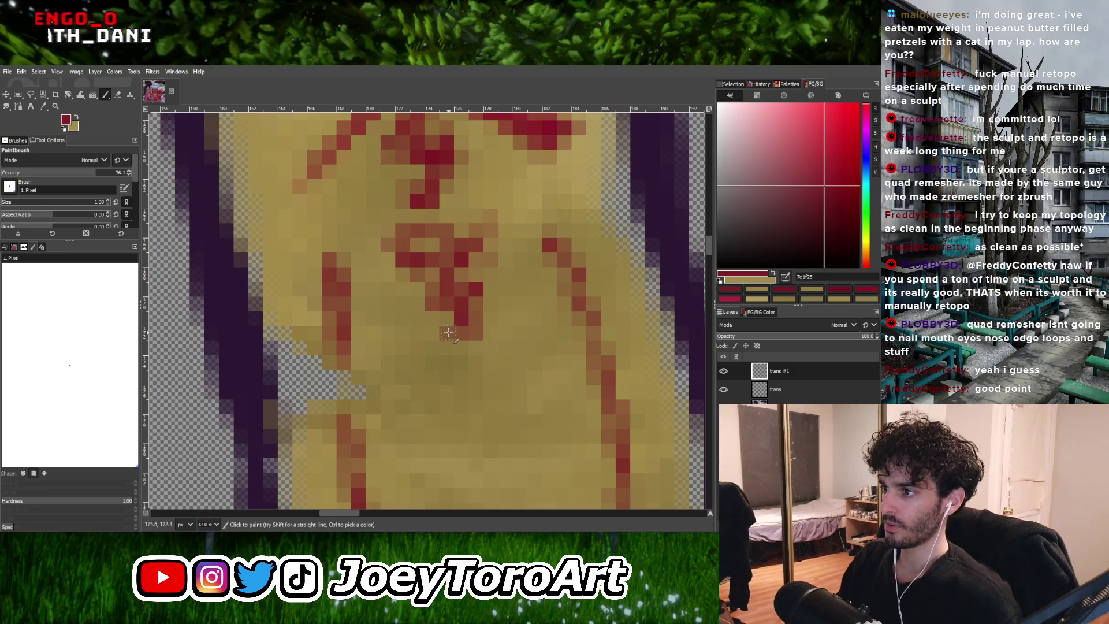
scroll(463, 328, "down", 1, "ctrl")
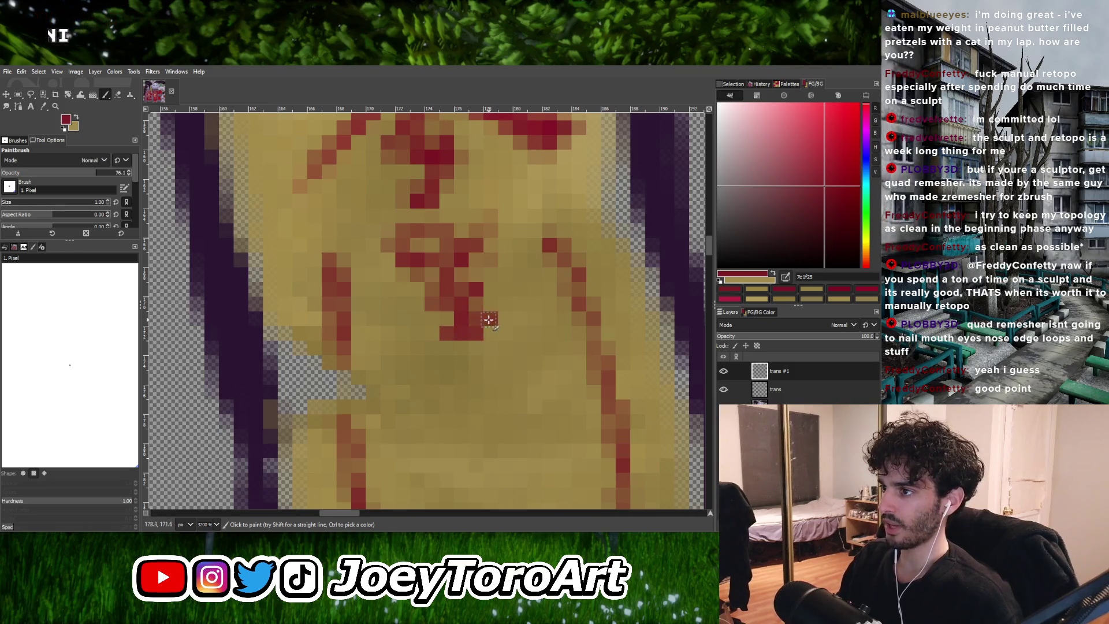
scroll(481, 320, "down", 1, "ctrl")
scroll(482, 319, "up", 2, "ctrl")
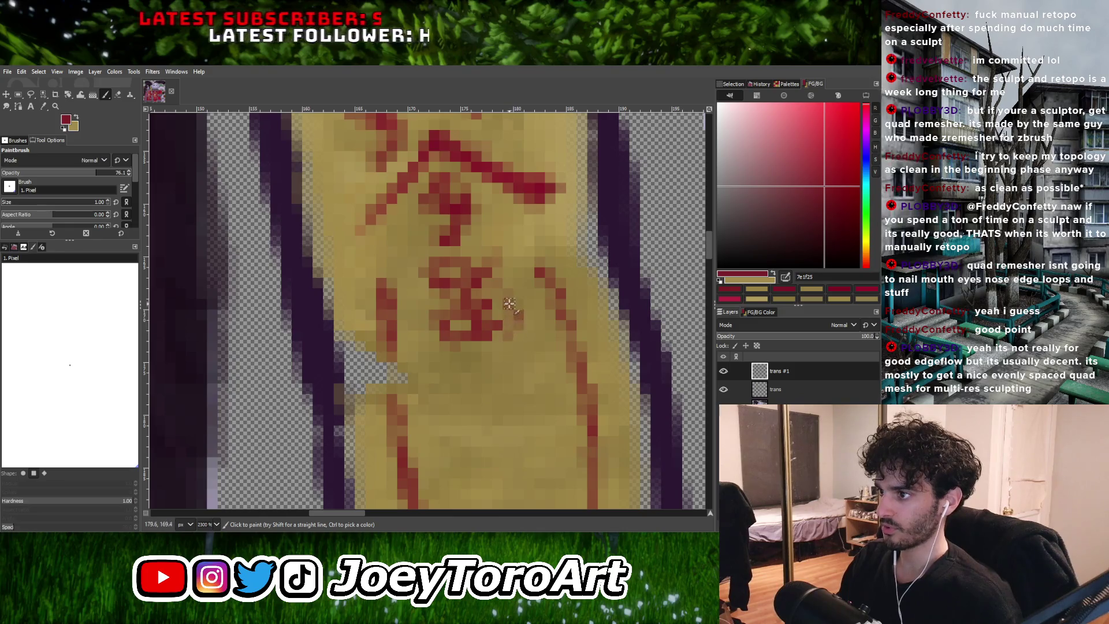
scroll(507, 306, "down", 1)
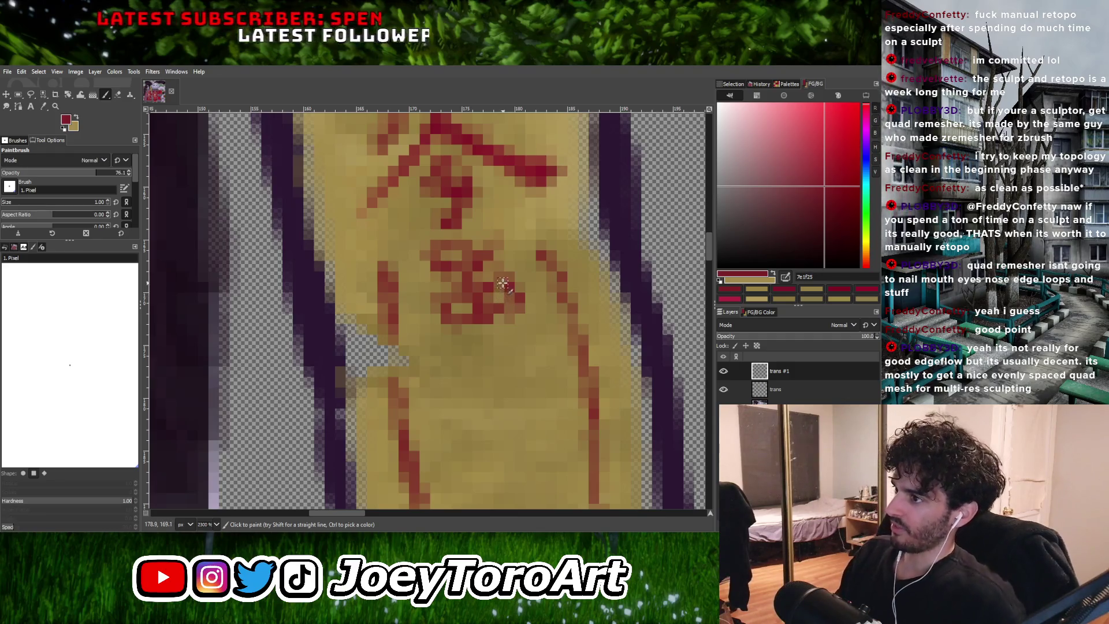
scroll(503, 283, "down", 4, "ctrl")
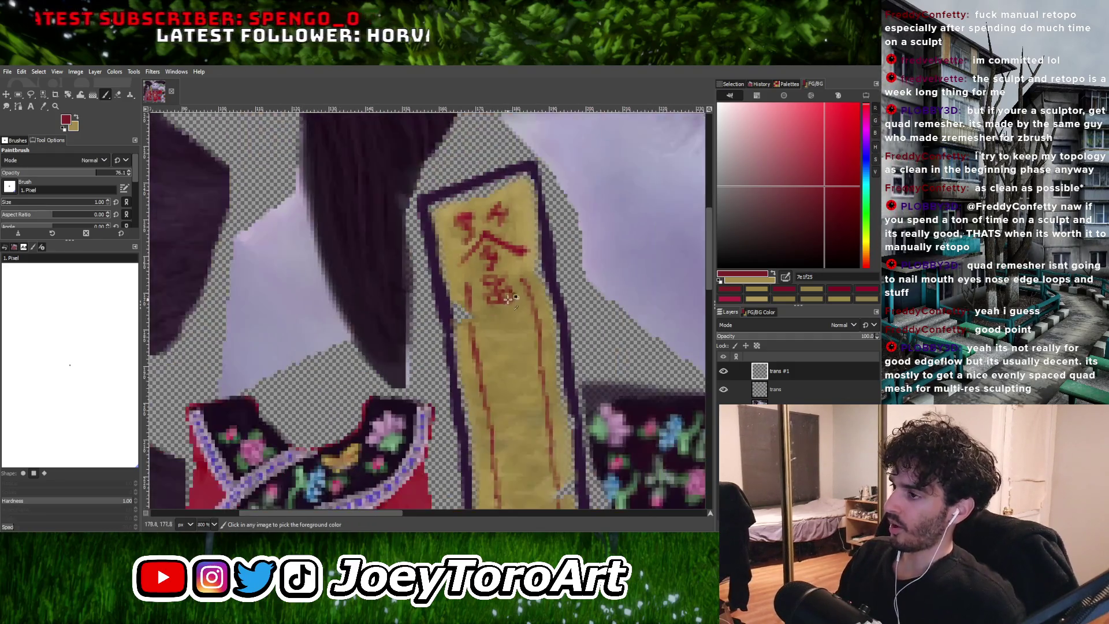
scroll(508, 298, "up", 2, "ctrl")
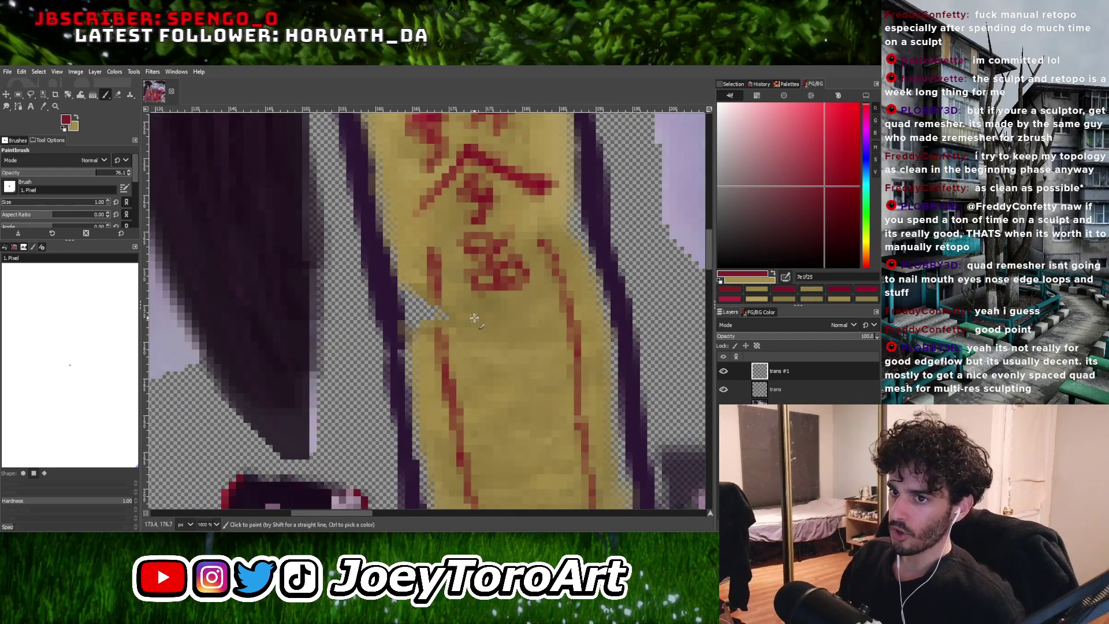
scroll(474, 318, "down", 2, "ctrl")
scroll(458, 328, "up", 3, "ctrl")
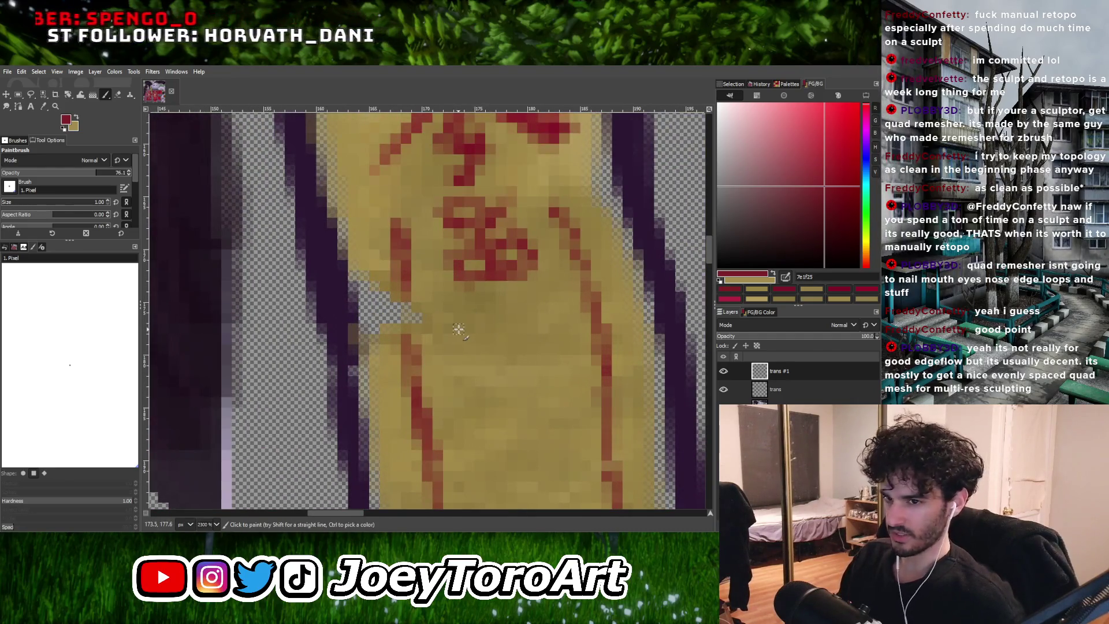
Paint a short red stroke below the second glyph and extend it across the strip
mouse_move(446, 329)
left_mouse_down()
mouse_move(493, 318)
mouse_move(474, 322)
left_mouse_up()
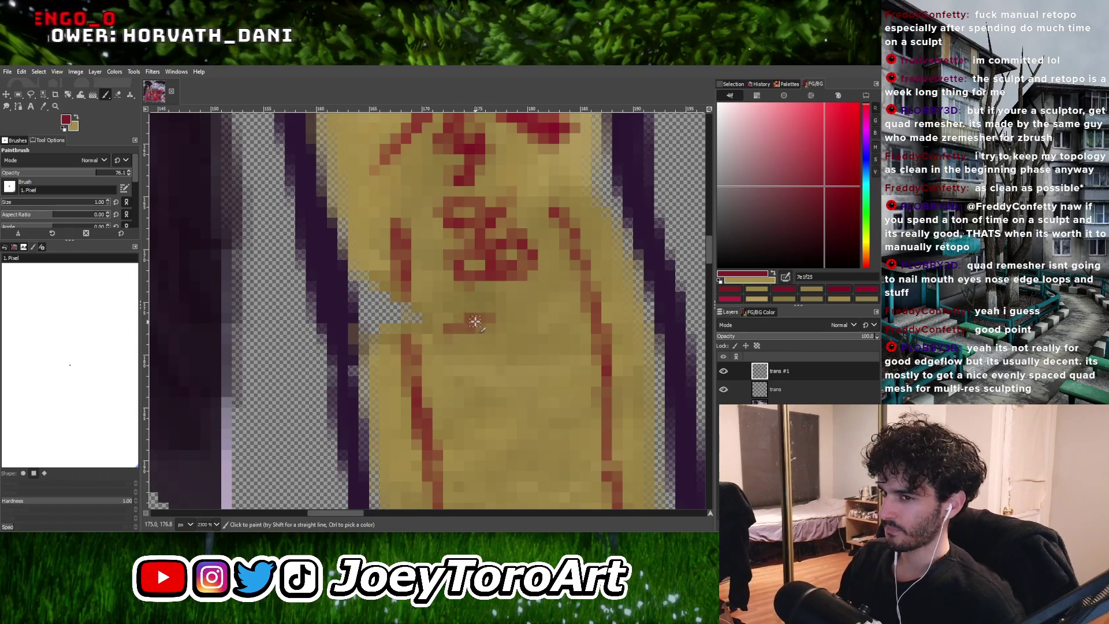
scroll(475, 321, "down", 3, "ctrl")
scroll(475, 321, "up", 3, "ctrl")
scroll(513, 318, "down", 2, "ctrl")
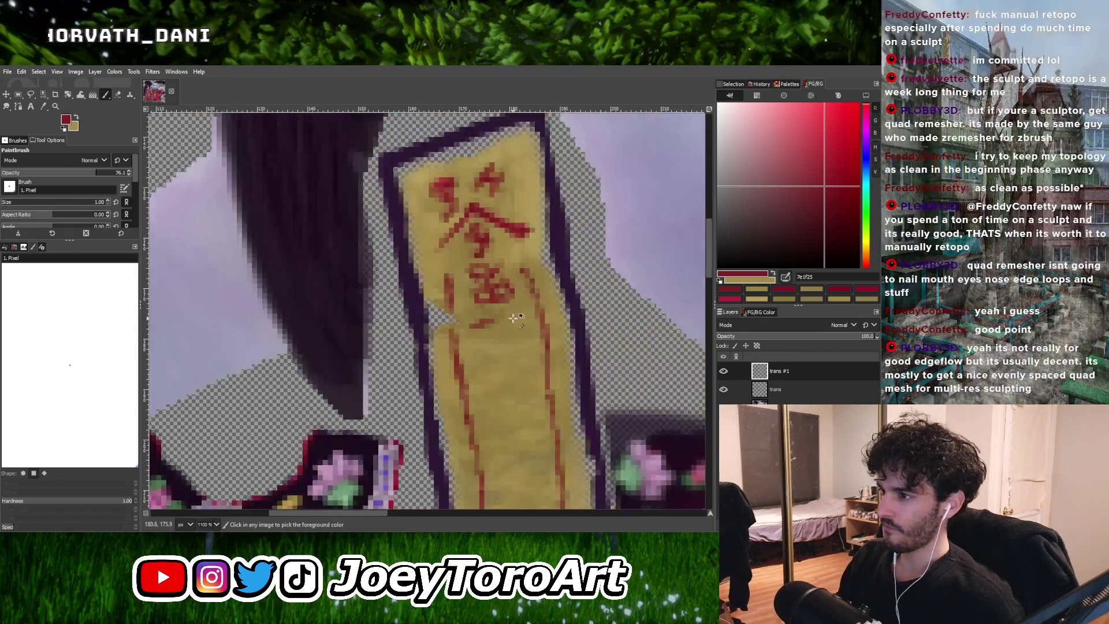
scroll(512, 319, "up", 2, "ctrl")
mouse_move(454, 326)
left_mouse_down()
mouse_move(498, 317)
mouse_move(500, 301)
left_mouse_up()
scroll(509, 312, "down", 3, "ctrl")
scroll(509, 312, "up", 4, "ctrl")
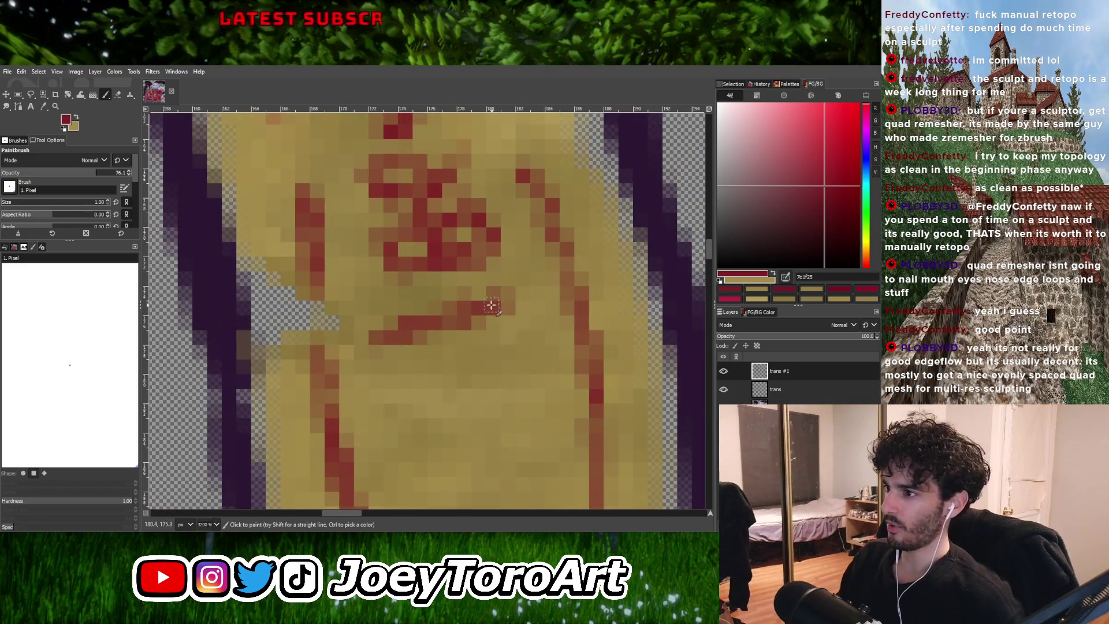
Darken the stroke, extend it downward and add a down-left stroke to shape the third glyph
left_click(514, 318)
mouse_move(516, 308)
left_mouse_down()
mouse_move(520, 347)
mouse_move(508, 347)
mouse_move(523, 354)
mouse_move(491, 361)
mouse_move(527, 356)
left_mouse_up()
scroll(519, 347, "down", 1, "ctrl")
scroll(520, 364, "down", 4, "ctrl")
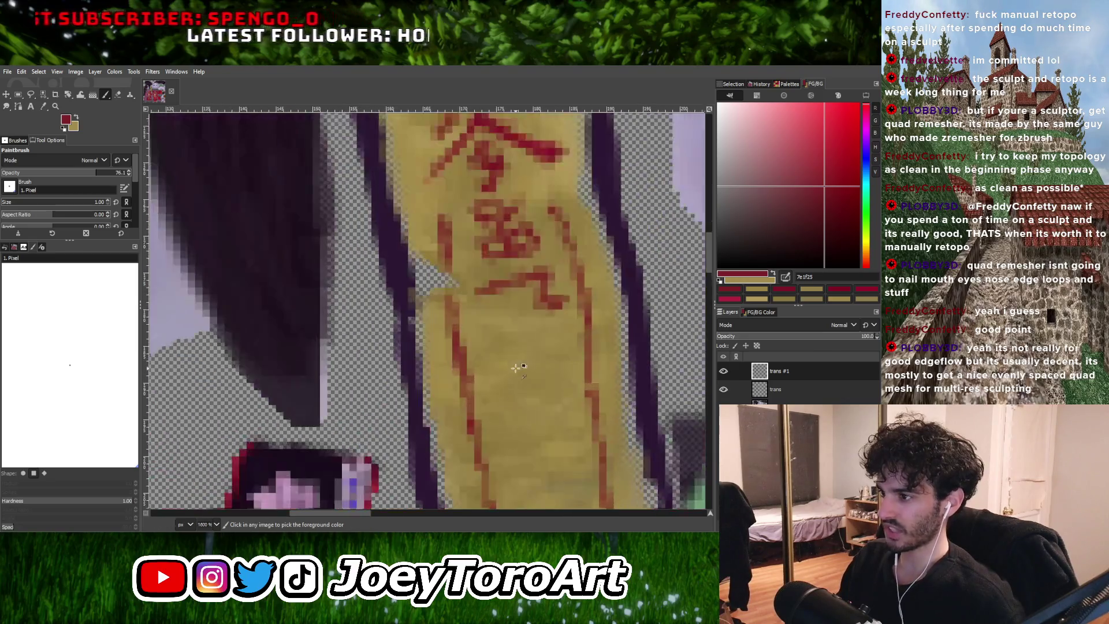
scroll(519, 327, "down", 1, "ctrl")
scroll(500, 293, "up", 5, "ctrl")
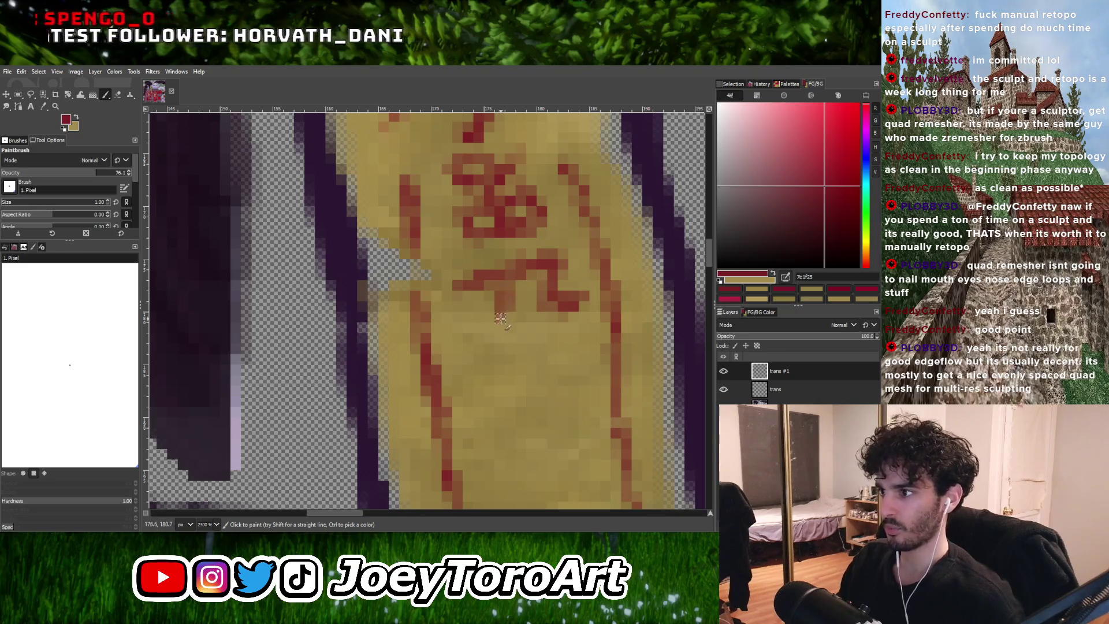
mouse_move(500, 319)
left_mouse_down()
mouse_move(490, 328)
mouse_move(516, 307)
mouse_move(483, 339)
left_mouse_up()
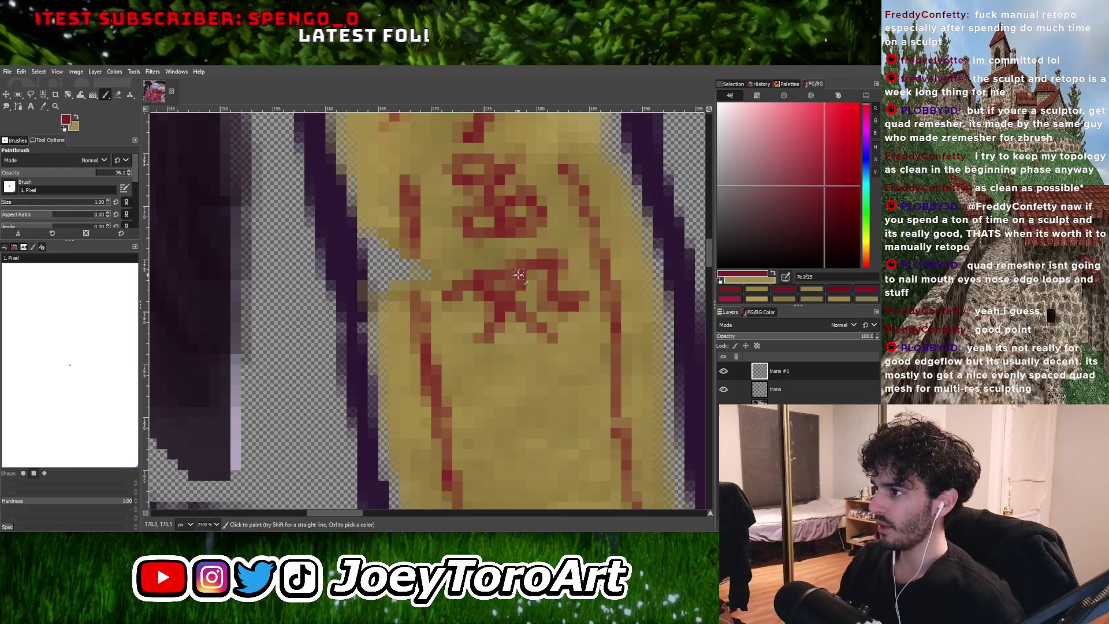
Resample a darker red from the new glyph and paint the first pixels of the next glyph below it
left_click(827, 192)
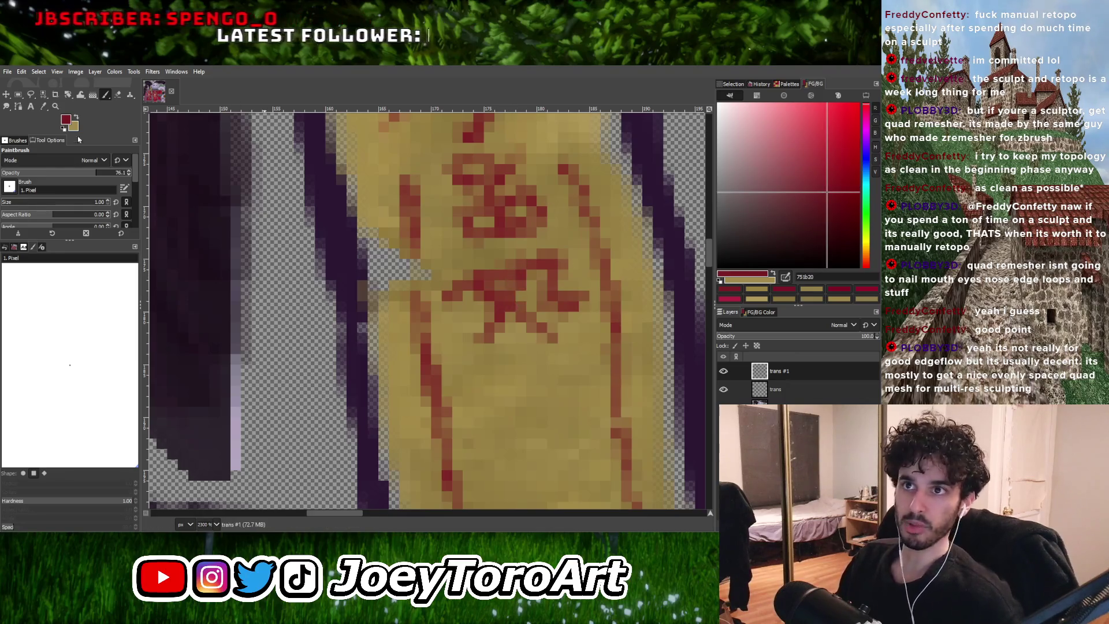
scroll(516, 329, "down", 3, "ctrl")
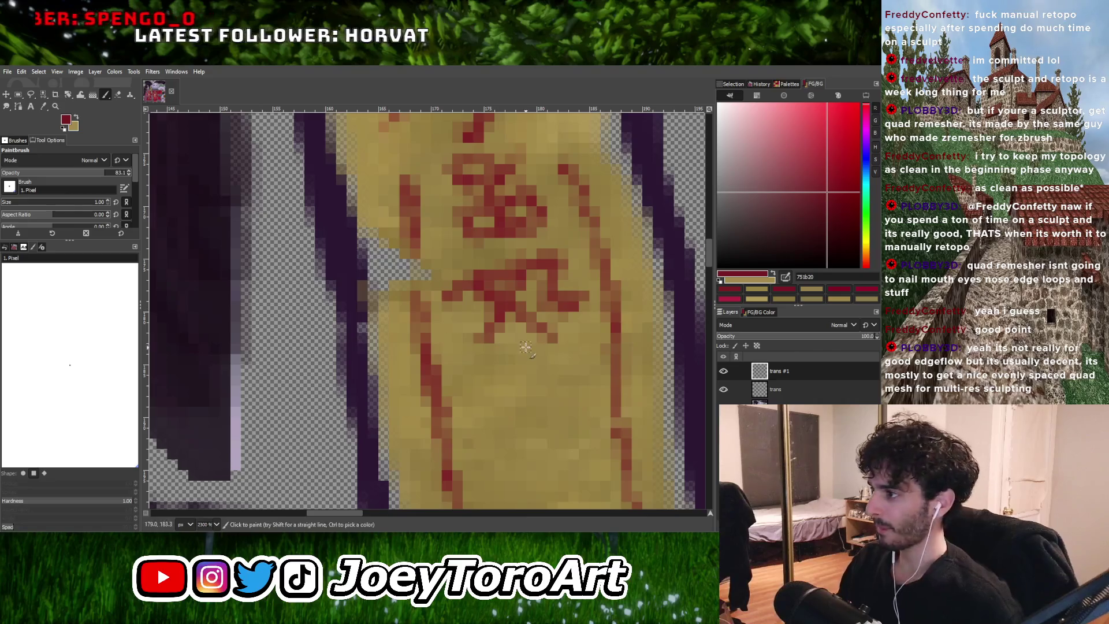
scroll(516, 330, "up", 1, "ctrl")
scroll(516, 330, "up", 1, "ctrl")
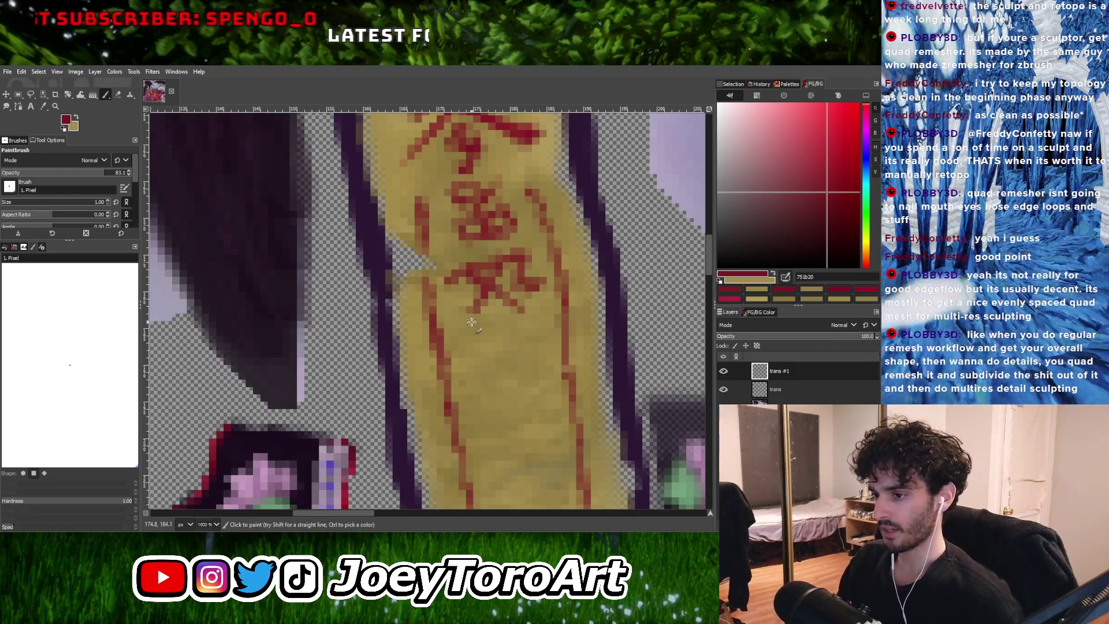
scroll(471, 321, "down", 4, "ctrl")
scroll(479, 324, "up", 3, "ctrl")
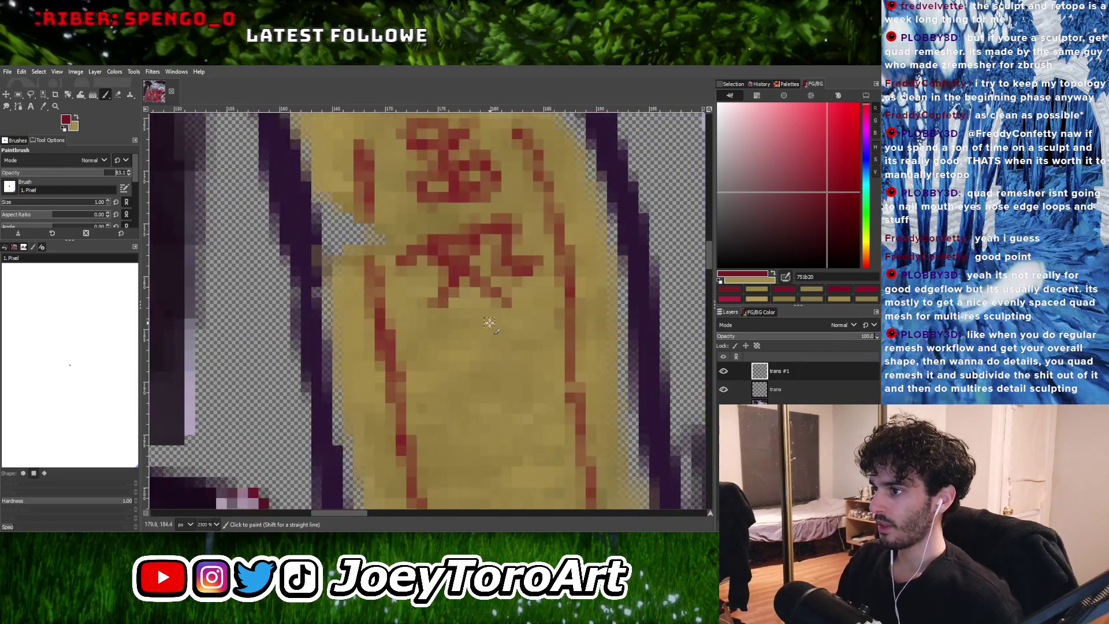
scroll(480, 326, "up", 2, "ctrl")
scroll(471, 329, "down", 2, "ctrl")
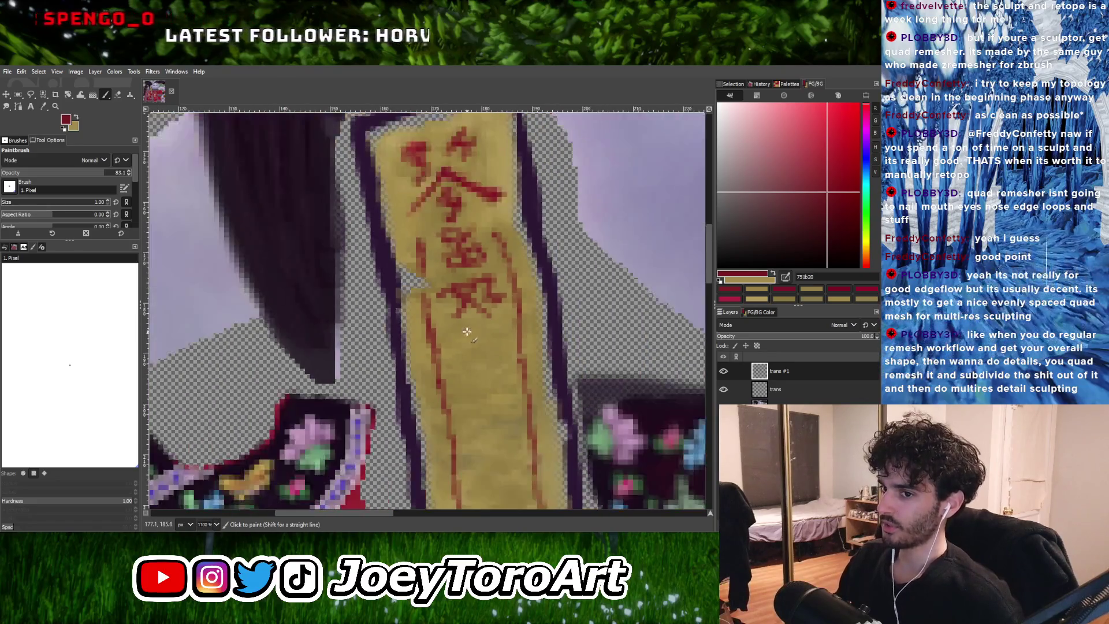
scroll(462, 332, "up", 2, "ctrl")
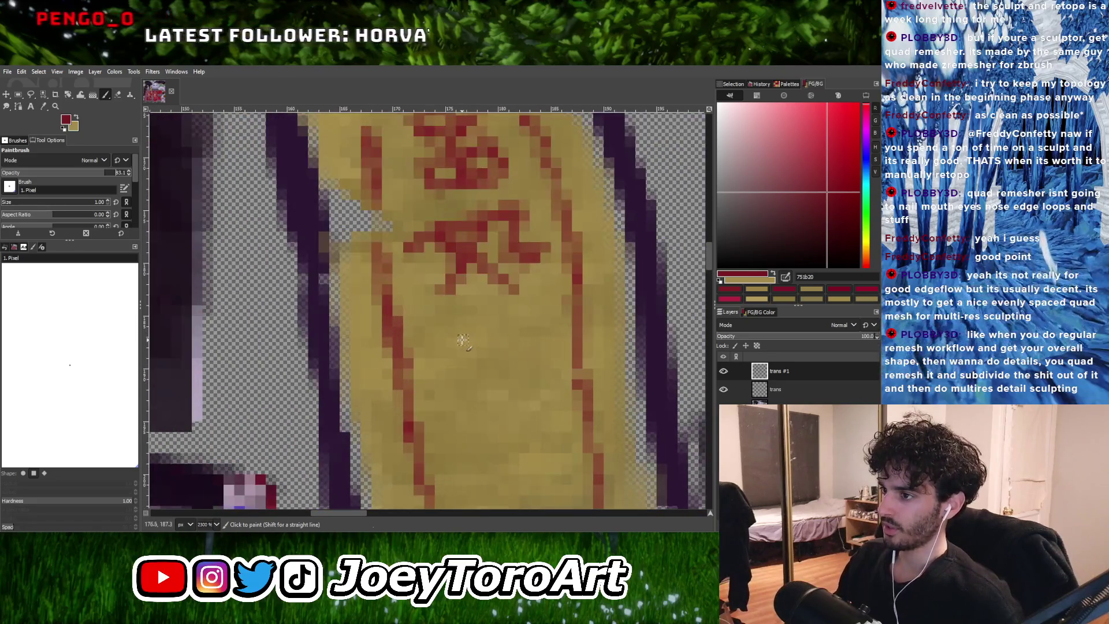
left_click_drag(423, 322, 443, 315)
left_click(417, 321)
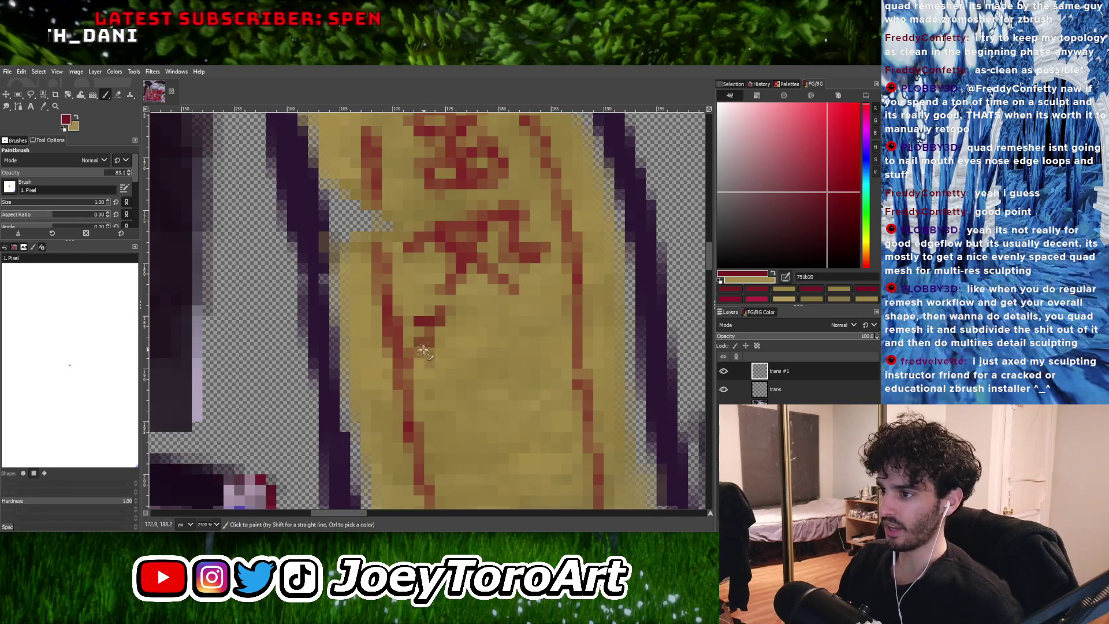
Paint a short up-right red stroke and a few red pixels for the fourth glyph
mouse_move(440, 365)
left_mouse_down()
mouse_move(453, 353)
mouse_move(423, 344)
left_mouse_up()
scroll(428, 342, "down", 10, "ctrl")
scroll(436, 355, "up", 10, "ctrl")
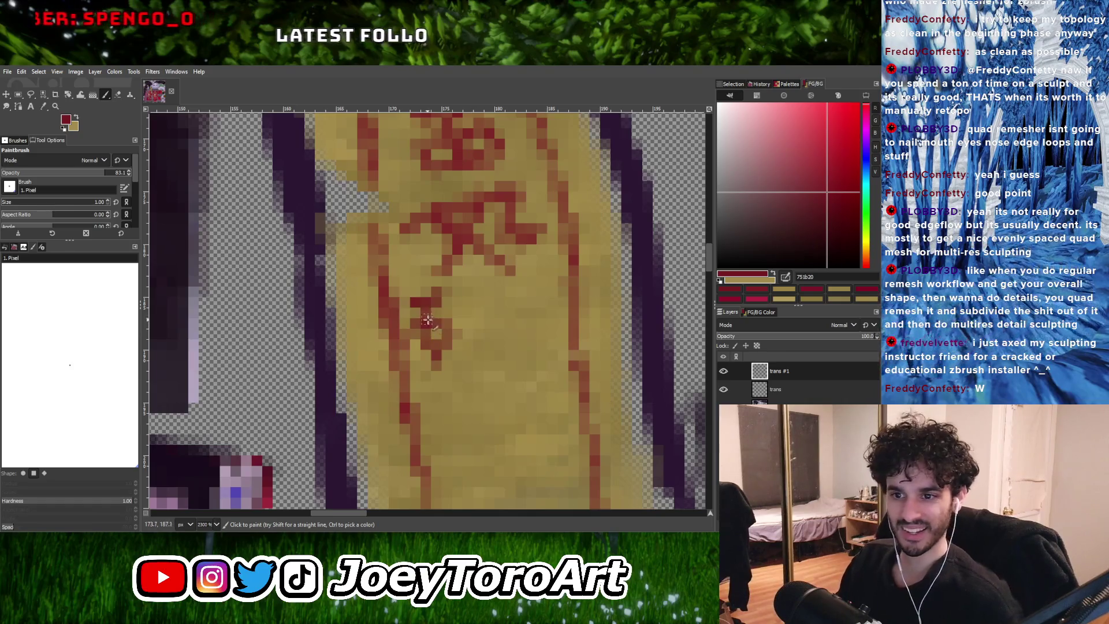
mouse_move(458, 325)
left_mouse_down()
mouse_move(467, 338)
mouse_move(460, 315)
mouse_move(463, 346)
mouse_move(480, 314)
left_mouse_up()
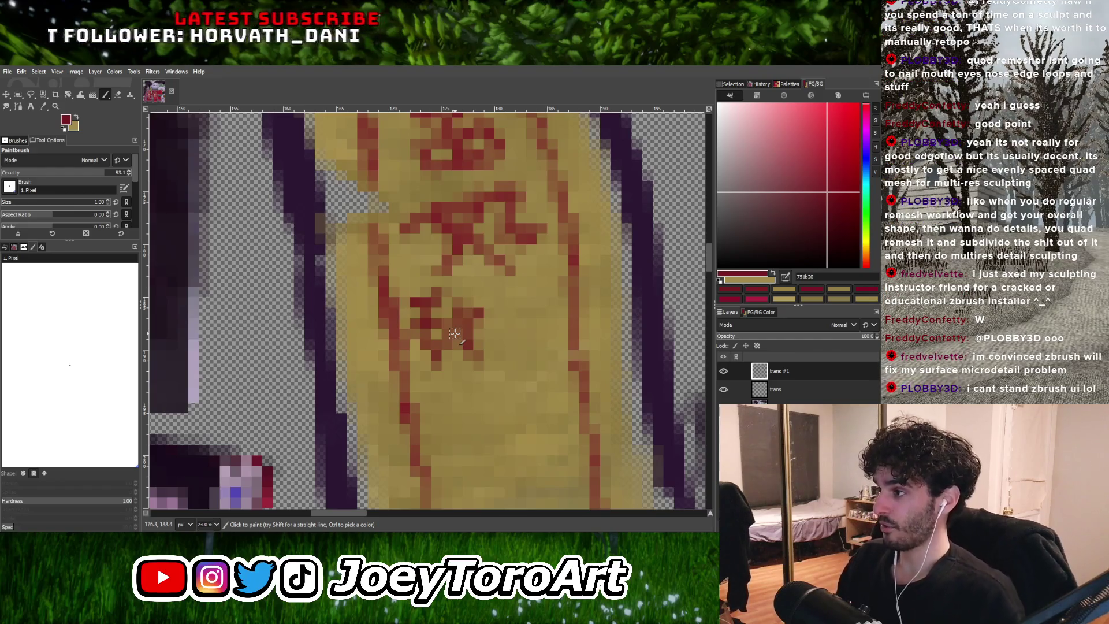
scroll(456, 356, "down", 2, "ctrl")
scroll(482, 355, "up", 2, "ctrl")
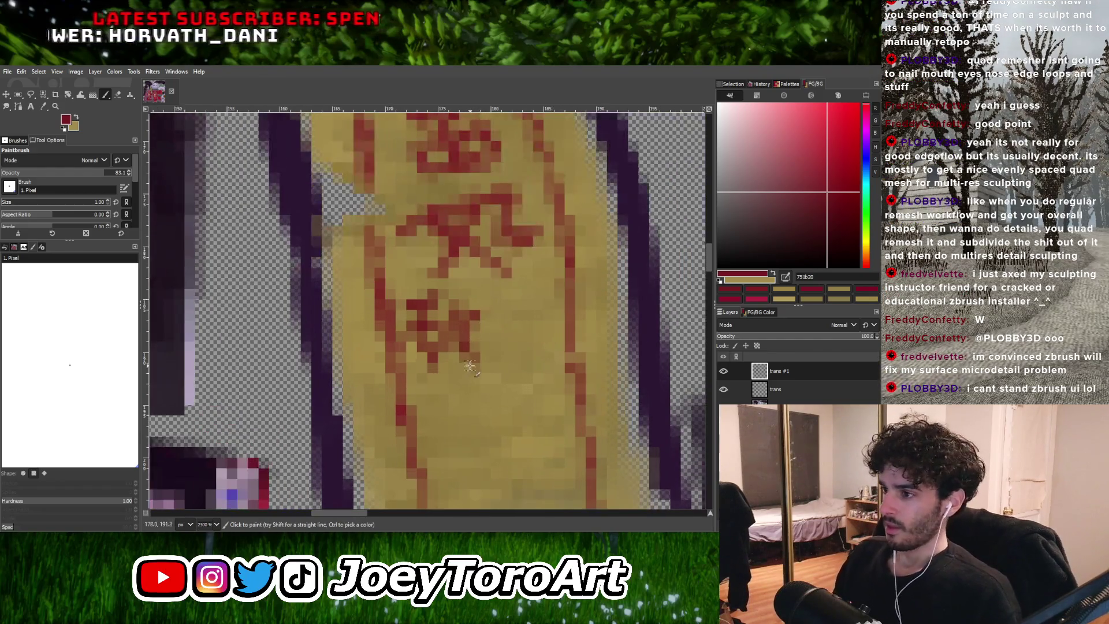
Extend the fourth glyph's stroke and add a red pixel at its right end
left_click(487, 352)
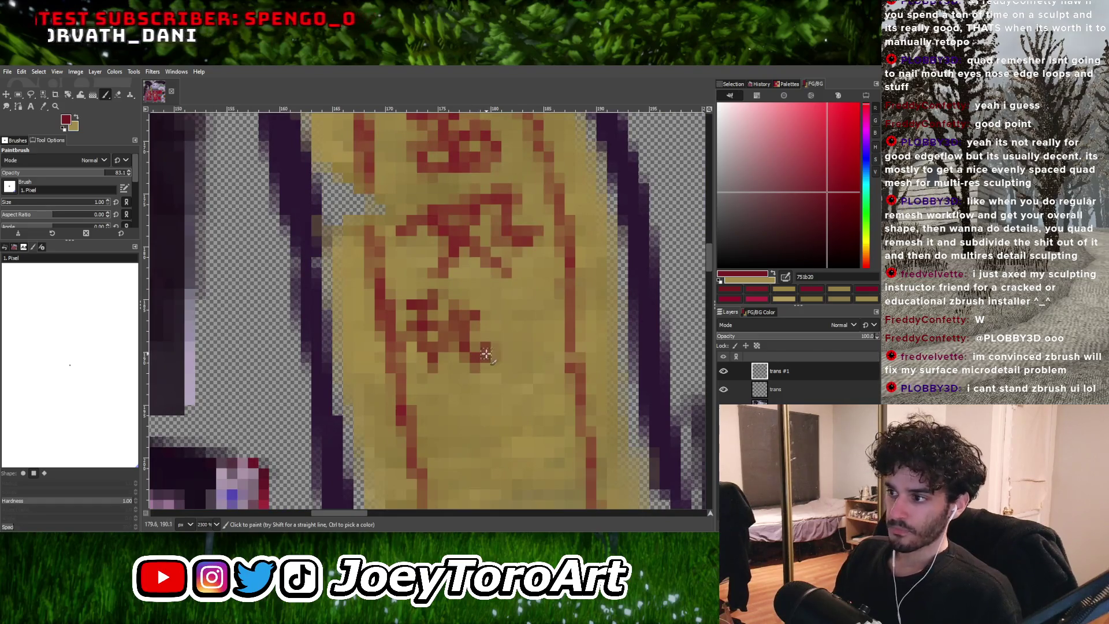
scroll(489, 352, "down", 2, "ctrl")
scroll(480, 343, "up", 2, "ctrl")
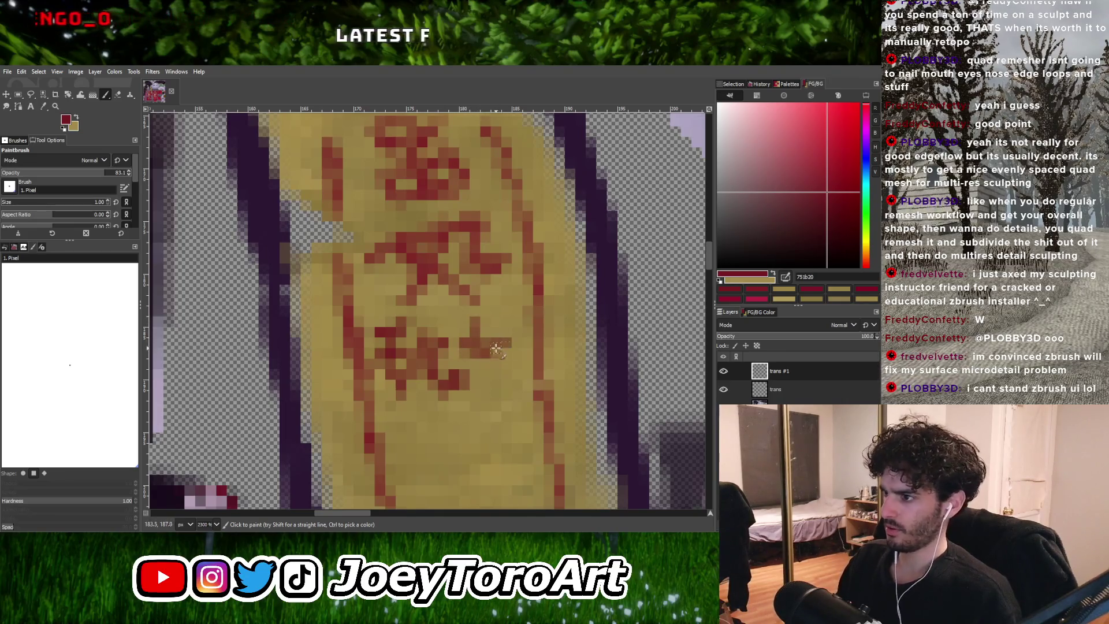
left_click(517, 342)
scroll(508, 347, "down", 2, "ctrl")
scroll(469, 352, "up", 2, "ctrl")
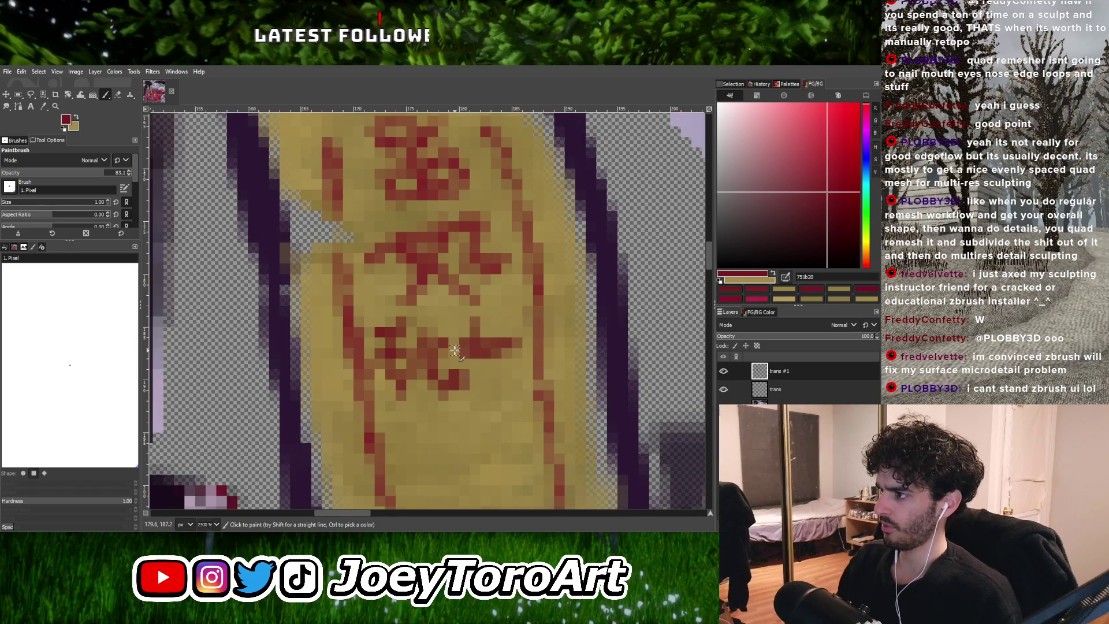
scroll(466, 350, "down", 2, "ctrl")
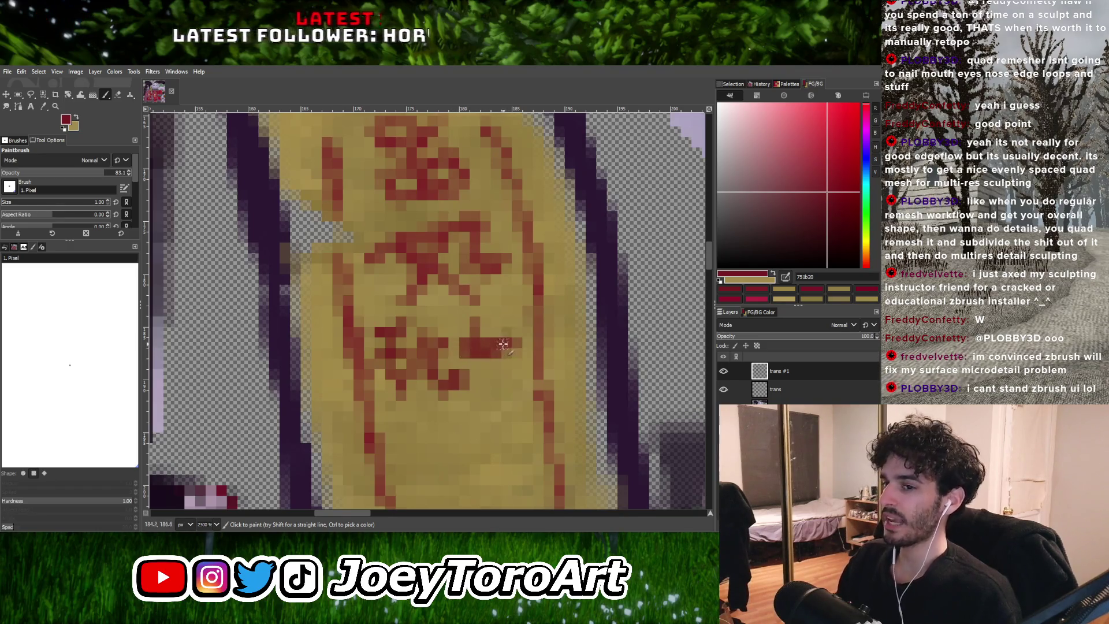
scroll(468, 335, "up", 2, "ctrl")
scroll(468, 335, "down", 2, "ctrl")
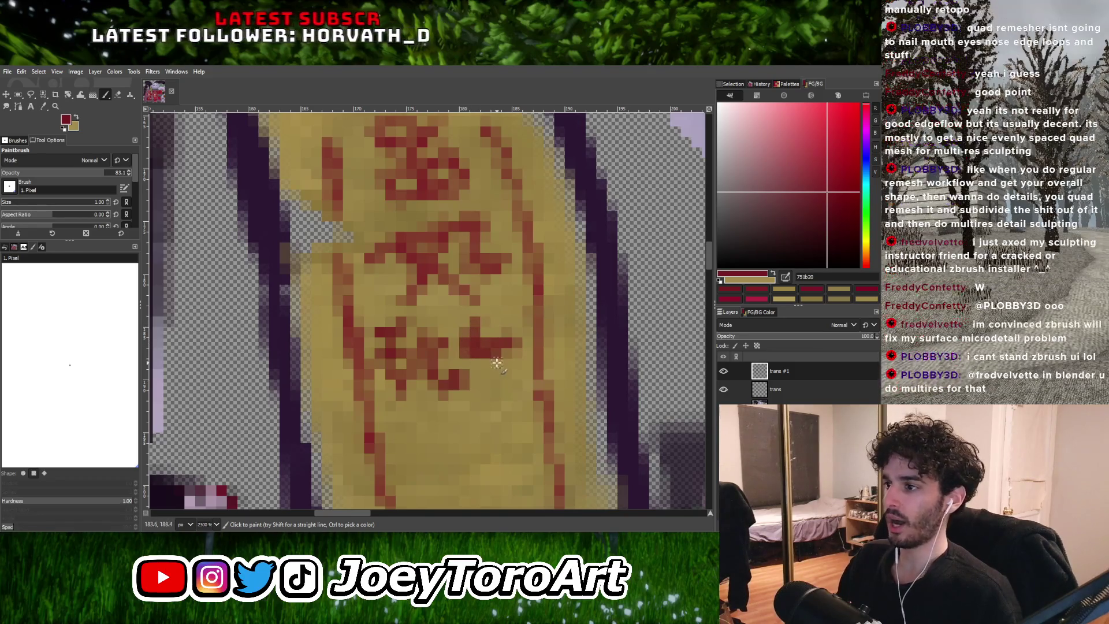
scroll(502, 338, "up", 2, "ctrl")
scroll(502, 338, "down", 2, "ctrl")
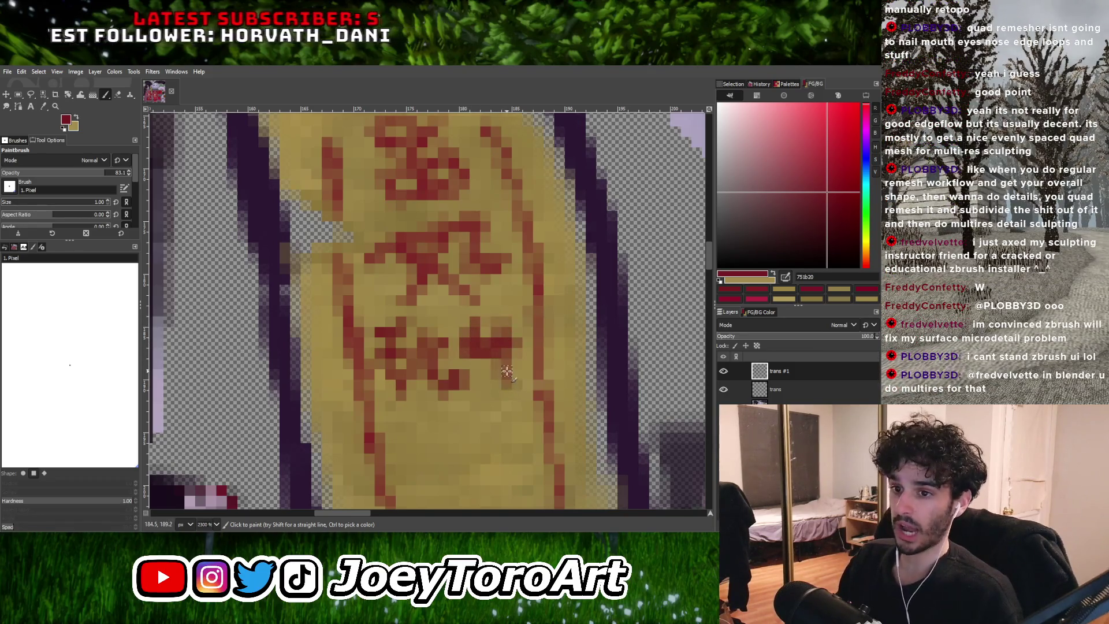
scroll(498, 358, "up", 2, "ctrl")
scroll(499, 358, "down", 2, "ctrl")
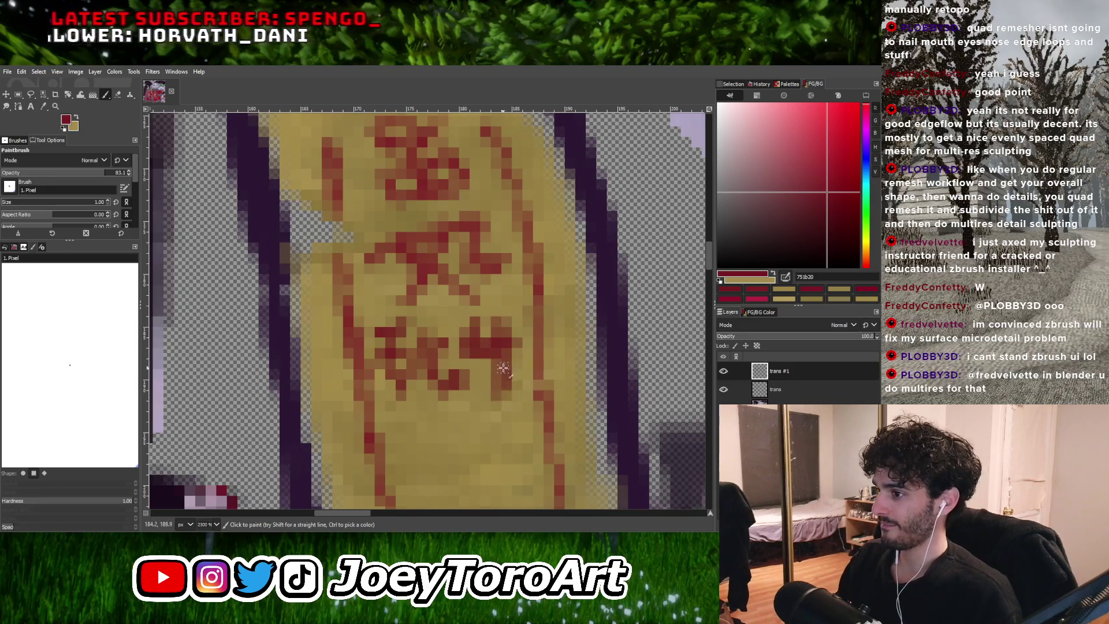
scroll(501, 365, "up", 2, "ctrl")
scroll(501, 365, "down", 2, "ctrl")
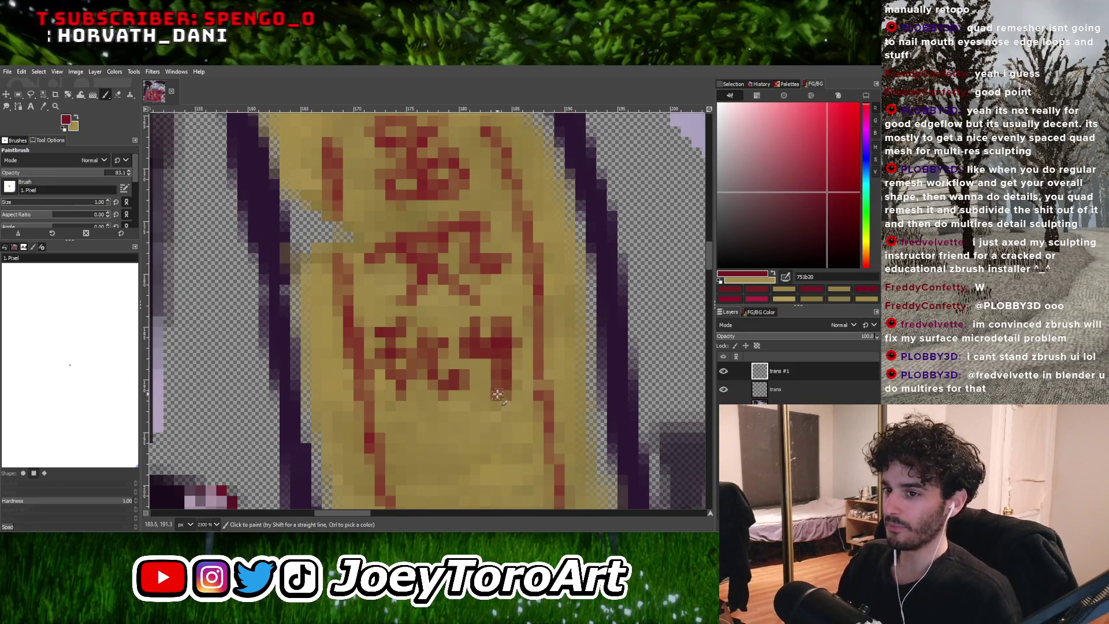
scroll(488, 376, "up", 2, "ctrl")
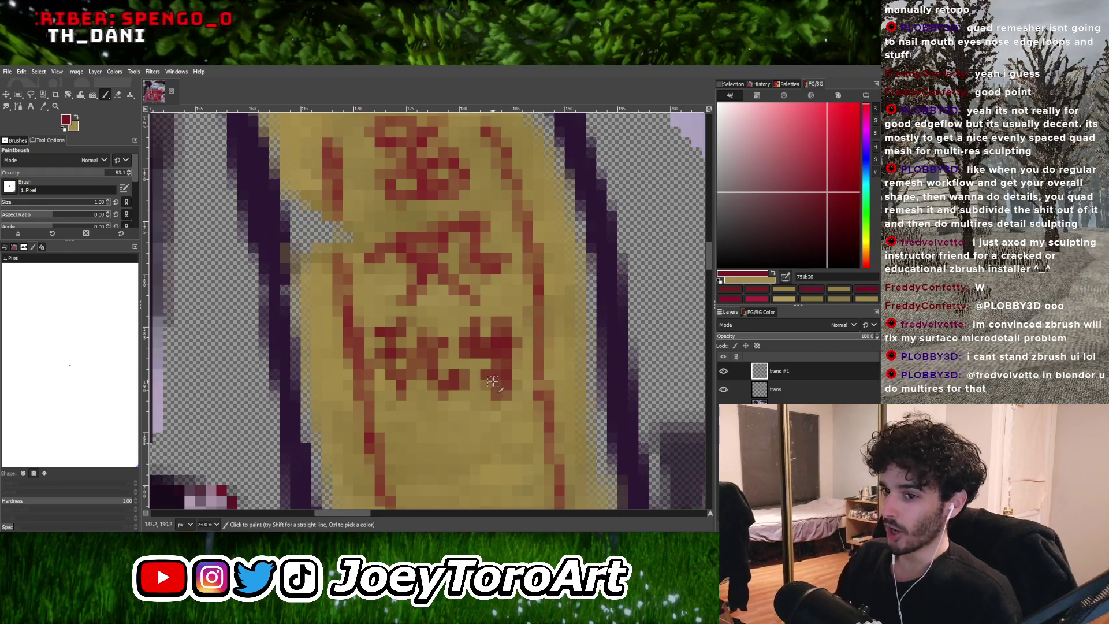
Sample the strip's yellow, then resample the dark red from a painted glyph
left_click(511, 380, "ctrl")
scroll(509, 382, "down", 2, "ctrl")
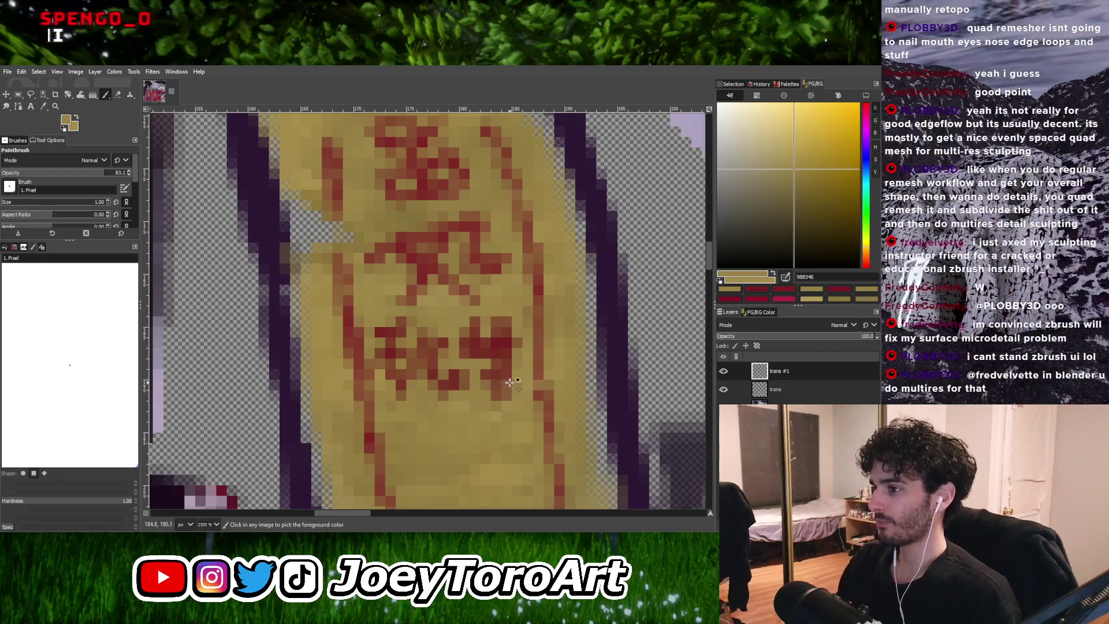
left_click(508, 352, "ctrl")
scroll(506, 399, "up", 2, "ctrl")
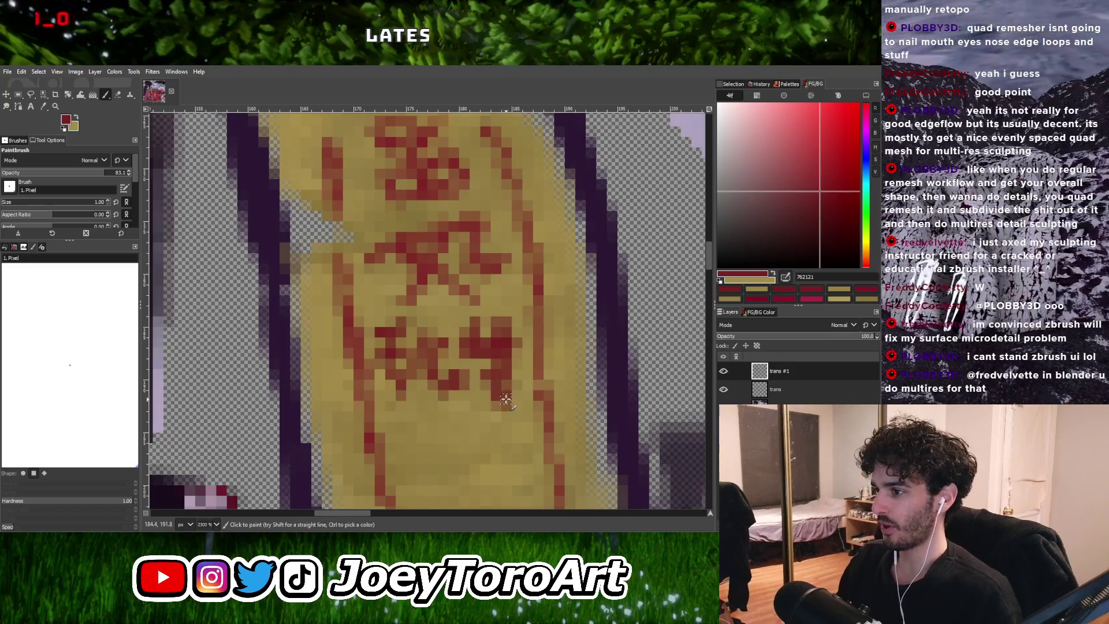
scroll(505, 399, "down", 2, "ctrl")
left_click(504, 338, "ctrl")
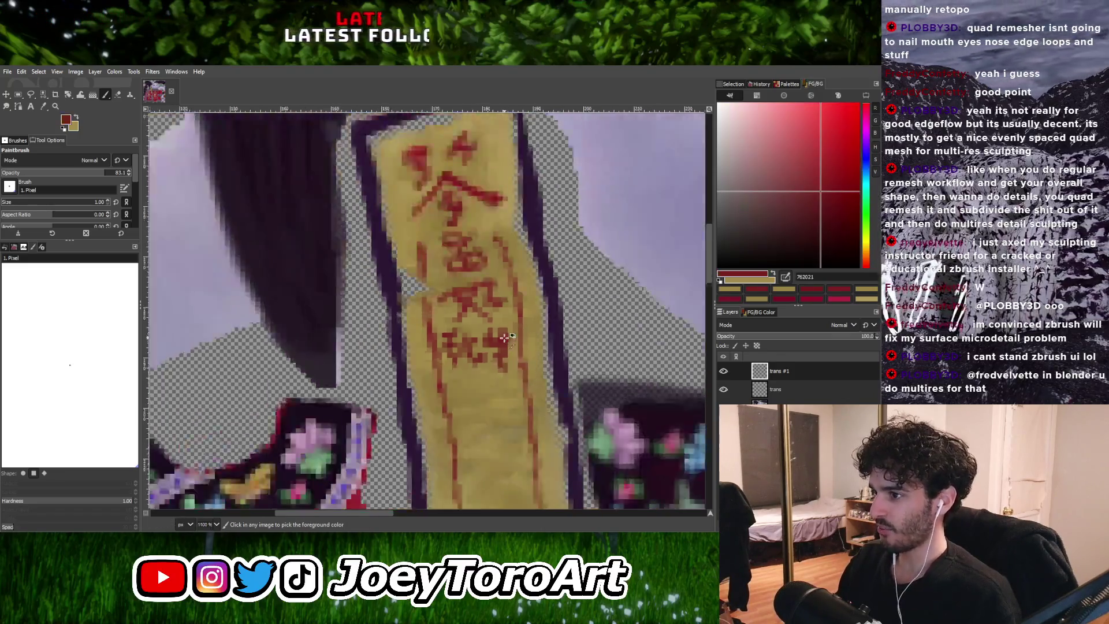
scroll(505, 338, "up", 2, "ctrl")
scroll(505, 341, "down", 2, "ctrl")
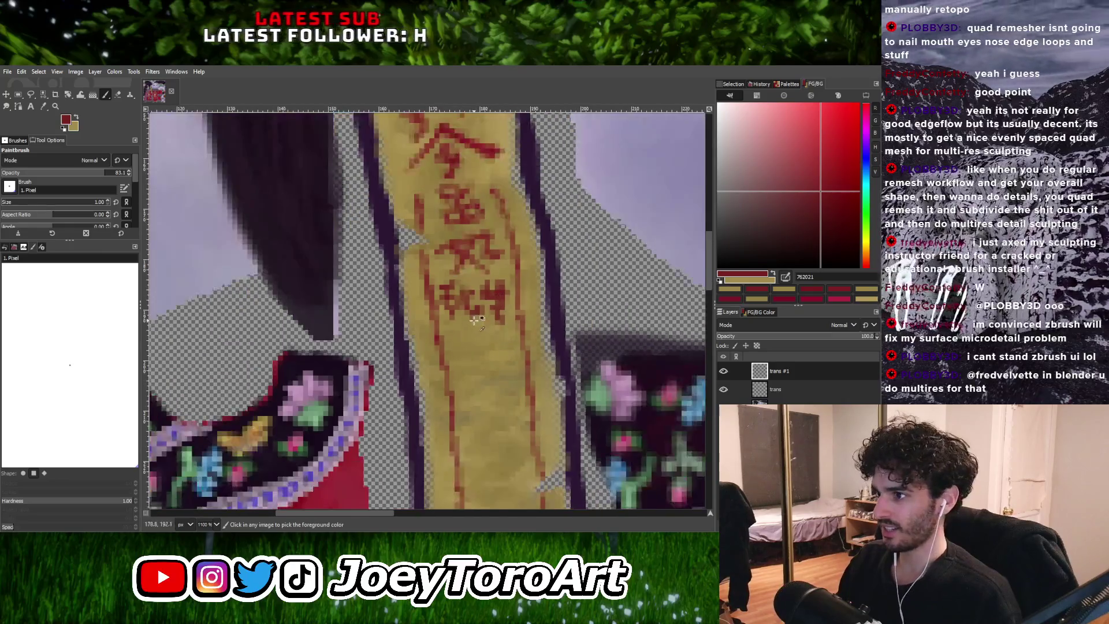
scroll(474, 320, "up", 1, "ctrl")
scroll(454, 355, "up", 1, "ctrl")
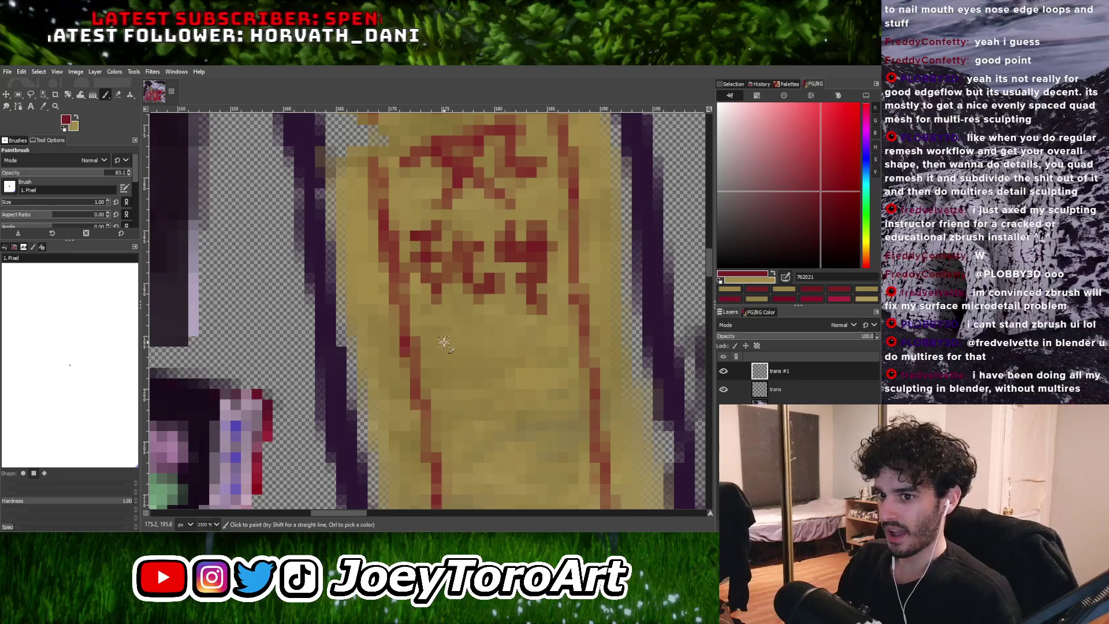
Begin another glyph below the fourth with a cluster of red pixels extended downward
left_click(461, 331)
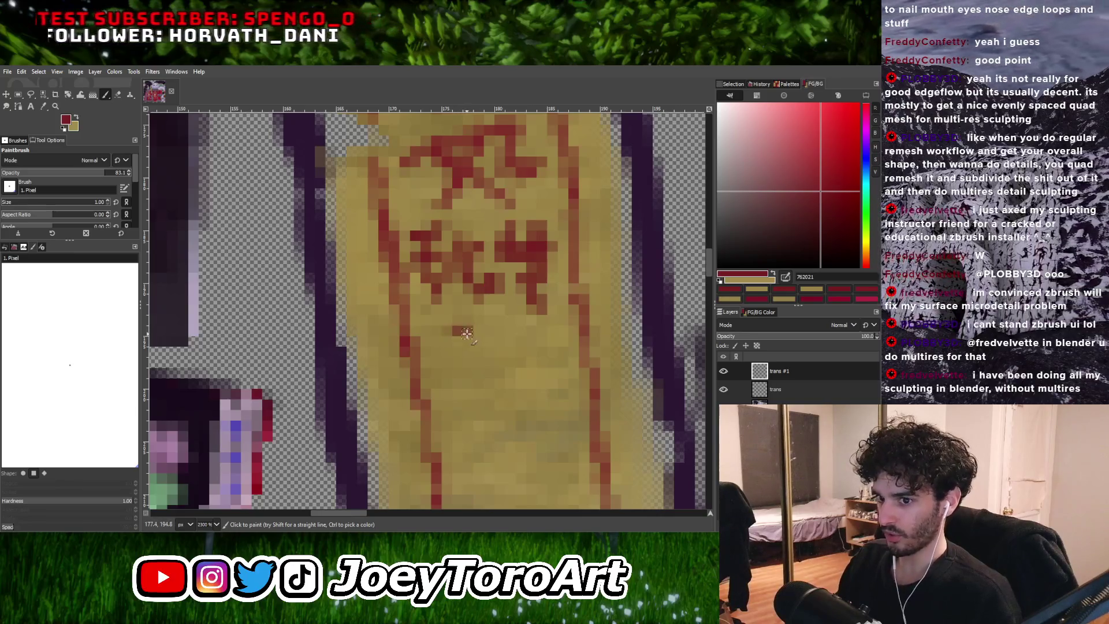
scroll(467, 334, "down", 1, "ctrl")
scroll(462, 334, "up", 1, "ctrl")
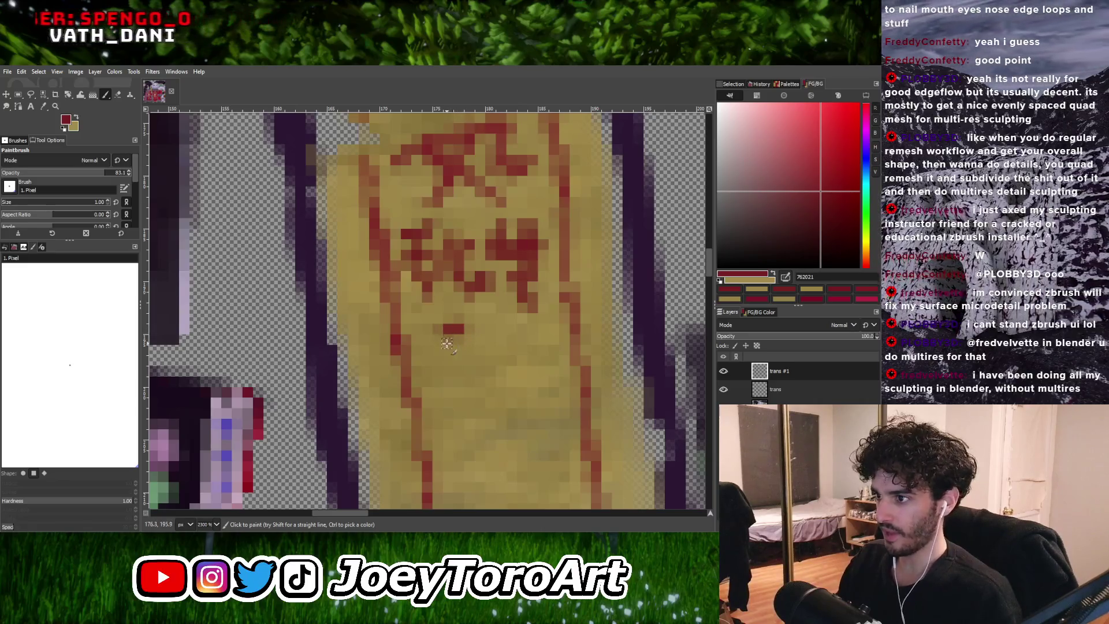
scroll(446, 343, "down", 1, "ctrl")
scroll(437, 350, "up", 1, "ctrl")
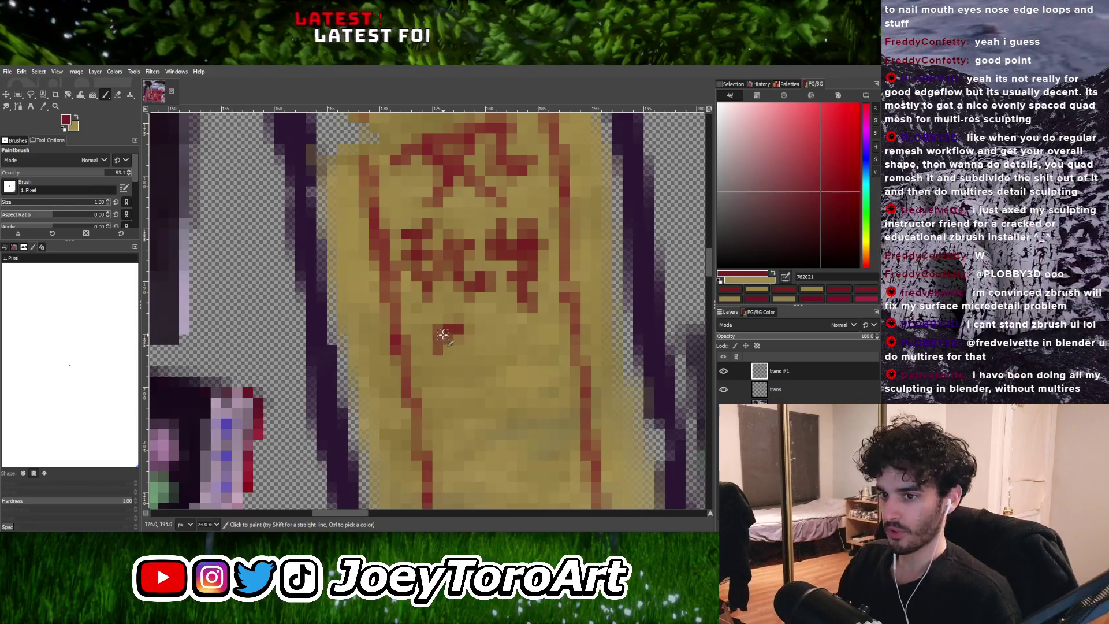
left_click(444, 334)
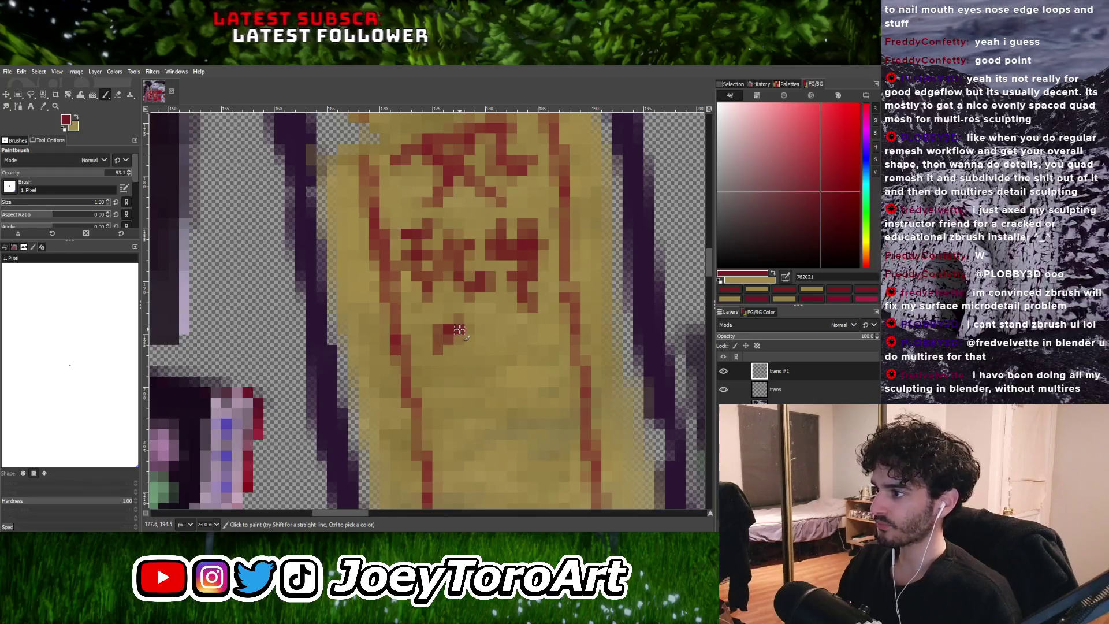
left_click(458, 328)
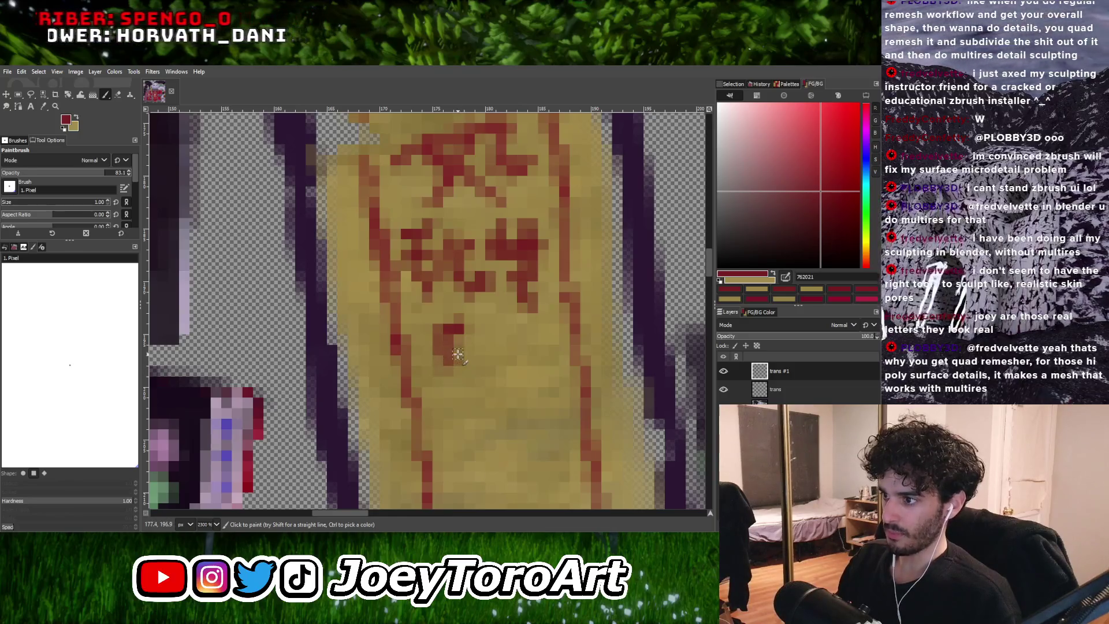
left_click_drag(458, 349, 459, 361)
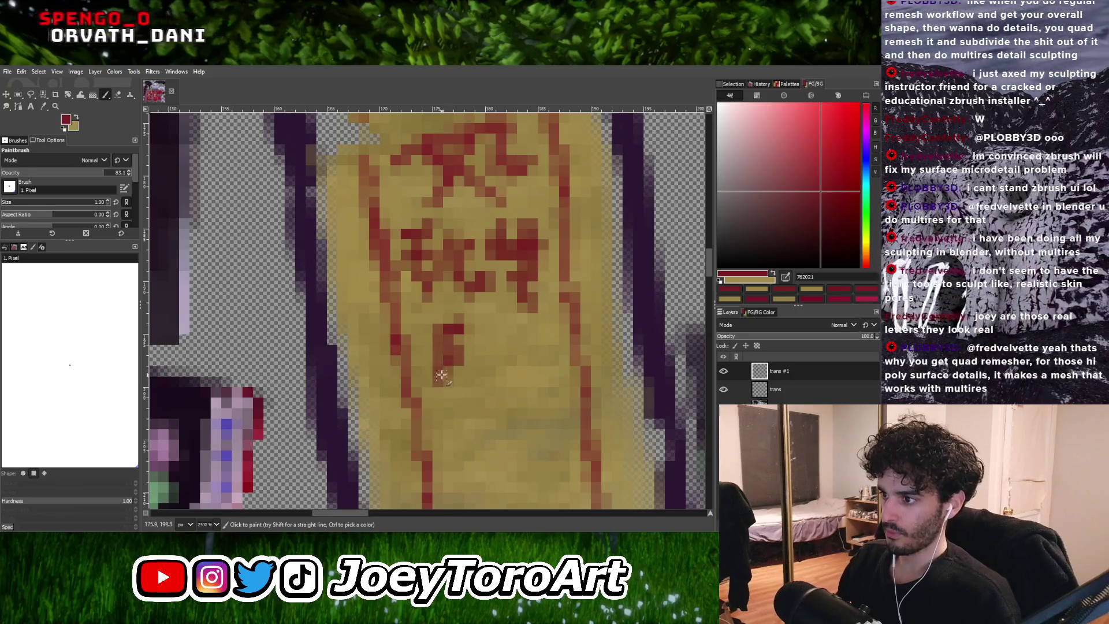
left_click(441, 382)
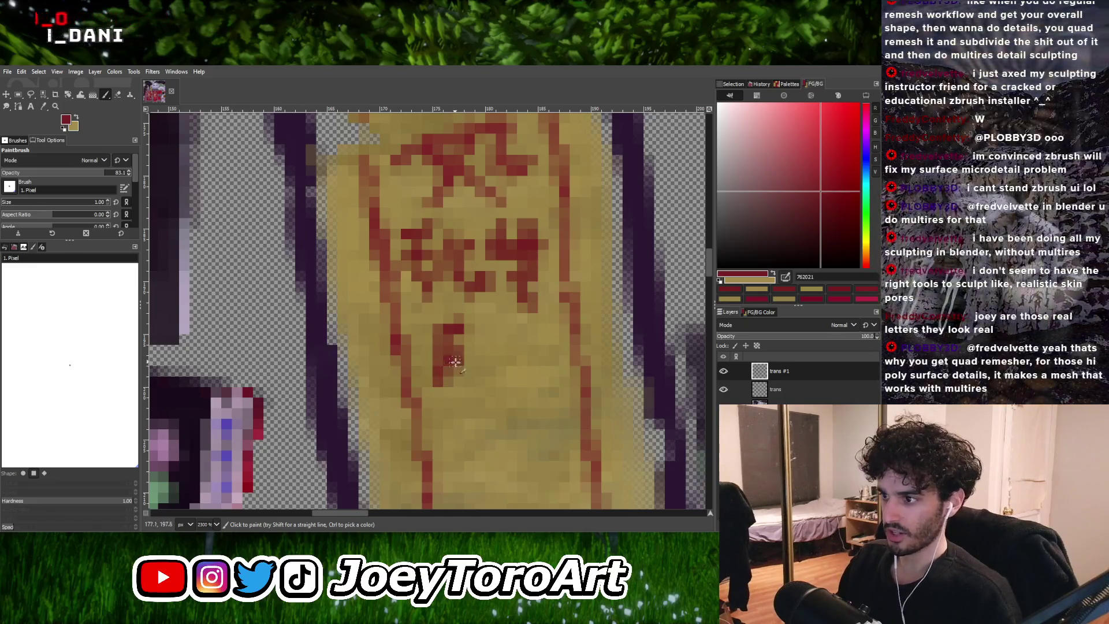
Paint a red stroke down the lower glyph and add darker red pixels to it
scroll(481, 381, "down", 3, "ctrl")
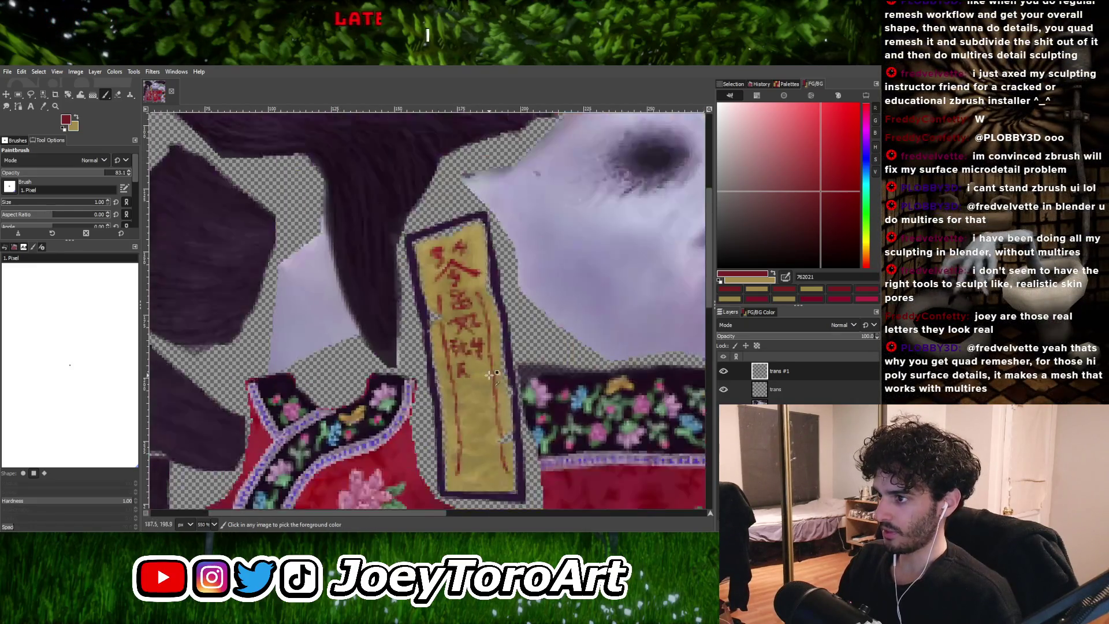
scroll(478, 366, "up", 2, "ctrl")
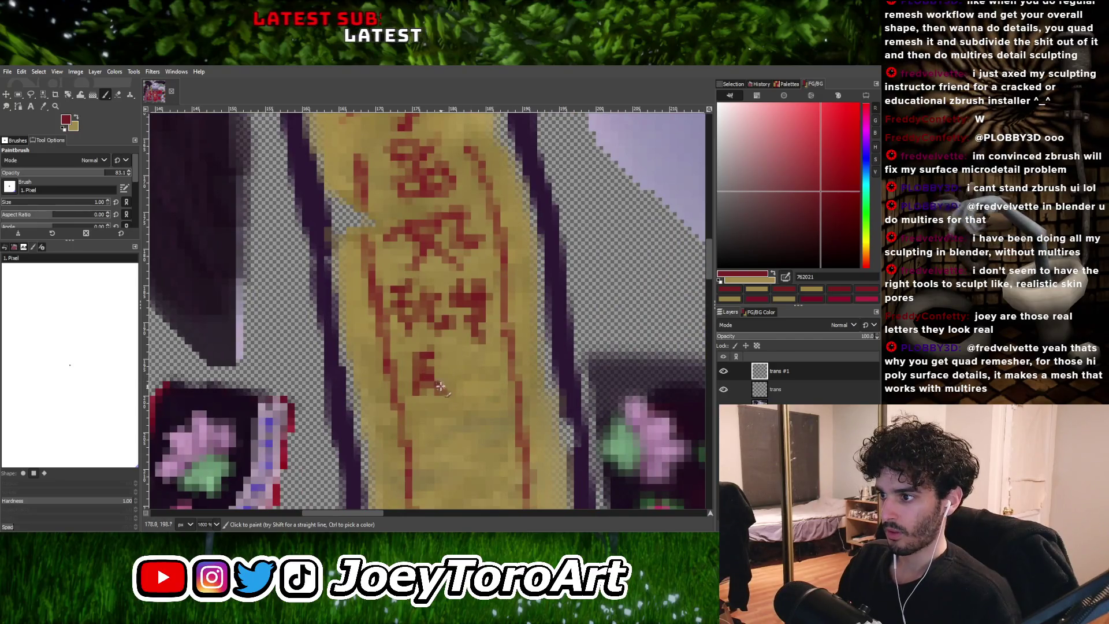
scroll(427, 372, "up", 2, "ctrl")
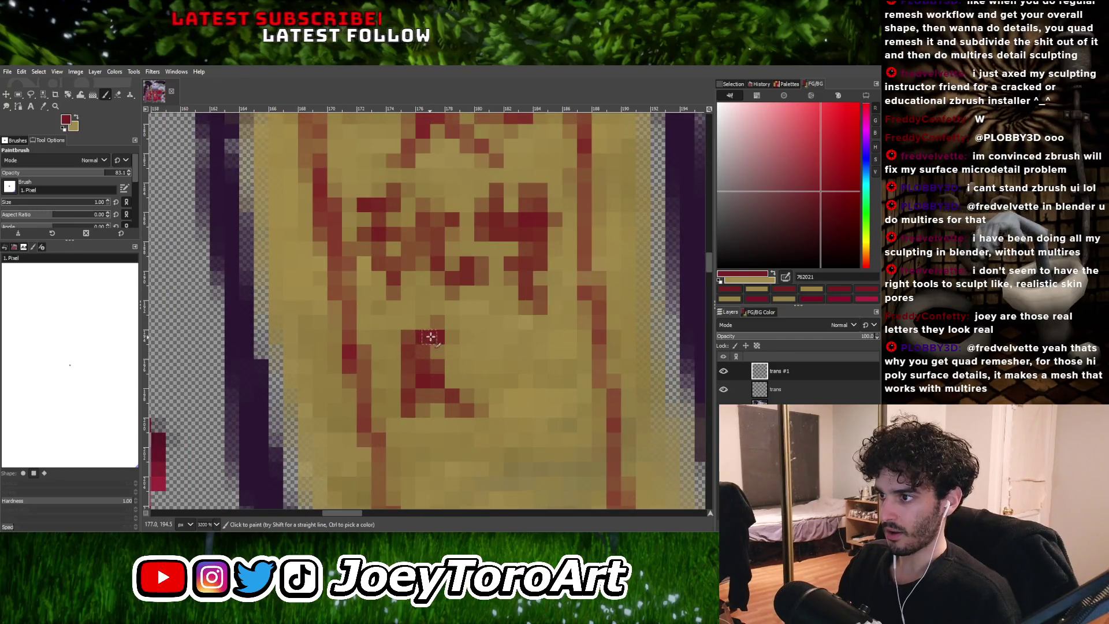
scroll(413, 349, "right", 2)
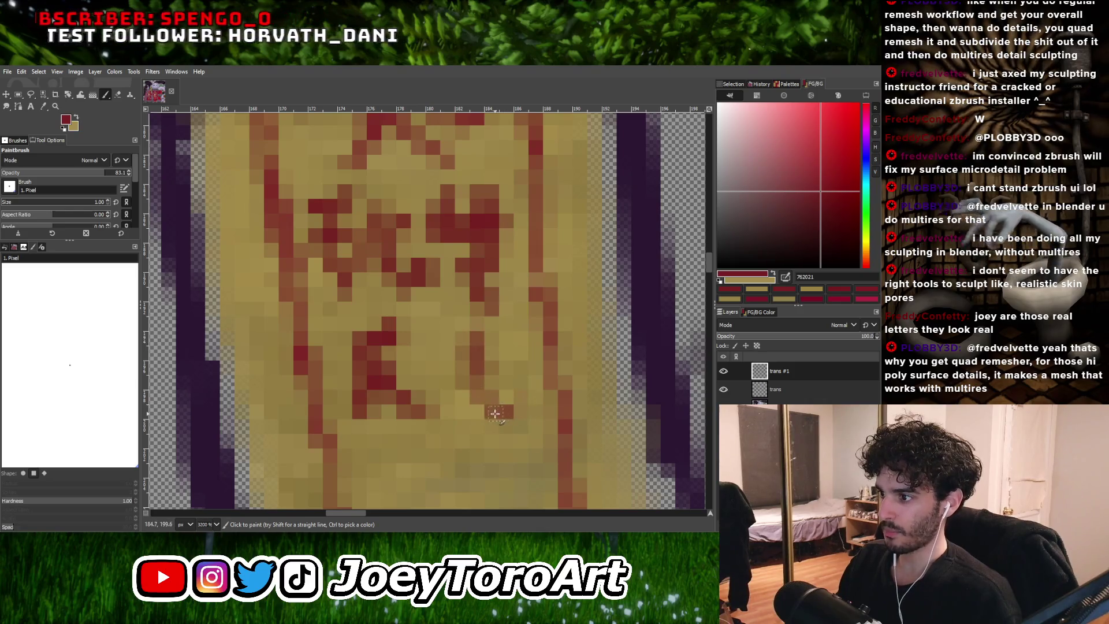
mouse_move(477, 347)
left_mouse_down()
mouse_move(484, 398)
mouse_move(502, 412)
left_mouse_up()
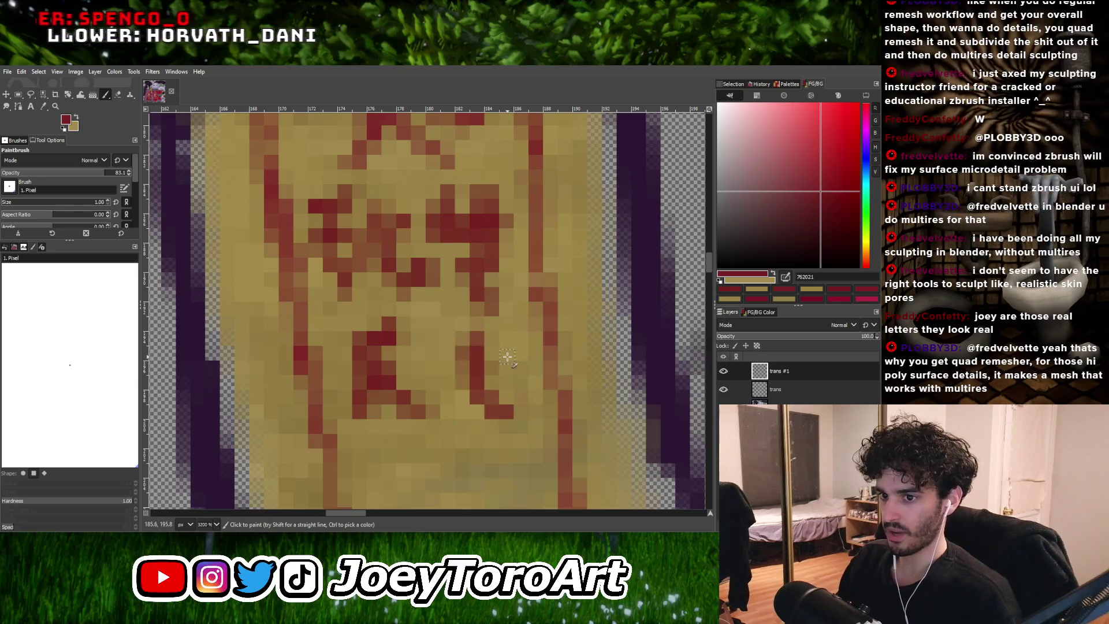
left_click(505, 352)
left_click(462, 411)
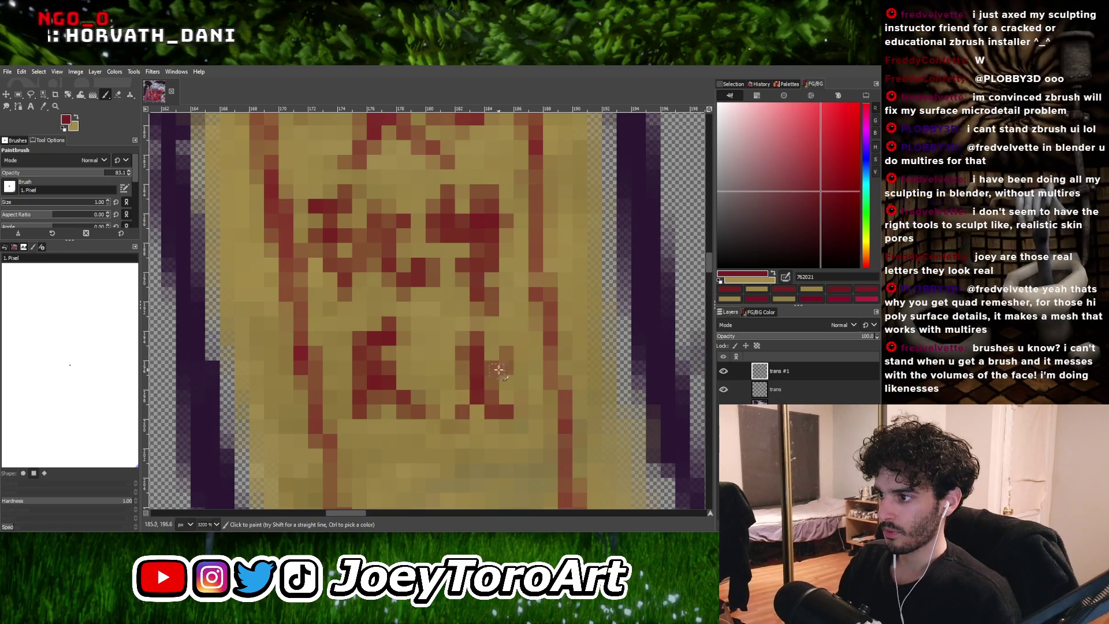
left_click(505, 352)
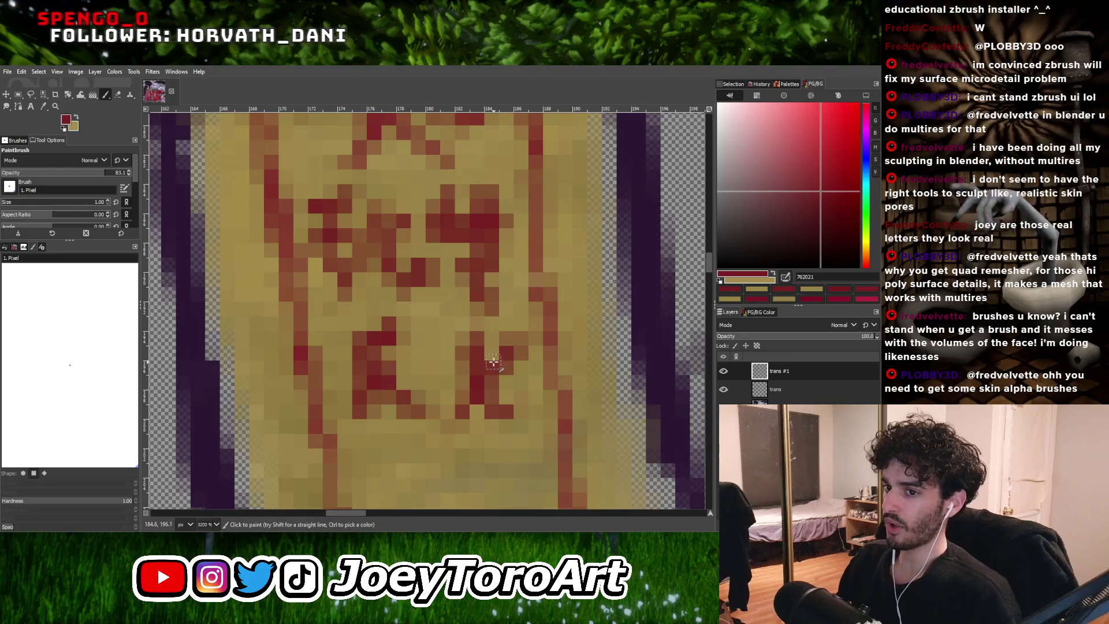
Sample the strip's tan colour as the paint colour
scroll(494, 362, "down", 5, "ctrl")
scroll(507, 341, "up", 4, "ctrl")
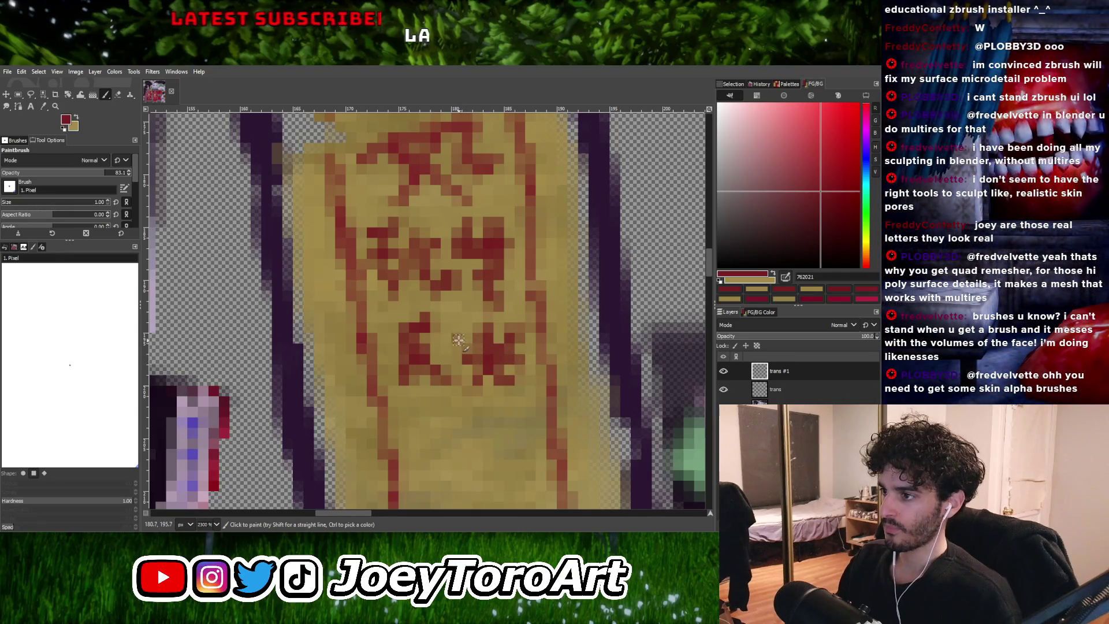
scroll(462, 338, "down", 5, "ctrl")
scroll(470, 335, "up", 5, "ctrl")
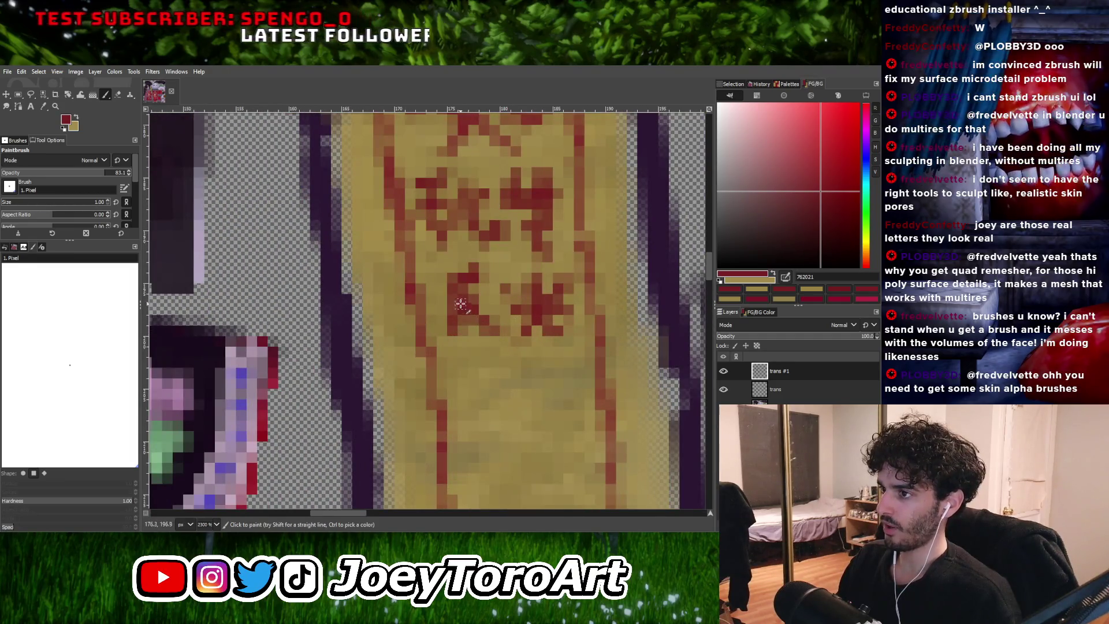
left_click(468, 305, "ctrl")
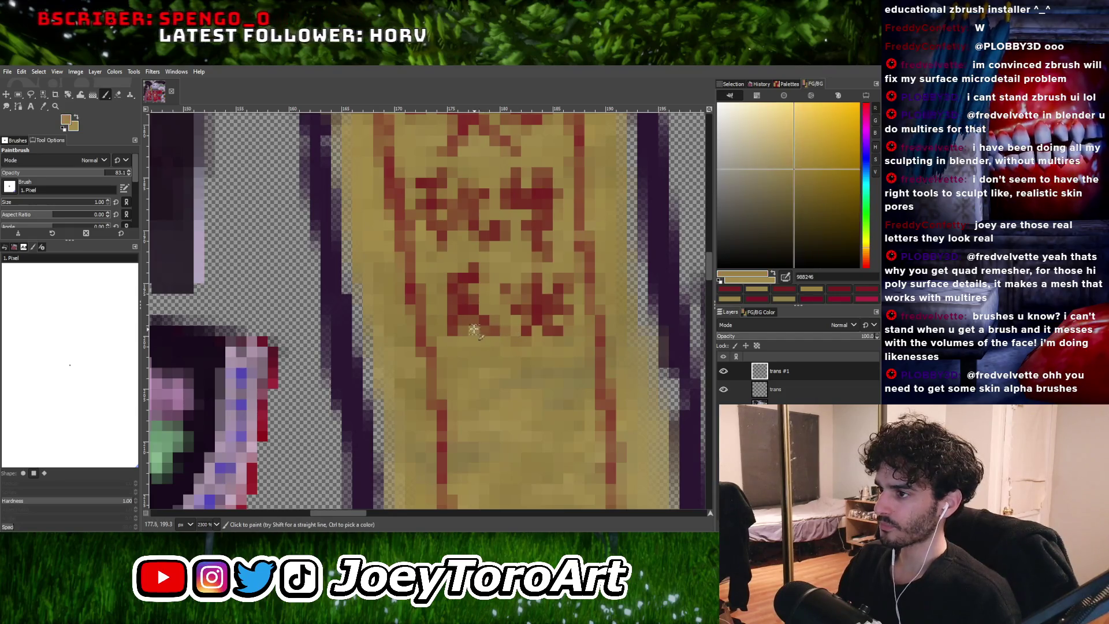
Sample the strip's darker tan and then its yellow-tan shade
scroll(481, 333, "down", 5, "ctrl")
scroll(471, 358, "up", 5, "ctrl")
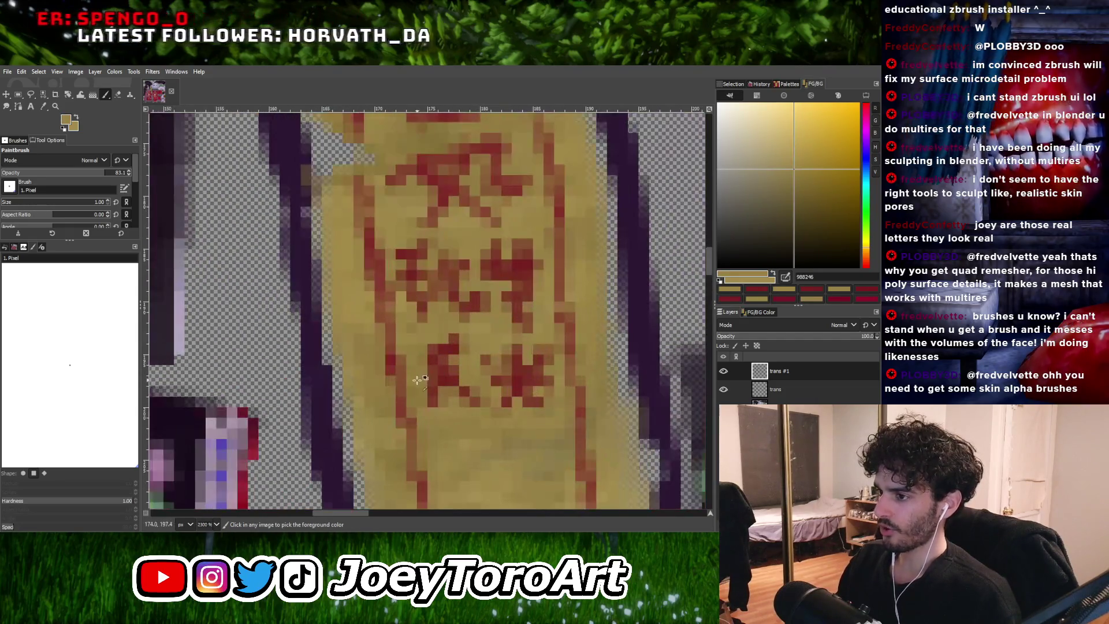
left_click(465, 374, "ctrl")
left_click(467, 372, "ctrl")
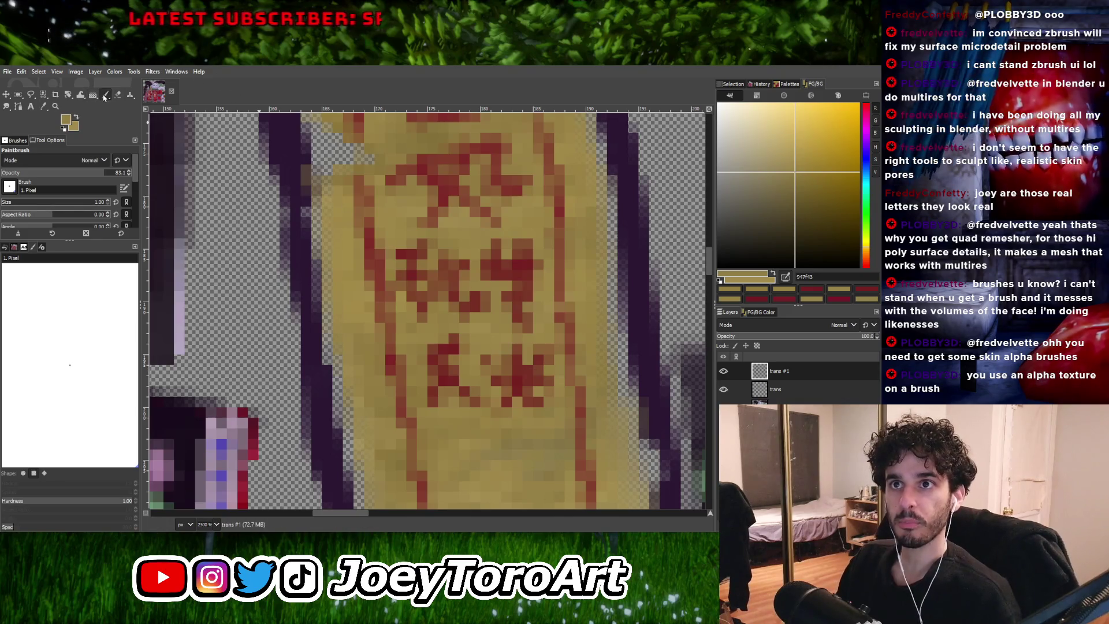
Pick the glyphs' dark red and paint one more red pixel on the glyph
scroll(475, 287, "down", 5, "ctrl")
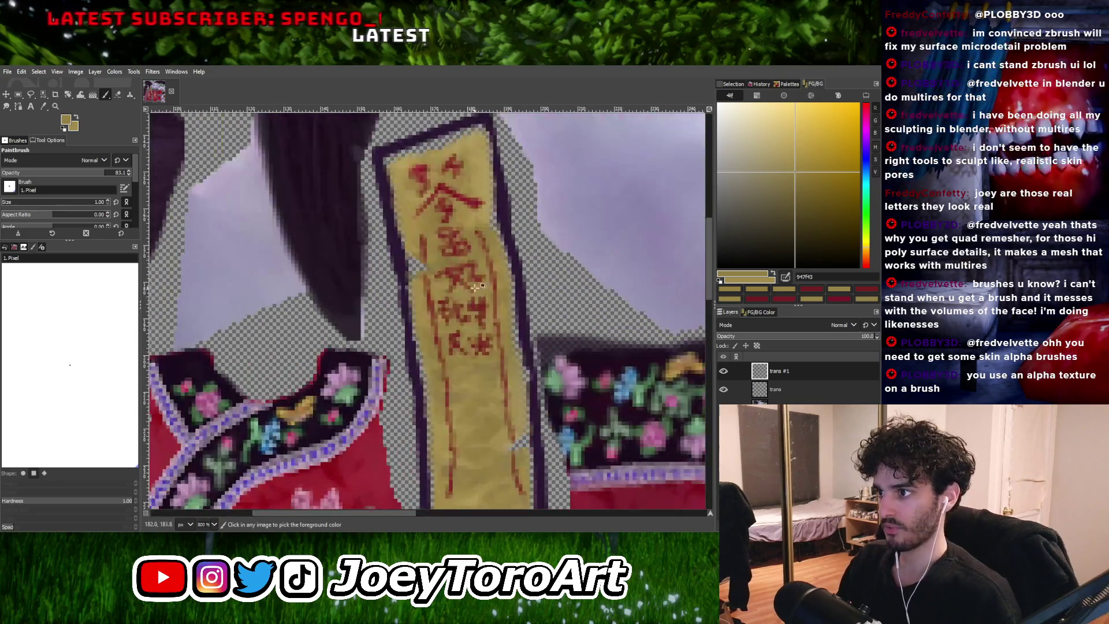
scroll(437, 229, "up", 3, "ctrl")
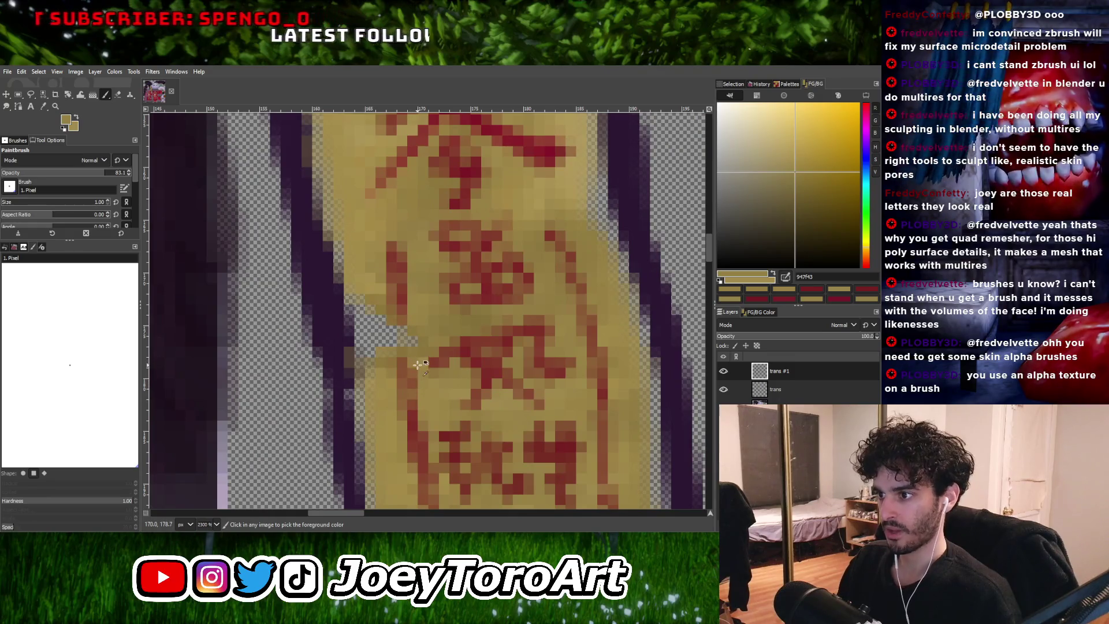
scroll(424, 389, "down", 3, "ctrl")
scroll(457, 355, "up", 3, "ctrl")
left_click(457, 356, "ctrl")
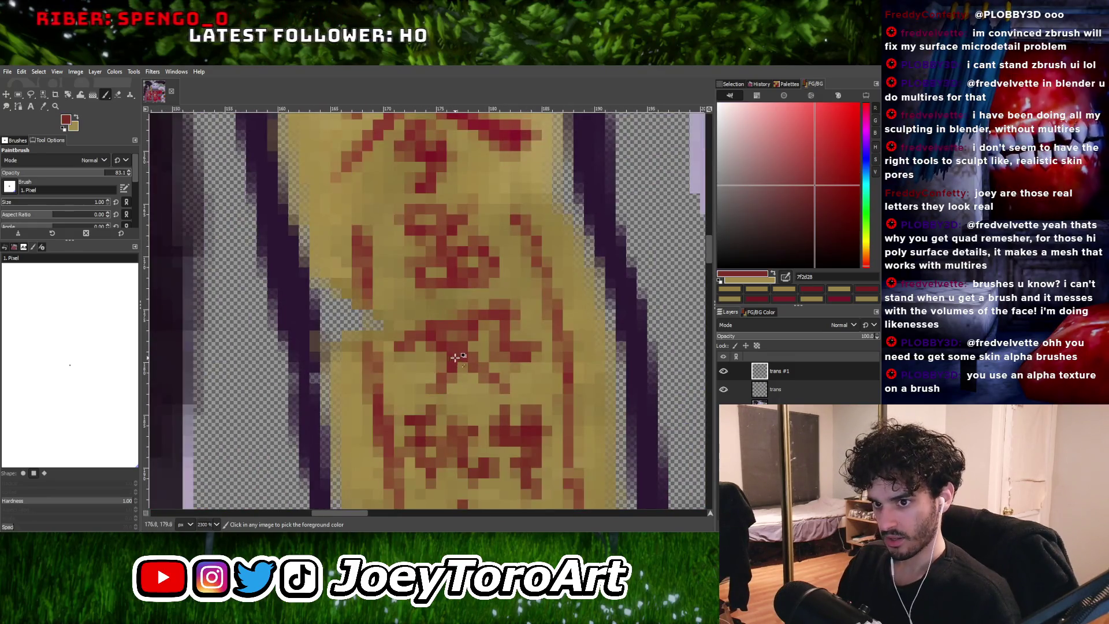
left_click(458, 356)
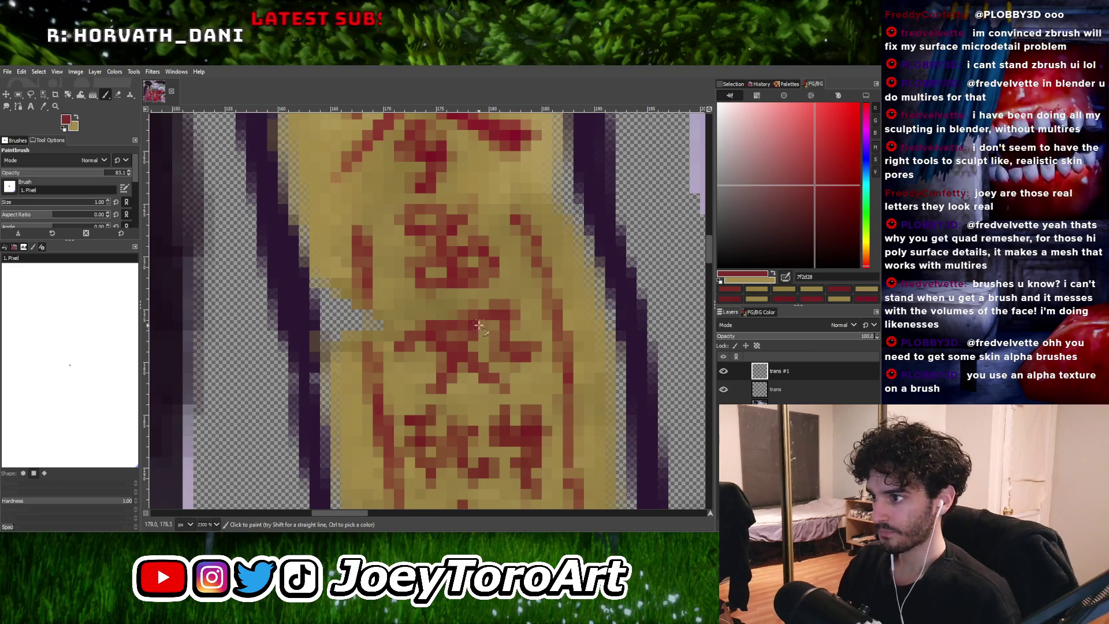
scroll(522, 354, "up", 1, "ctrl")
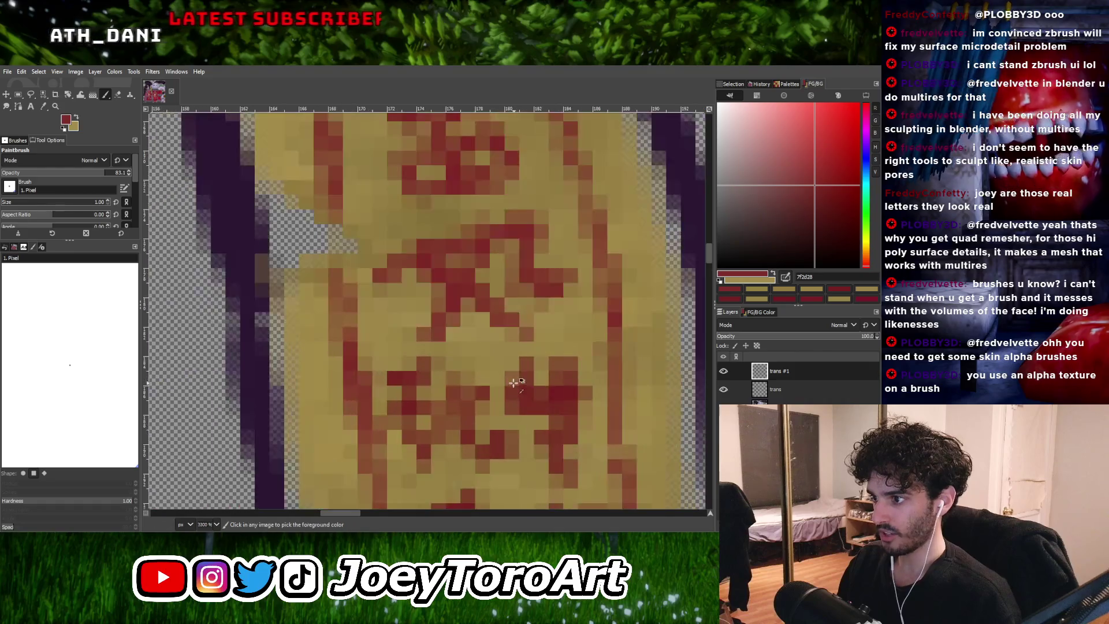
scroll(460, 379, "down", 3, "ctrl")
scroll(491, 340, "up", 1, "ctrl")
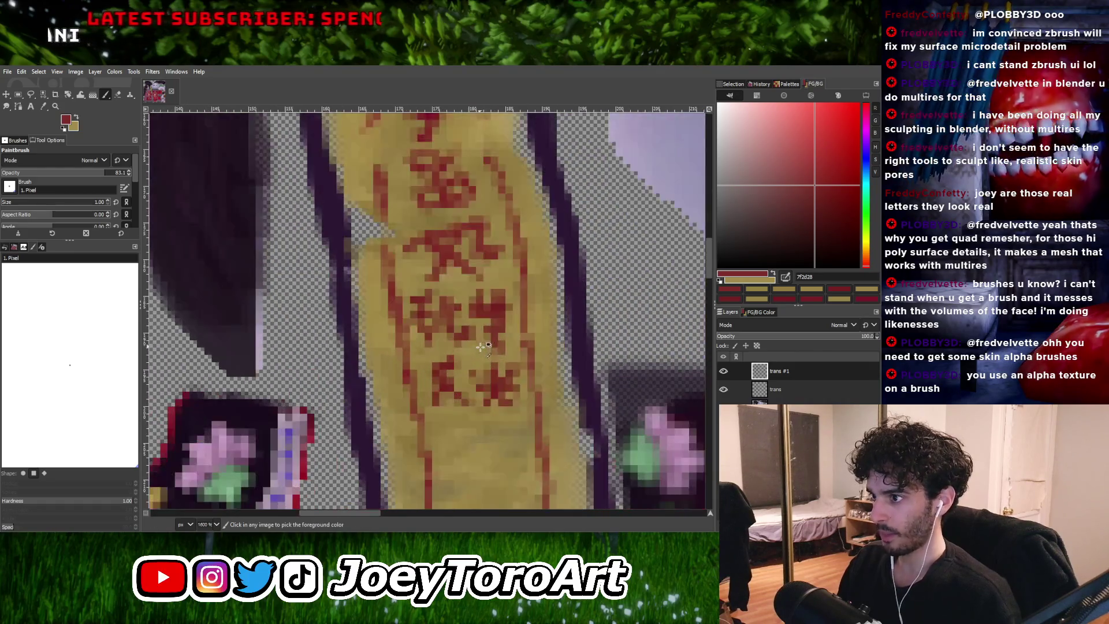
scroll(491, 341, "up", 1, "ctrl")
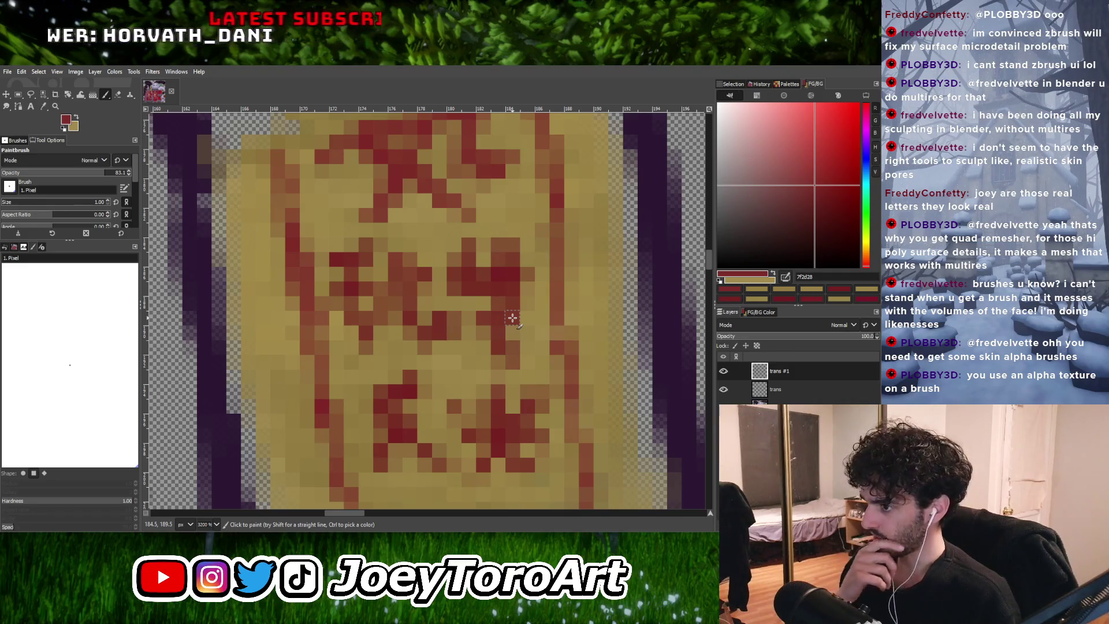
scroll(508, 318, "down", 3, "ctrl")
scroll(504, 403, "up", 1, "ctrl")
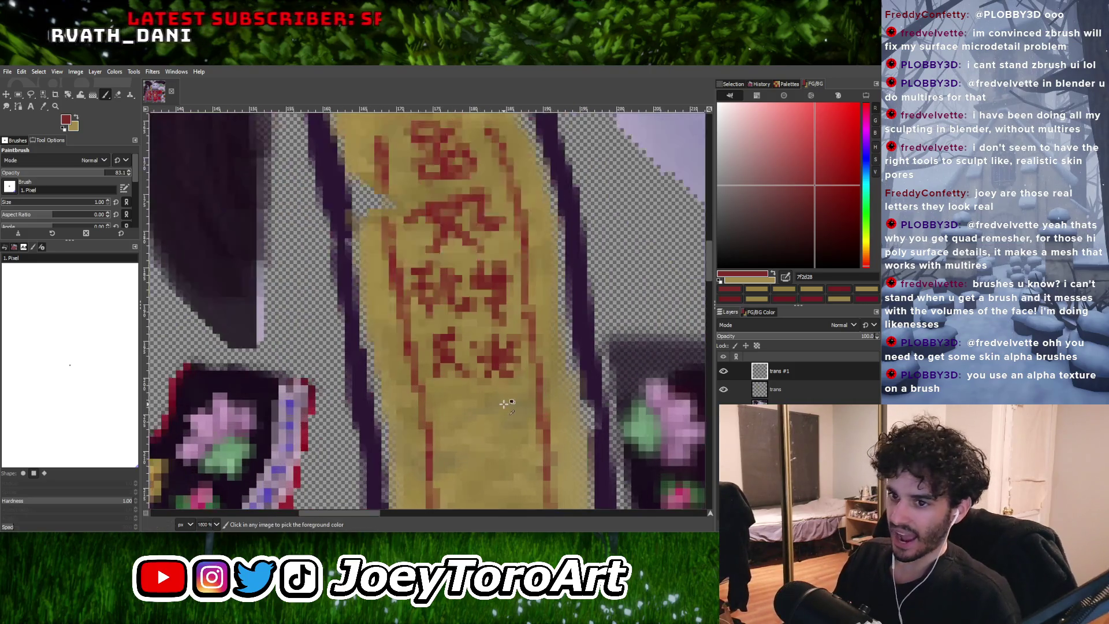
scroll(504, 402, "up", 1, "ctrl")
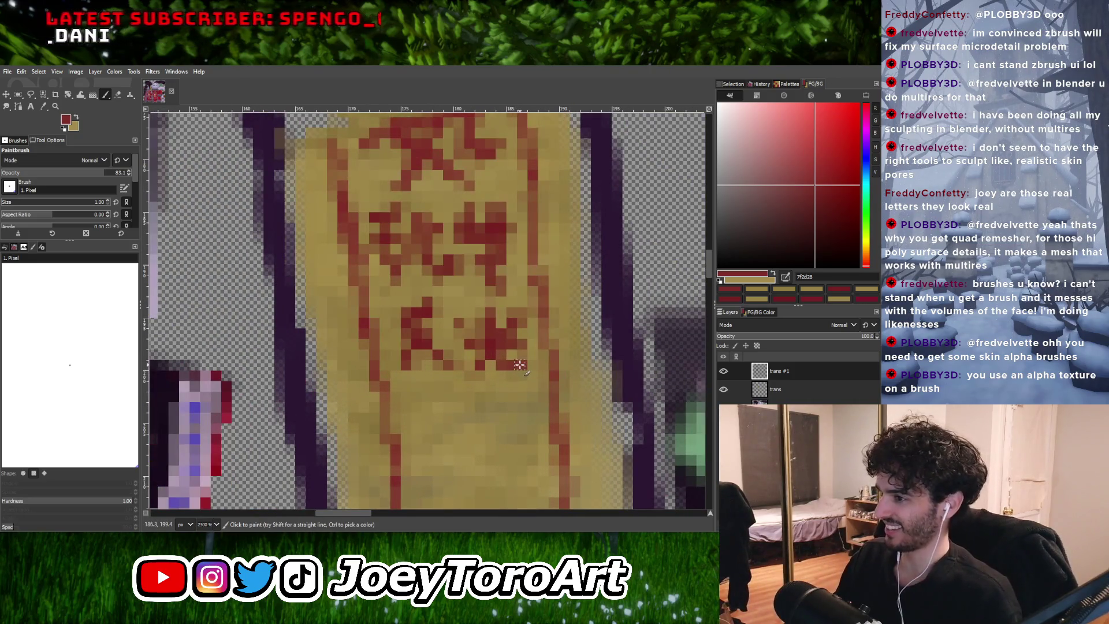
scroll(520, 364, "down", 1, "ctrl")
scroll(487, 368, "up", 1, "ctrl")
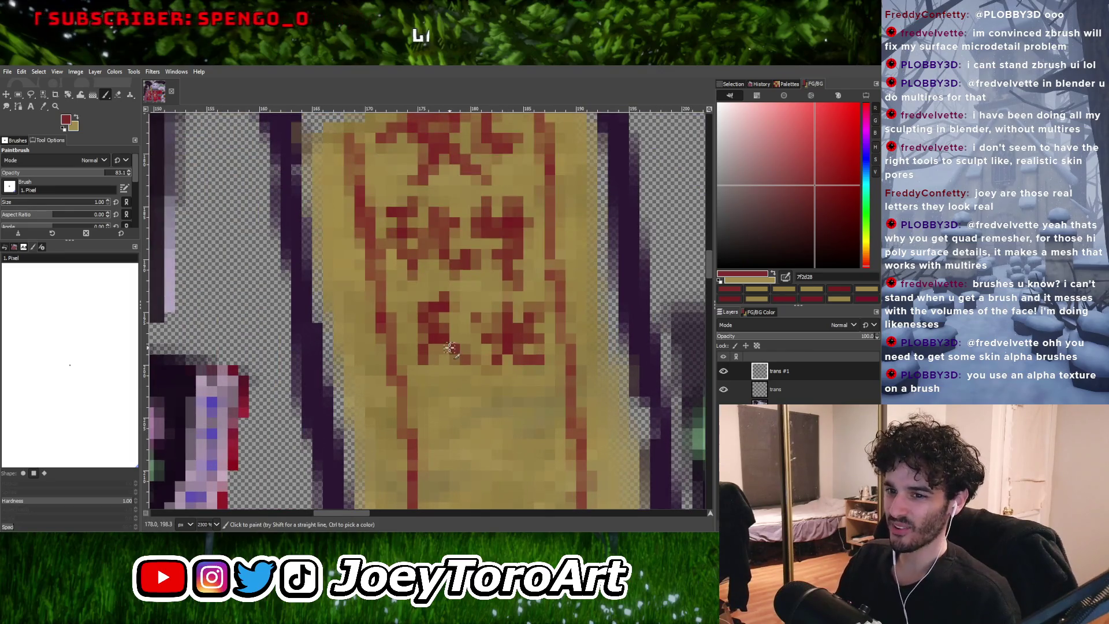
scroll(450, 348, "up", 2, "ctrl")
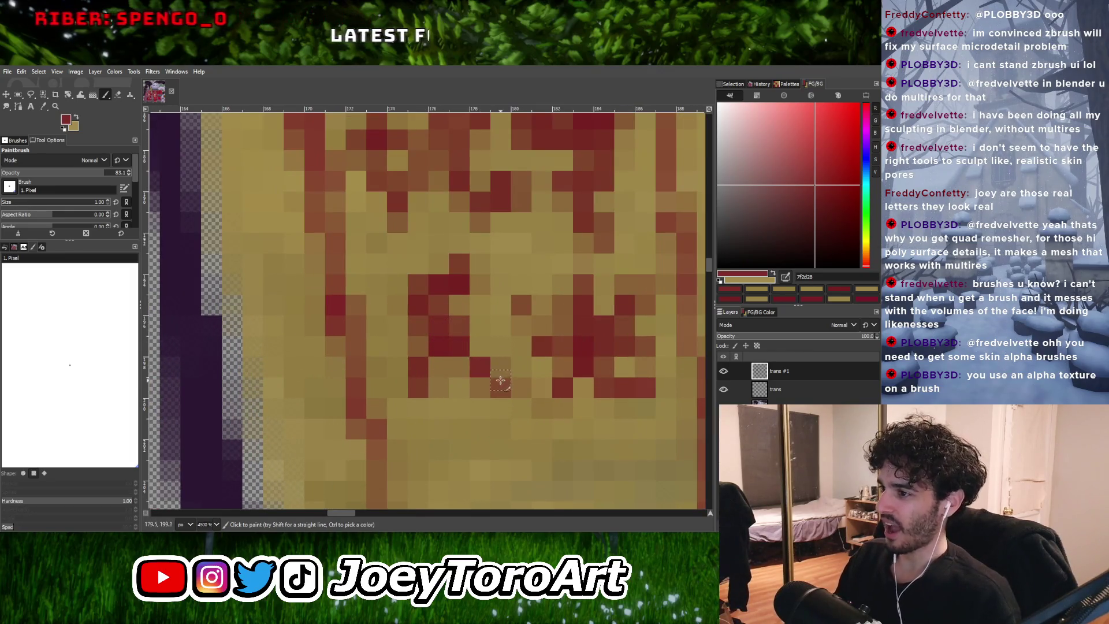
scroll(500, 380, "down", 5, "ctrl")
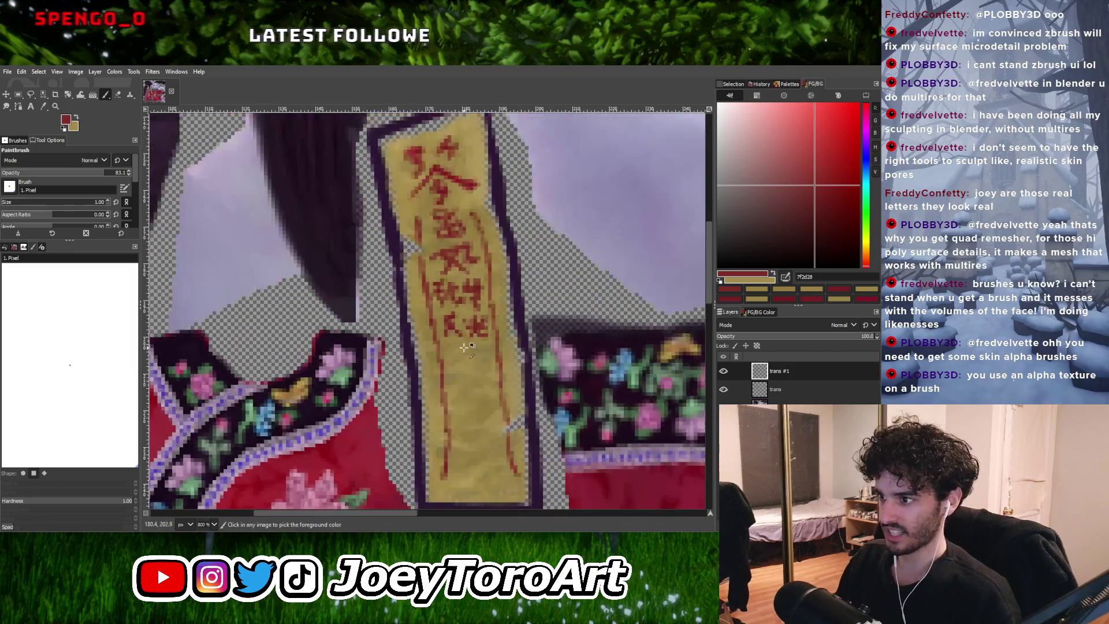
scroll(464, 347, "up", 1, "ctrl")
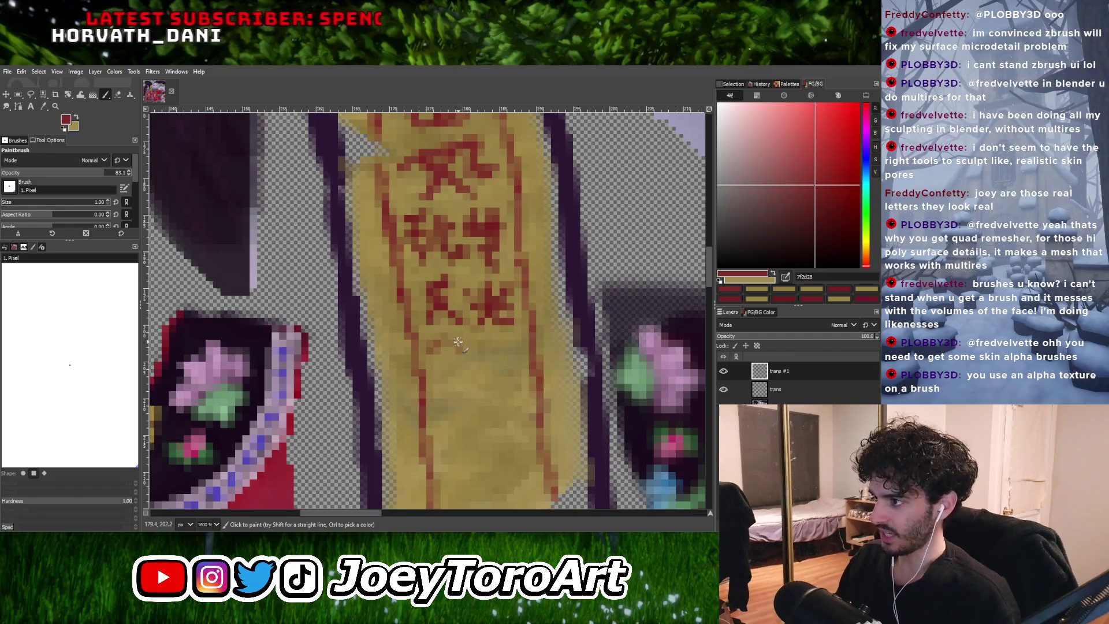
Draw a red loop below the lowest glyph and fill its inside with red pixels
scroll(460, 342, "up", 1, "ctrl")
scroll(456, 338, "down", 1, "ctrl")
scroll(445, 326, "up", 1, "ctrl")
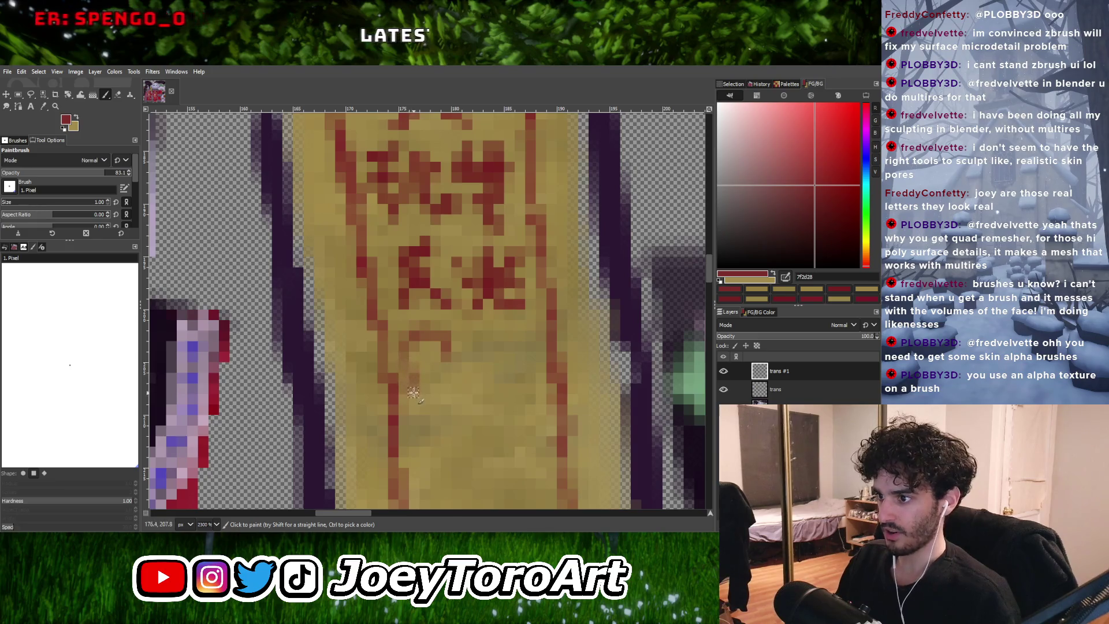
mouse_move(450, 357)
left_mouse_down()
mouse_move(457, 378)
mouse_move(434, 399)
mouse_move(405, 370)
left_mouse_up()
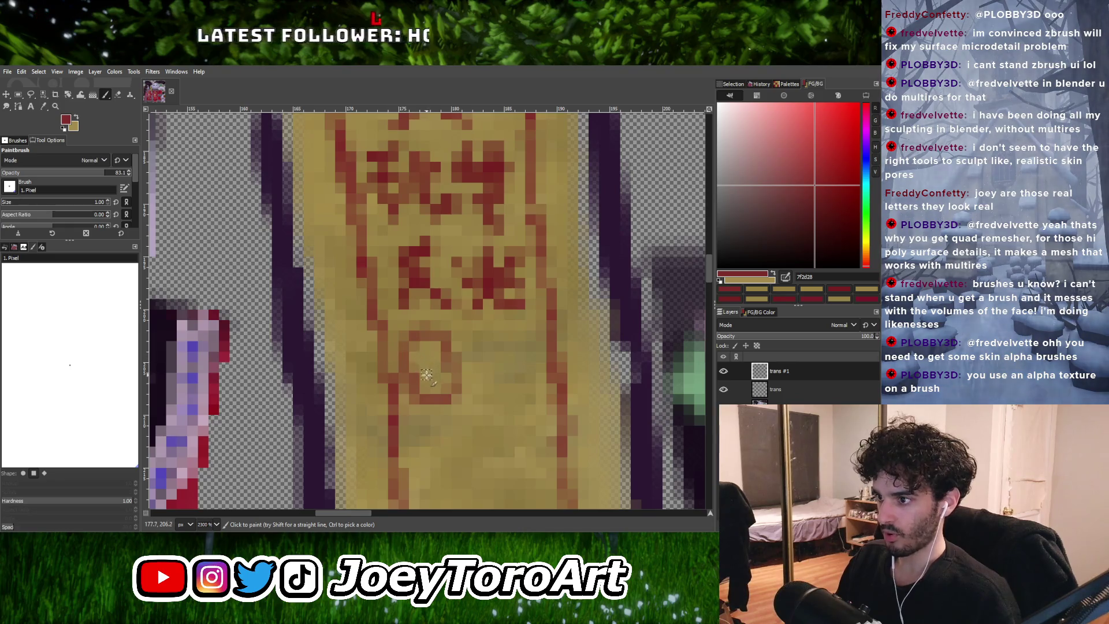
left_click_drag(428, 370, 426, 383)
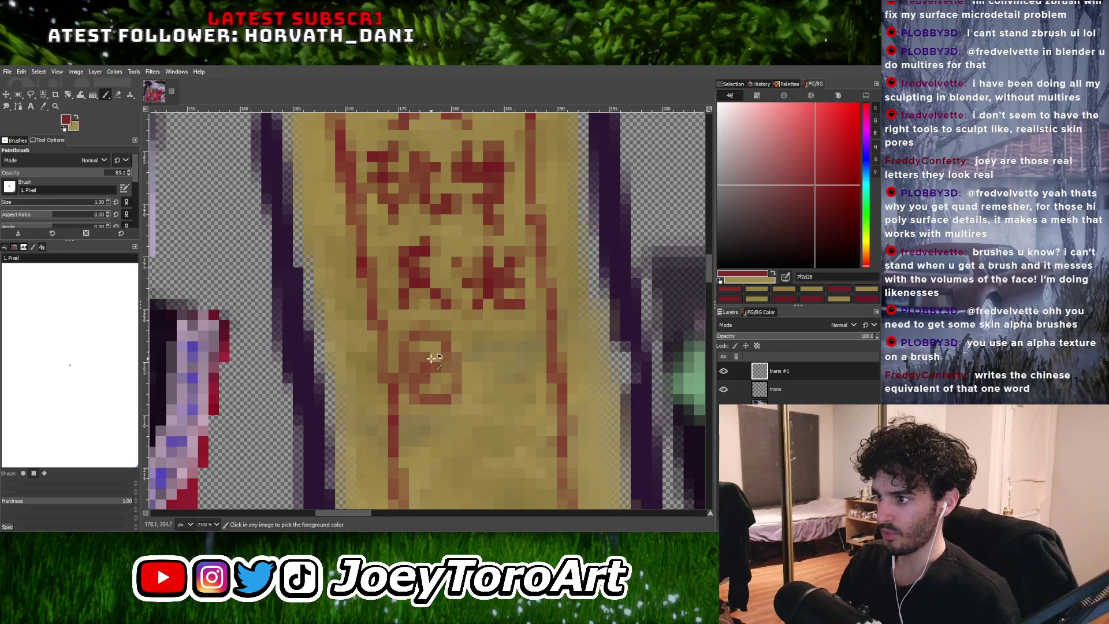
Sample the strip's tan shades, then pick dark red 762121 from a glyph pixel
scroll(428, 384, "up", 1, "ctrl")
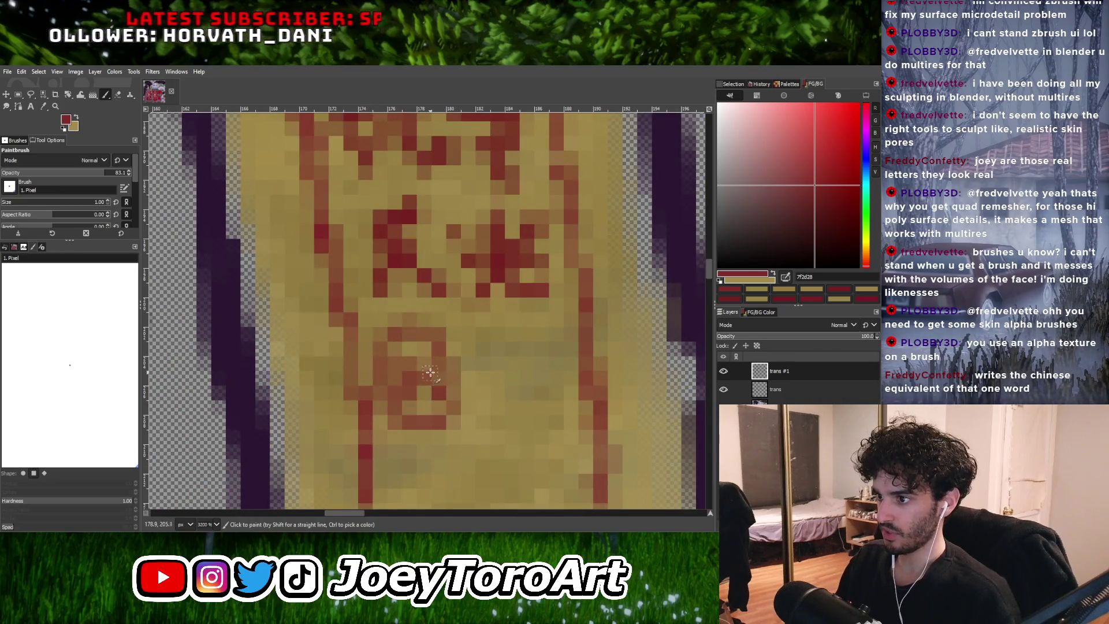
scroll(421, 365, "down", 1, "ctrl")
left_click(422, 366, "ctrl")
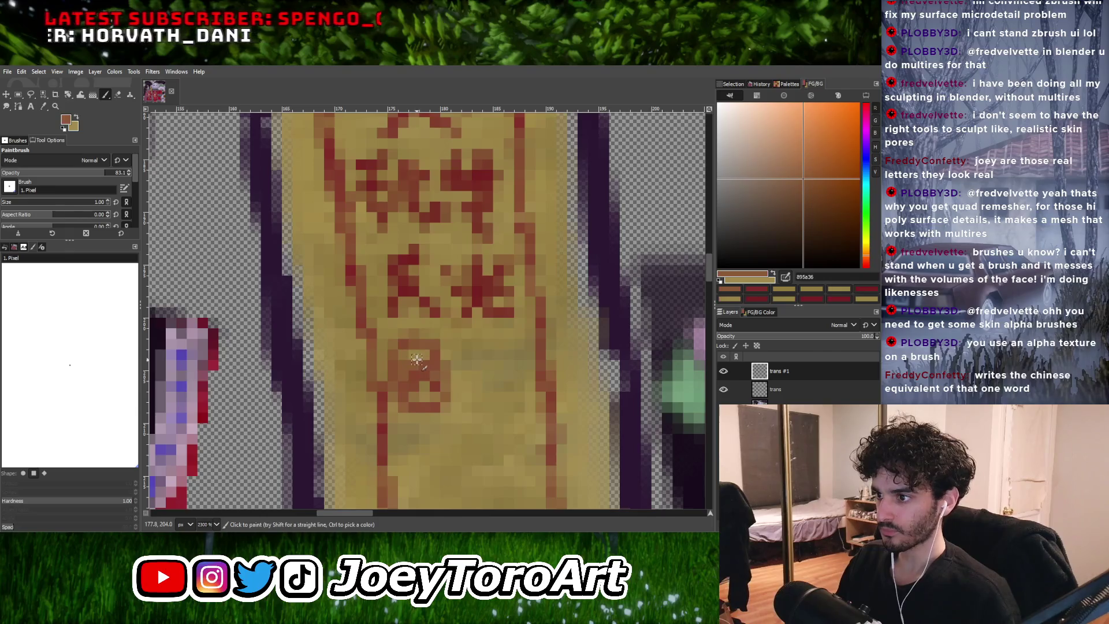
left_click(427, 361, "ctrl")
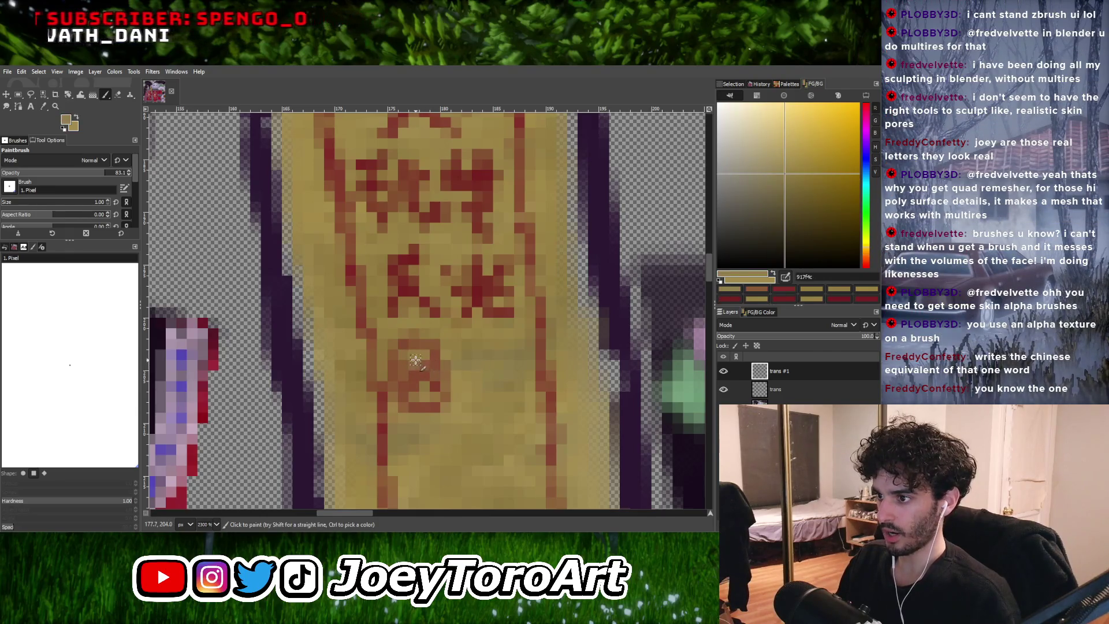
left_click(464, 355, "ctrl")
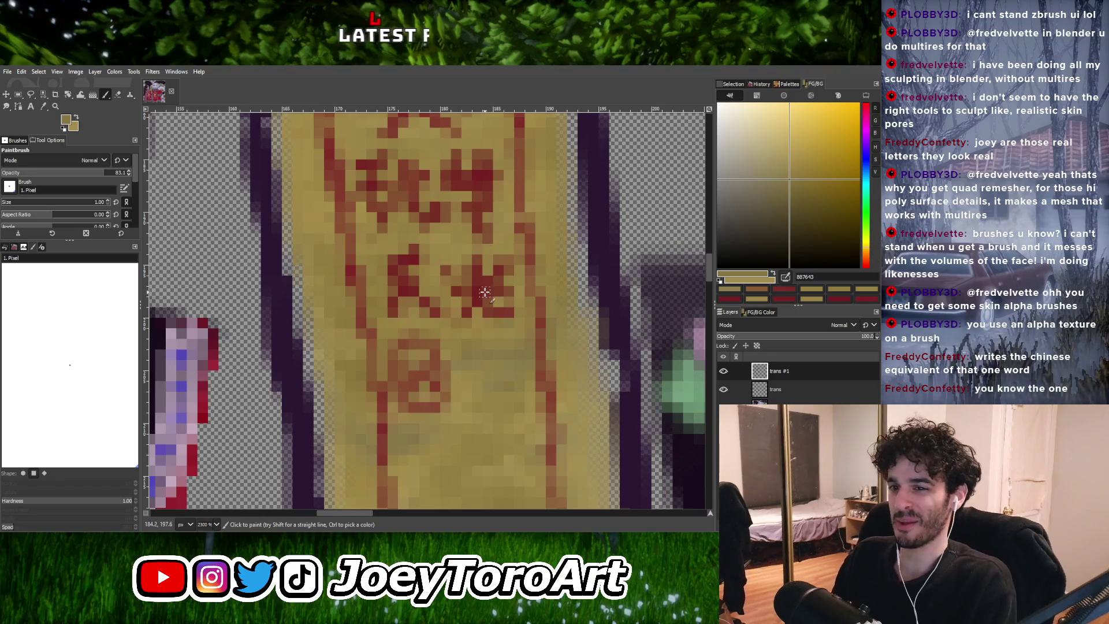
left_click(479, 291, "ctrl")
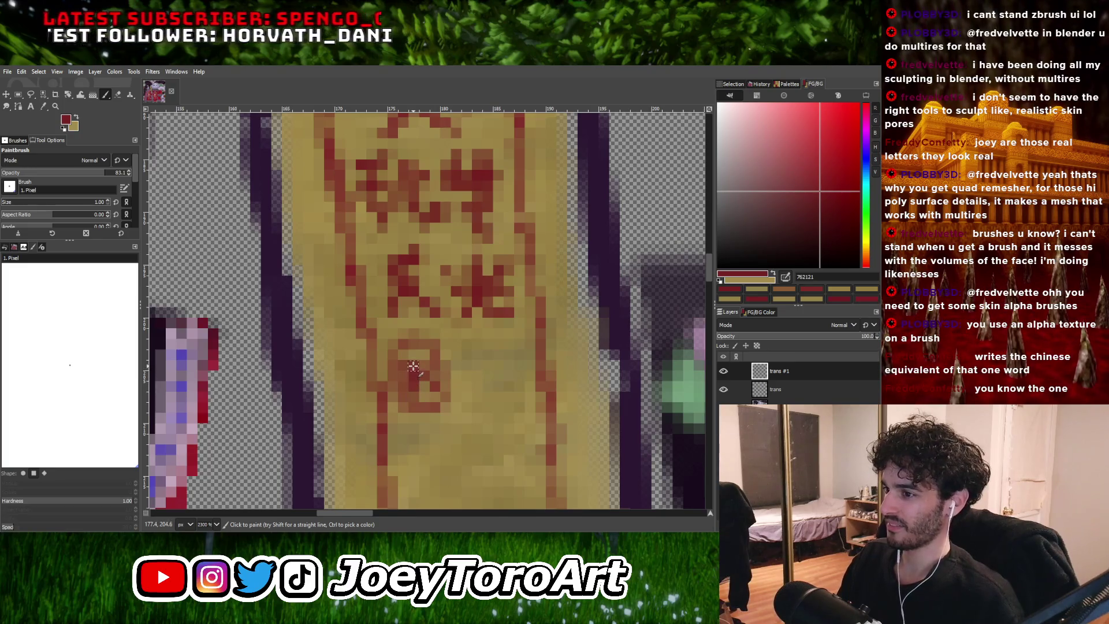
Zoom in and start a new red glyph beside the lowest character with two diagonal pixels
scroll(392, 341, "down", 2, "ctrl")
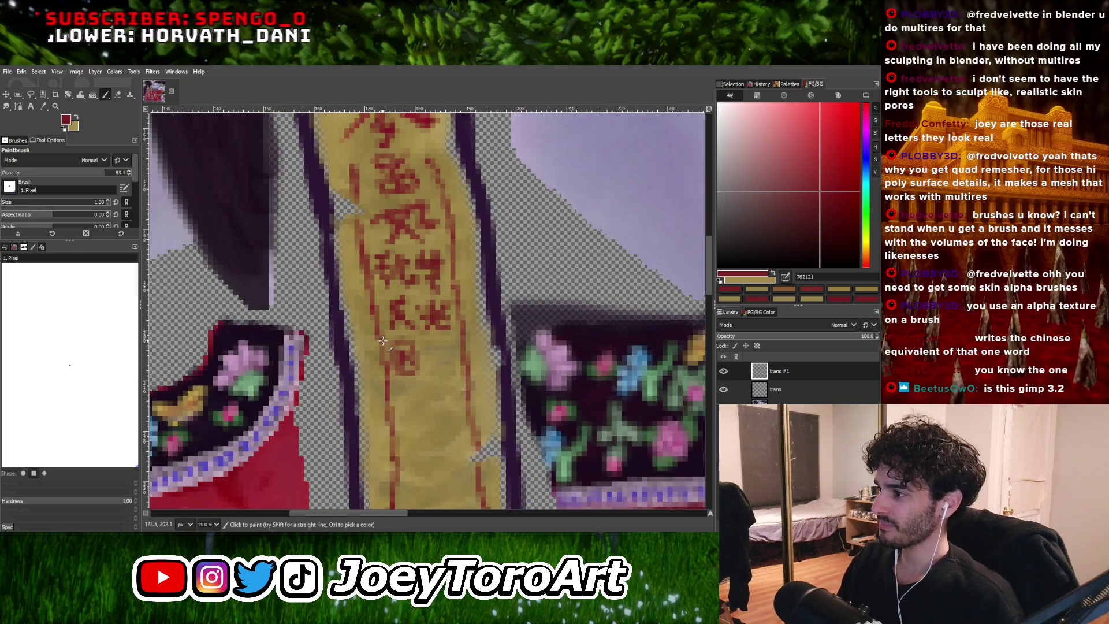
scroll(390, 346, "up", 2, "ctrl")
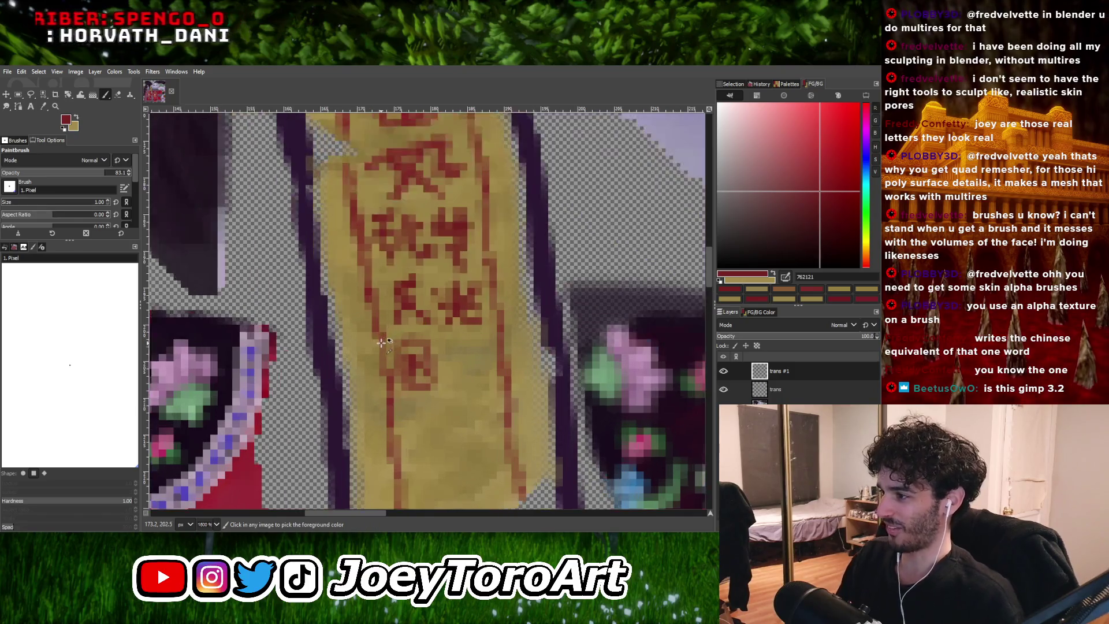
scroll(401, 354, "up", 1, "ctrl")
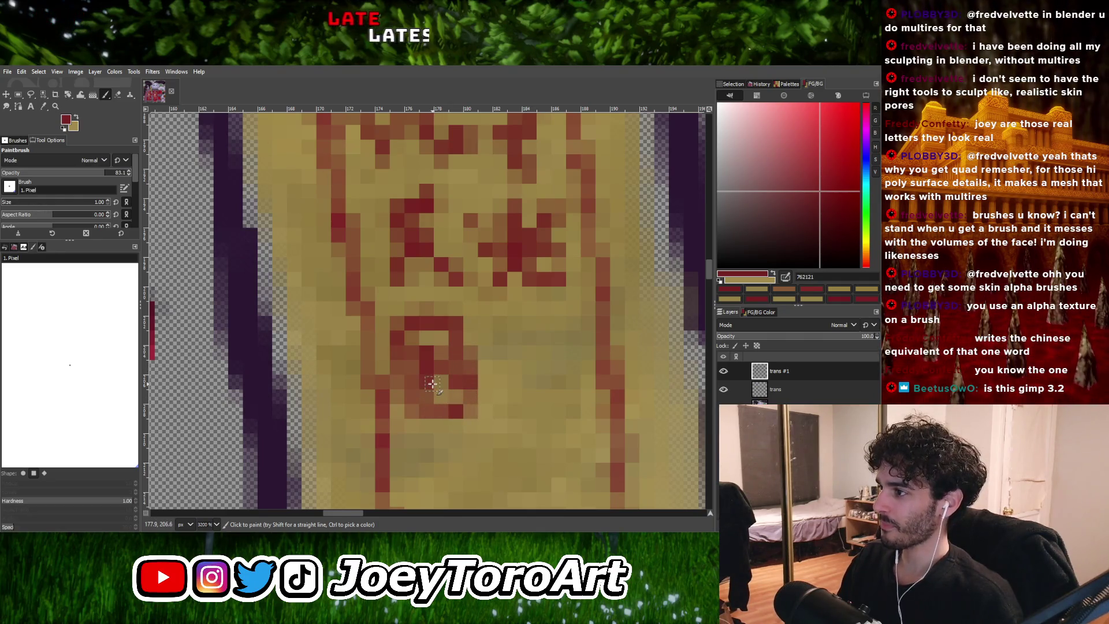
scroll(433, 382, "down", 2, "ctrl")
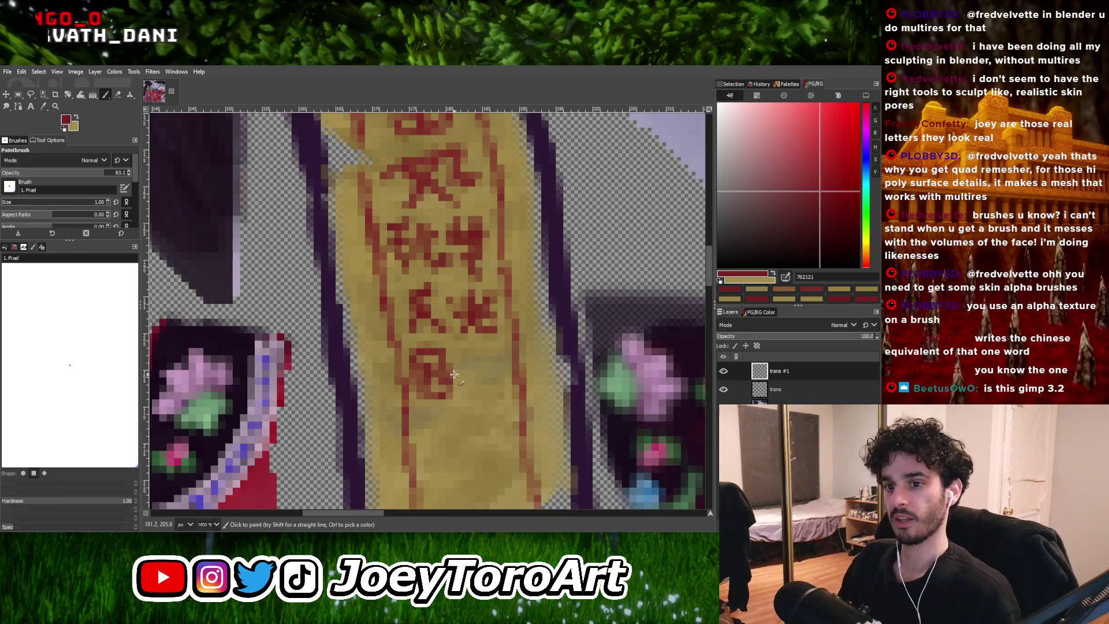
scroll(484, 387, "up", 2, "ctrl")
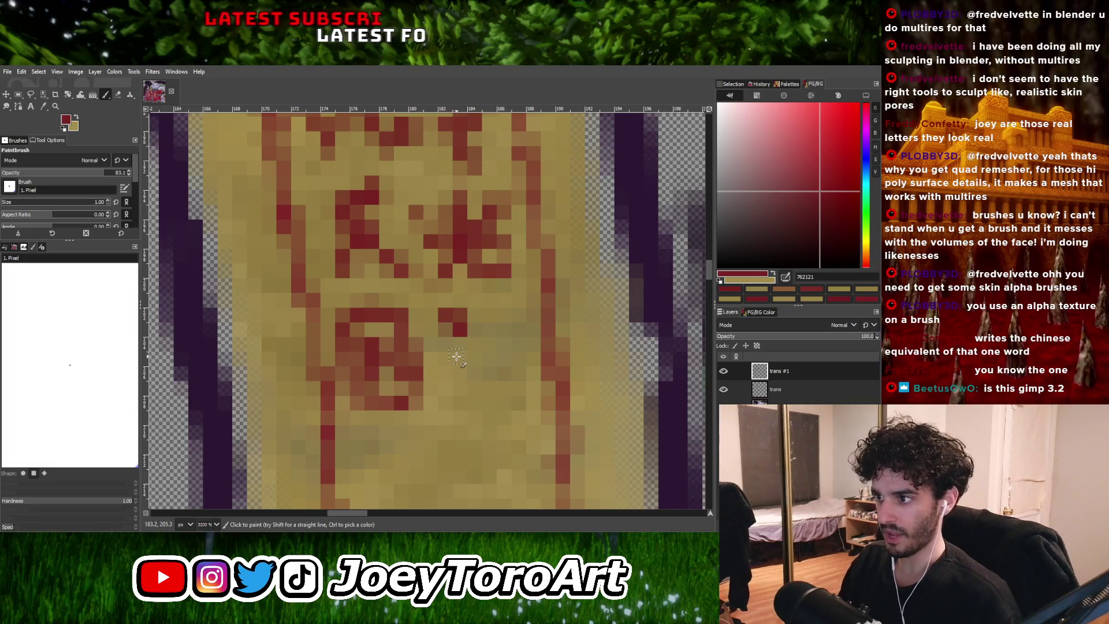
left_click_drag(451, 356, 459, 346)
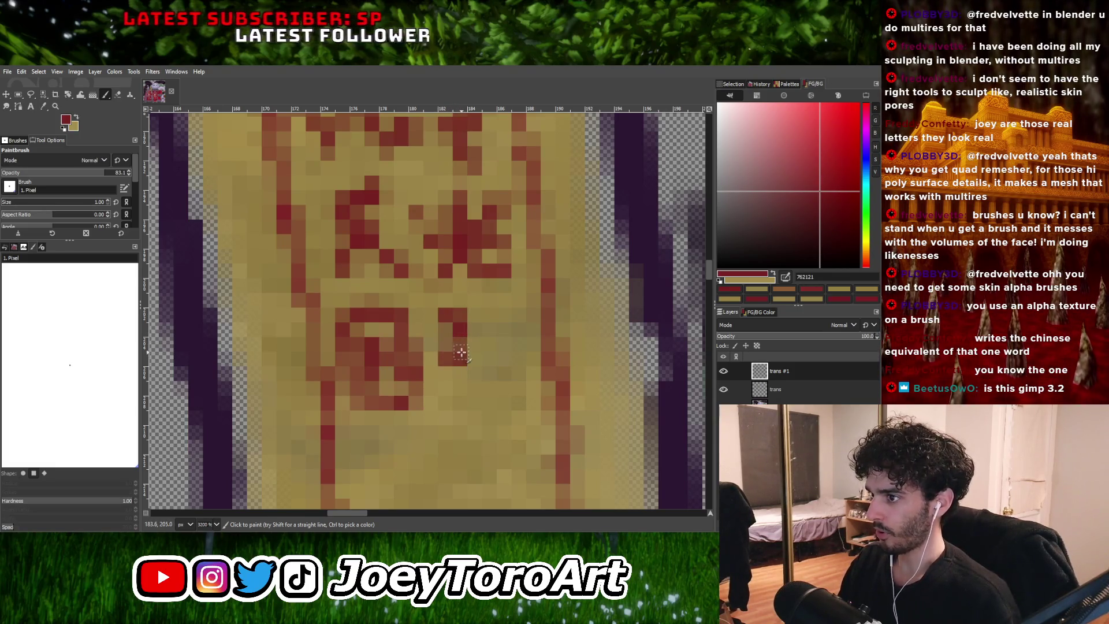
left_click_drag(470, 385, 460, 374)
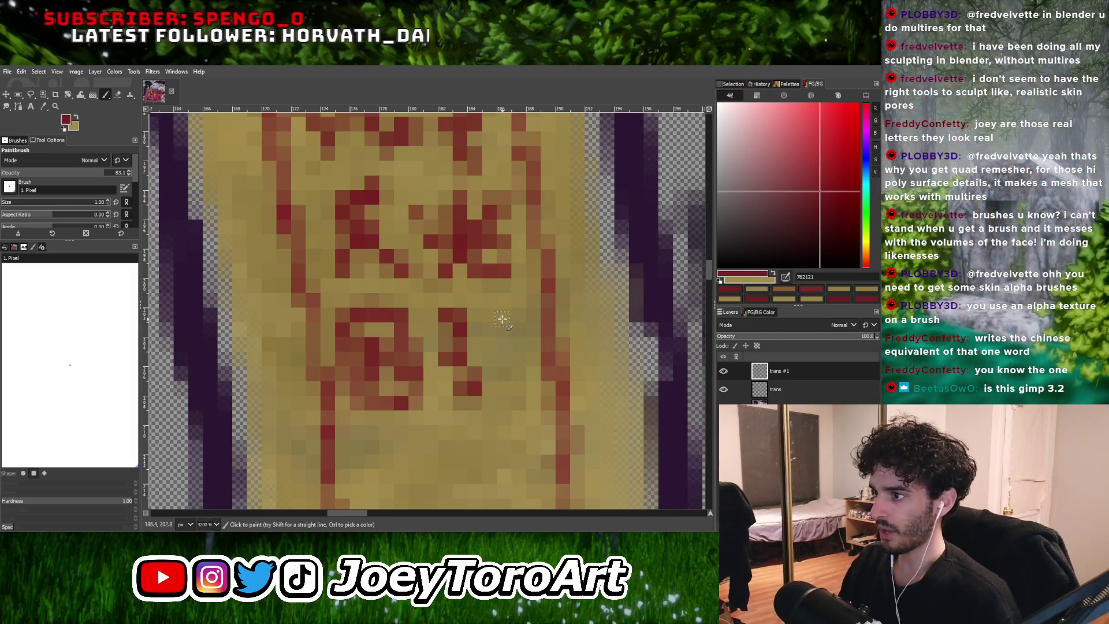
Add a short vertical red stroke to the new glyph
left_click_drag(496, 315, 492, 358)
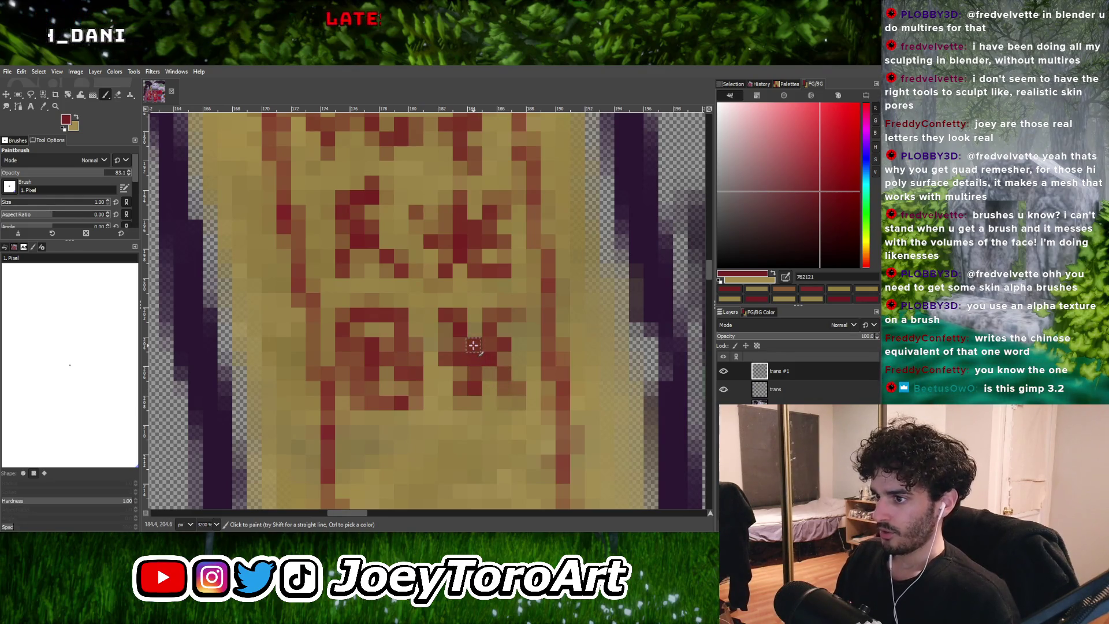
scroll(473, 346, "down", 5, "ctrl")
scroll(412, 352, "up", 5, "ctrl")
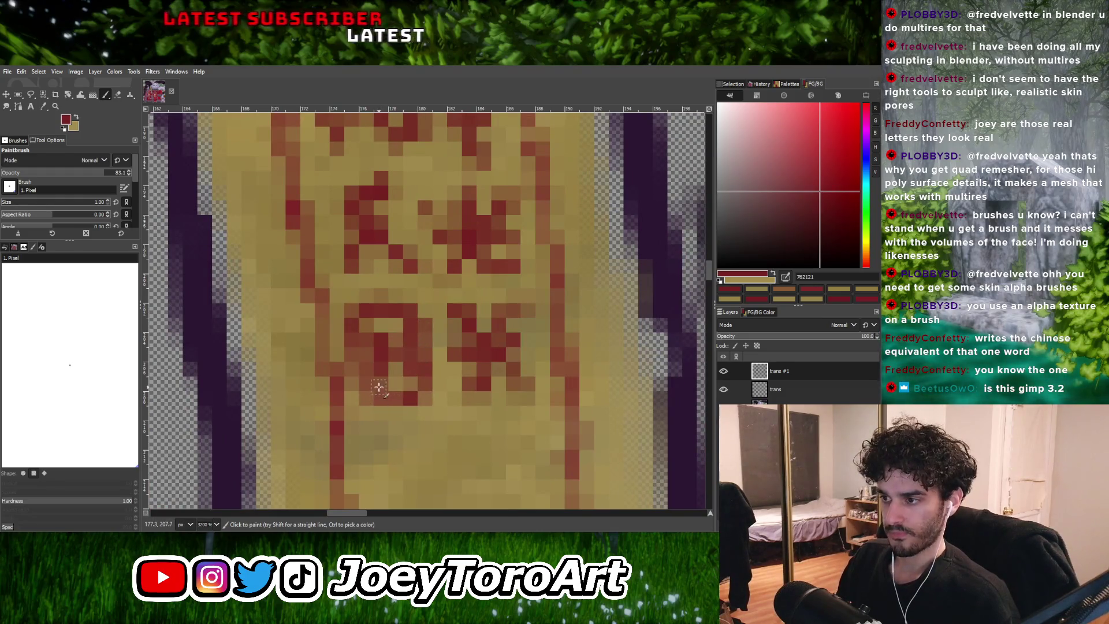
scroll(373, 355, "down", 5, "ctrl")
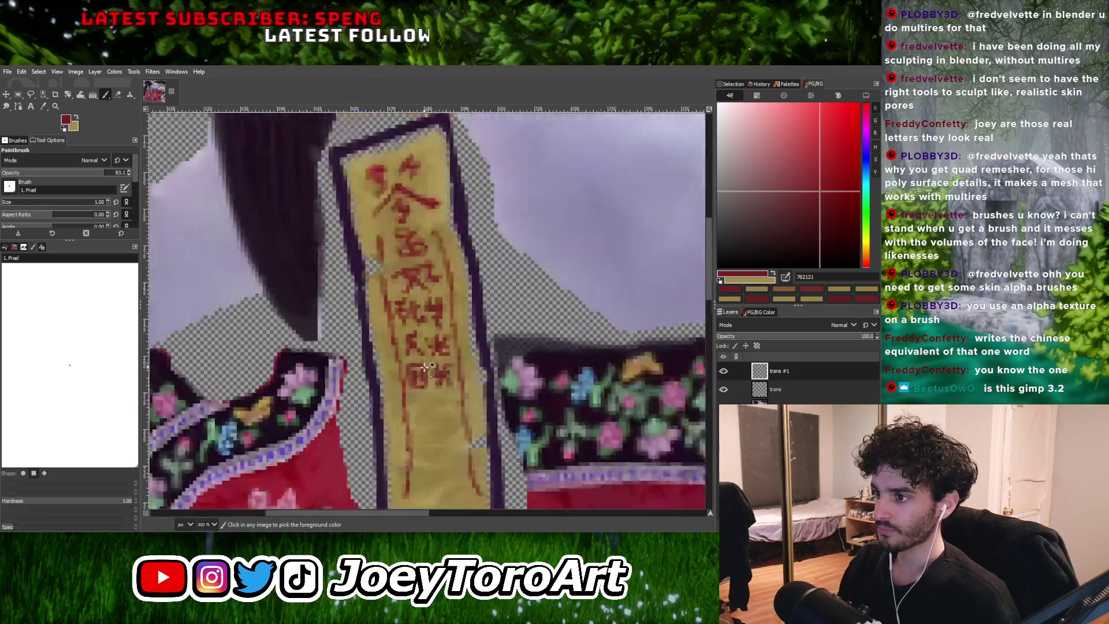
scroll(378, 383, "up", 4, "ctrl")
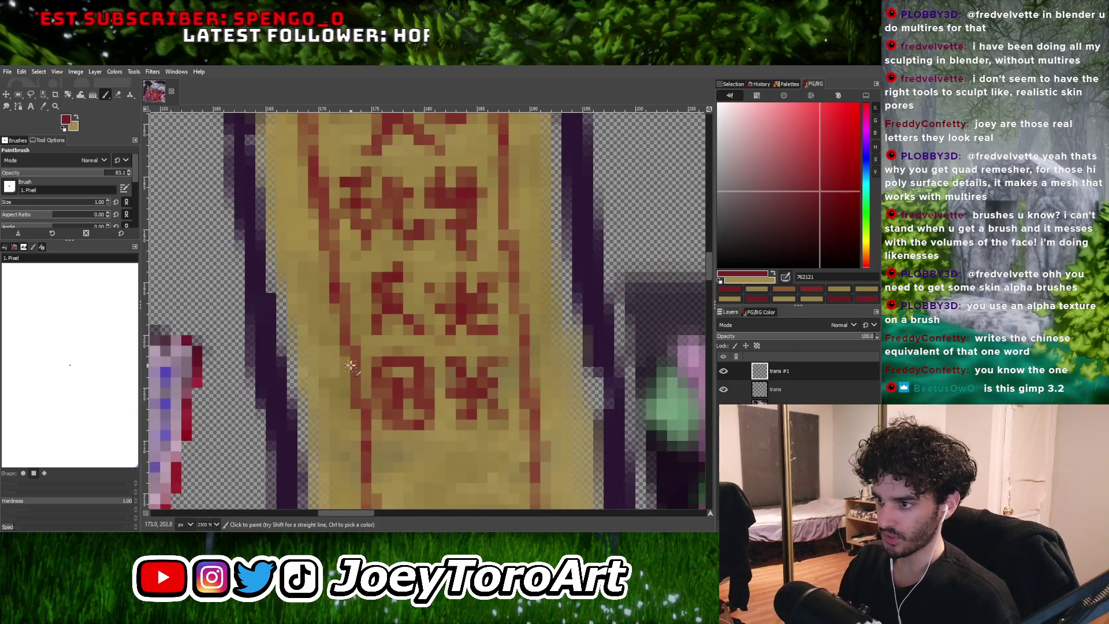
scroll(348, 346, "down", 3, "ctrl")
scroll(382, 315, "up", 2, "ctrl")
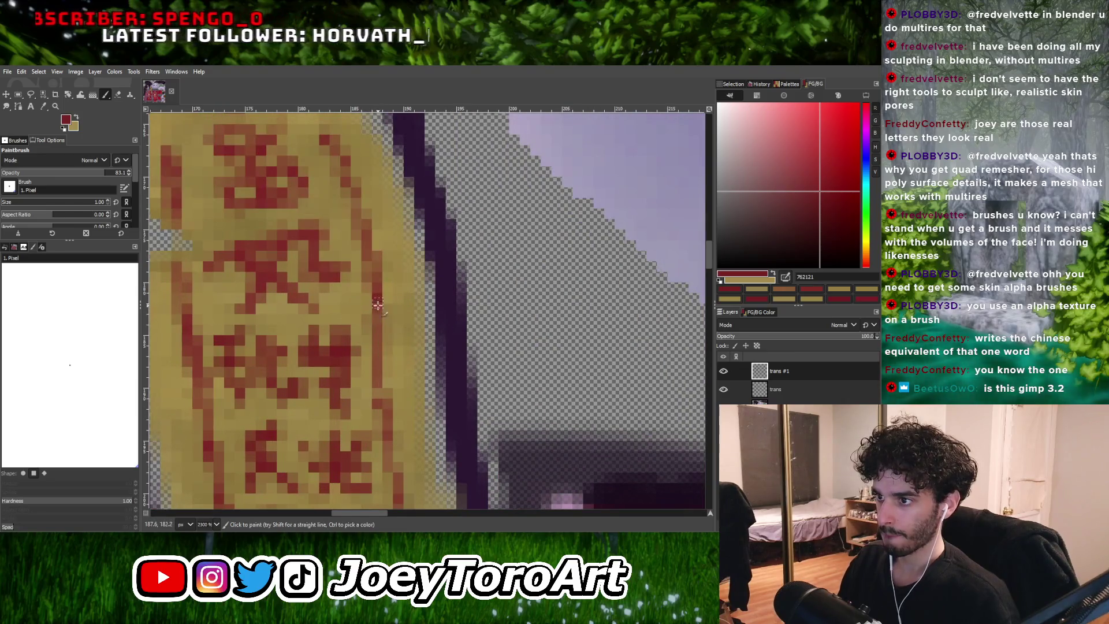
scroll(382, 346, "down", 3, "ctrl")
scroll(300, 321, "up", 4, "ctrl")
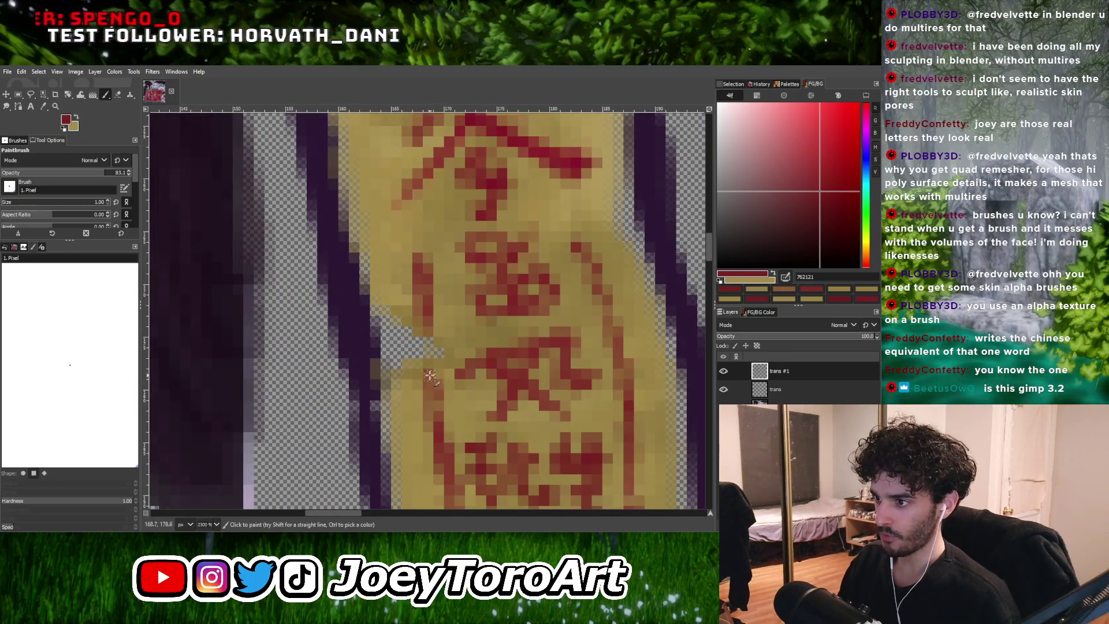
scroll(439, 405, "down", 4, "ctrl")
scroll(441, 406, "up", 3, "ctrl")
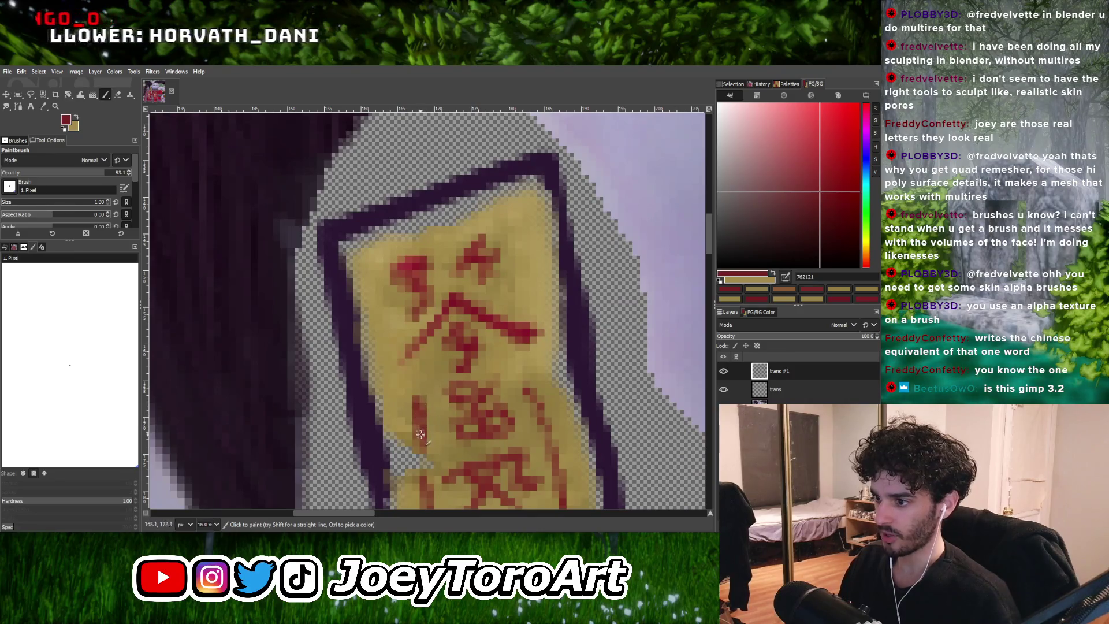
Zoom in on the round second glyph and darken one of its pixels with dark red
scroll(550, 437, "up", 3, "ctrl")
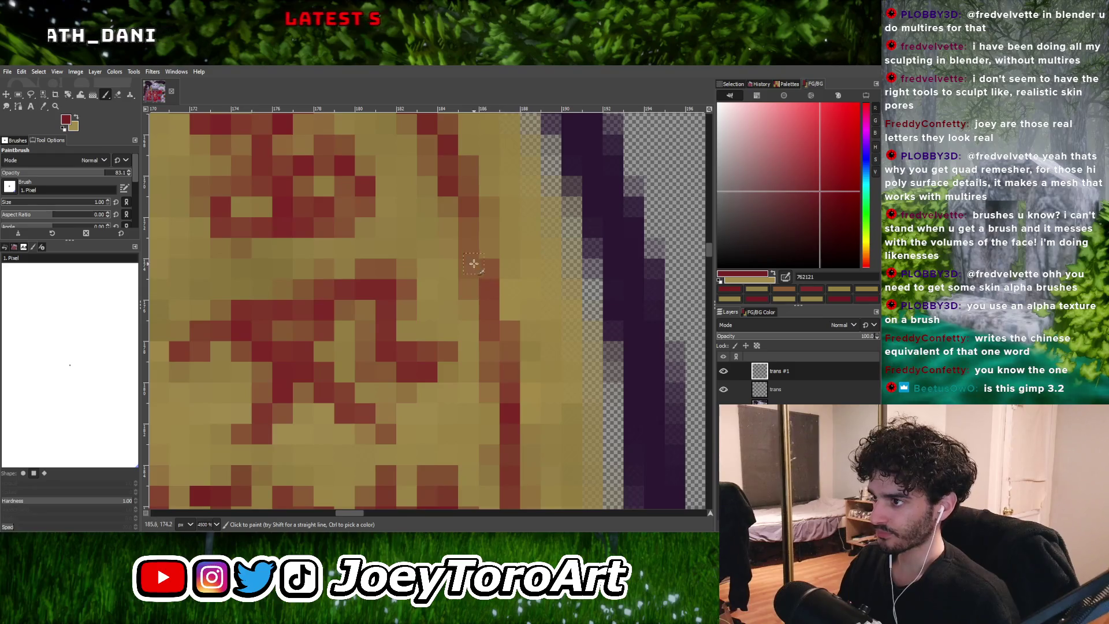
scroll(491, 289, "down", 3, "ctrl")
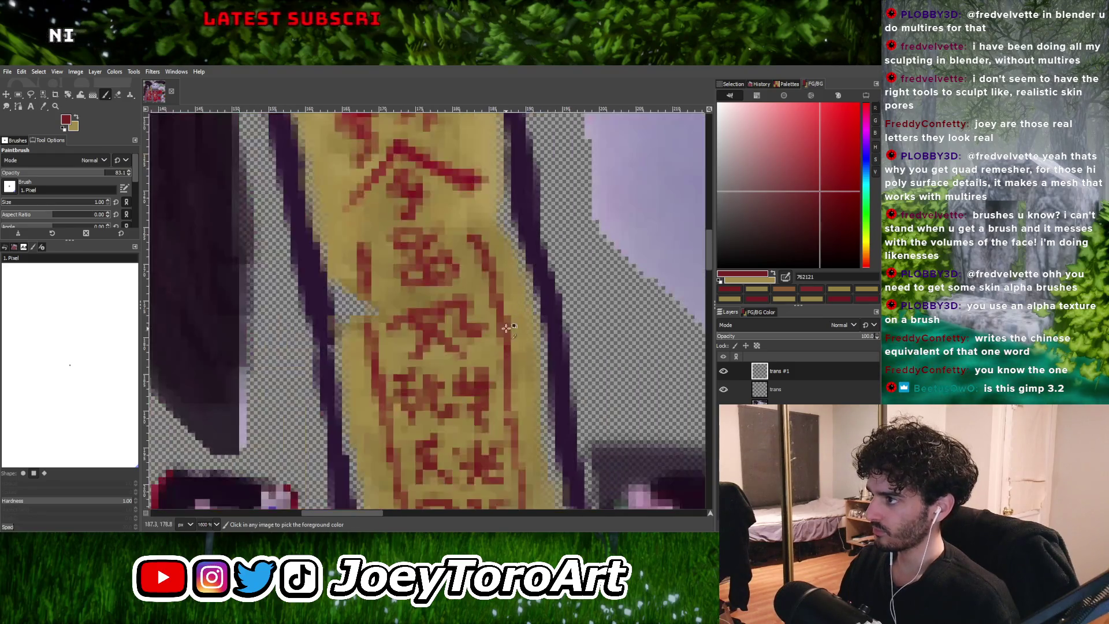
scroll(506, 341, "up", 1, "ctrl")
scroll(507, 396, "down", 3, "ctrl")
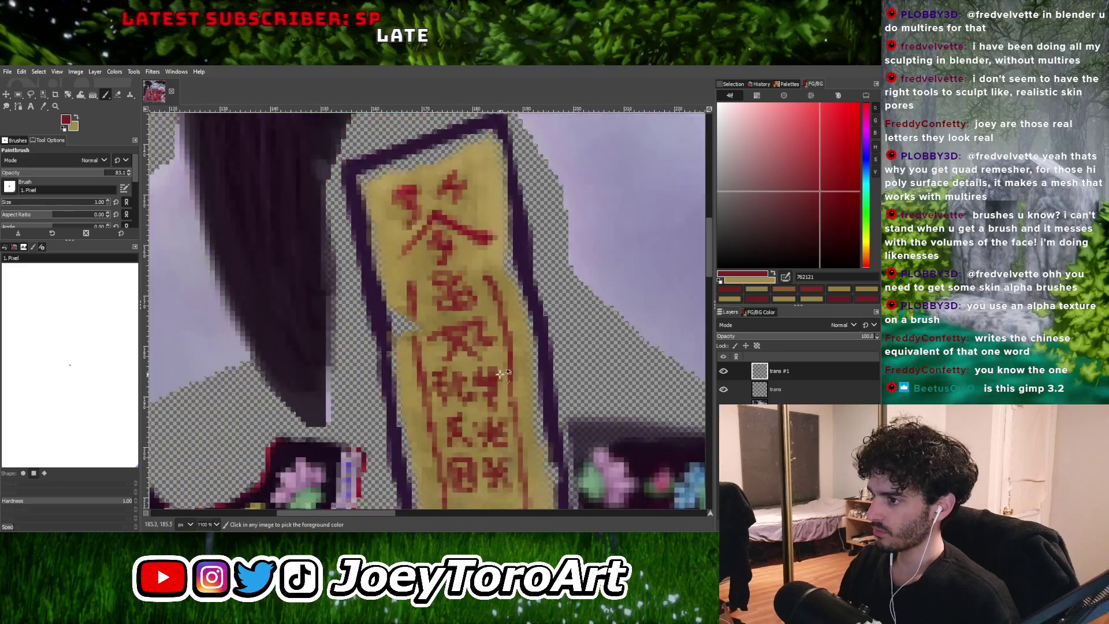
scroll(438, 317, "up", 2, "ctrl")
scroll(426, 320, "down", 2, "ctrl")
scroll(441, 325, "up", 4, "ctrl")
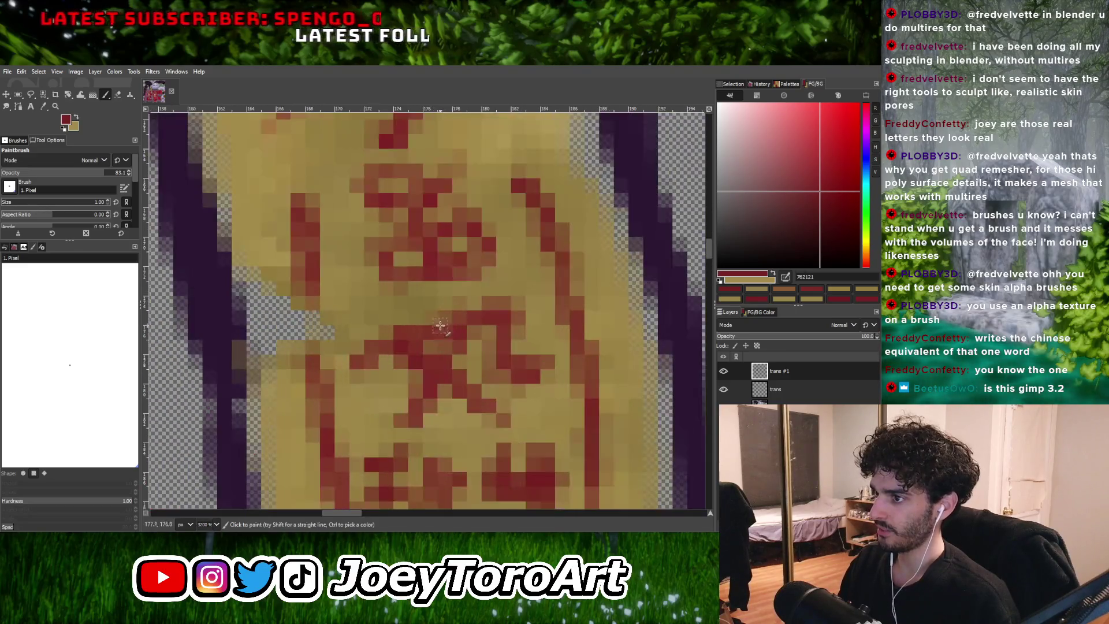
scroll(438, 332, "down", 2, "ctrl")
scroll(428, 333, "up", 3, "ctrl")
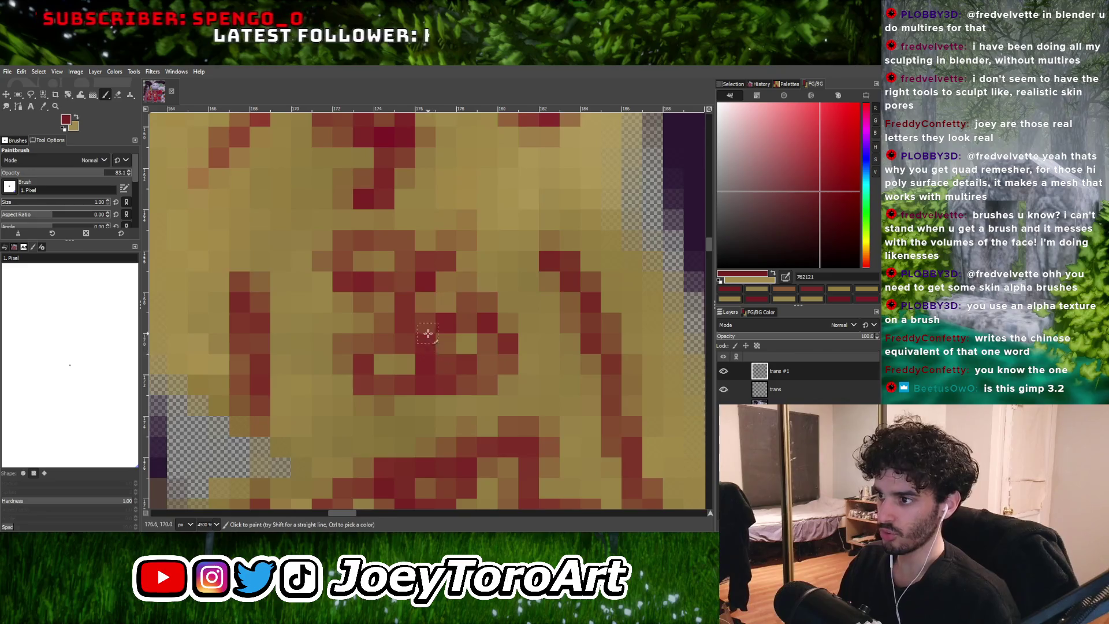
scroll(426, 337, "down", 4, "ctrl")
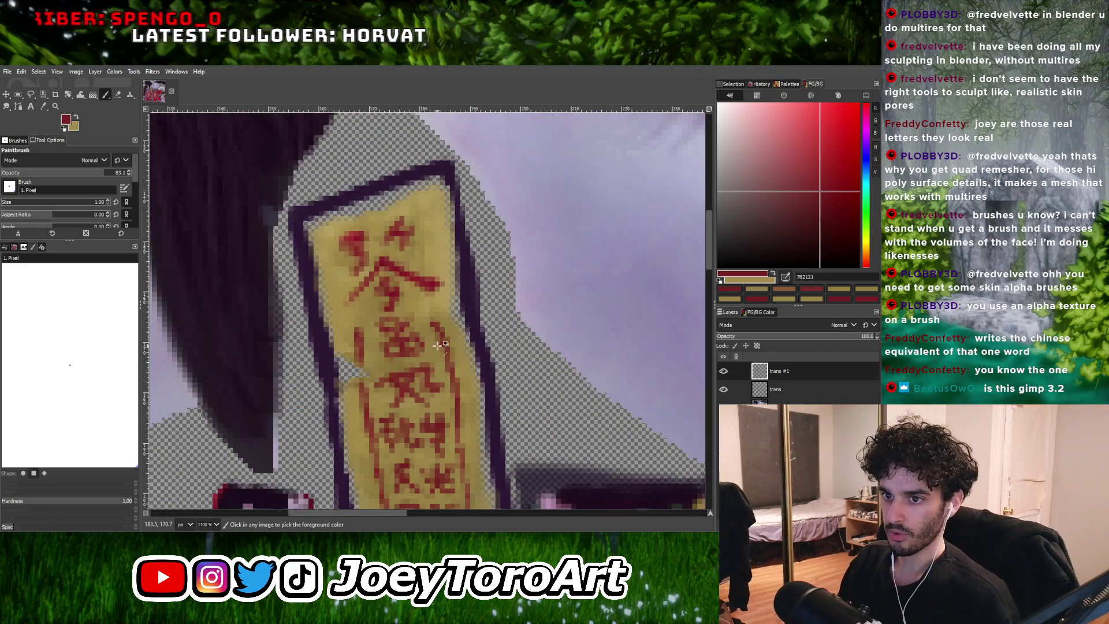
scroll(436, 341, "up", 3, "ctrl")
scroll(432, 326, "down", 2, "ctrl")
scroll(426, 309, "up", 2, "ctrl")
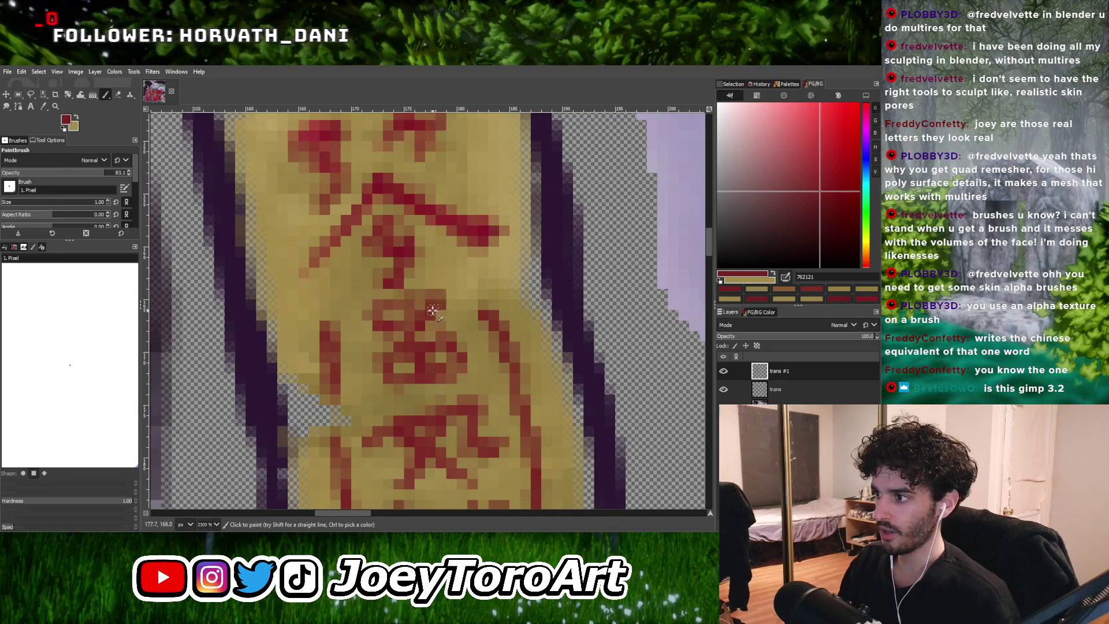
left_click(419, 348)
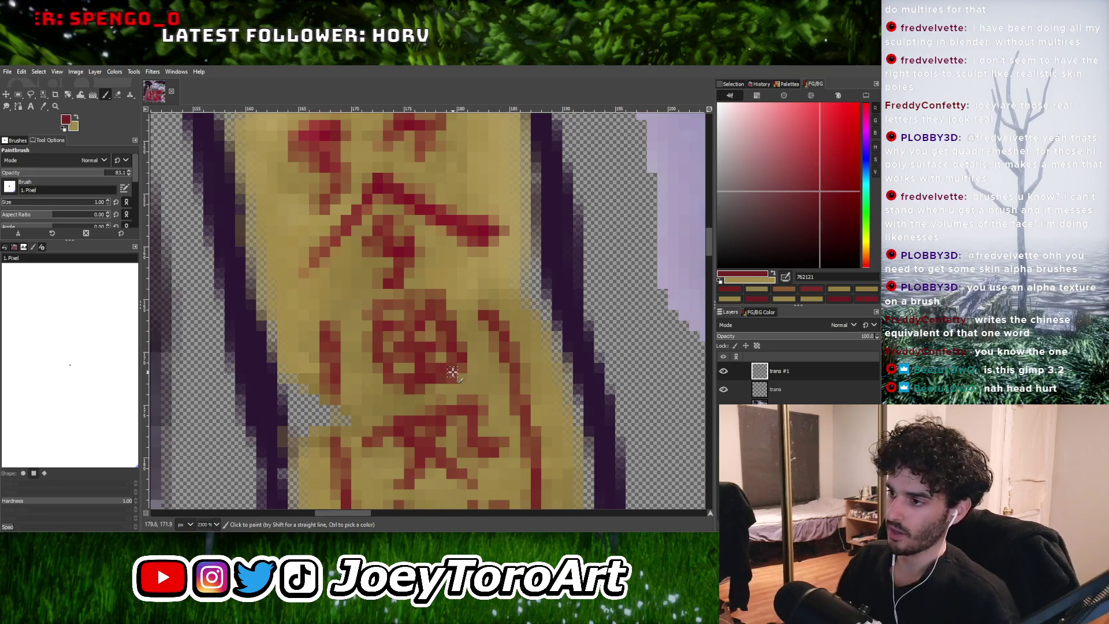
Sample the banner's yellow, then switch back to the glyphs' dark red 792423
scroll(463, 354, "down", 5, "ctrl")
scroll(419, 350, "up", 5, "ctrl")
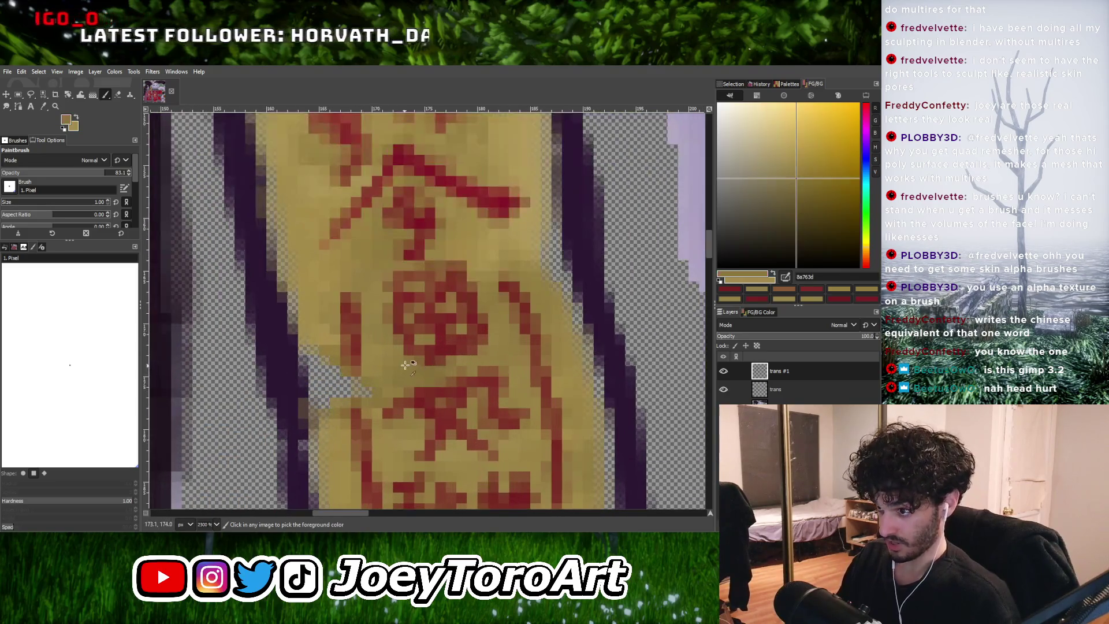
left_click(419, 351, "ctrl")
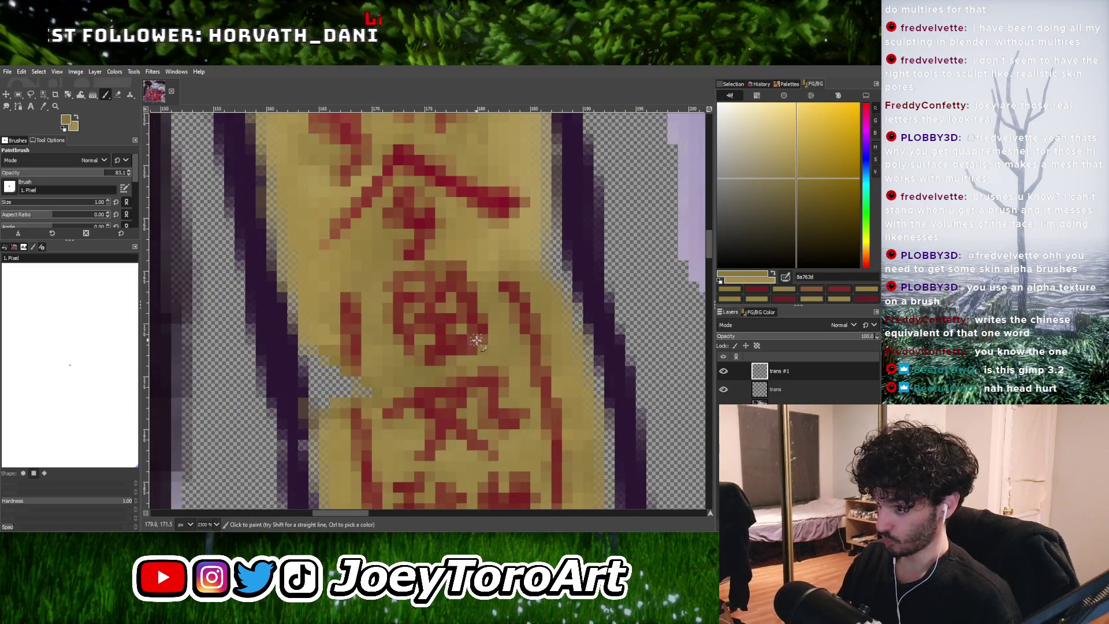
left_click(443, 340, "ctrl")
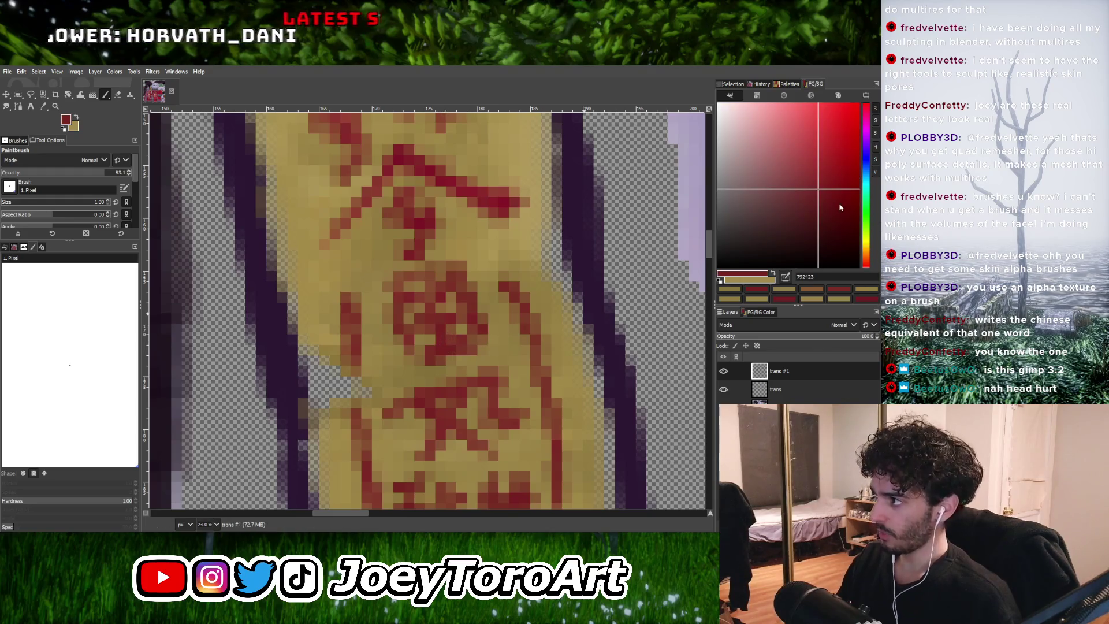
Pick the glyph dark red and paint a short red mark below the lowest glyphs
scroll(359, 288, "down", 3, "ctrl")
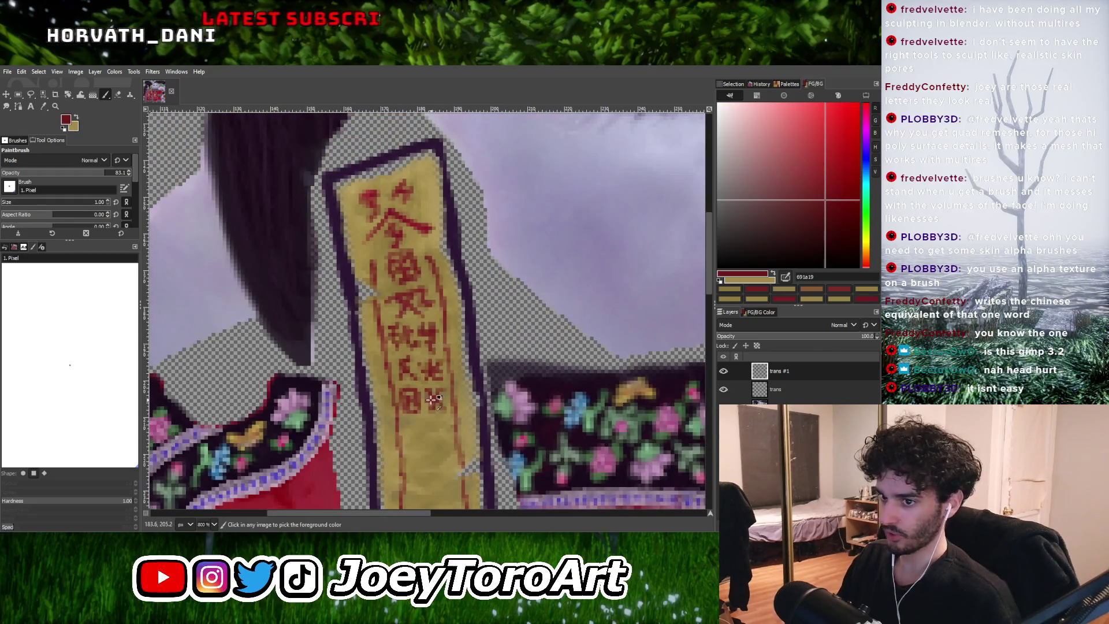
scroll(421, 417, "up", 2, "ctrl")
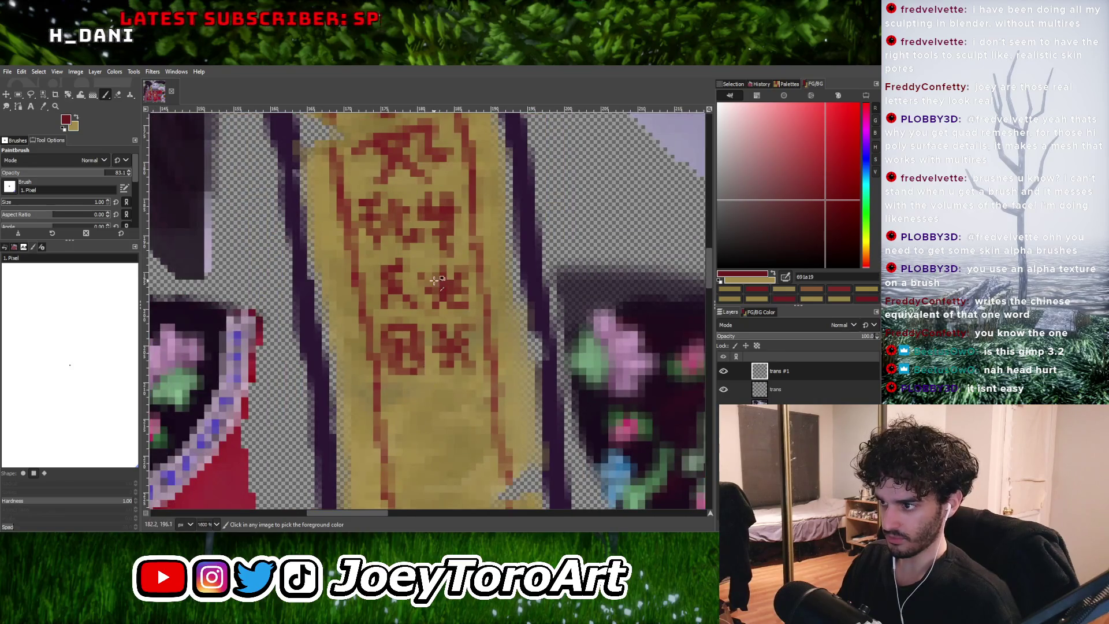
scroll(434, 280, "down", 1, "ctrl")
scroll(392, 247, "down", 2, "ctrl")
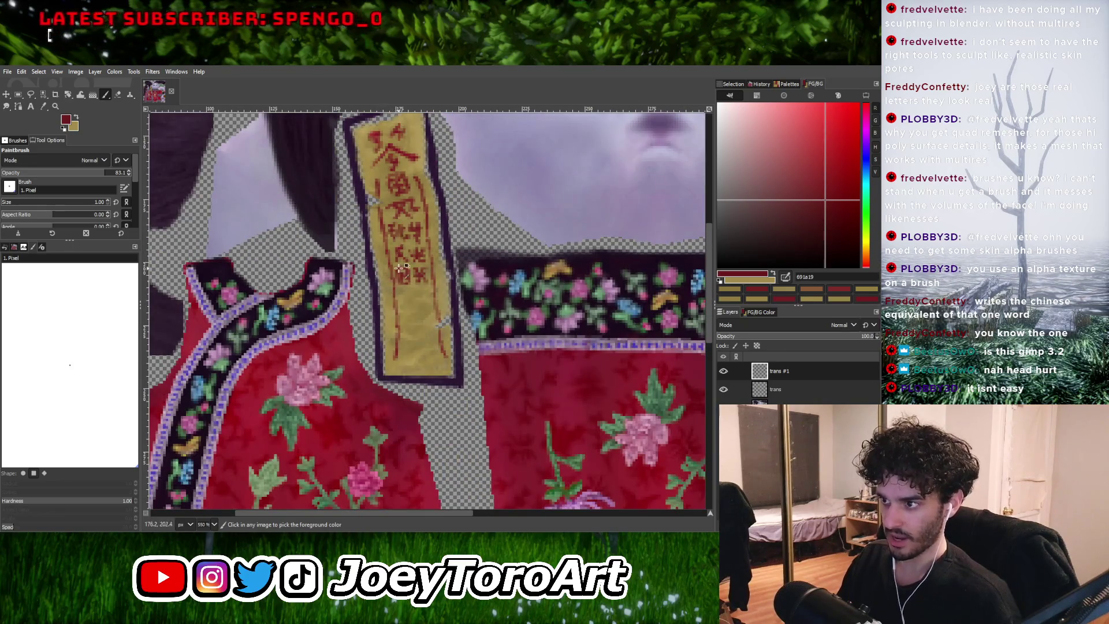
scroll(400, 268, "up", 2, "ctrl")
scroll(422, 346, "up", 1, "ctrl")
scroll(425, 345, "down", 1, "ctrl")
scroll(432, 329, "up", 1, "ctrl")
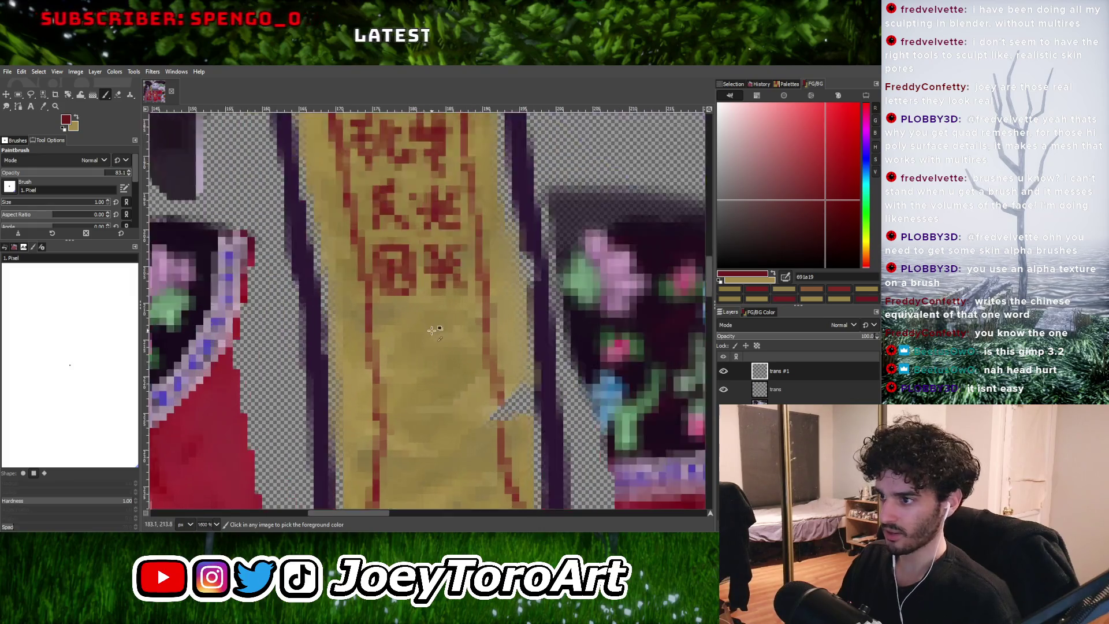
scroll(432, 330, "up", 1, "ctrl")
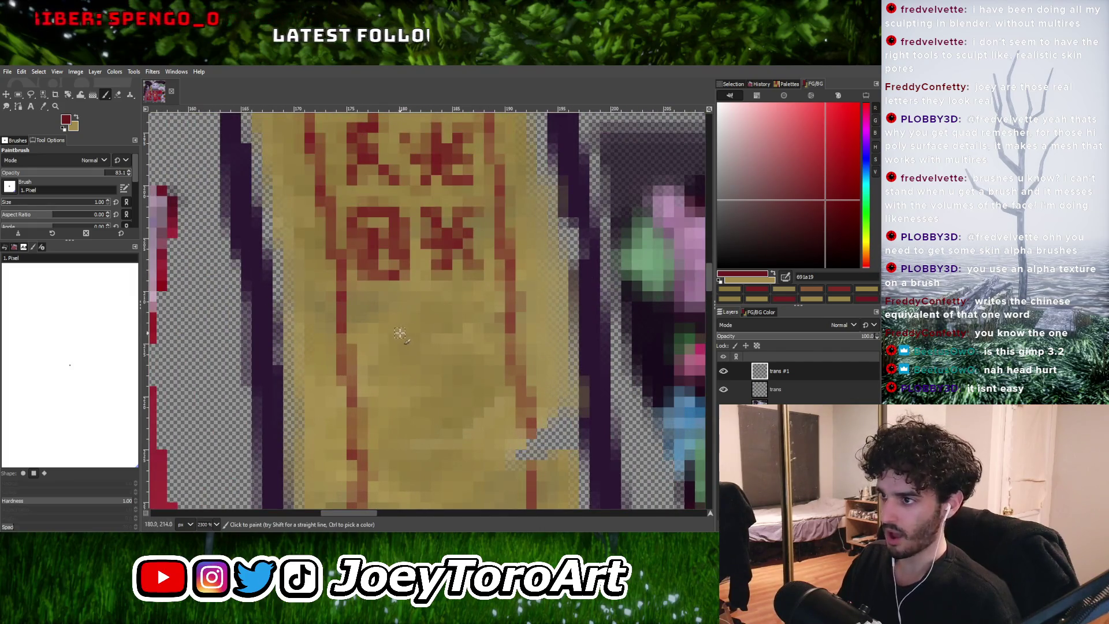
left_click(393, 303)
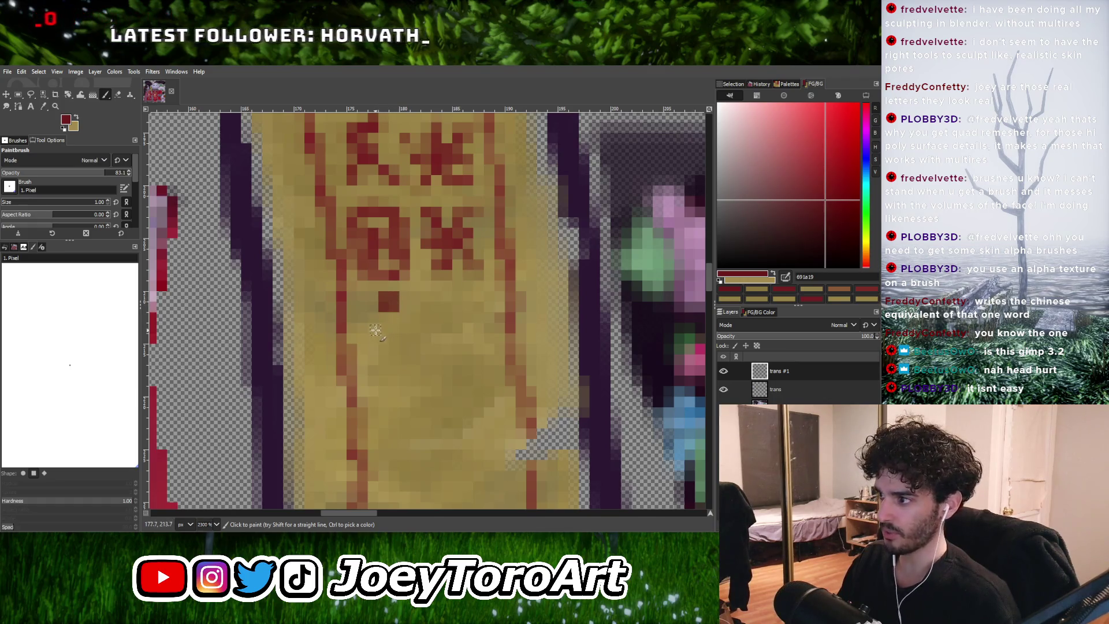
mouse_move(407, 318)
left_mouse_down()
mouse_move(365, 327)
mouse_move(390, 322)
left_mouse_up()
left_click(412, 317, "ctrl")
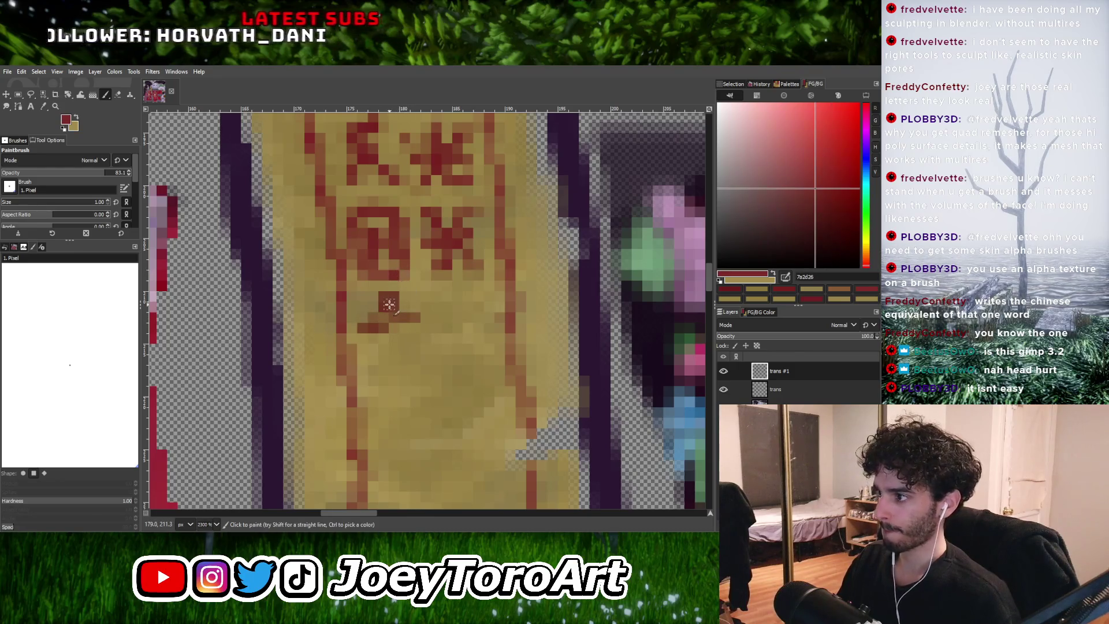
Build the new glyph from a horizontal stroke, two pixels and a diagonal stroke
scroll(412, 311, "down", 2, "ctrl")
scroll(412, 311, "up", 2, "ctrl")
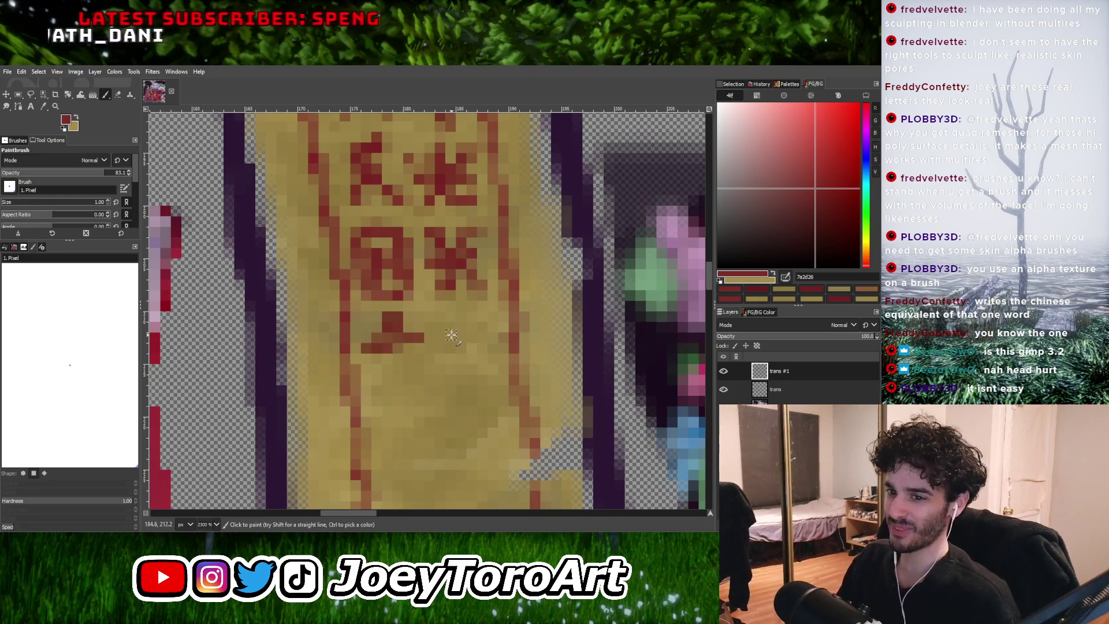
scroll(459, 317, "down", 1, "ctrl")
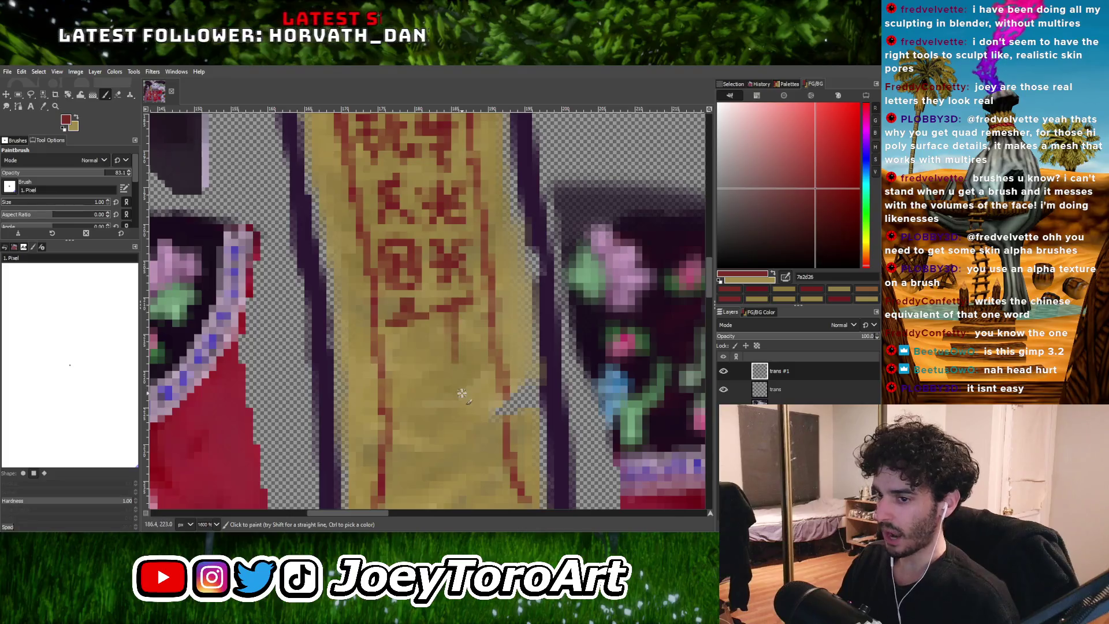
scroll(407, 345, "up", 2, "ctrl")
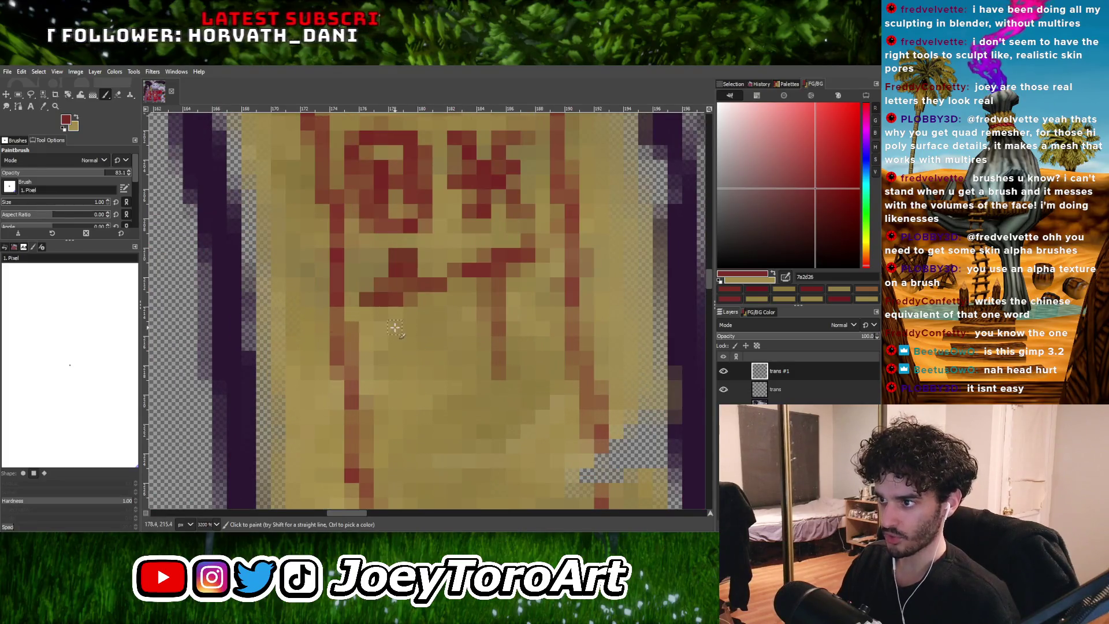
left_click_drag(395, 327, 415, 327)
left_click(400, 338)
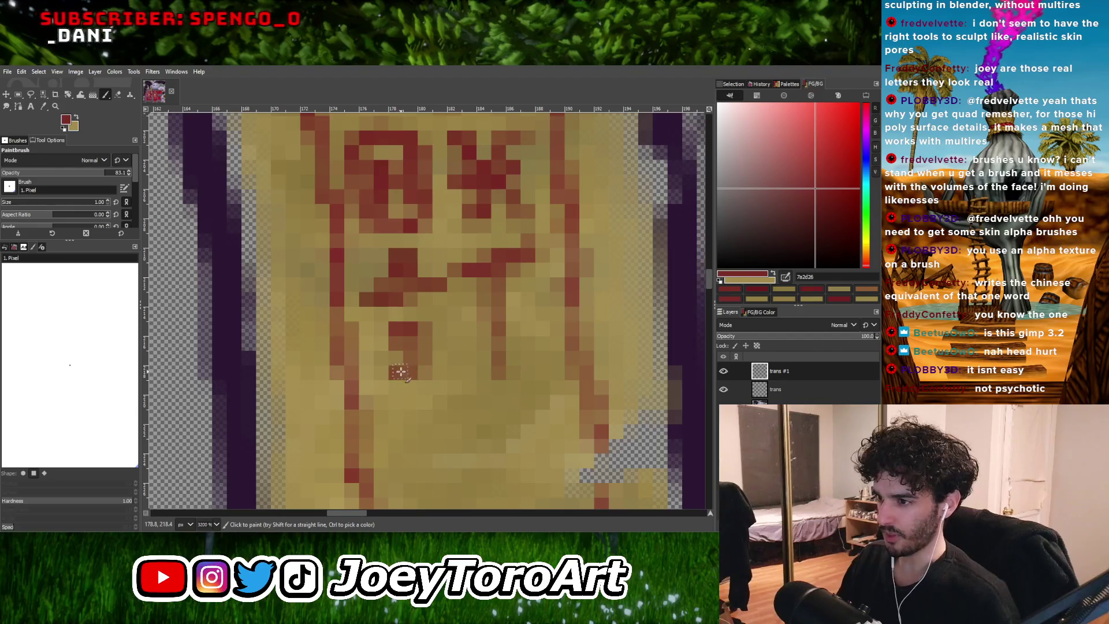
left_click(425, 366)
scroll(425, 366, "down", 4, "ctrl")
scroll(427, 361, "up", 4, "ctrl")
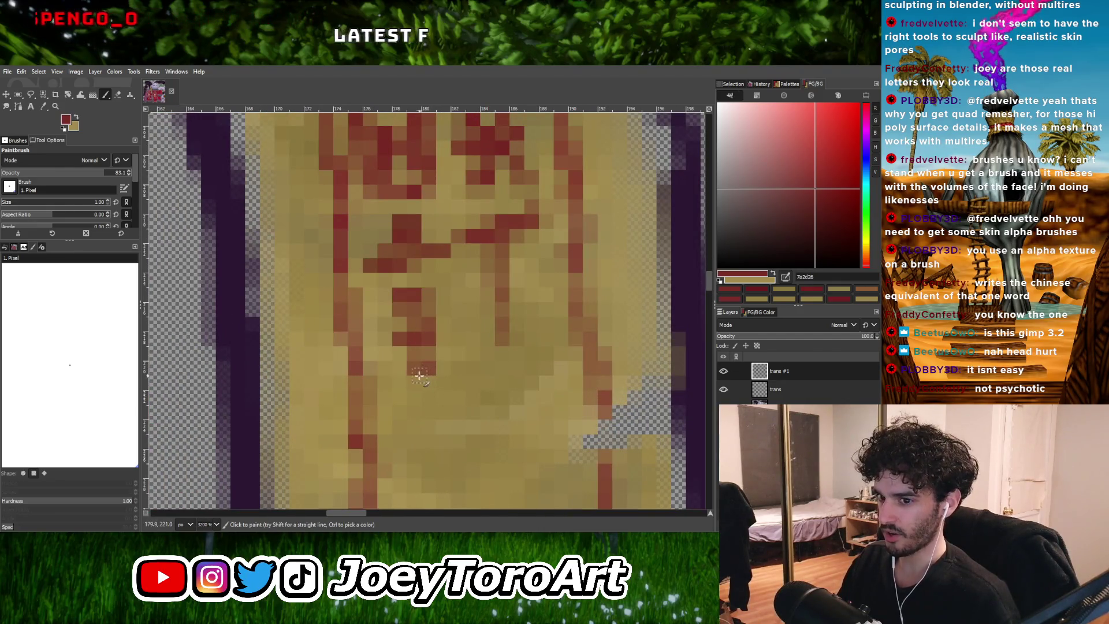
left_click_drag(400, 399, 429, 373)
key("grave")
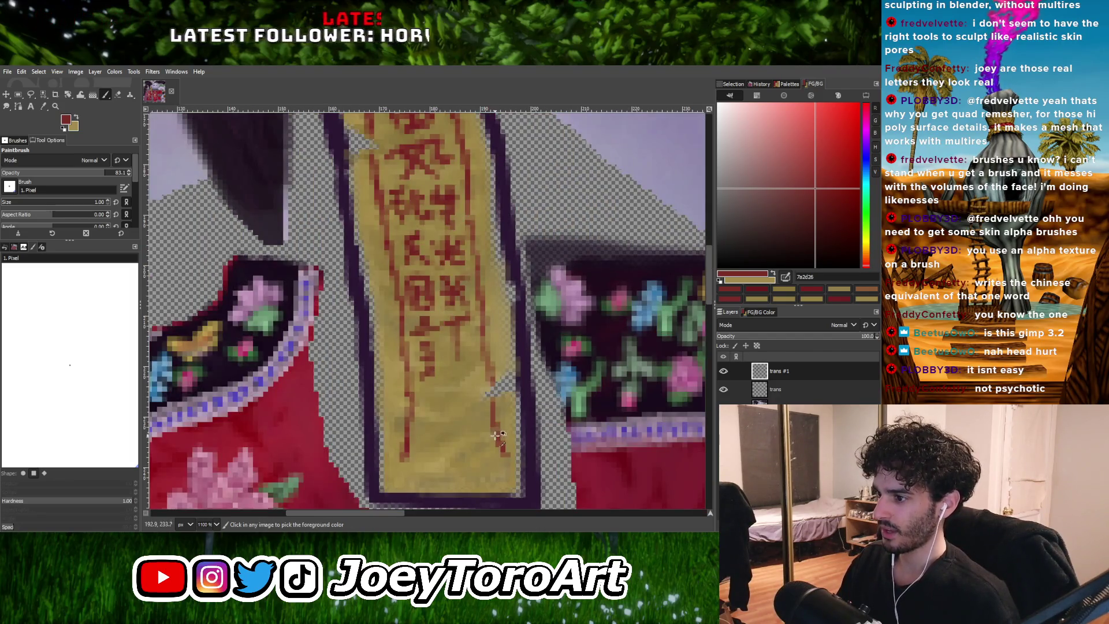
Sample the strip's tan, then the red of the existing strokes, from the full texture
left_click(440, 377, "ctrl")
key("grave")
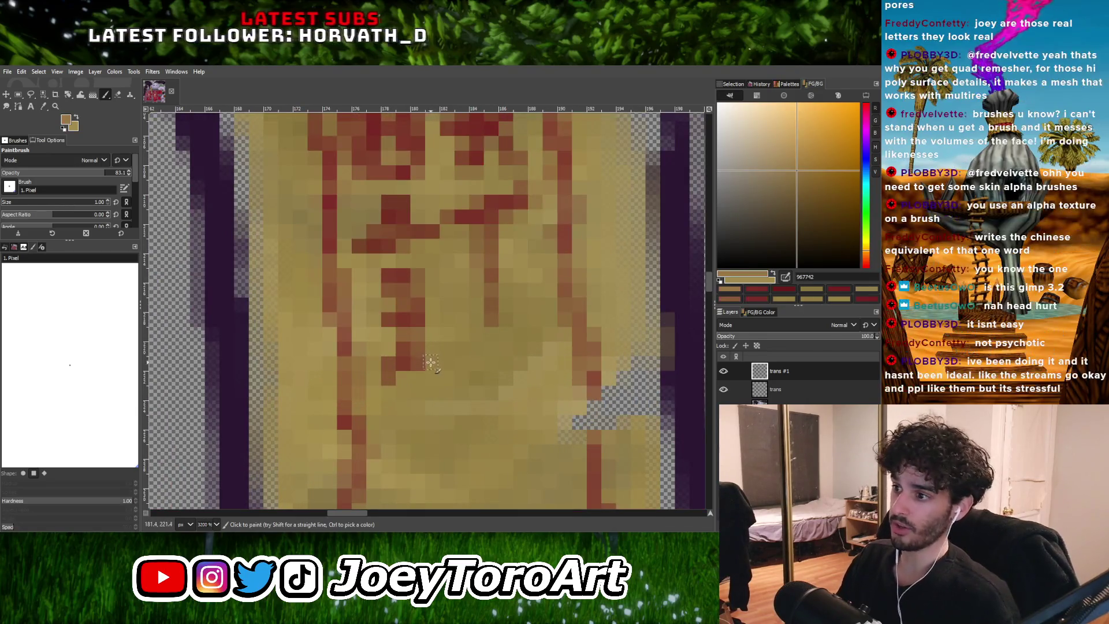
left_click(593, 457, "ctrl")
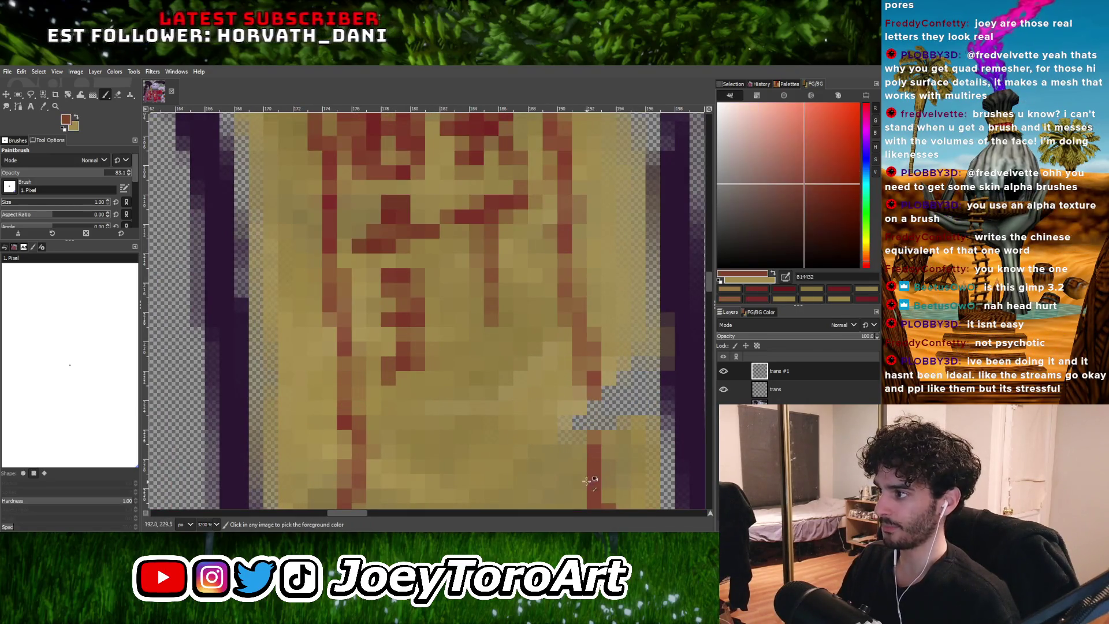
key("grave")
key("grave")
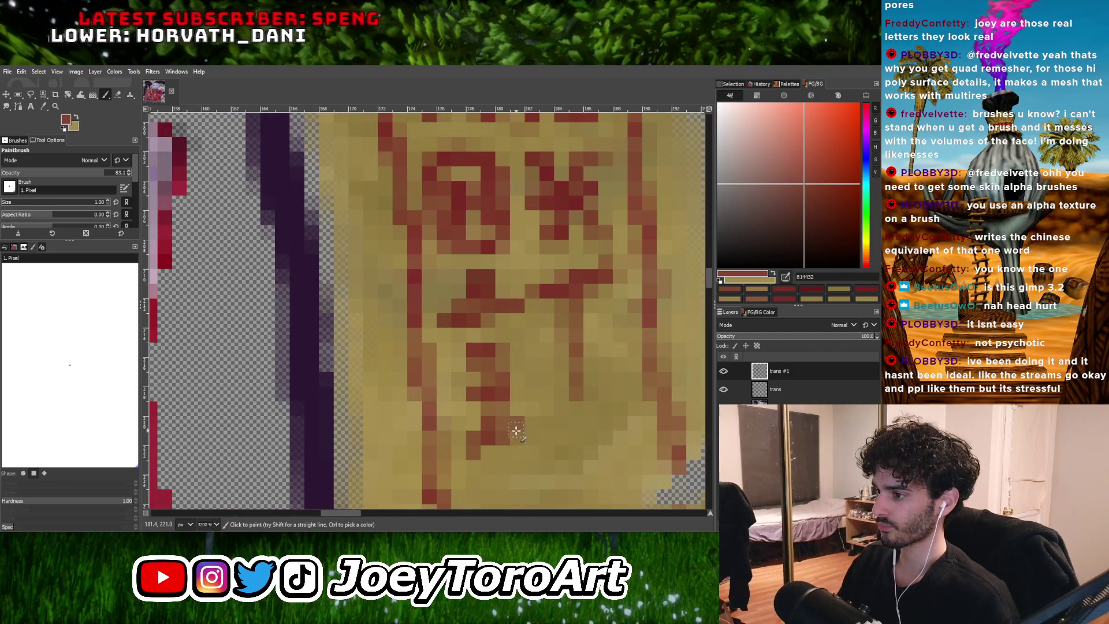
Shift the paint colour from red to a muted pink, 932853
scroll(447, 404, "down", 2, "ctrl")
scroll(447, 404, "up", 1, "ctrl")
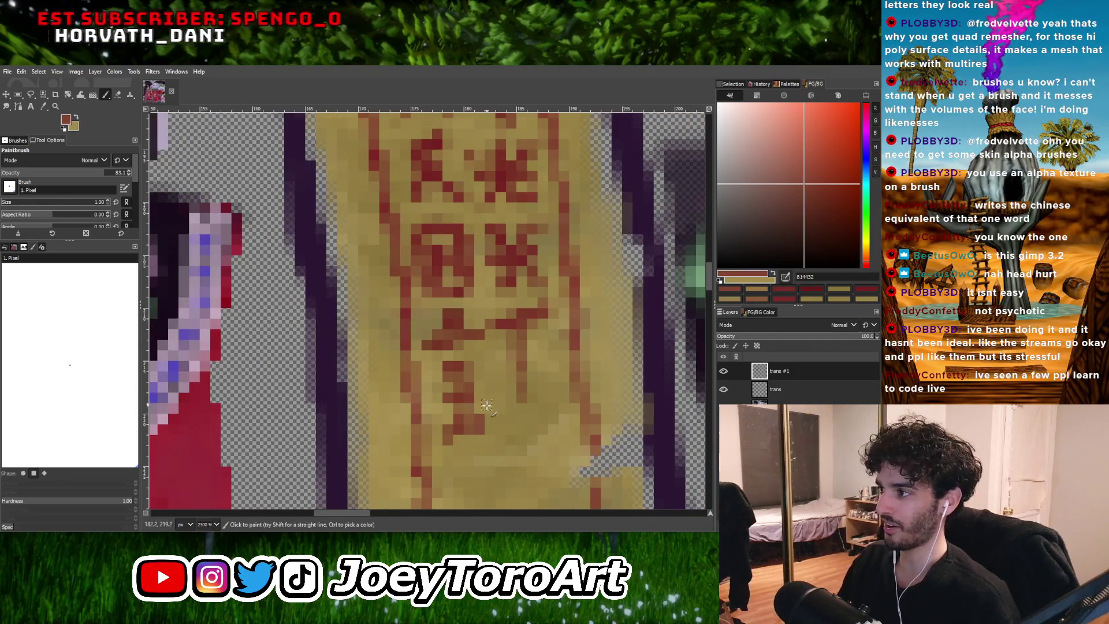
scroll(469, 427, "up", 2, "ctrl")
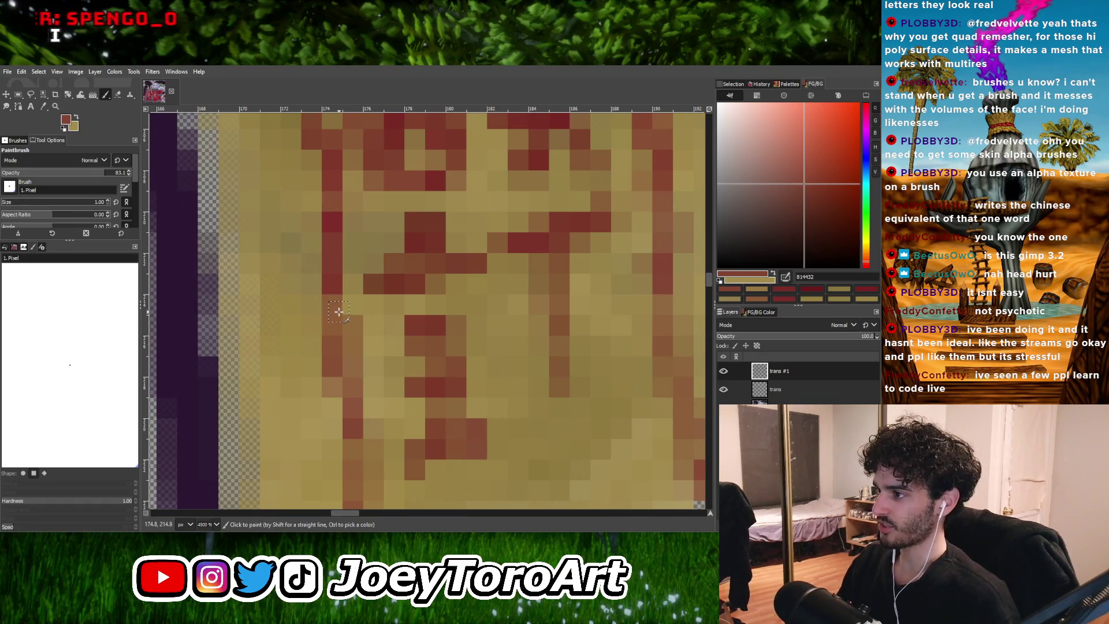
scroll(338, 312, "down", 2, "ctrl")
scroll(406, 303, "up", 1, "ctrl")
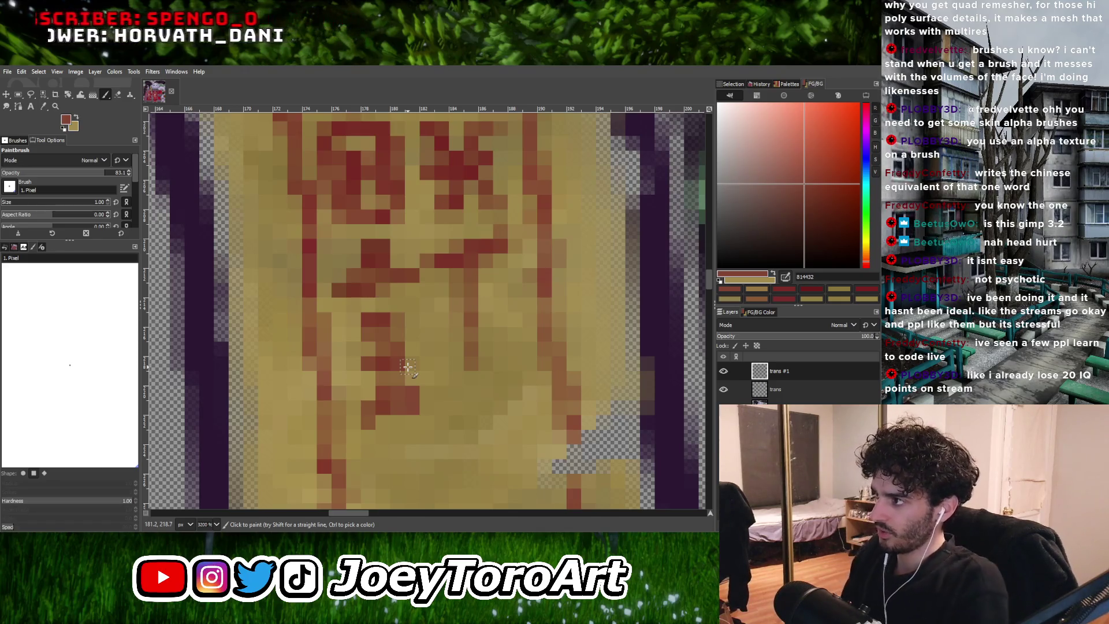
scroll(422, 378, "down", 3, "ctrl")
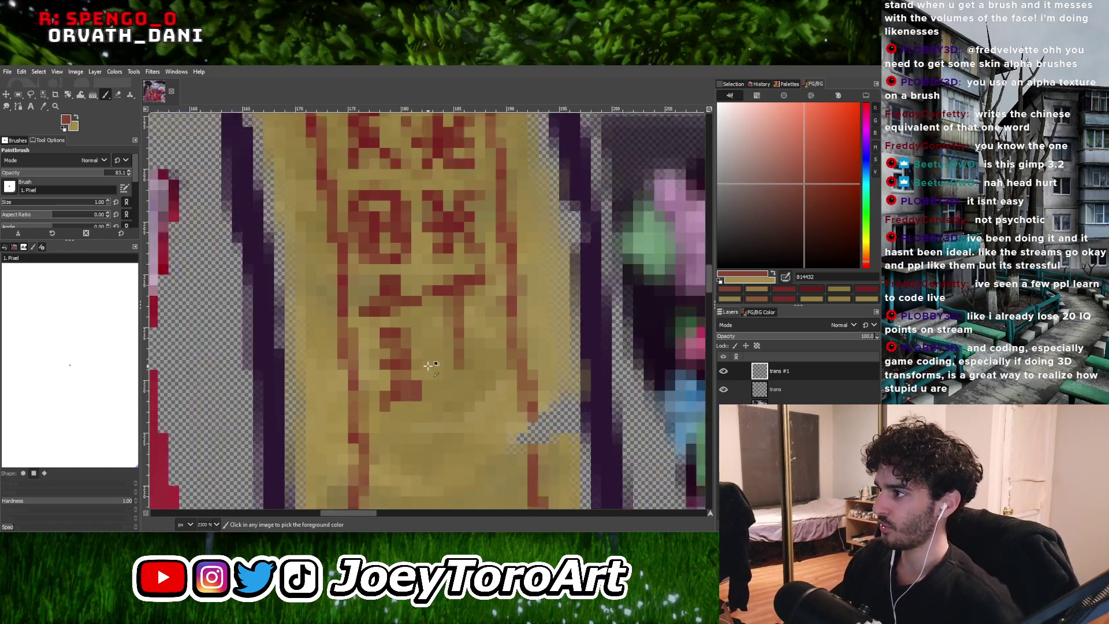
scroll(451, 303, "up", 3, "ctrl")
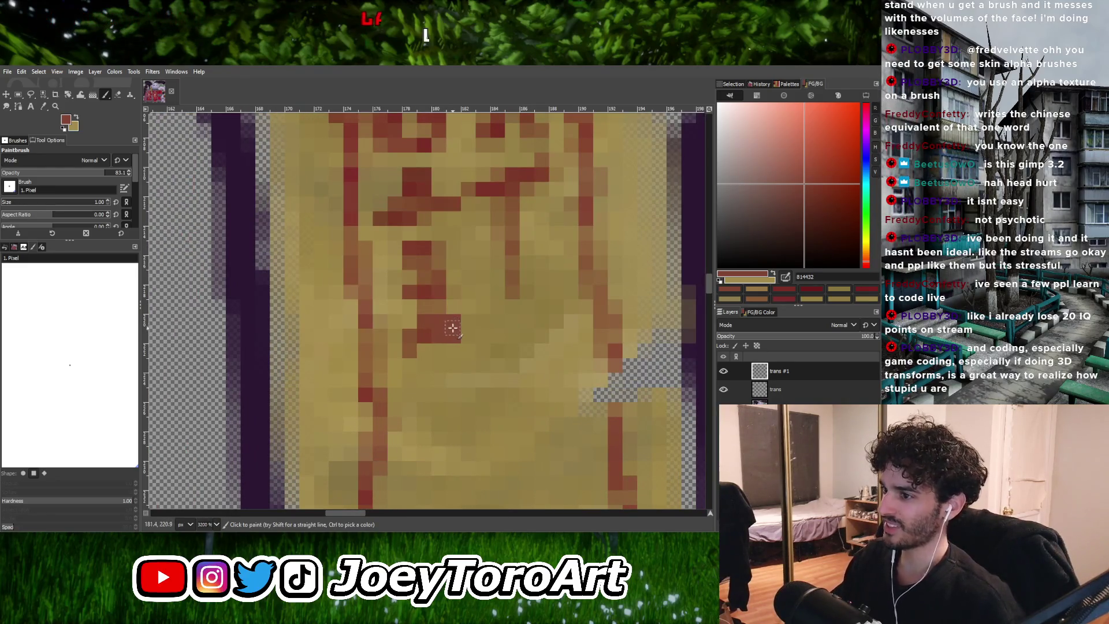
left_click(821, 172)
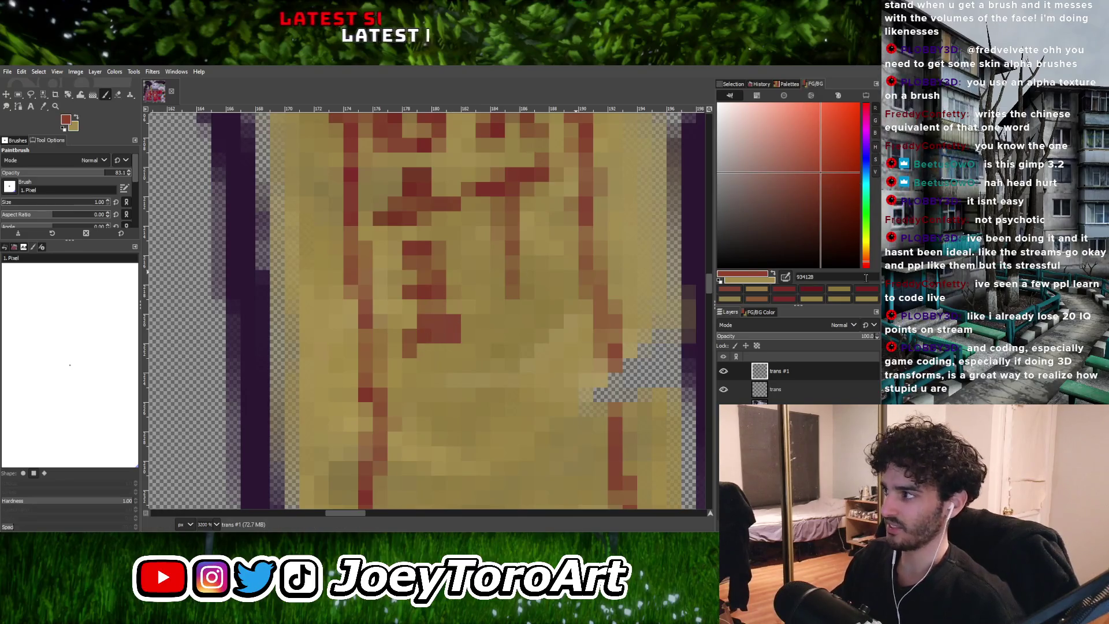
left_click_drag(873, 264, 875, 121)
left_click(431, 333)
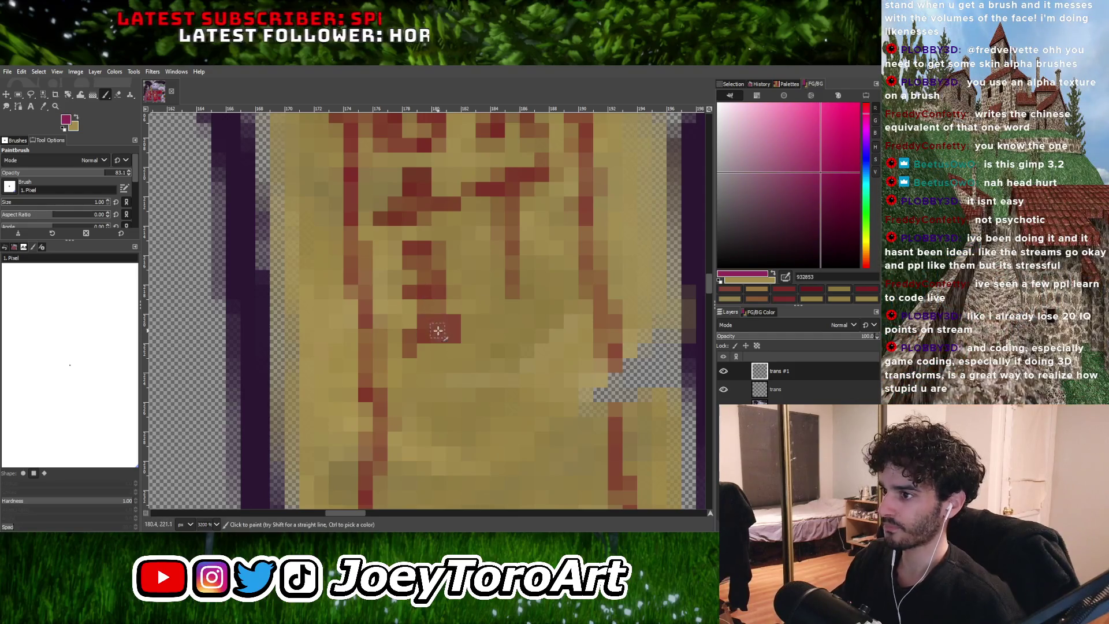
Zoom out to 400% and set the paint colour back to deep brownish red 6e2920
key("3")
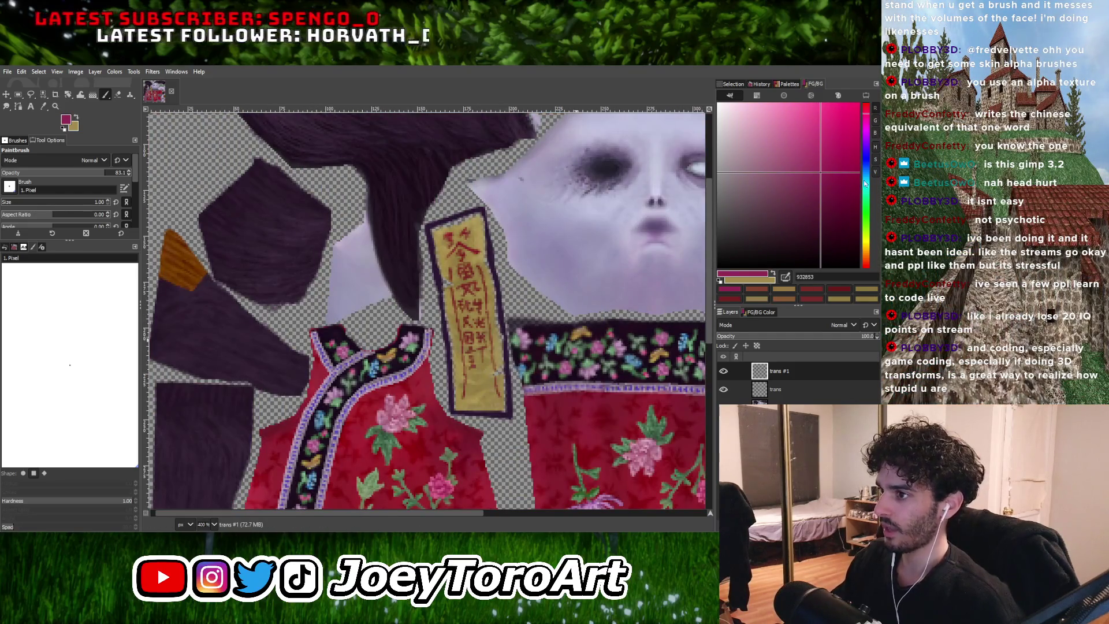
left_click_drag(867, 260, 873, 268)
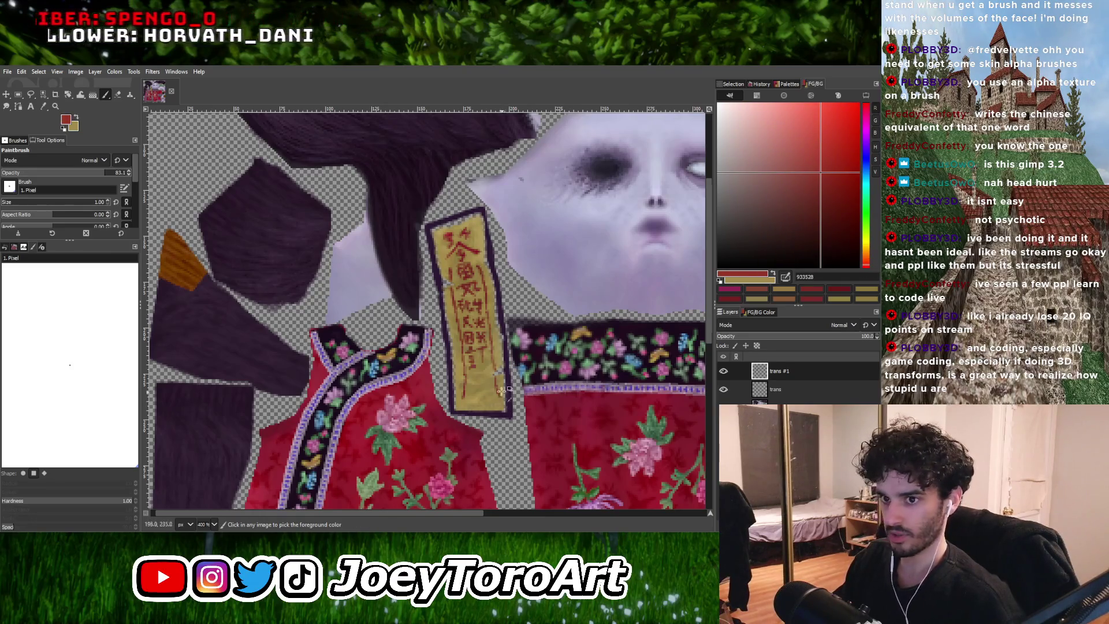
scroll(458, 334, "up", 1, "ctrl")
scroll(459, 334, "up", 5, "ctrl")
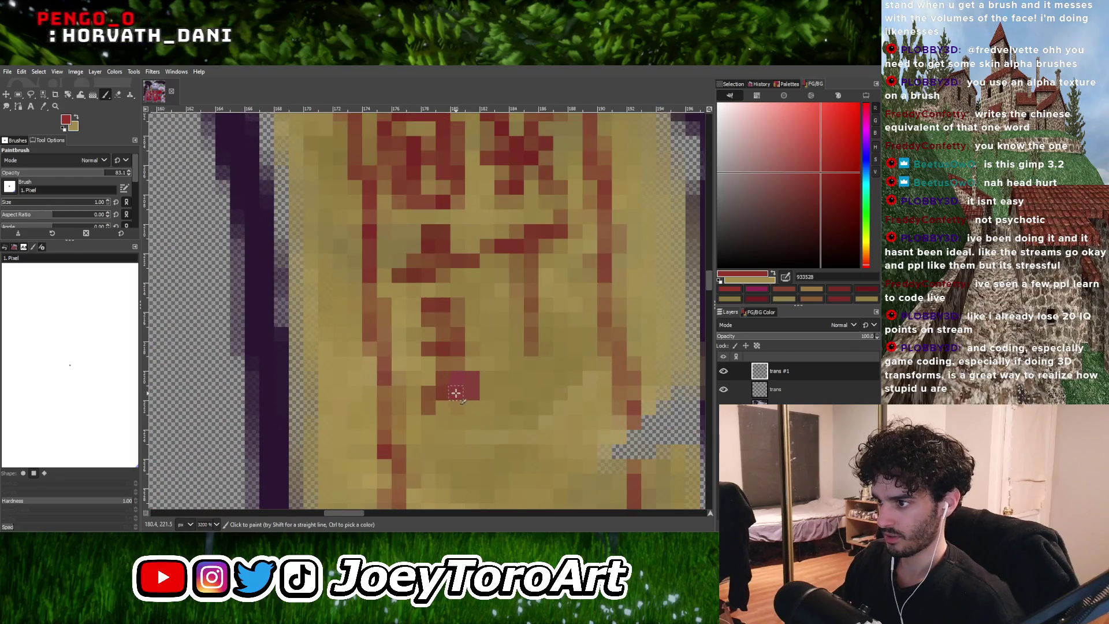
left_click_drag(821, 176, 818, 196)
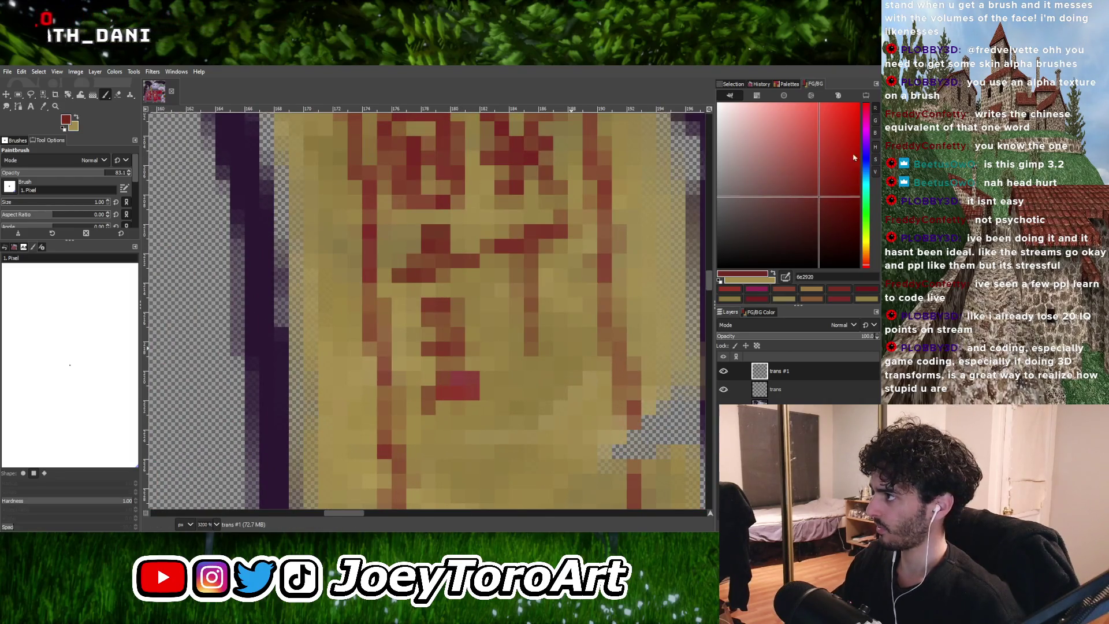
Add single dark red pixels to the lower glyph's strokes
left_click(457, 383)
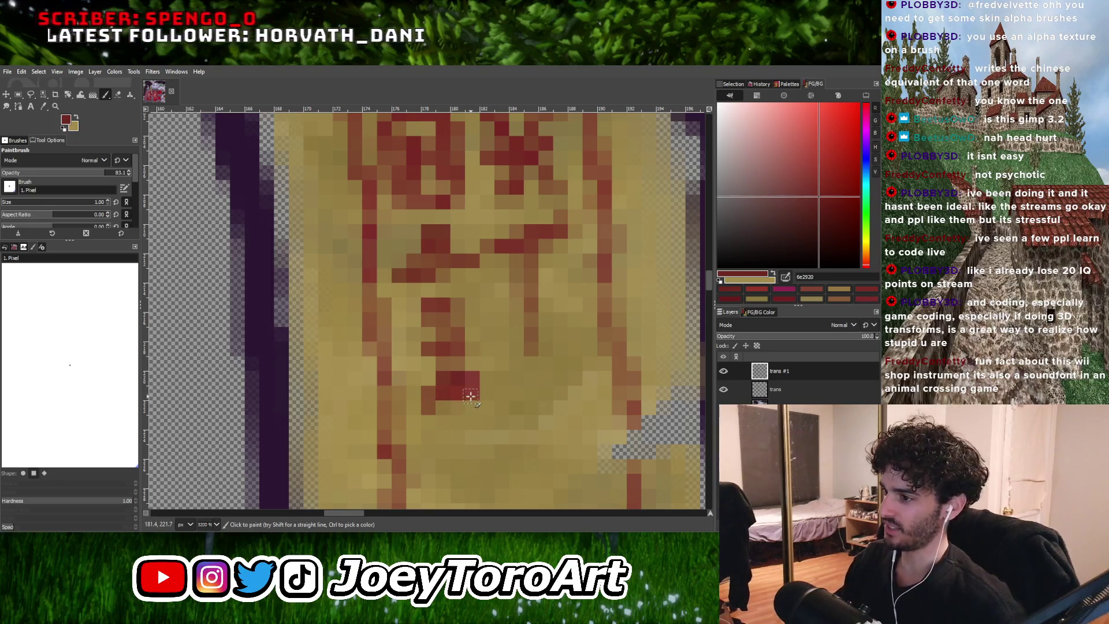
key("ctrl")
scroll(442, 382, "down", 5, "ctrl")
scroll(452, 355, "up", 4, "ctrl")
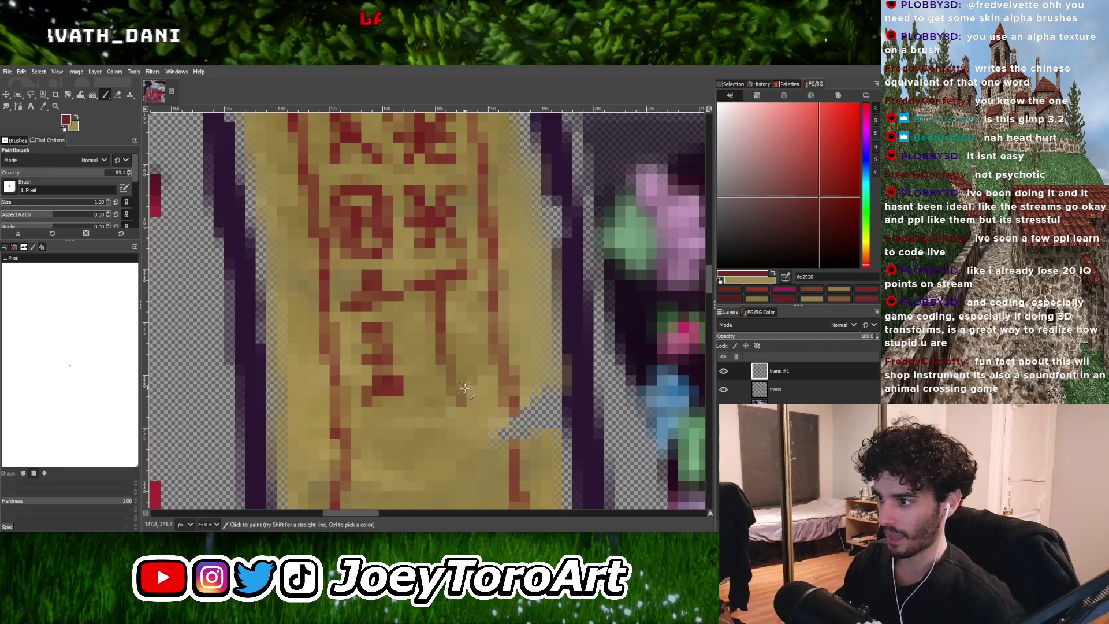
scroll(453, 383, "down", 2, "ctrl")
scroll(458, 418, "up", 2, "ctrl")
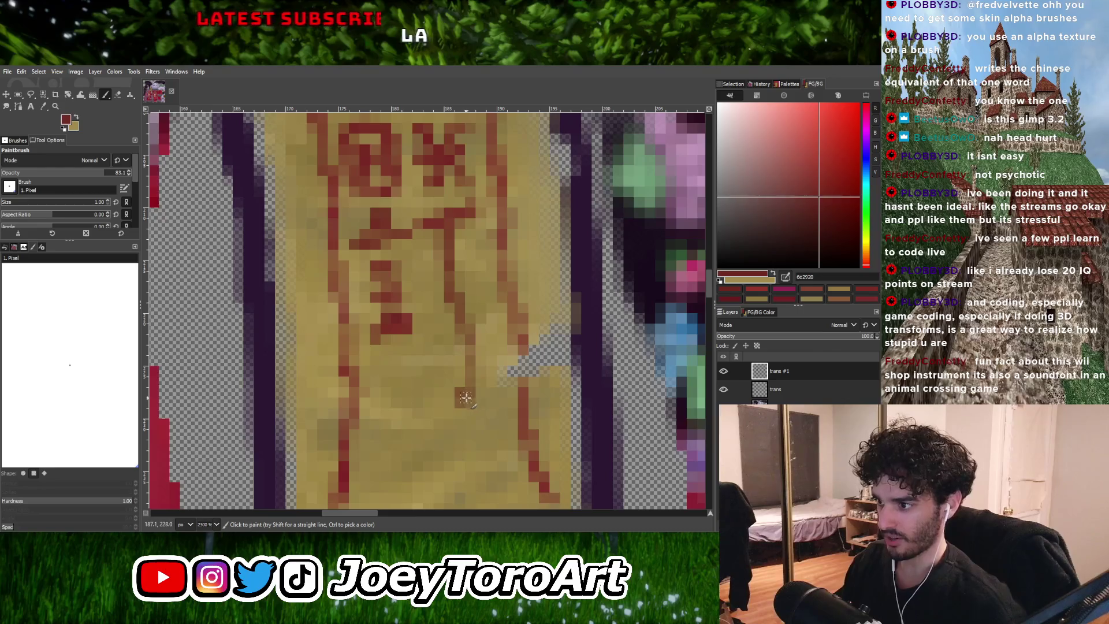
scroll(466, 396, "down", 2, "ctrl")
scroll(466, 391, "up", 2, "ctrl")
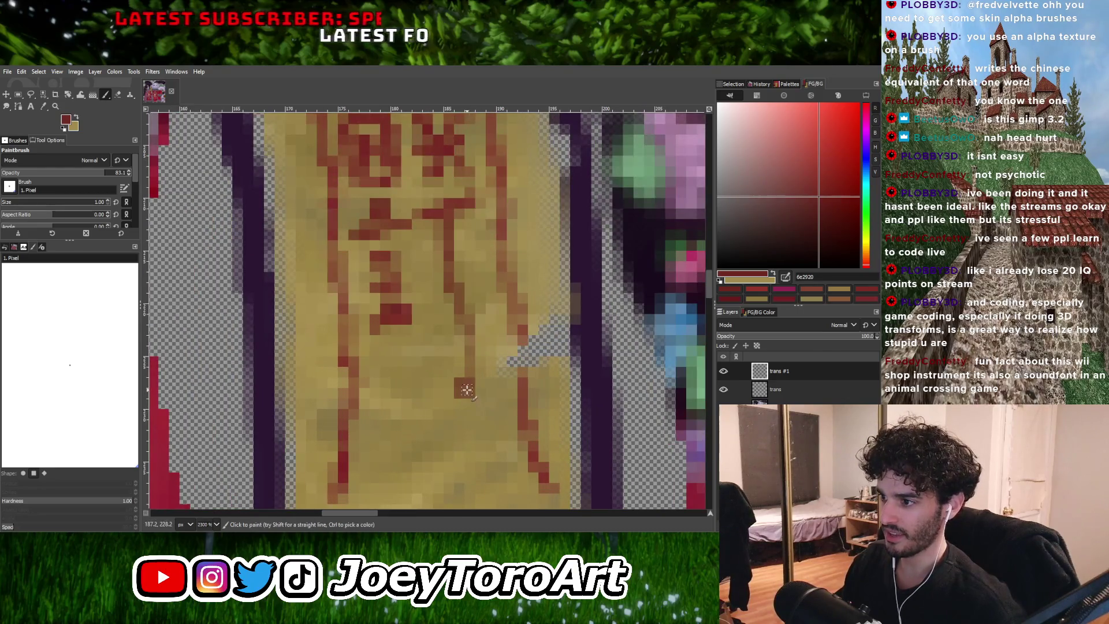
scroll(466, 390, "down", 2, "ctrl")
scroll(456, 386, "up", 3, "ctrl")
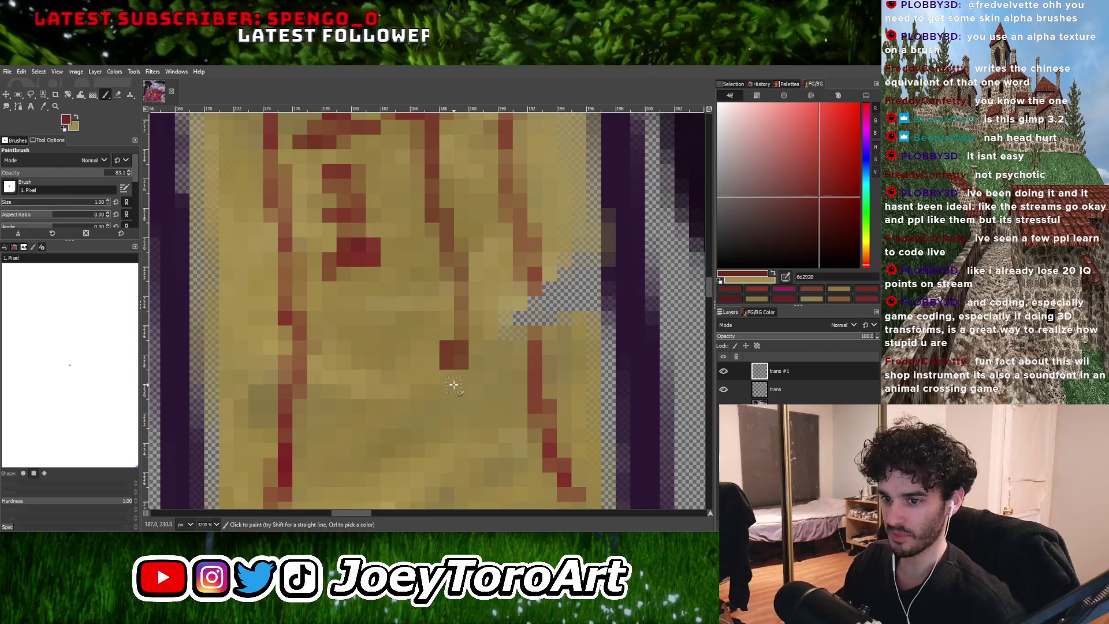
left_click(461, 392)
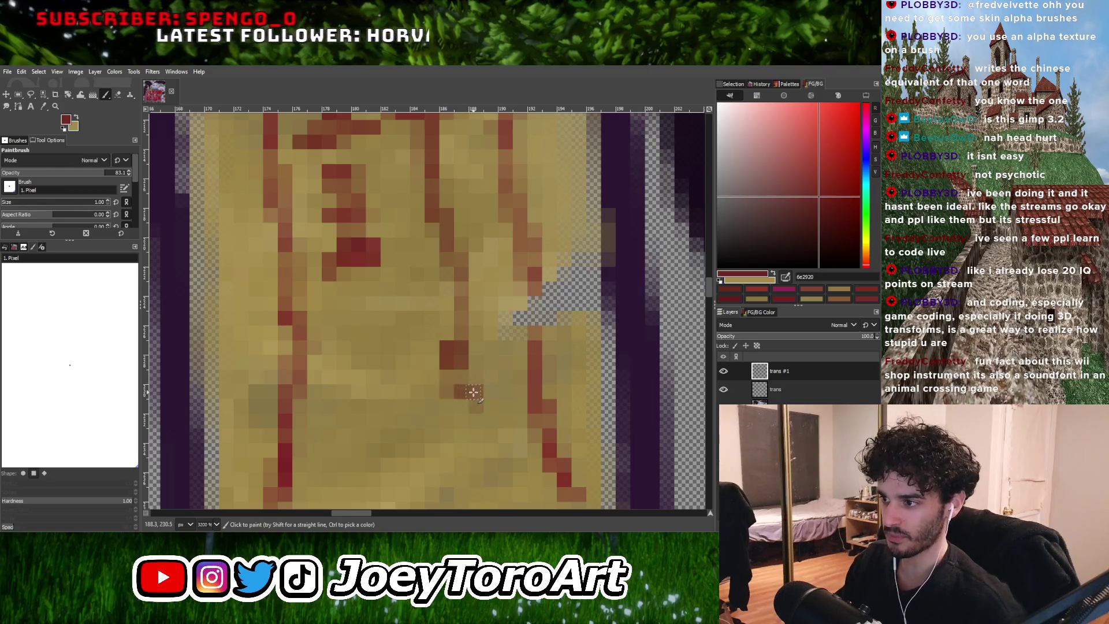
Paint two horizontal rows of dark red pixels to extend the lower glyph
scroll(473, 395, "down", 2, "ctrl")
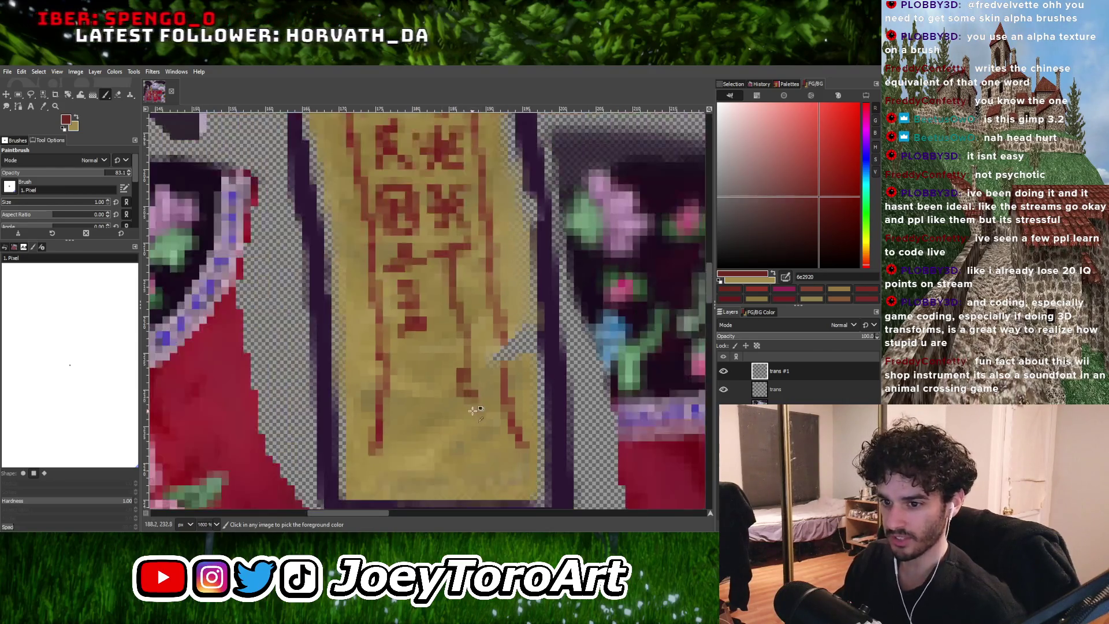
scroll(485, 382, "up", 2, "ctrl")
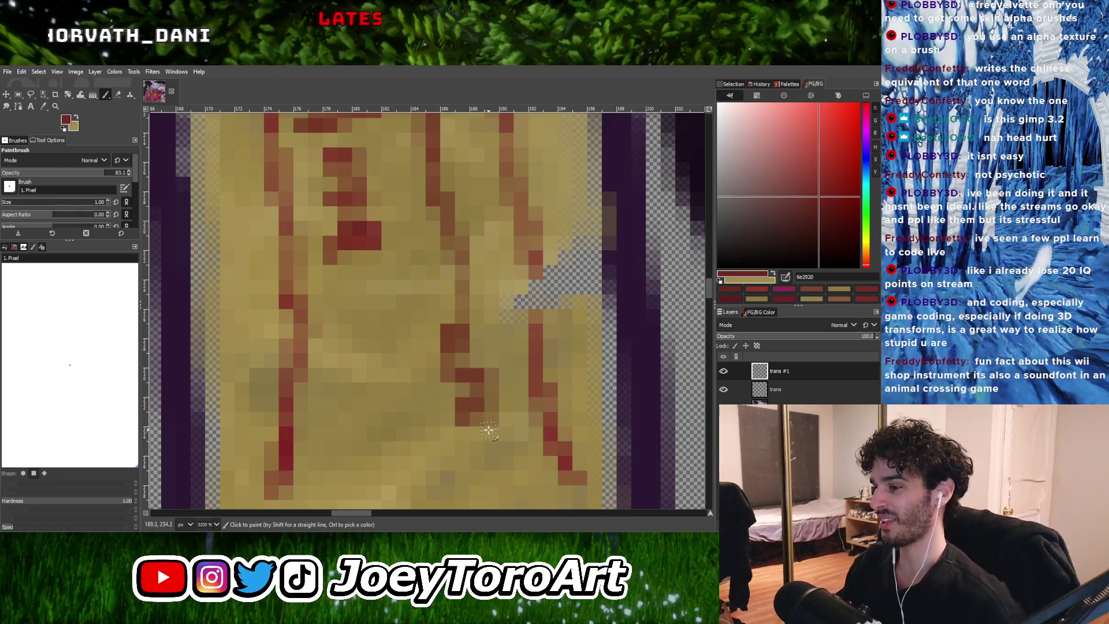
scroll(482, 419, "down", 2, "ctrl")
scroll(475, 403, "up", 2, "ctrl")
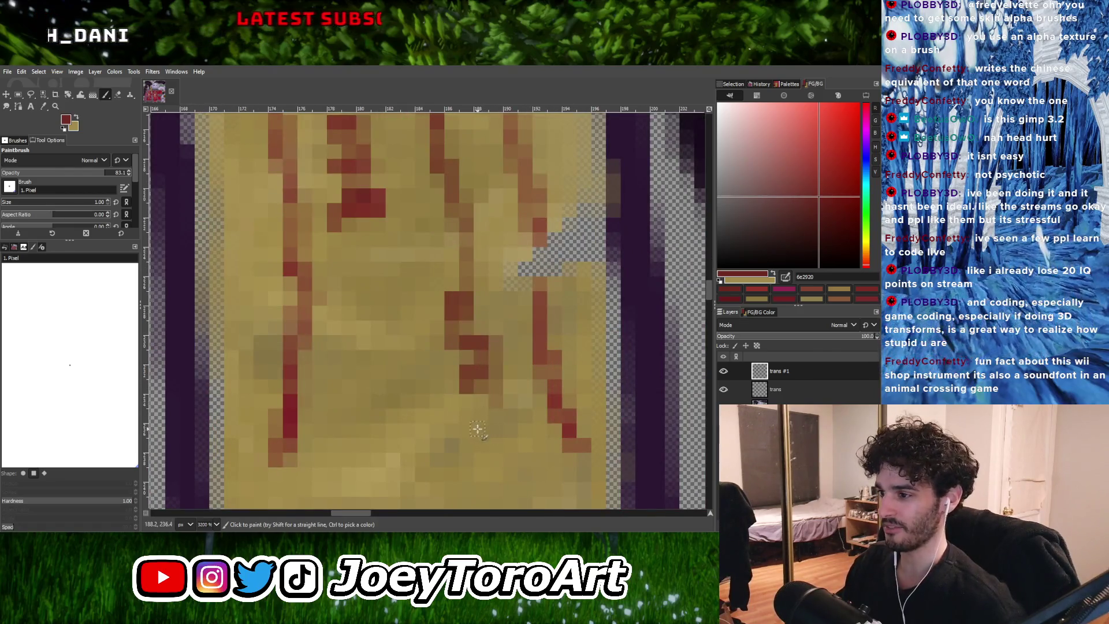
left_click_drag(495, 409, 452, 411)
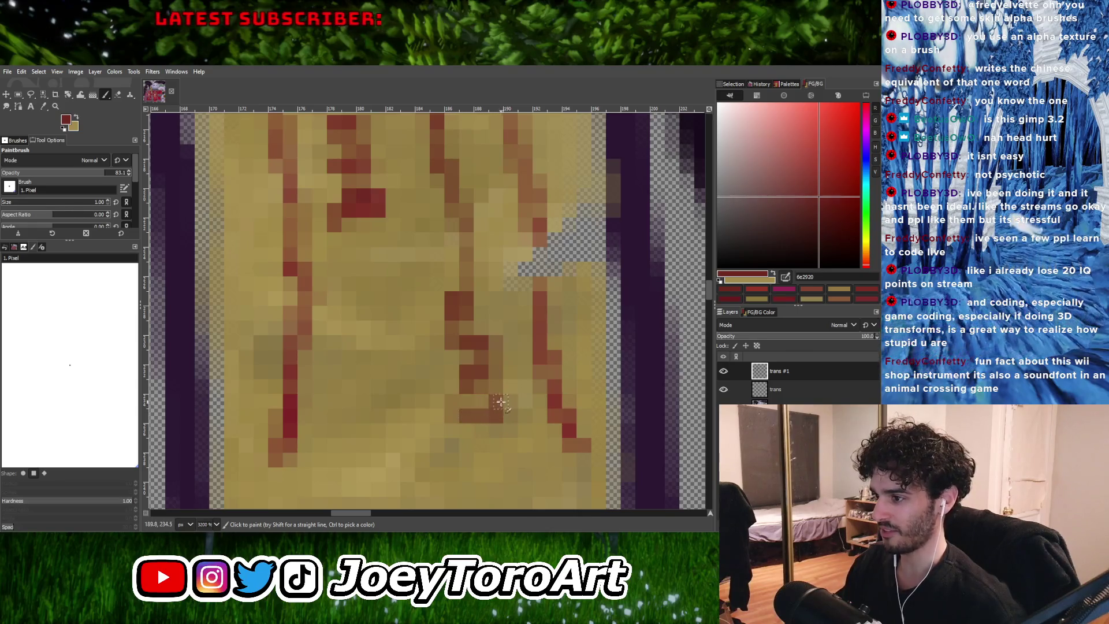
scroll(504, 403, "down", 5, "ctrl")
scroll(488, 393, "up", 5, "ctrl")
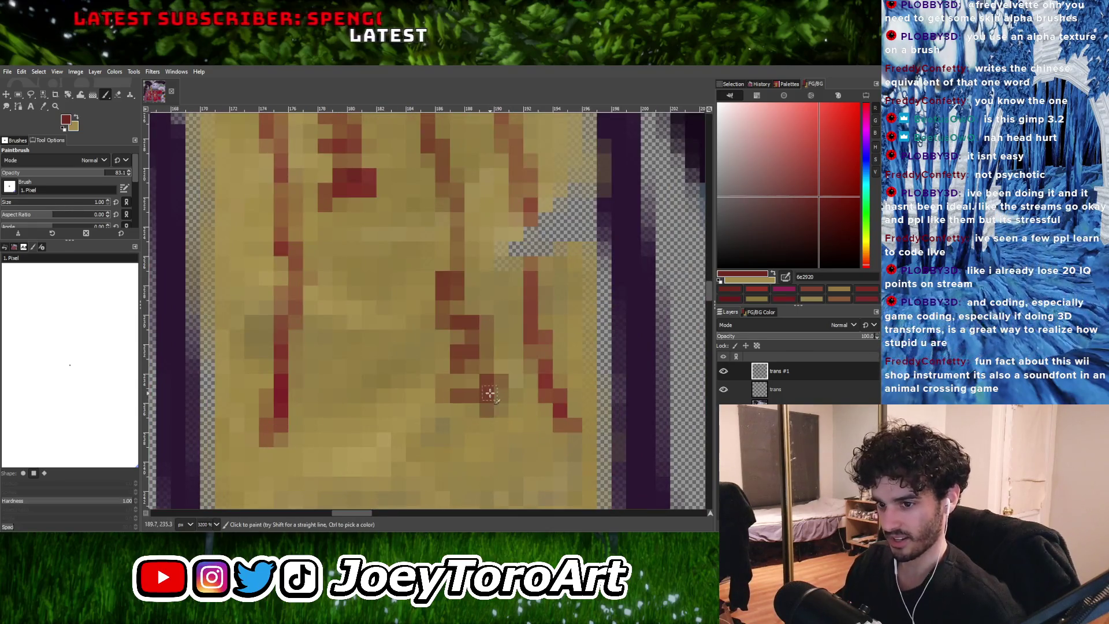
left_click_drag(483, 424, 445, 425)
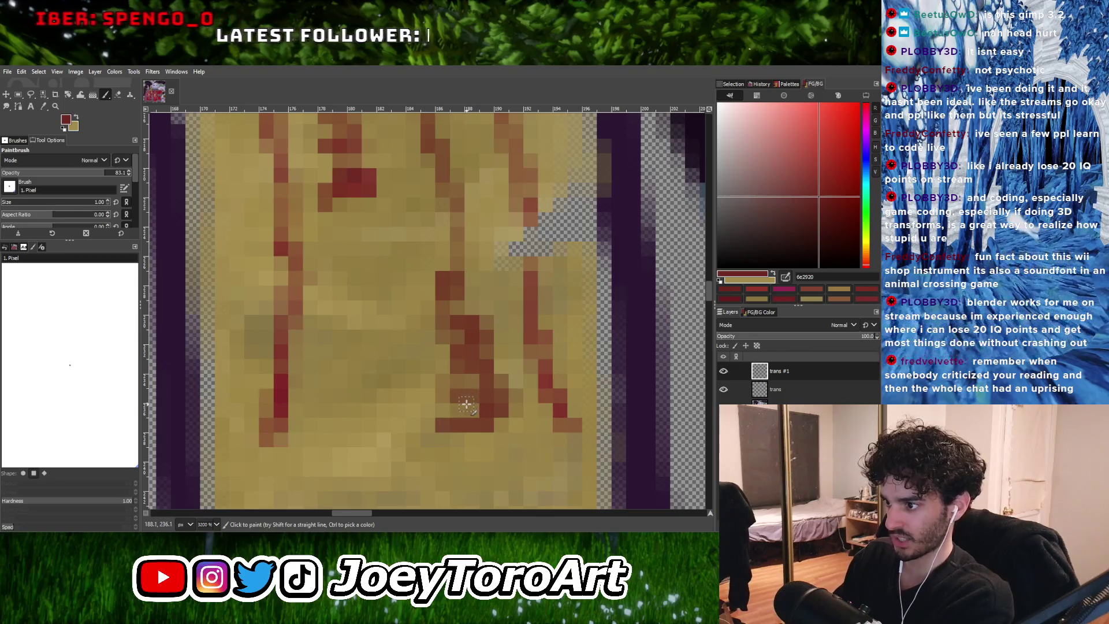
Add two dark red pixels side by side to the lower glyph
scroll(495, 366, "down", 3, "ctrl")
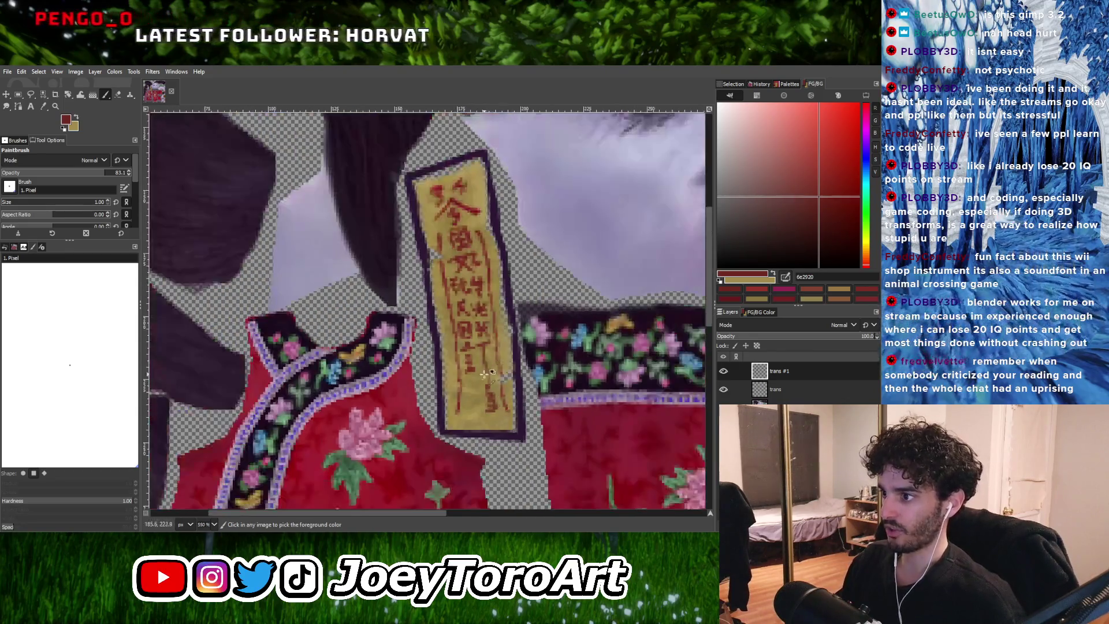
scroll(462, 372, "up", 2, "ctrl")
scroll(459, 372, "up", 1, "ctrl")
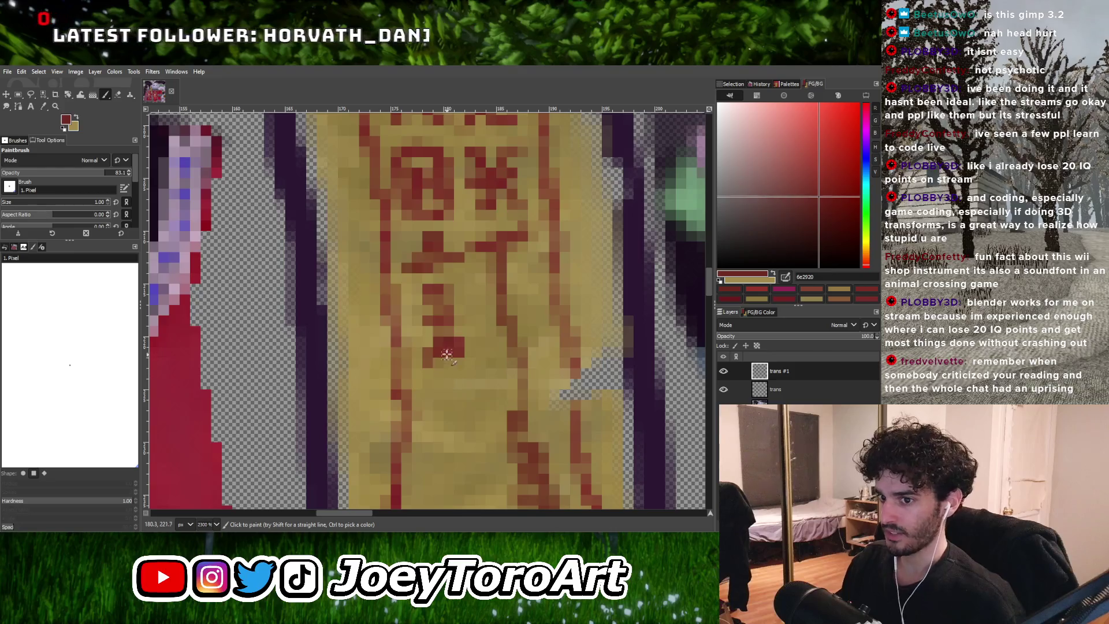
scroll(462, 341, "down", 3, "ctrl")
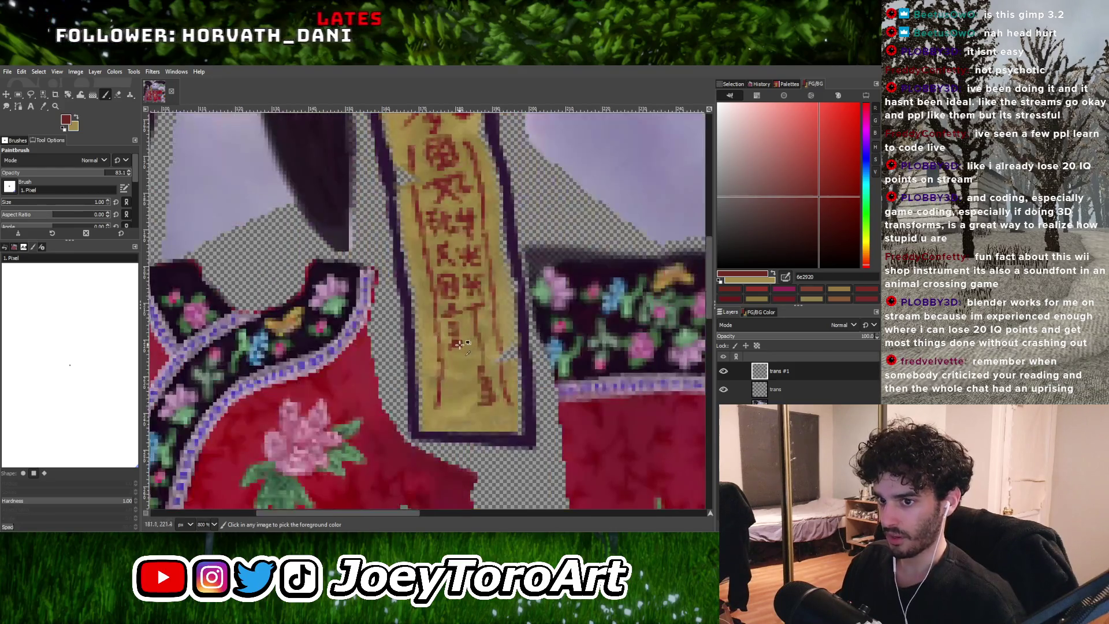
scroll(459, 344, "up", 3, "ctrl")
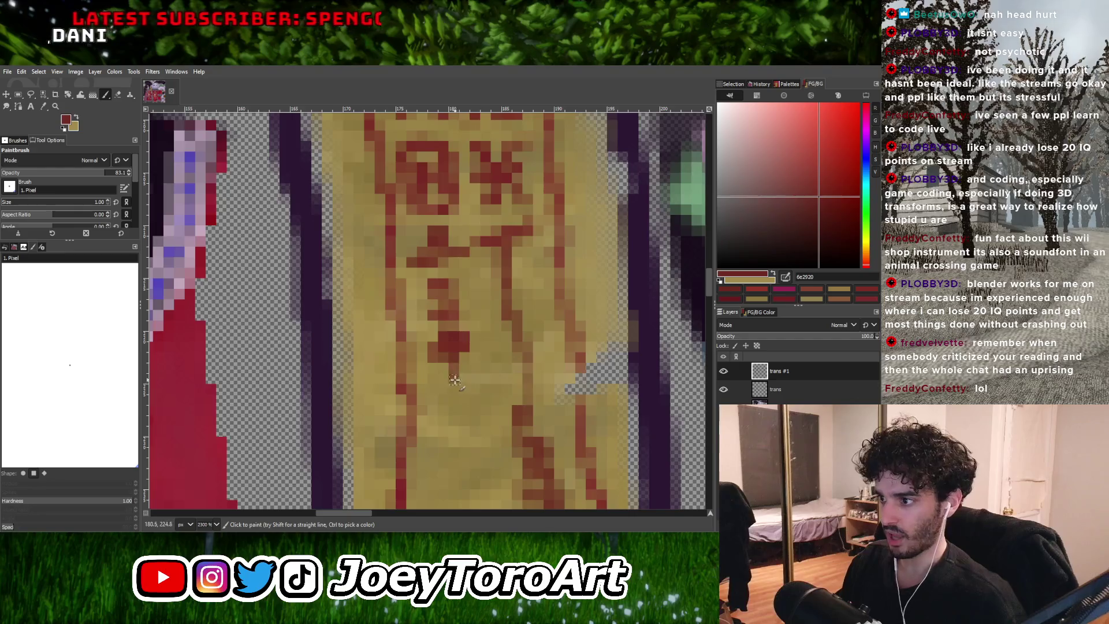
scroll(454, 379, "up", 1, "ctrl")
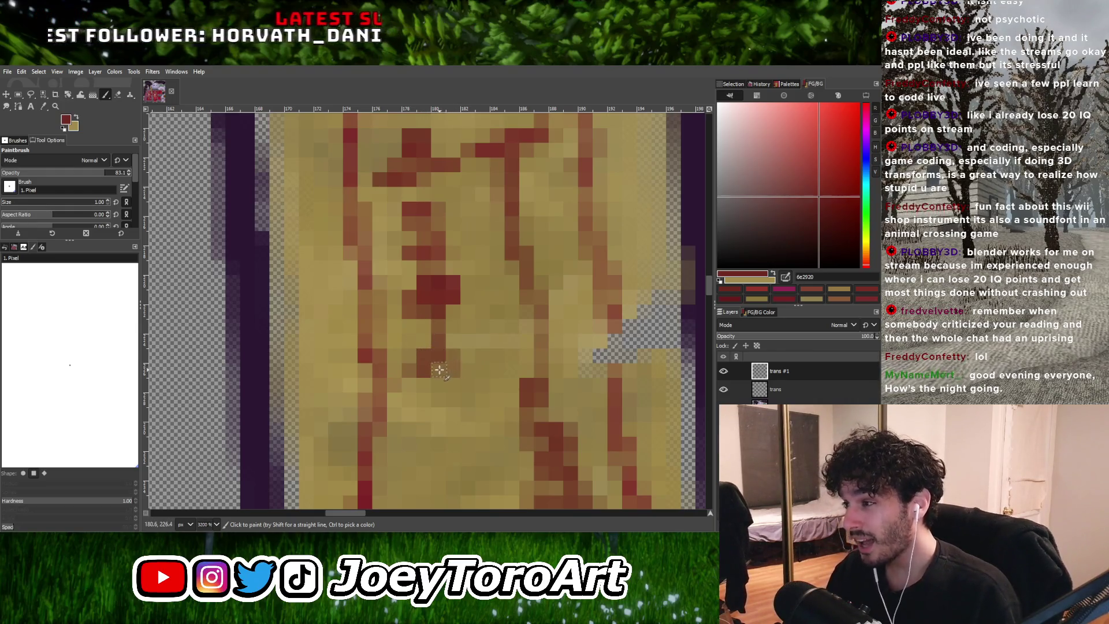
scroll(439, 369, "down", 1, "ctrl")
scroll(431, 386, "up", 1, "ctrl")
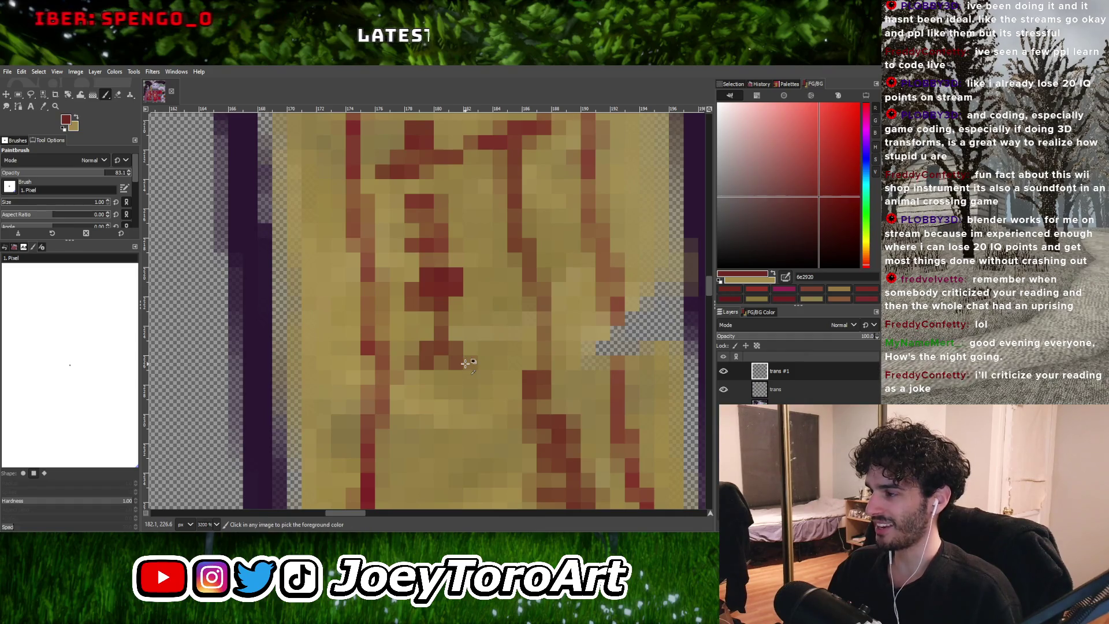
scroll(465, 362, "down", 4, "ctrl")
scroll(460, 366, "up", 5, "ctrl")
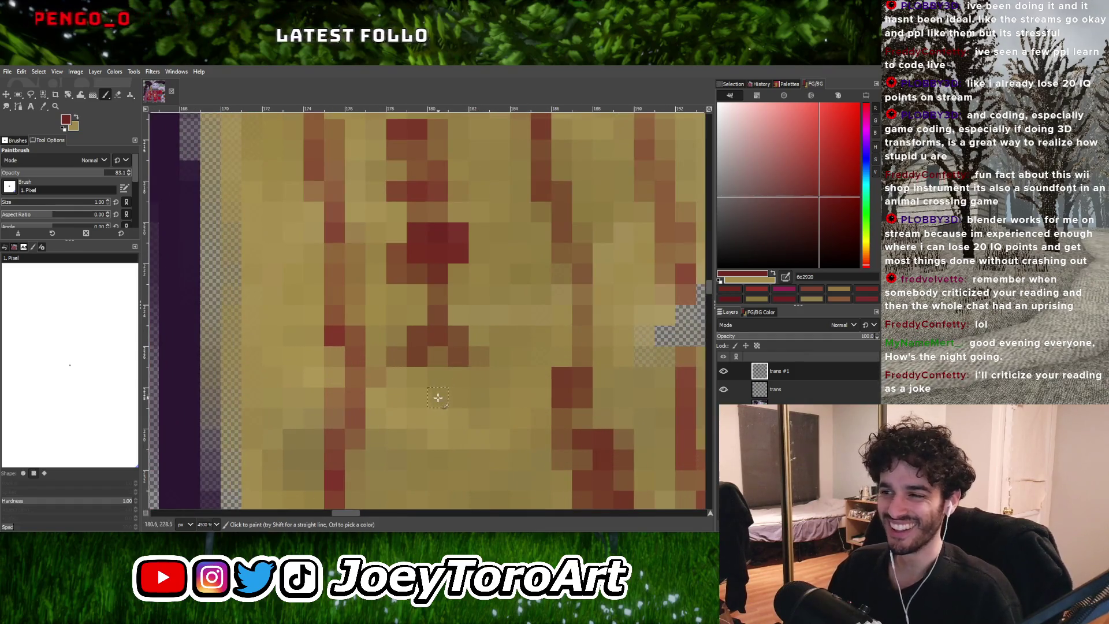
left_click(414, 392)
left_click(438, 391)
Paint a dark pixel and a new vertical red stroke into the lower glyph
scroll(457, 392, "down", 3, "ctrl")
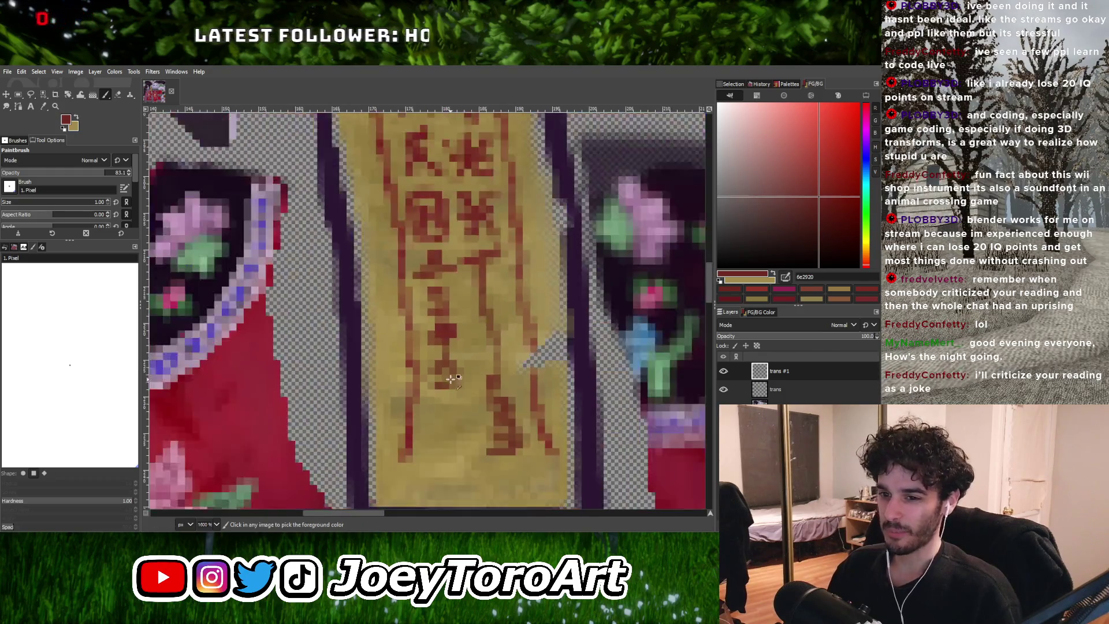
scroll(456, 392, "up", 2, "ctrl")
scroll(461, 378, "down", 4, "ctrl")
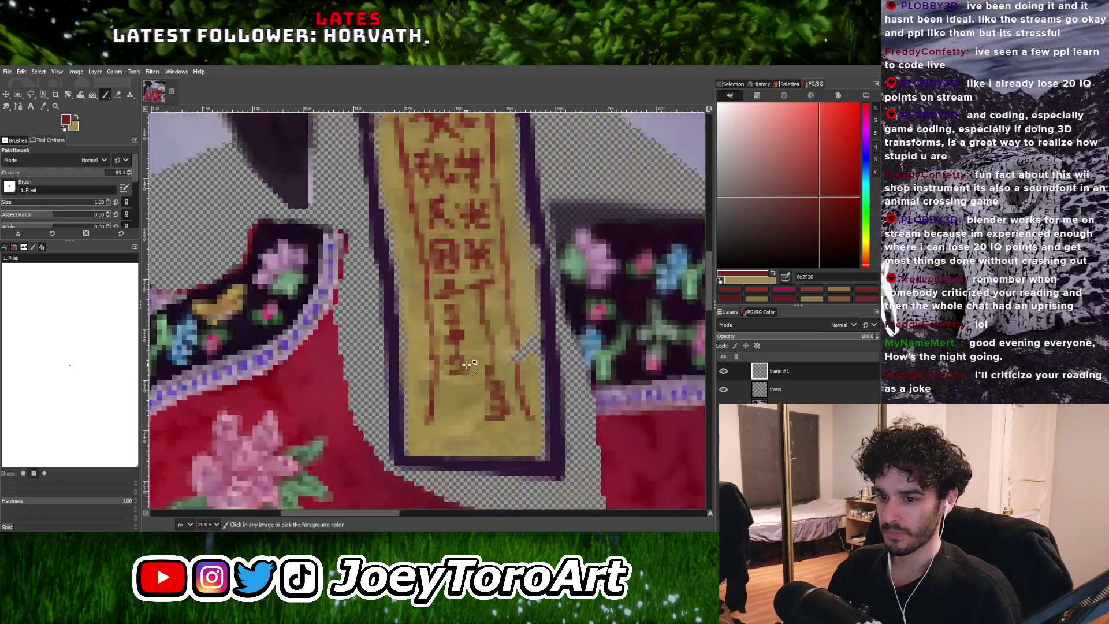
scroll(456, 381, "up", 4, "ctrl")
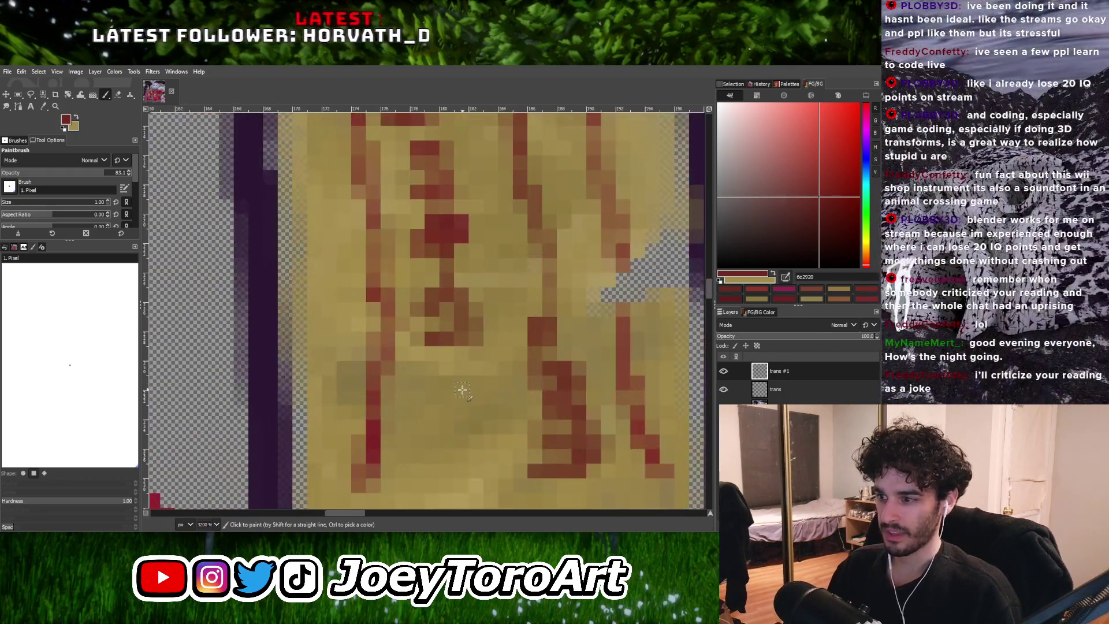
left_click(439, 364)
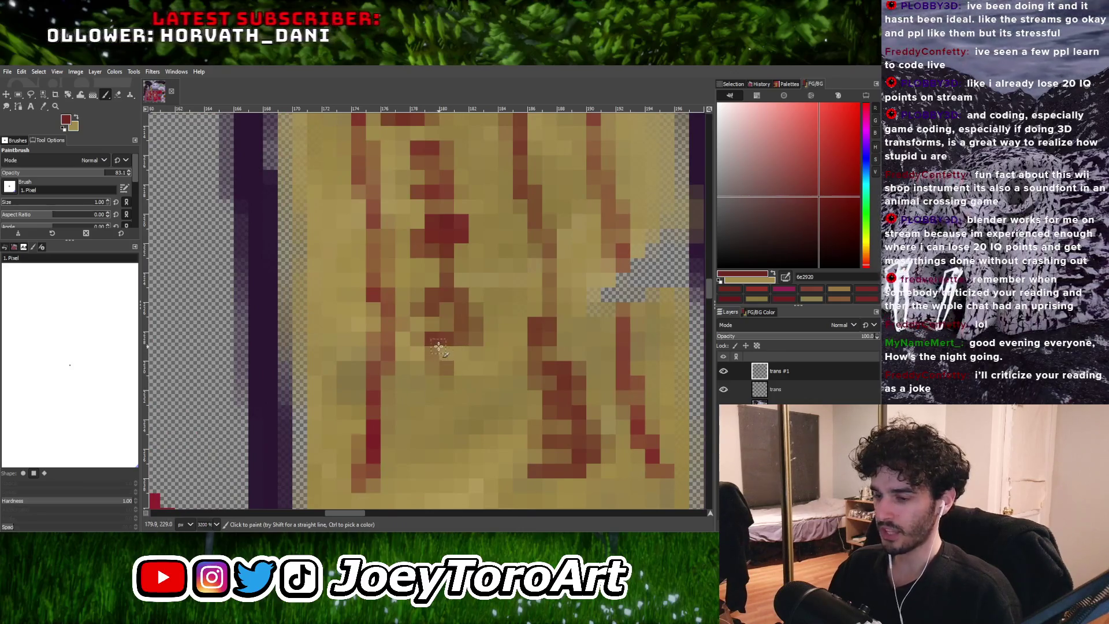
left_click_drag(439, 353, 459, 410)
mouse_move(427, 359)
left_mouse_down()
mouse_move(439, 378)
mouse_move(430, 416)
left_mouse_up()
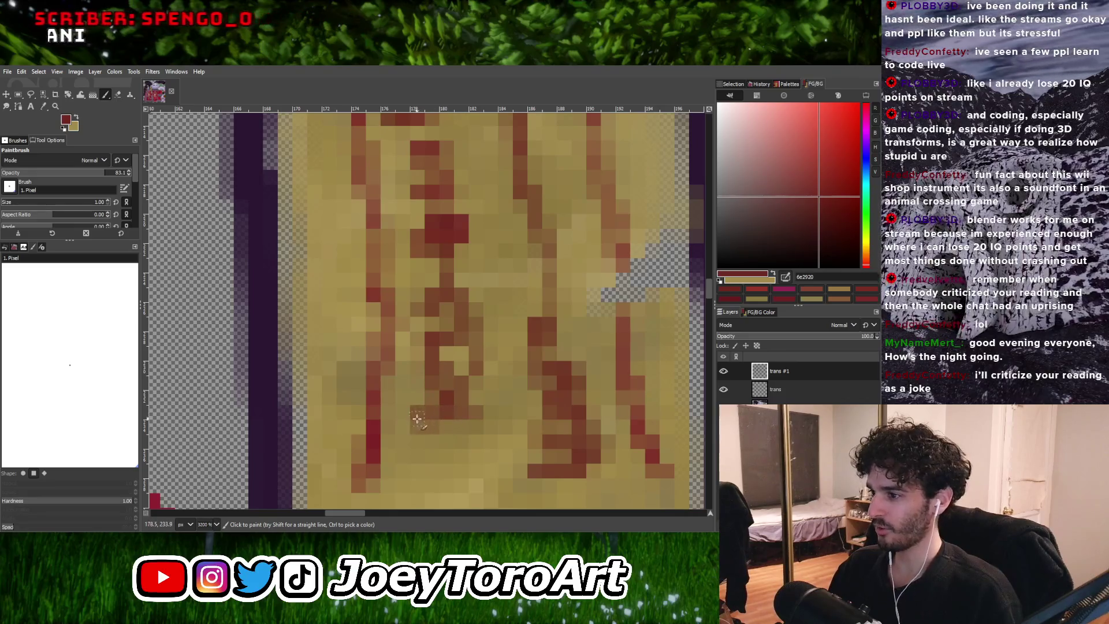
Sample the strip's tan as the painting colour
scroll(498, 416, "down", 4, "ctrl")
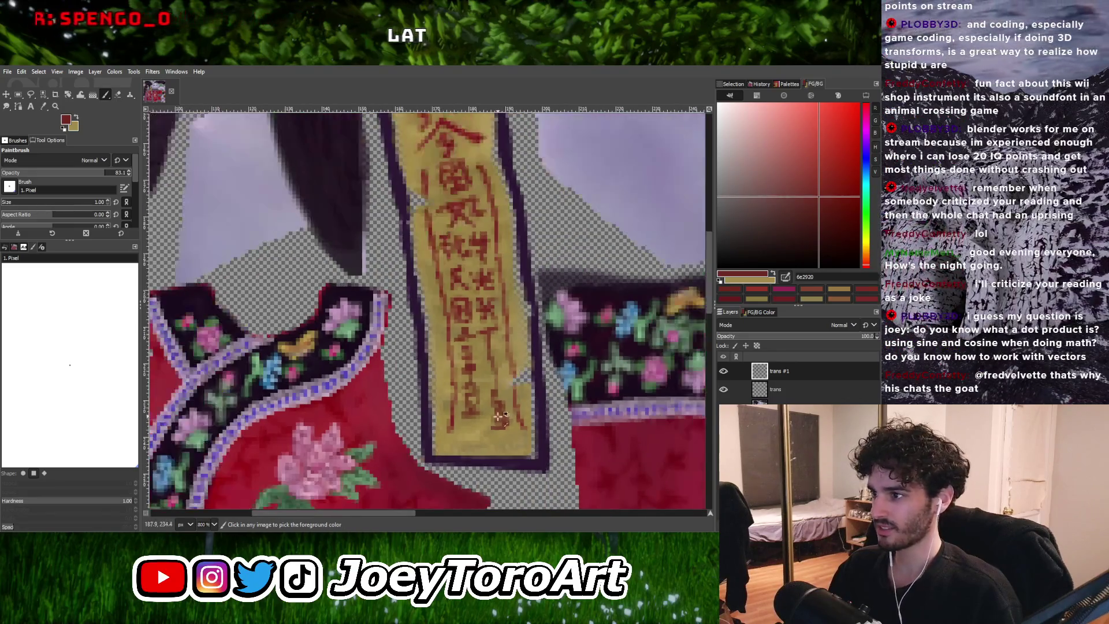
scroll(498, 416, "up", 4, "ctrl")
left_click(427, 421, "ctrl")
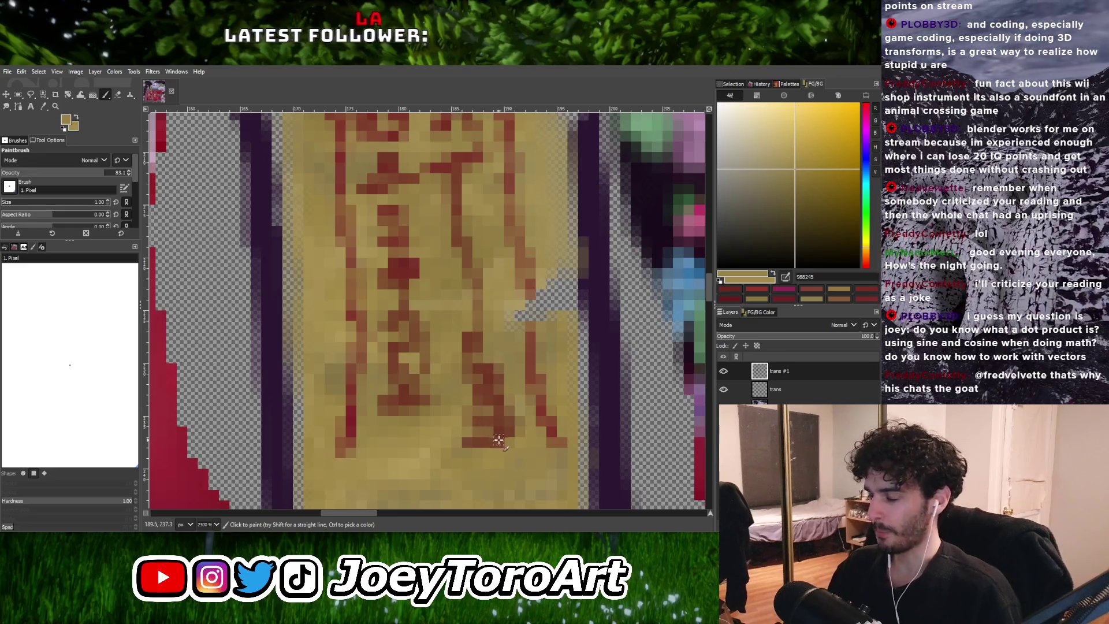
Paint tan over the stray red mark and sample several nearby tan shades
mouse_move(498, 440)
left_mouse_down()
mouse_move(470, 431)
mouse_move(491, 418)
left_mouse_up()
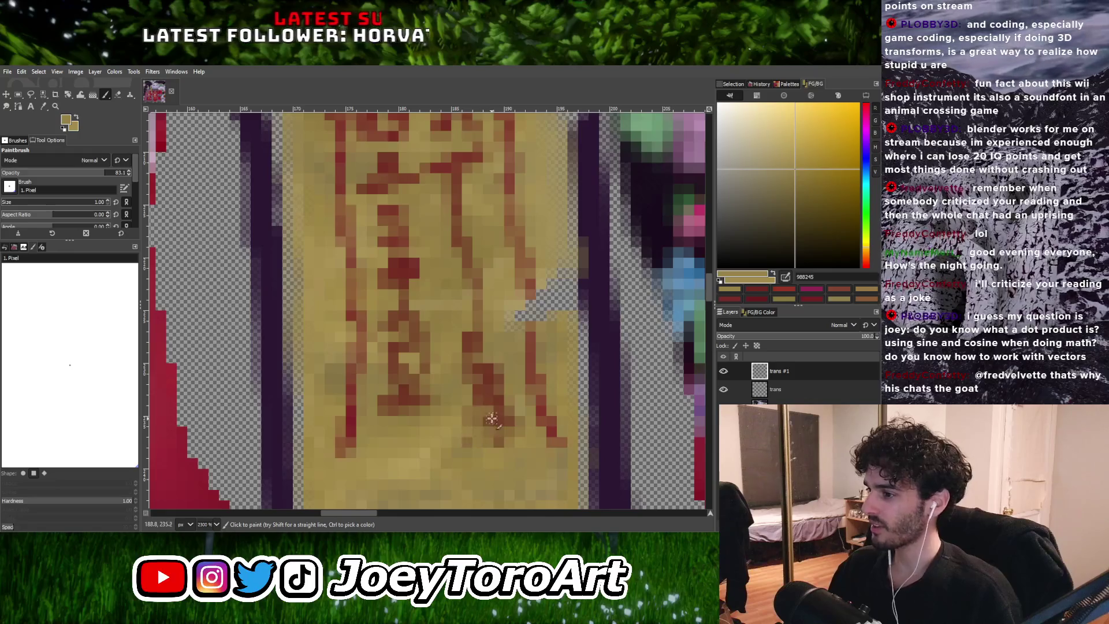
left_click(485, 426, "ctrl")
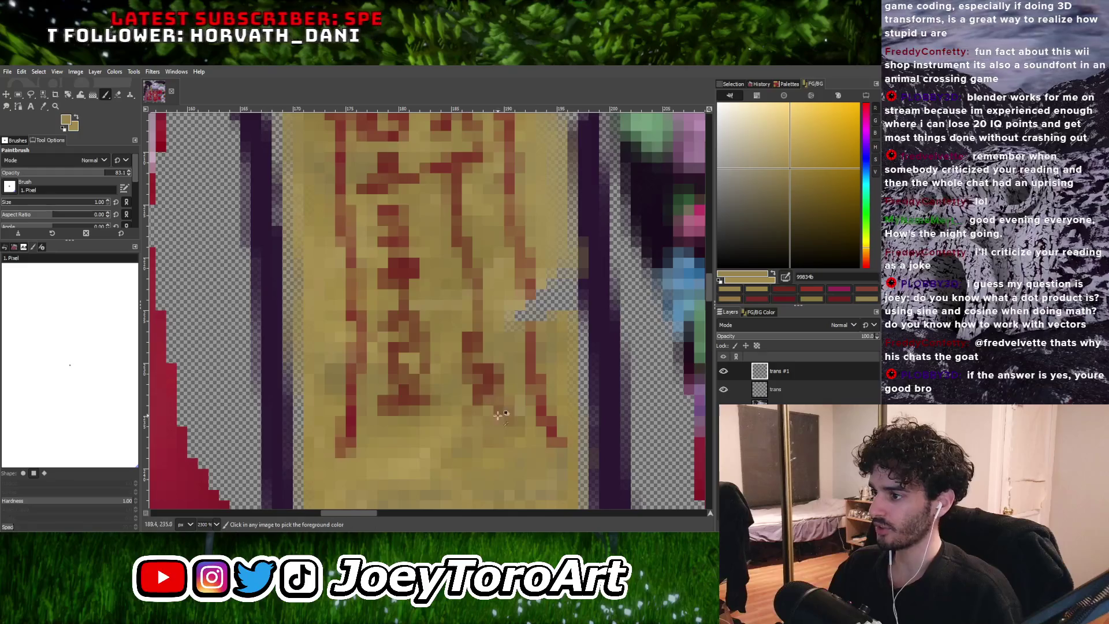
left_click(498, 414, "ctrl")
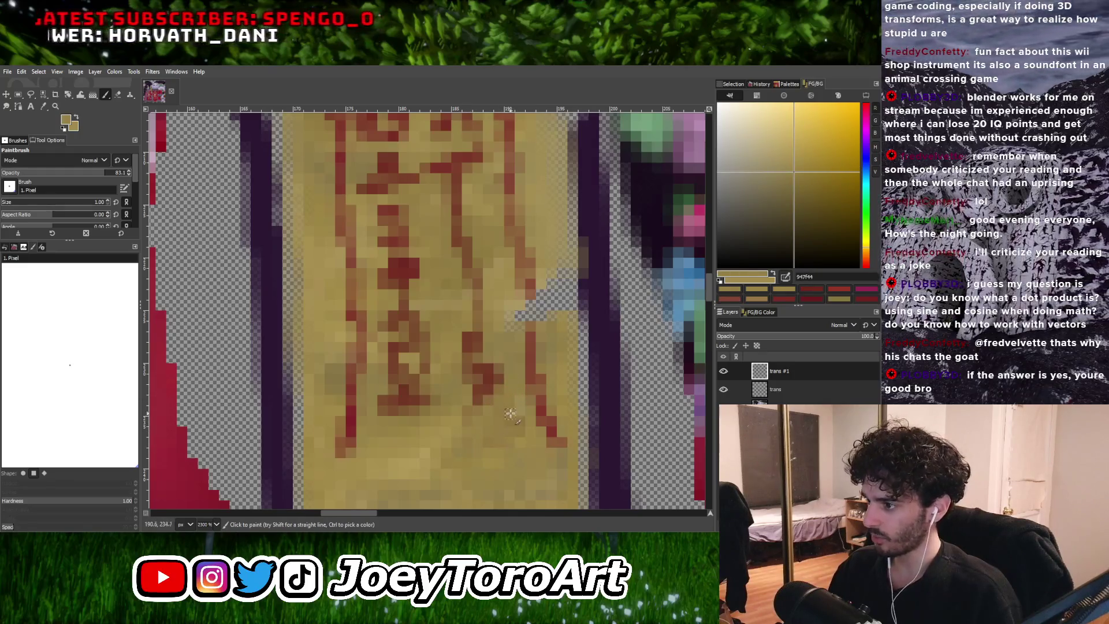
left_click(511, 443, "ctrl")
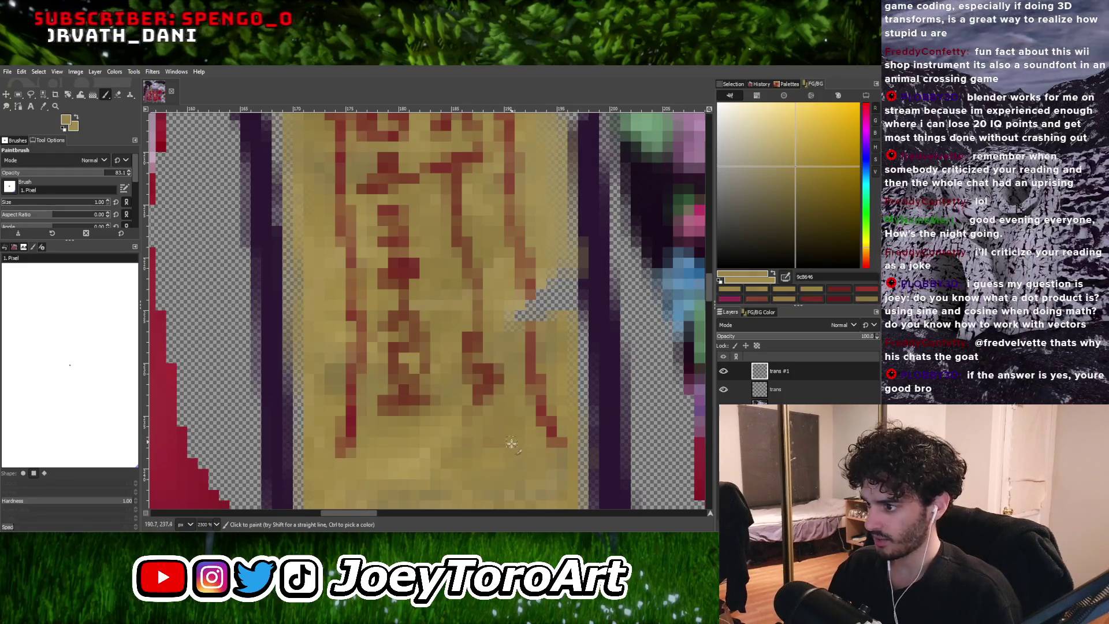
left_click(482, 399, "ctrl")
Sample a glyph's dark red and nudge the hue to deep red 743027
scroll(488, 395, "down", 5, "ctrl")
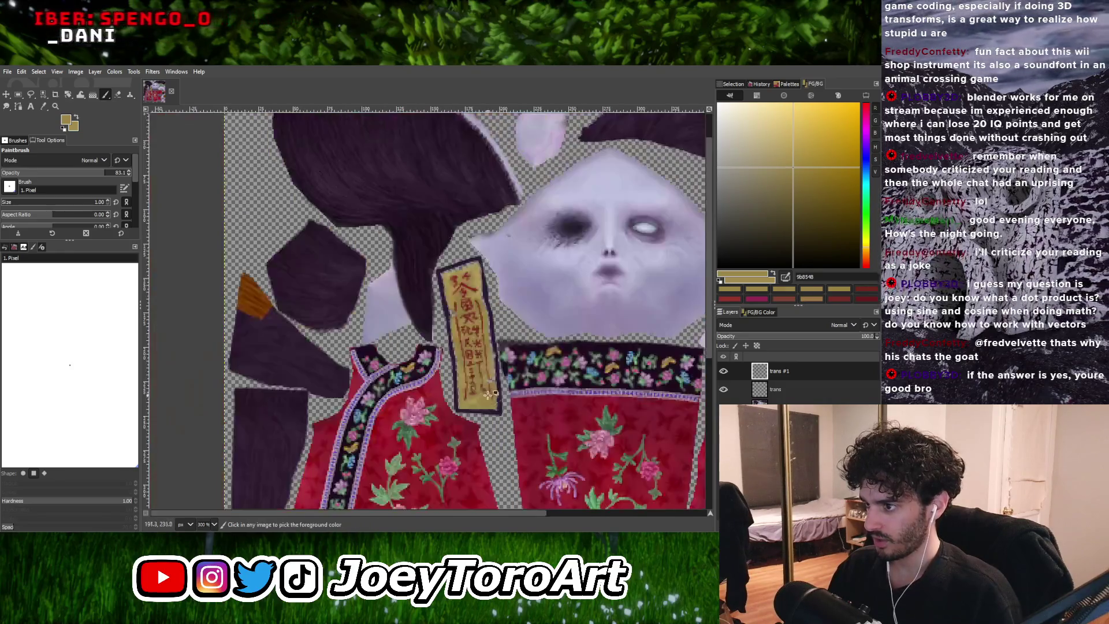
scroll(512, 342, "down", 2, "ctrl")
scroll(523, 373, "up", 7, "ctrl")
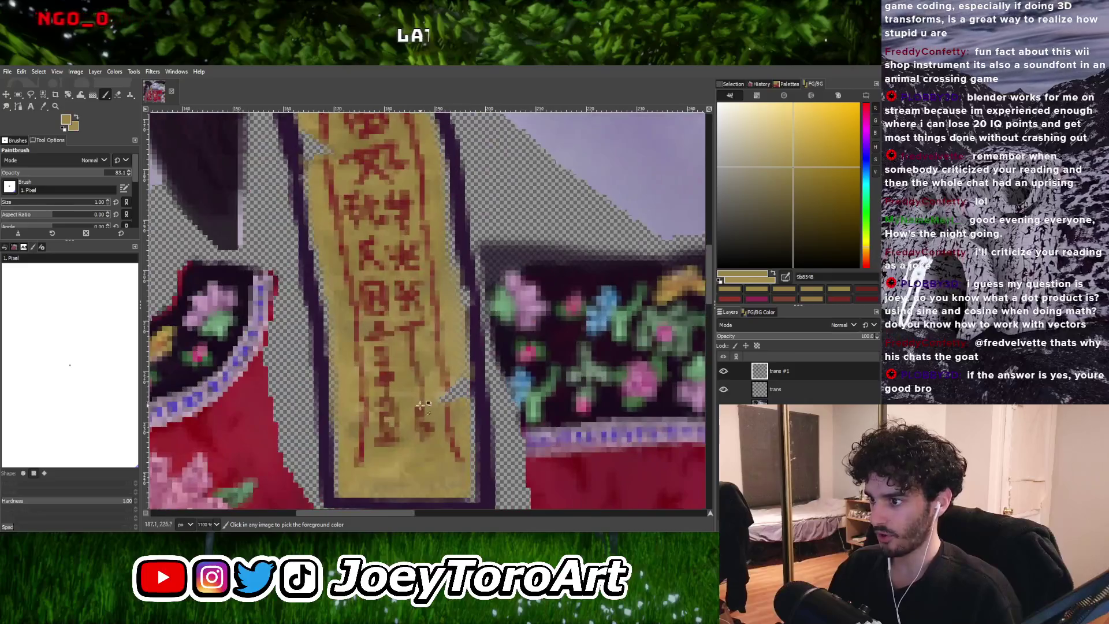
scroll(420, 406, "up", 3, "ctrl")
left_click(423, 404, "ctrl")
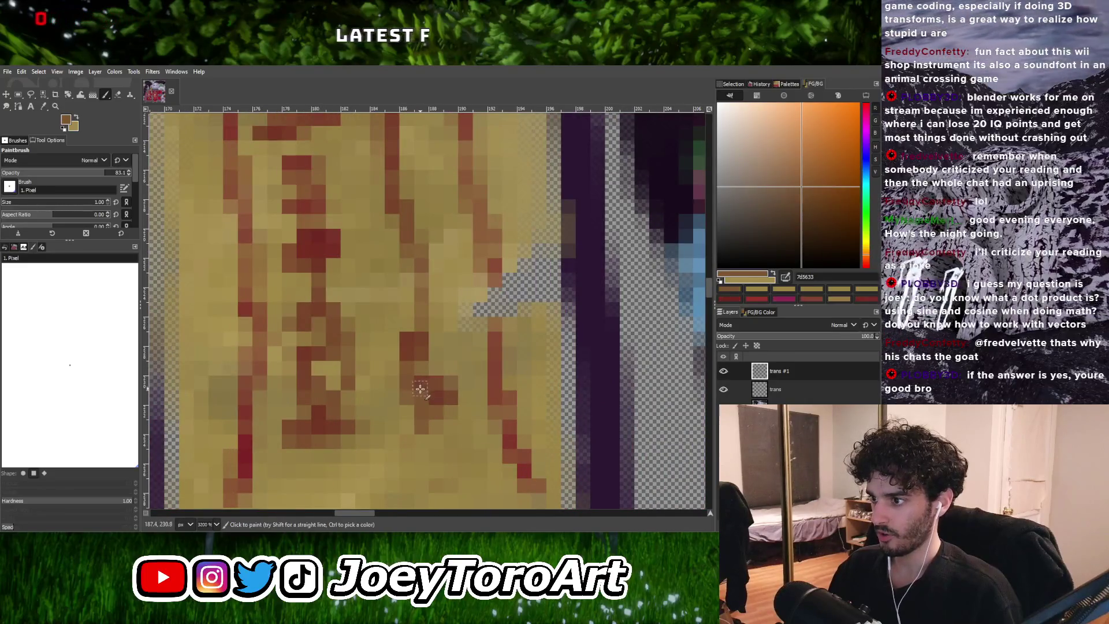
left_click(410, 347, "ctrl")
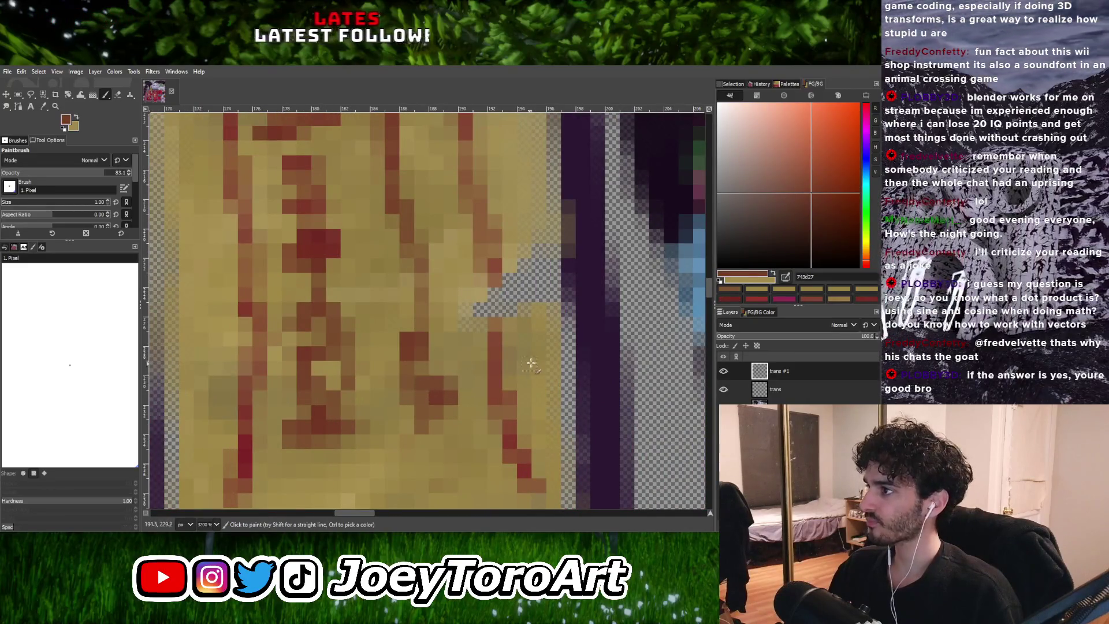
scroll(529, 357, "down", 1, "ctrl")
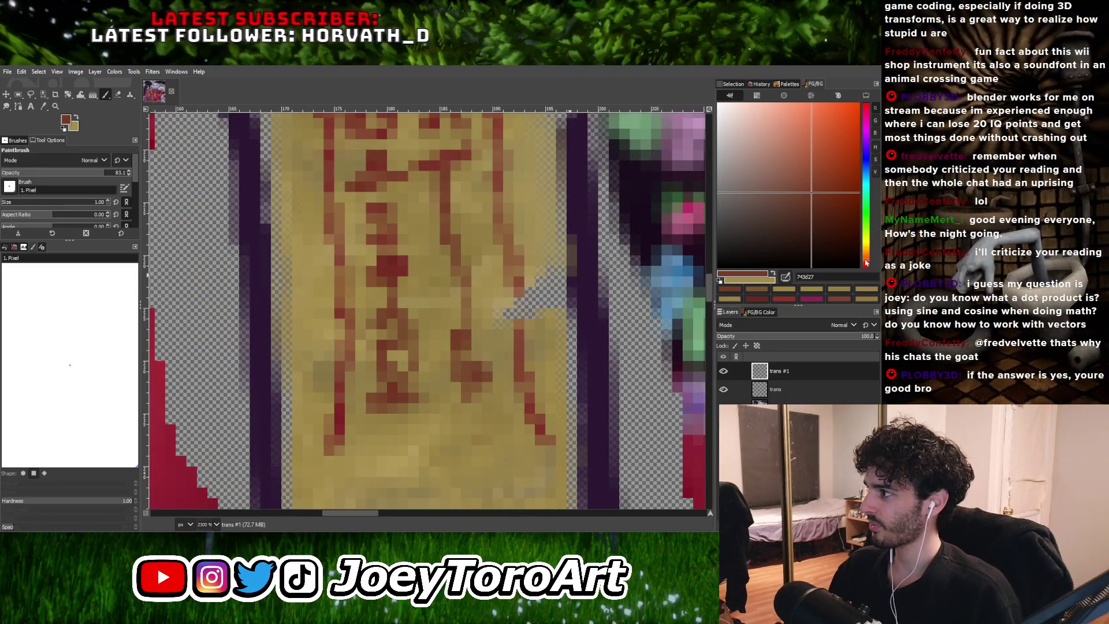
left_click(866, 265)
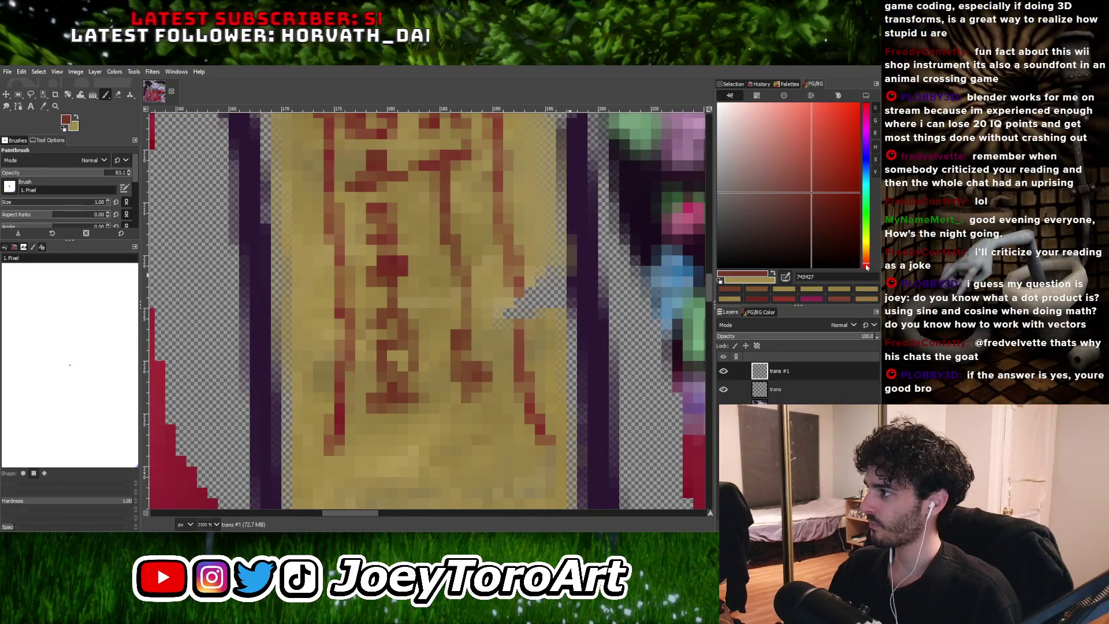
Sample the brighter crimson from a red talisman stroke as the foreground colour
left_click(341, 410, "ctrl")
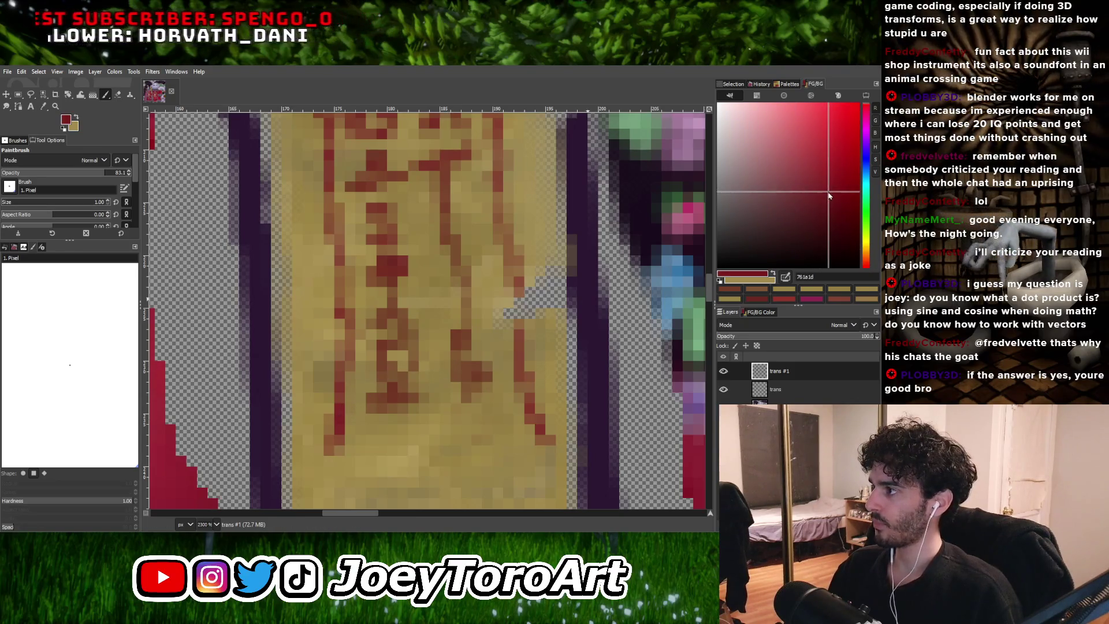
scroll(398, 400, "down", 3, "ctrl")
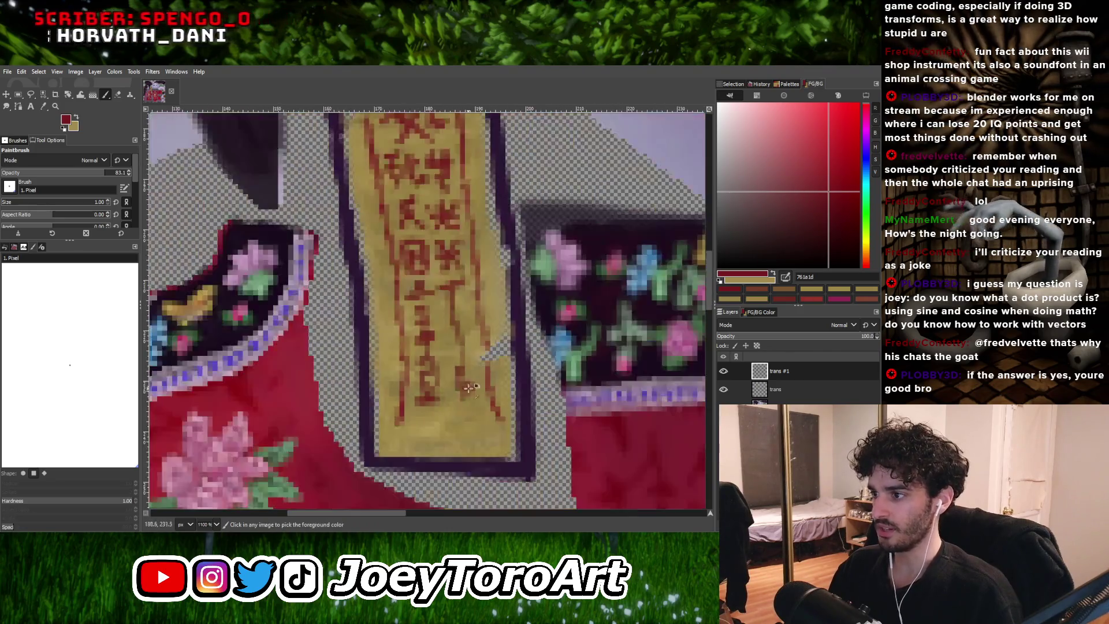
scroll(469, 387, "up", 3, "ctrl")
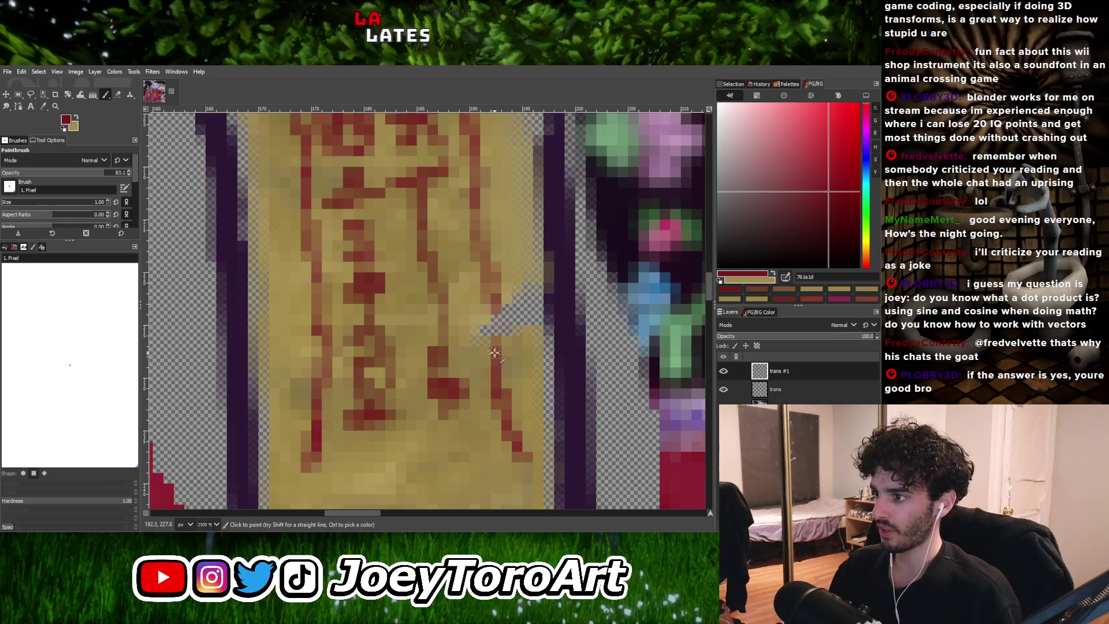
scroll(485, 347, "up", 1, "ctrl")
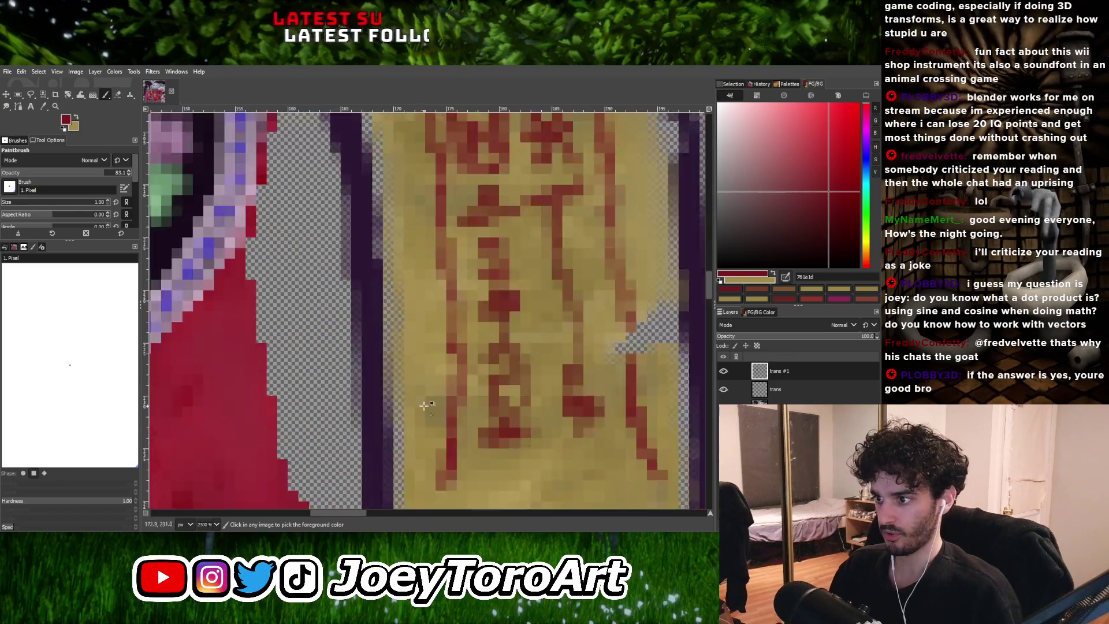
scroll(445, 399, "left", 3)
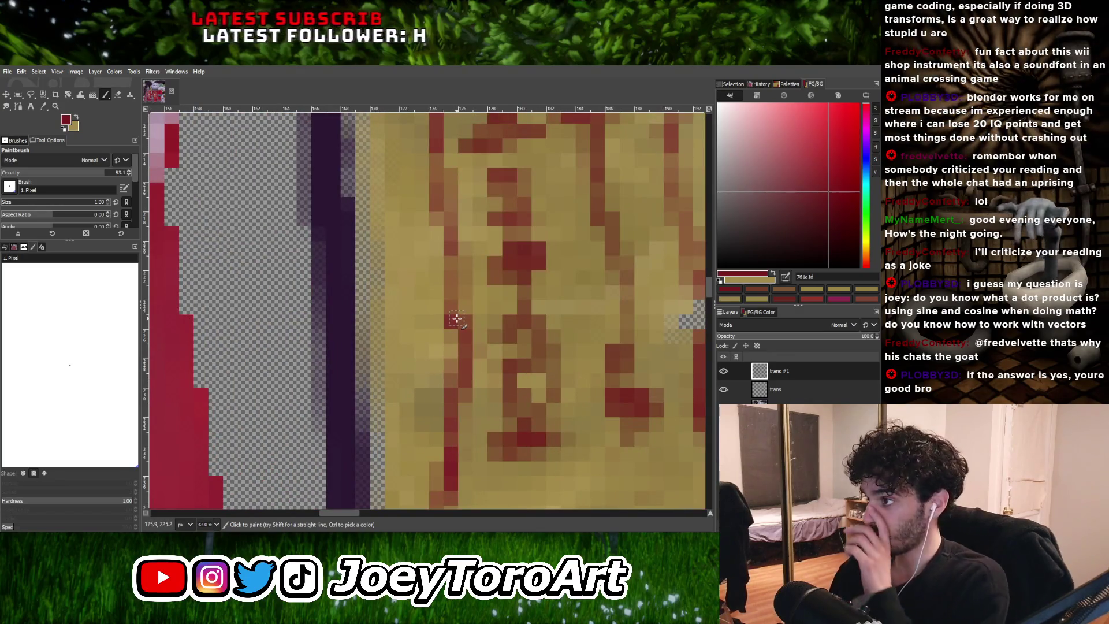
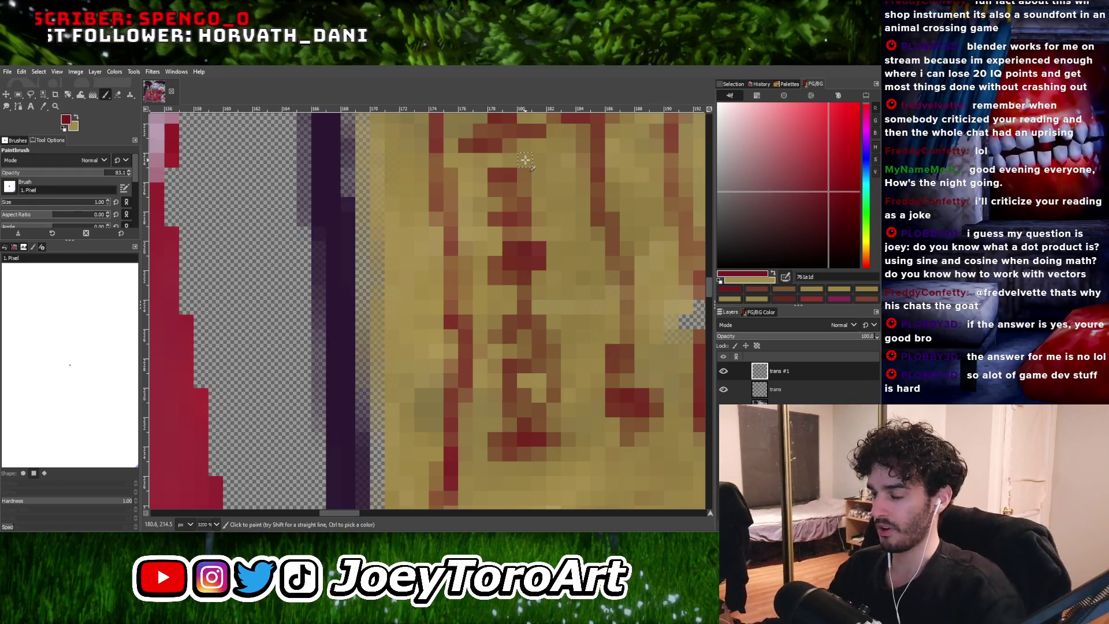
Zoom into the talisman and paint a single dark red pixel into a character
scroll(460, 396, "down", 4, "ctrl")
scroll(460, 396, "up", 3, "ctrl")
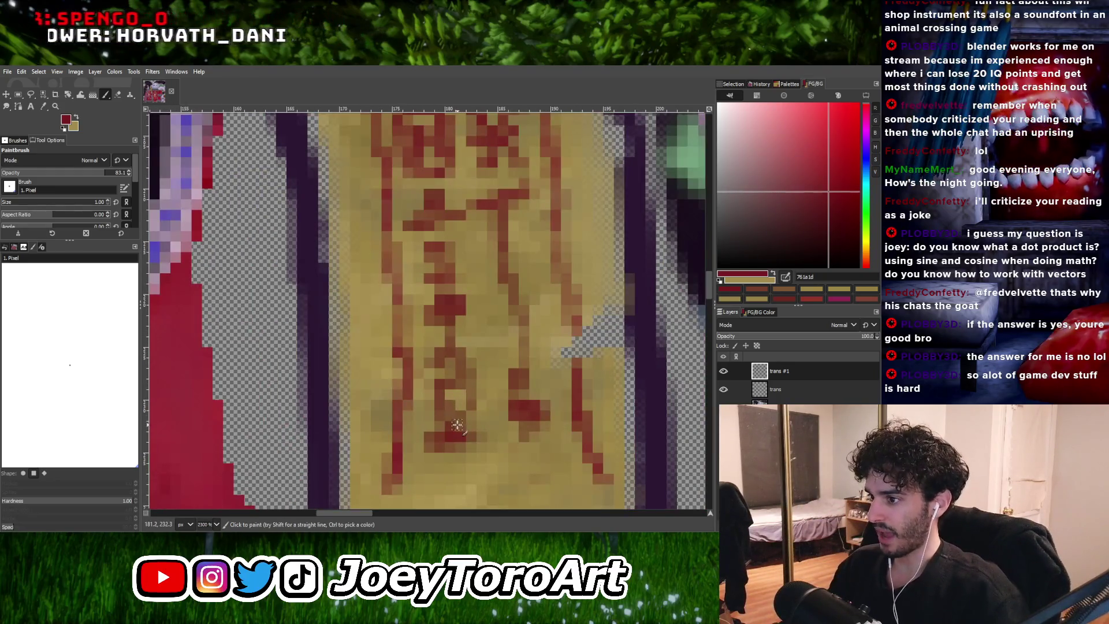
scroll(454, 417, "down", 4, "ctrl")
scroll(460, 404, "up", 6, "ctrl")
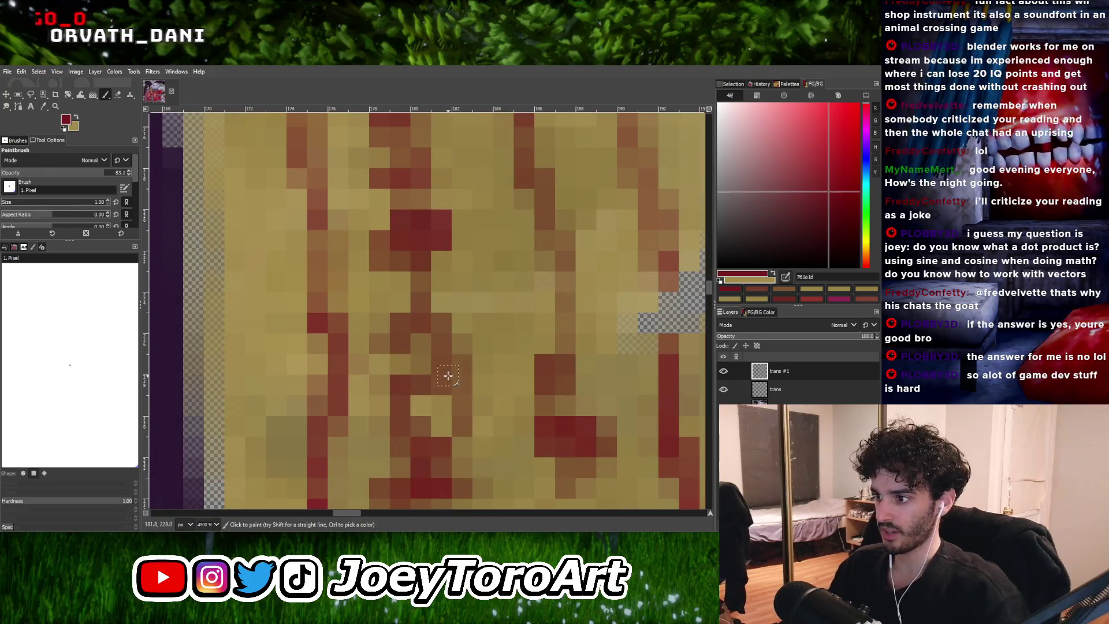
scroll(449, 375, "down", 4, "ctrl")
scroll(449, 370, "up", 4, "ctrl")
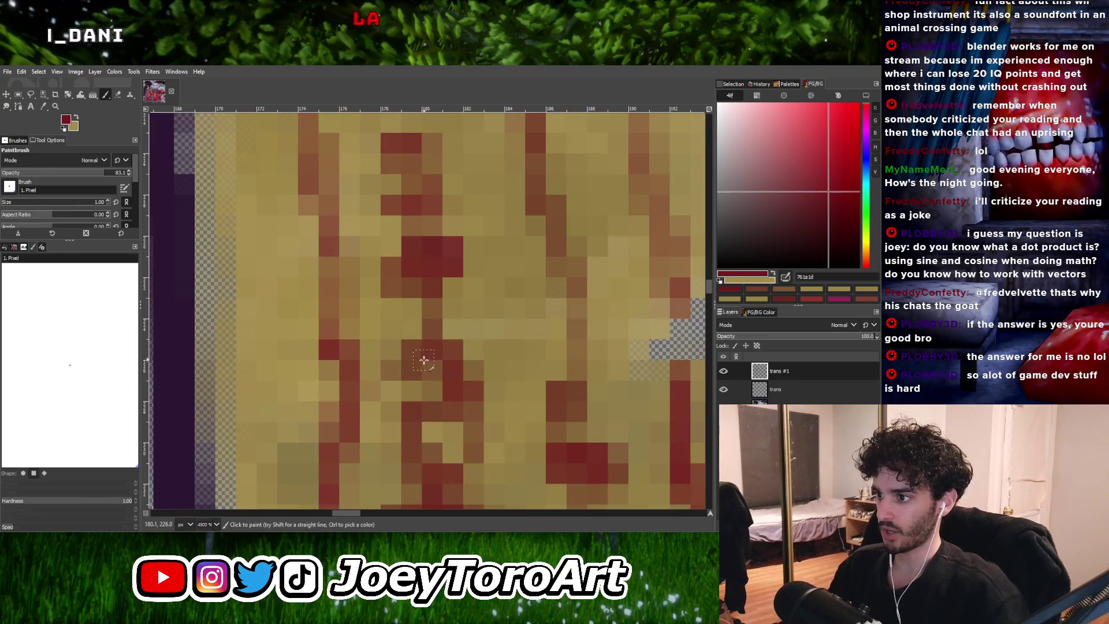
scroll(424, 360, "down", 4, "ctrl")
scroll(434, 393, "up", 2, "ctrl")
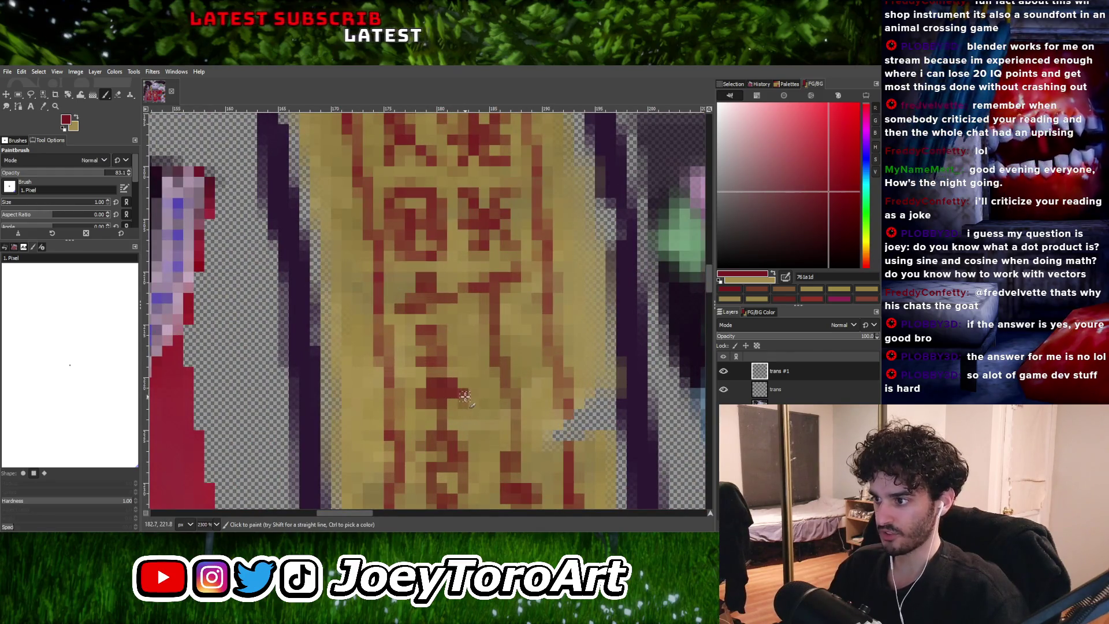
scroll(466, 399, "down", 4, "ctrl")
scroll(508, 398, "up", 4, "ctrl")
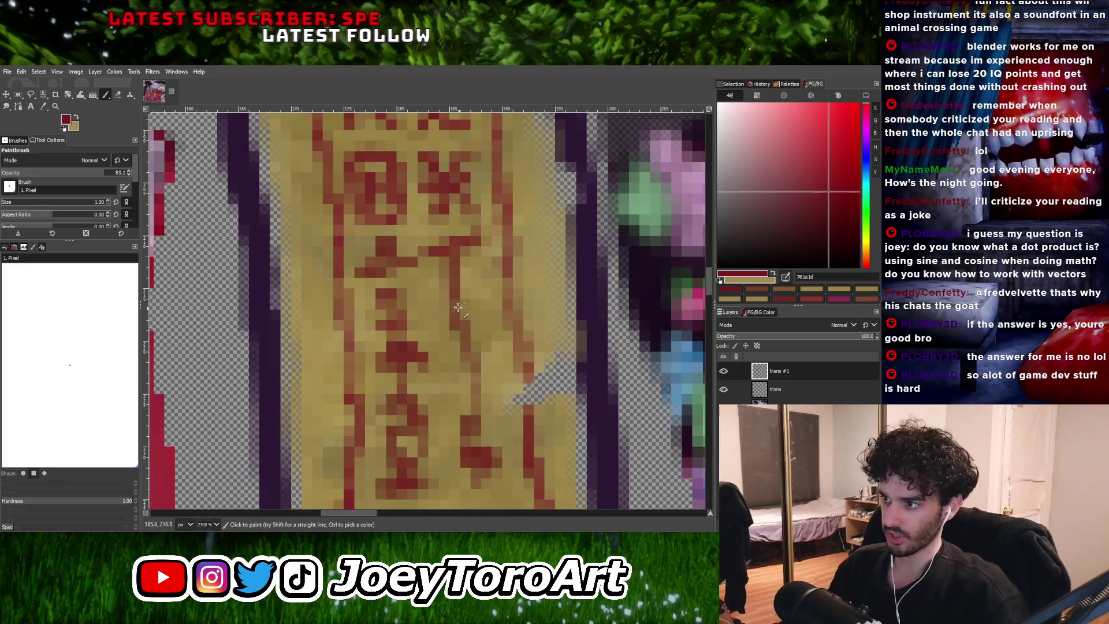
scroll(436, 266, "down", 4, "ctrl")
scroll(439, 289, "up", 4, "ctrl")
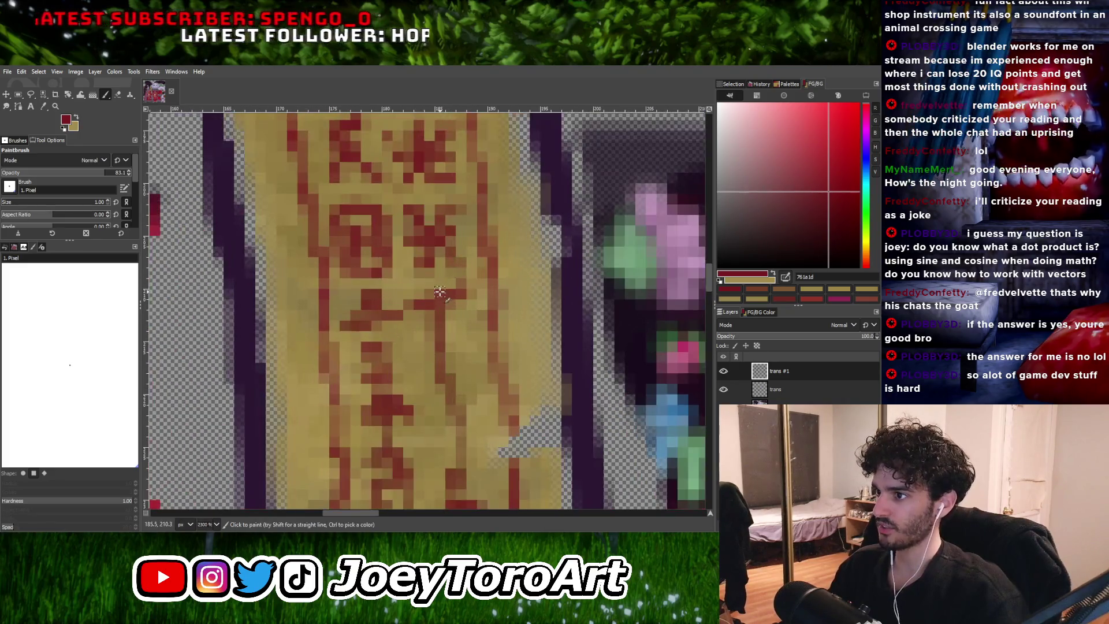
scroll(439, 289, "up", 3, "ctrl")
left_click(440, 287)
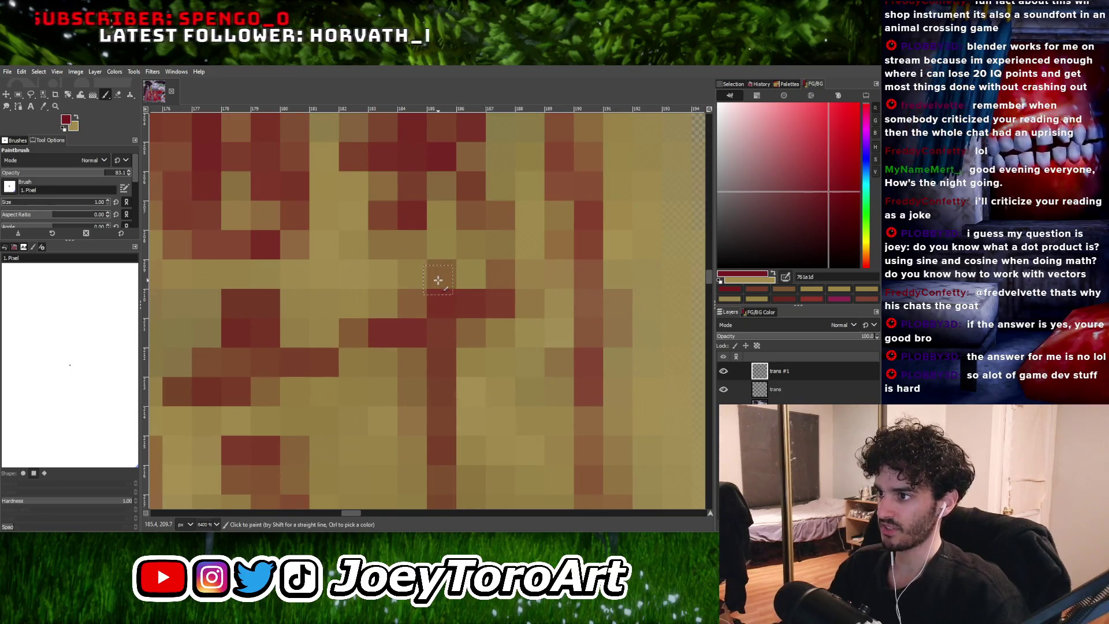
Cover stray red pixels on the talisman with the sampled tan paper colour
left_click(376, 297, "ctrl")
mouse_move(378, 329)
left_mouse_down()
mouse_move(403, 324)
mouse_move(374, 320)
left_mouse_up()
mouse_move(491, 303)
left_mouse_down()
mouse_move(480, 331)
mouse_move(479, 290)
left_mouse_up()
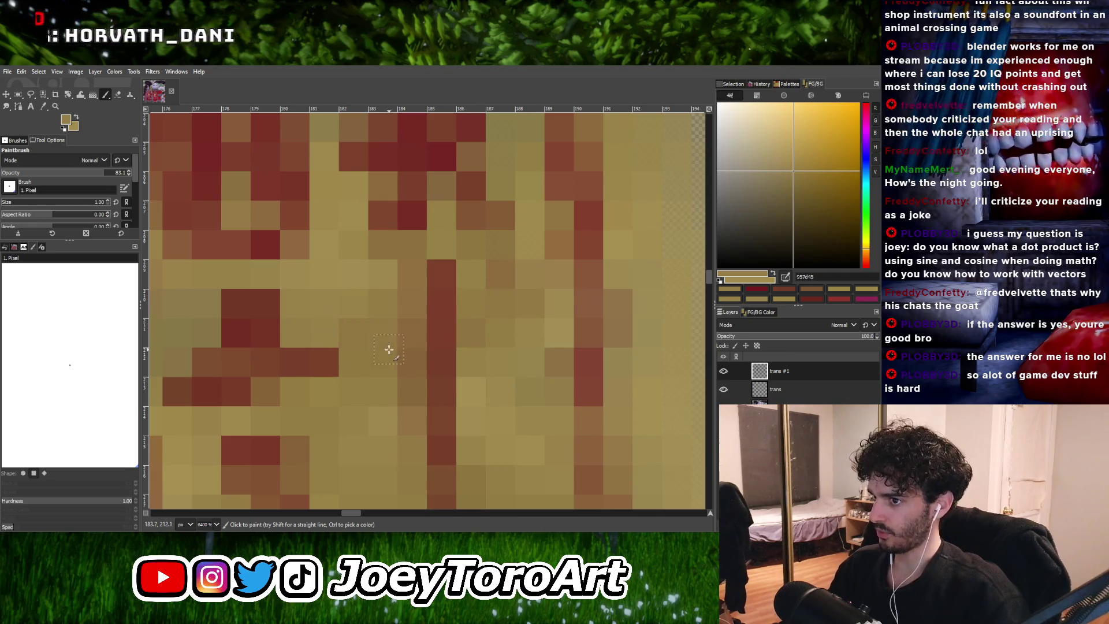
Sample the dark red ink, reshape a character with dark red strokes, and choose a brighter red
left_click(440, 159, "ctrl")
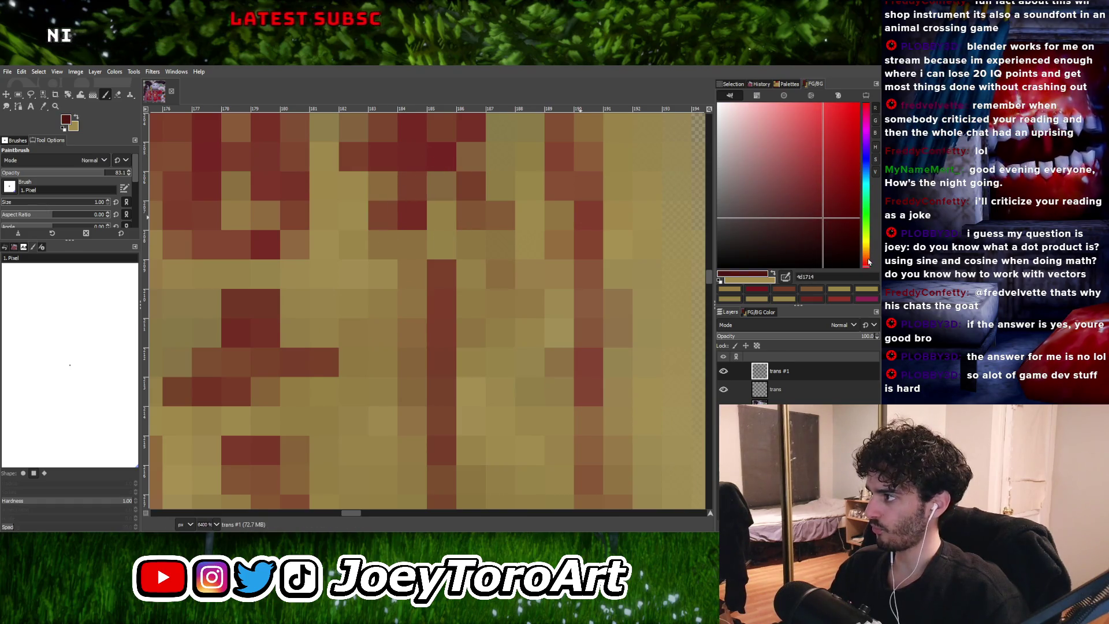
scroll(465, 326, "down", 4, "ctrl")
scroll(479, 328, "up", 3, "ctrl")
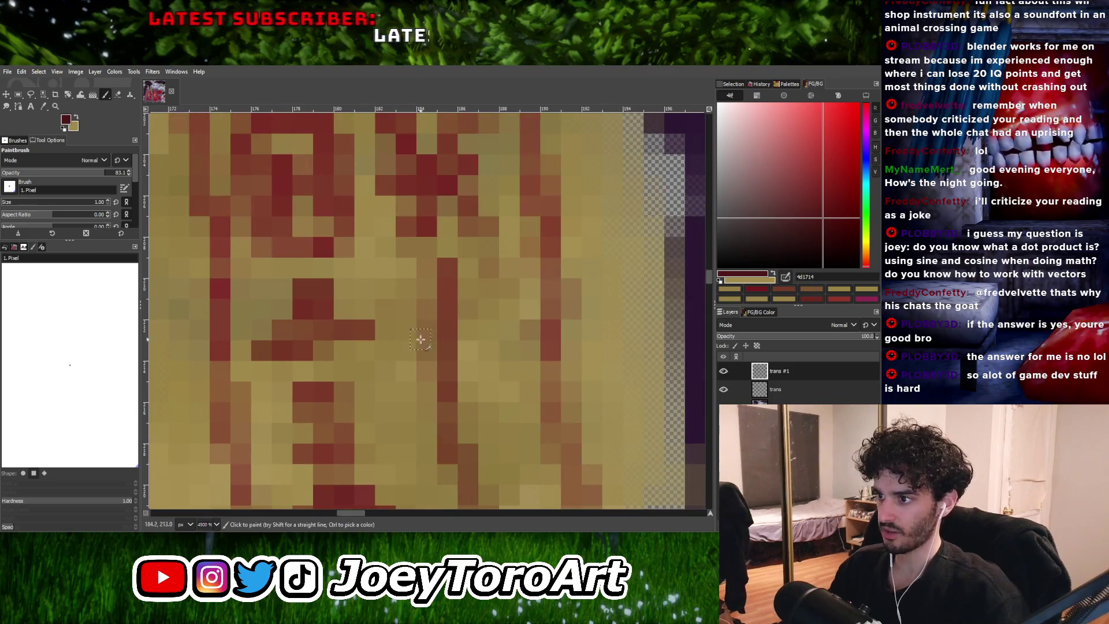
mouse_move(421, 340)
left_mouse_down()
mouse_move(407, 349)
mouse_move(488, 329)
mouse_move(427, 340)
left_mouse_up()
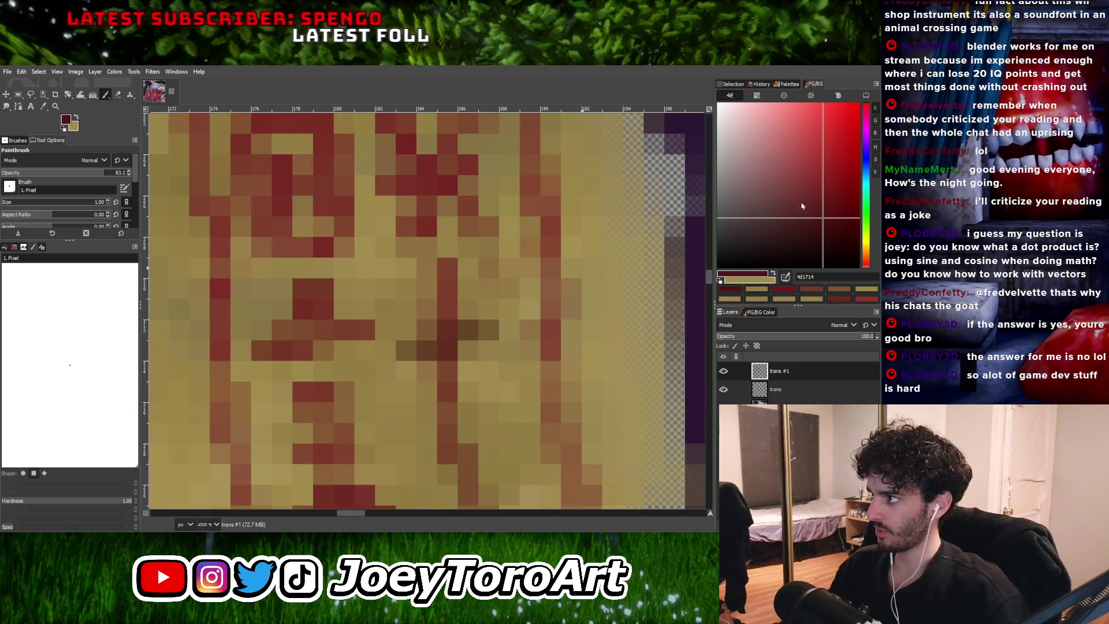
left_click_drag(802, 205, 835, 191)
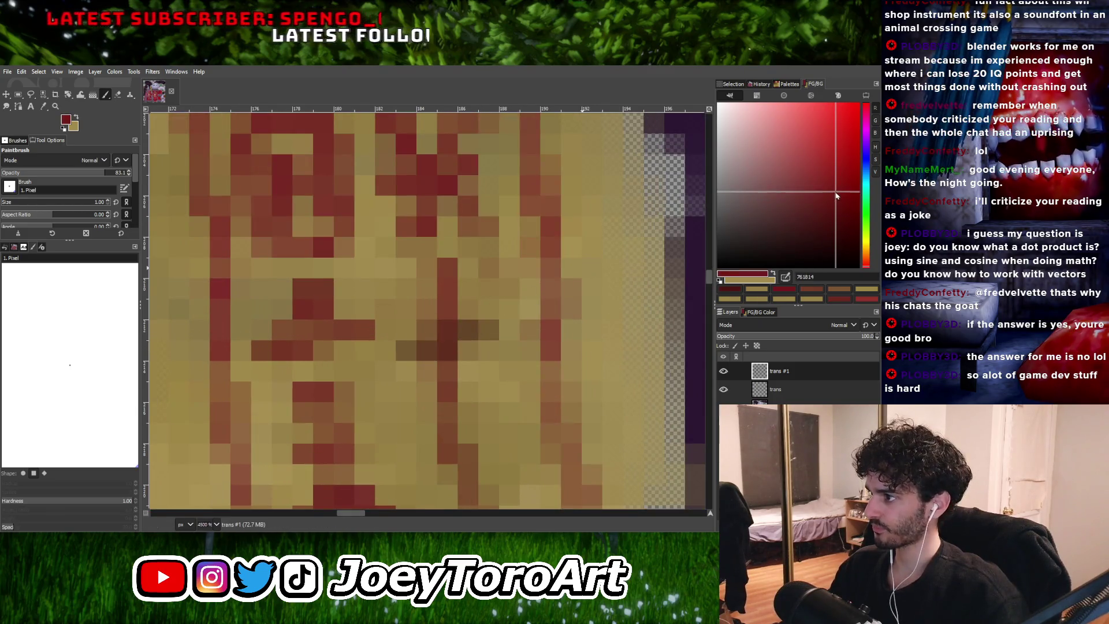
scroll(488, 349, "down", 3, "ctrl")
scroll(488, 350, "up", 3, "ctrl")
Resample the dark red ink and darken extra pixels along the character strokes
left_click(471, 346, "ctrl")
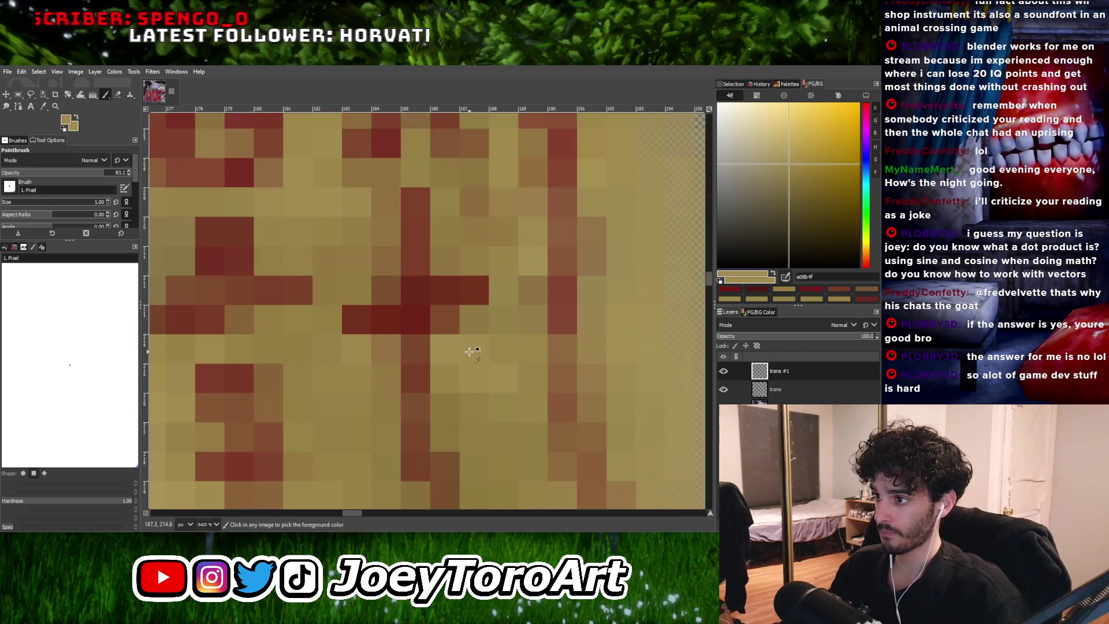
left_click(416, 317, "ctrl")
left_click(445, 318)
scroll(481, 293, "down", 3, "ctrl")
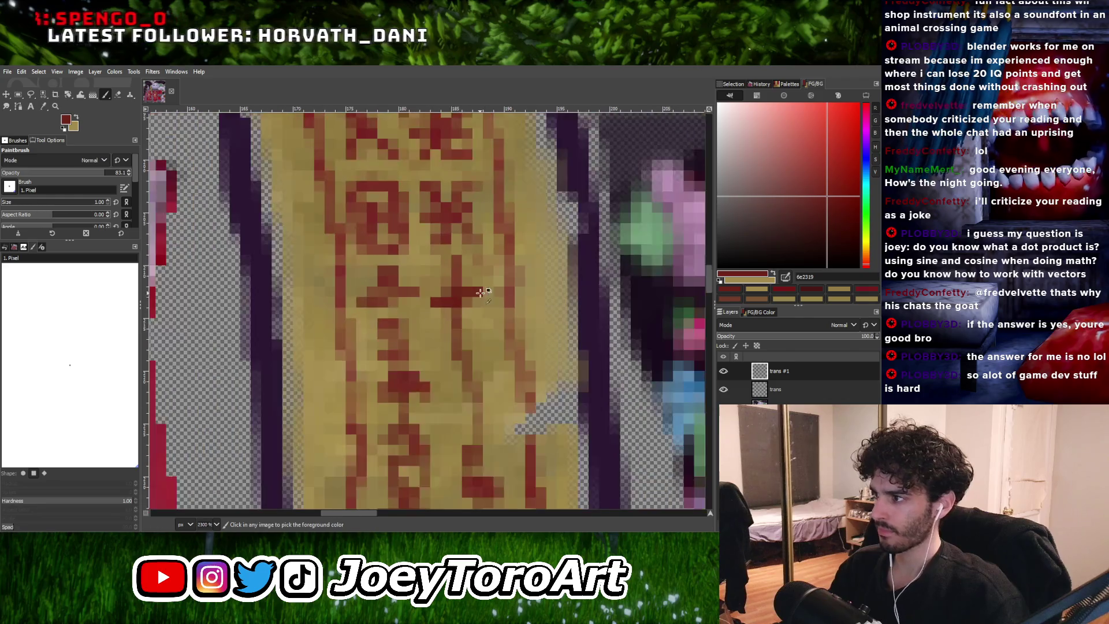
scroll(491, 335, "down", 3, "ctrl")
scroll(458, 320, "up", 3, "ctrl")
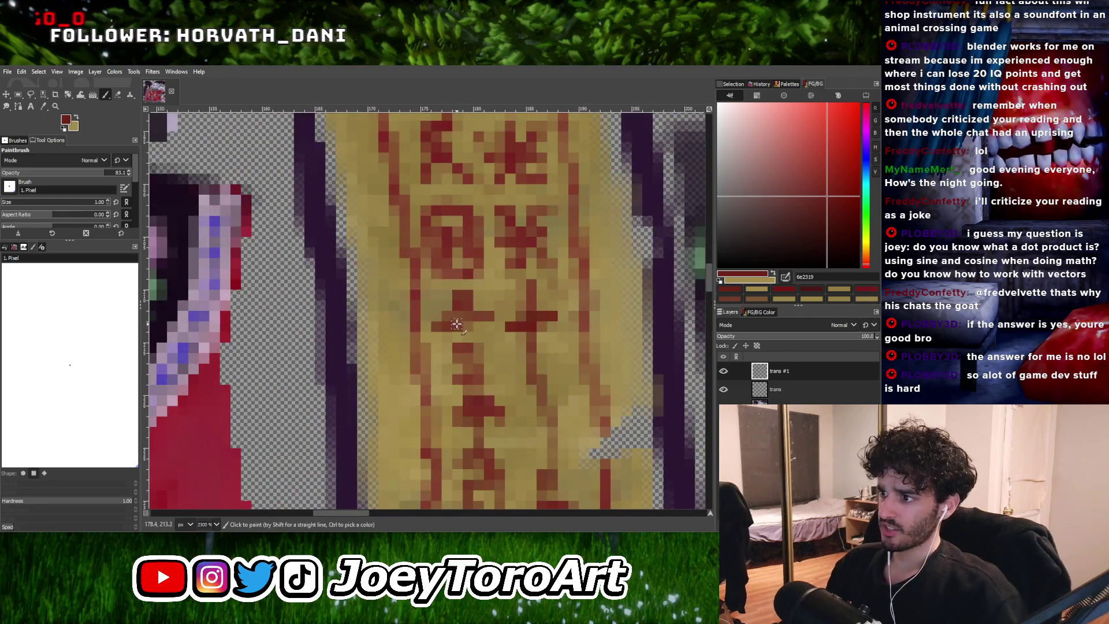
scroll(465, 315, "down", 3, "ctrl")
scroll(470, 272, "up", 4, "ctrl")
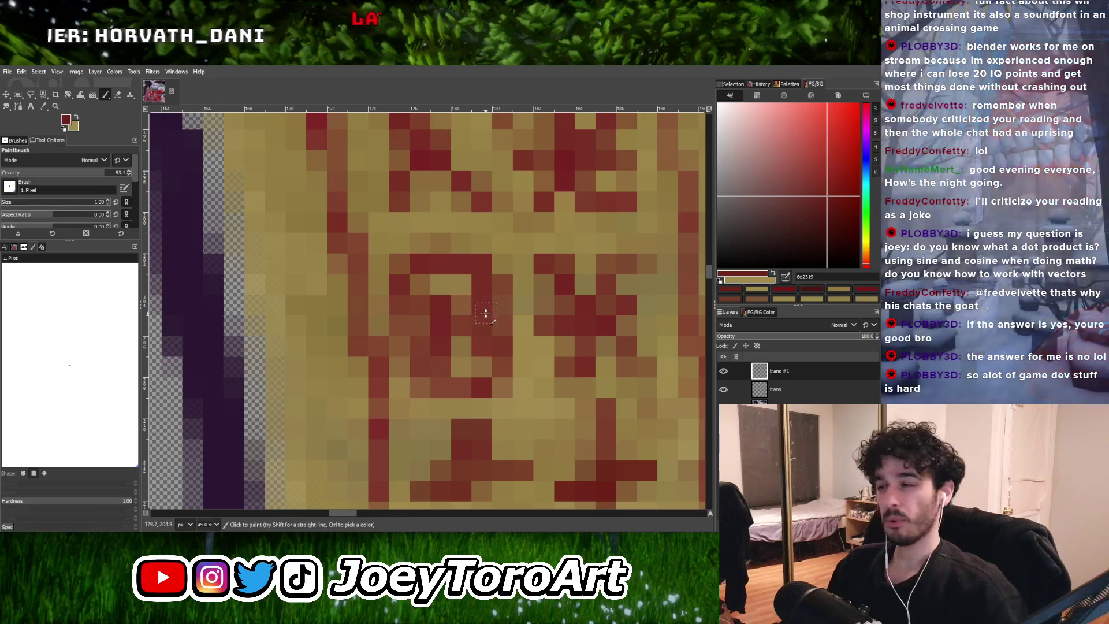
left_click(492, 377)
scroll(494, 375, "down", 3, "ctrl")
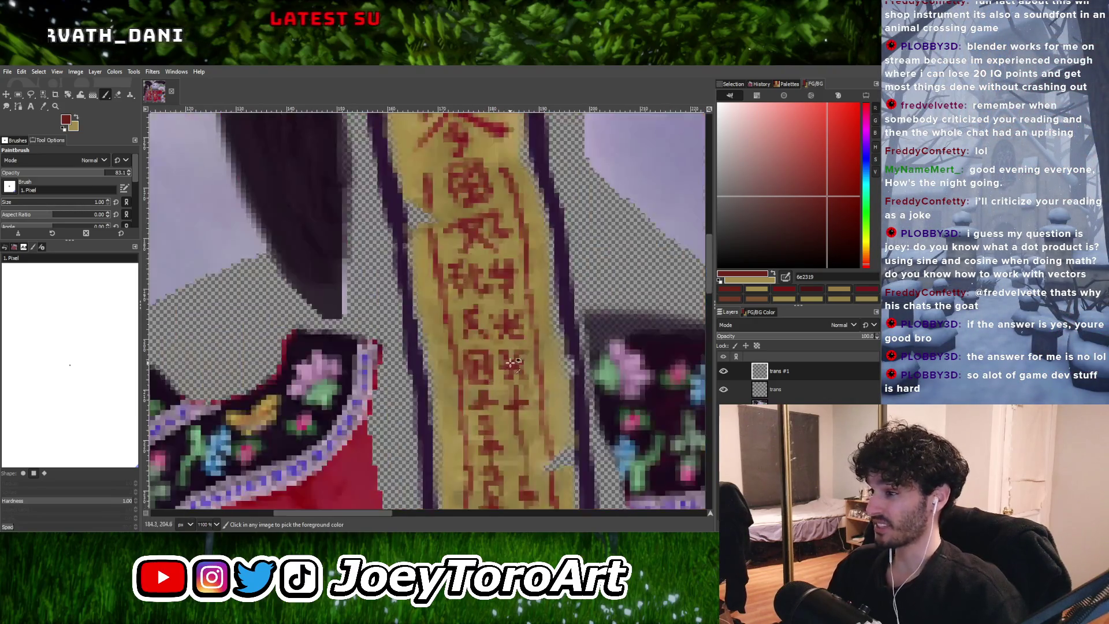
Zoom in on the talisman's top character and sample its red as the paint colour
scroll(510, 368, "up", 2, "ctrl")
scroll(512, 369, "down", 3, "ctrl")
scroll(515, 326, "up", 3, "ctrl")
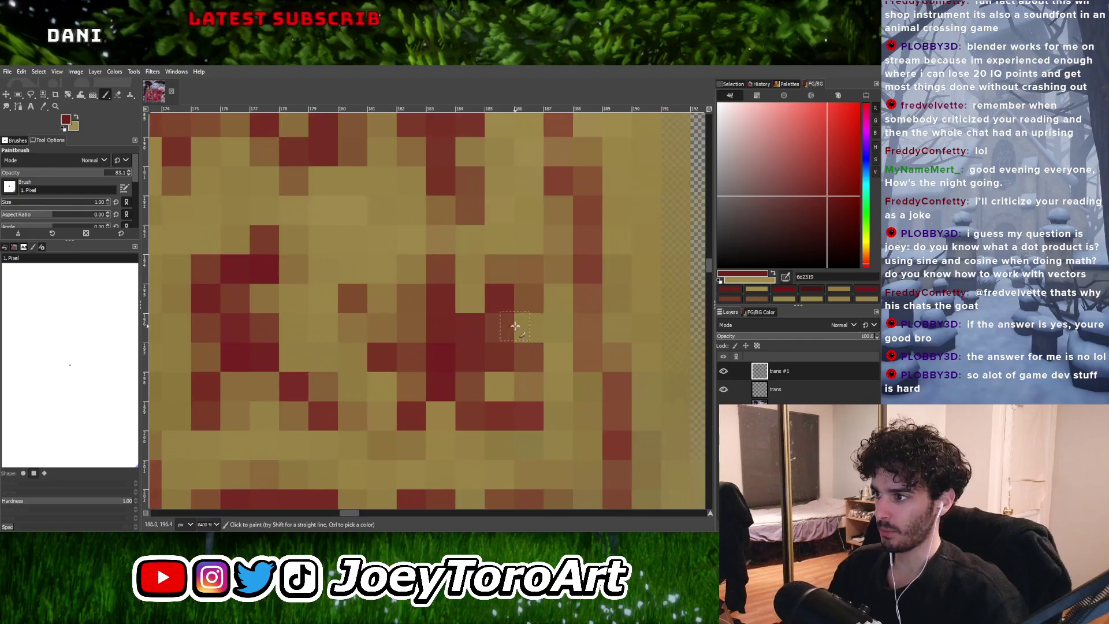
scroll(461, 344, "down", 3, "ctrl")
scroll(494, 327, "up", 3, "ctrl")
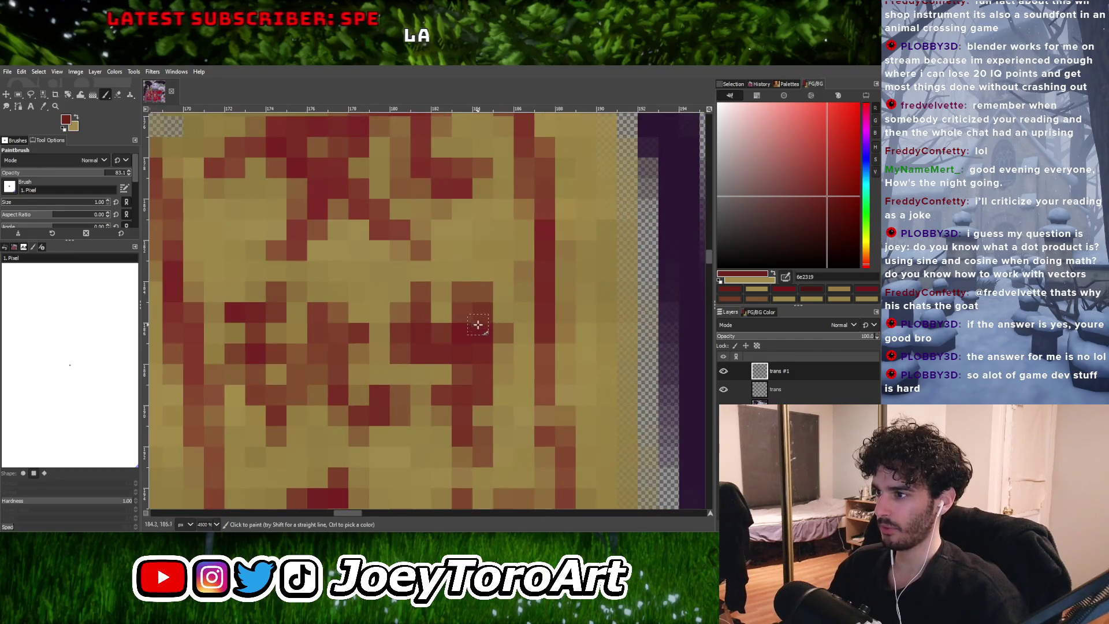
scroll(478, 325, "down", 3, "ctrl")
scroll(457, 409, "up", 3, "ctrl")
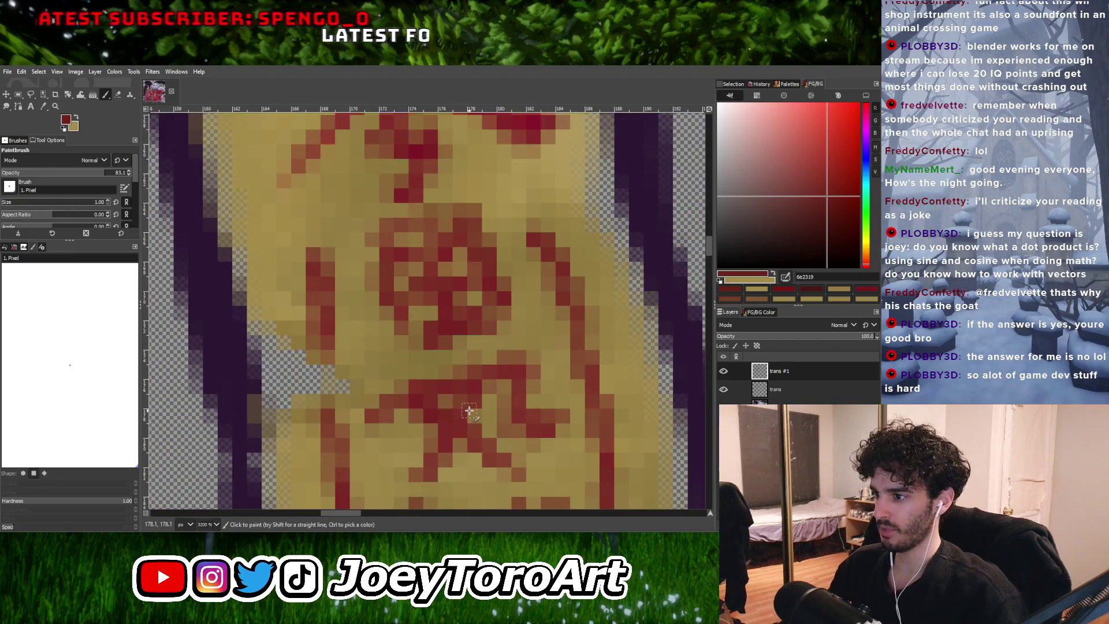
scroll(466, 380, "down", 3, "ctrl")
scroll(455, 367, "up", 3, "ctrl")
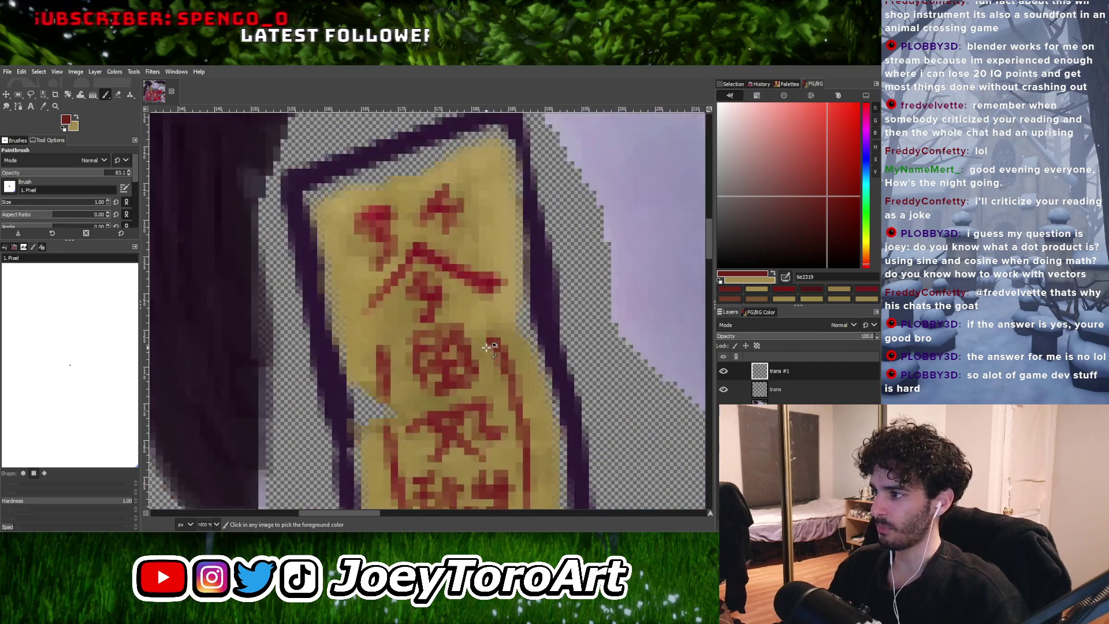
scroll(464, 348, "down", 3, "ctrl")
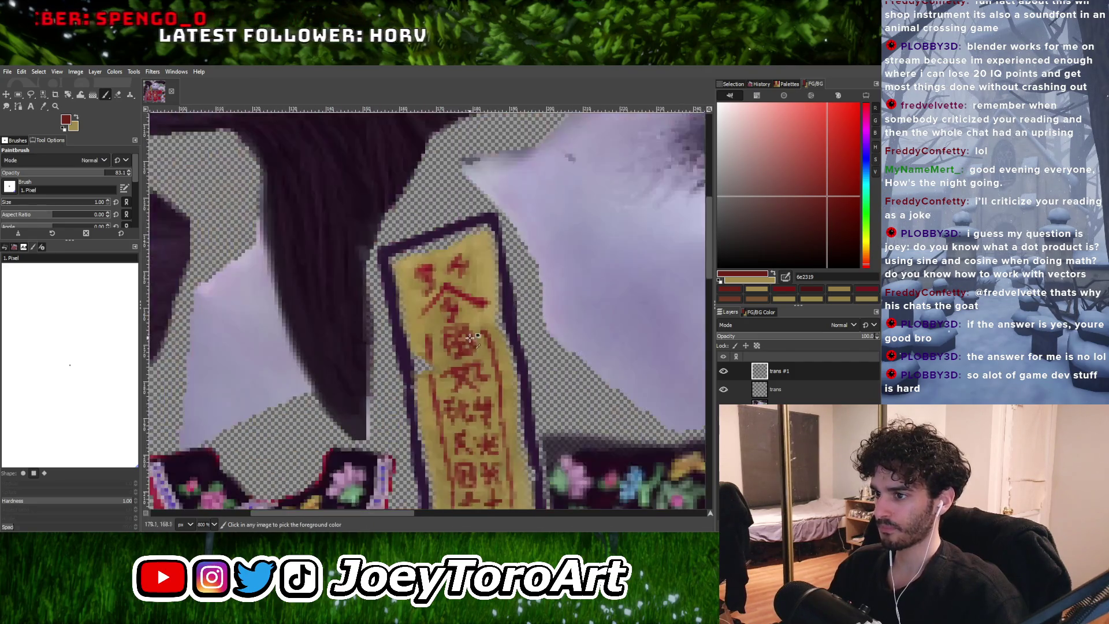
scroll(444, 332, "up", 3, "ctrl")
scroll(435, 301, "down", 3, "ctrl")
scroll(446, 341, "up", 3, "ctrl")
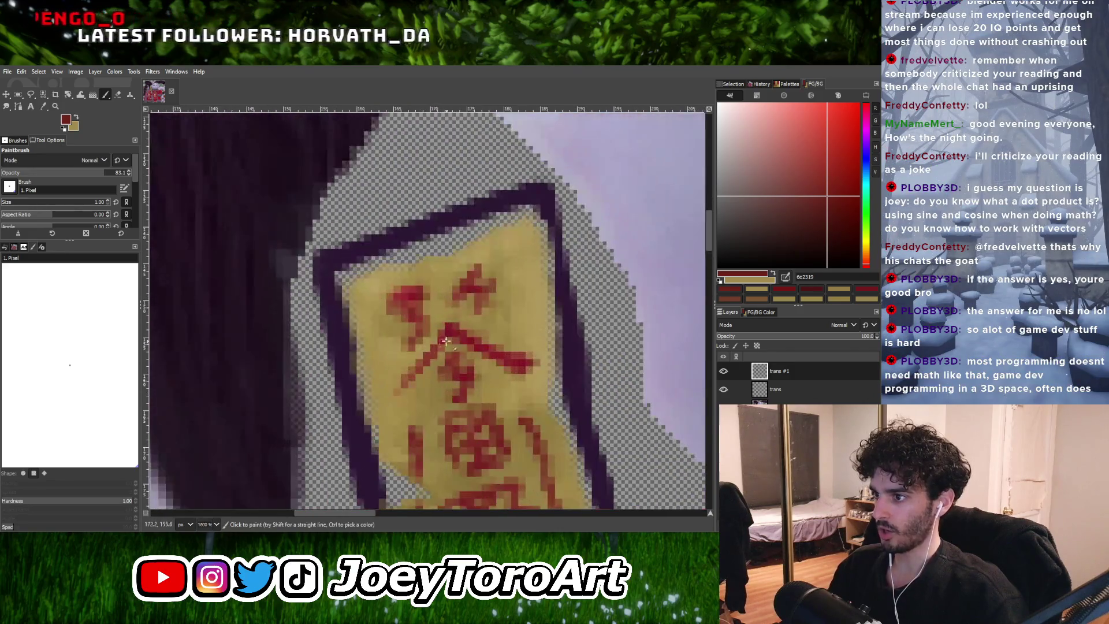
left_click(445, 340, "ctrl")
scroll(445, 339, "up", 2, "ctrl")
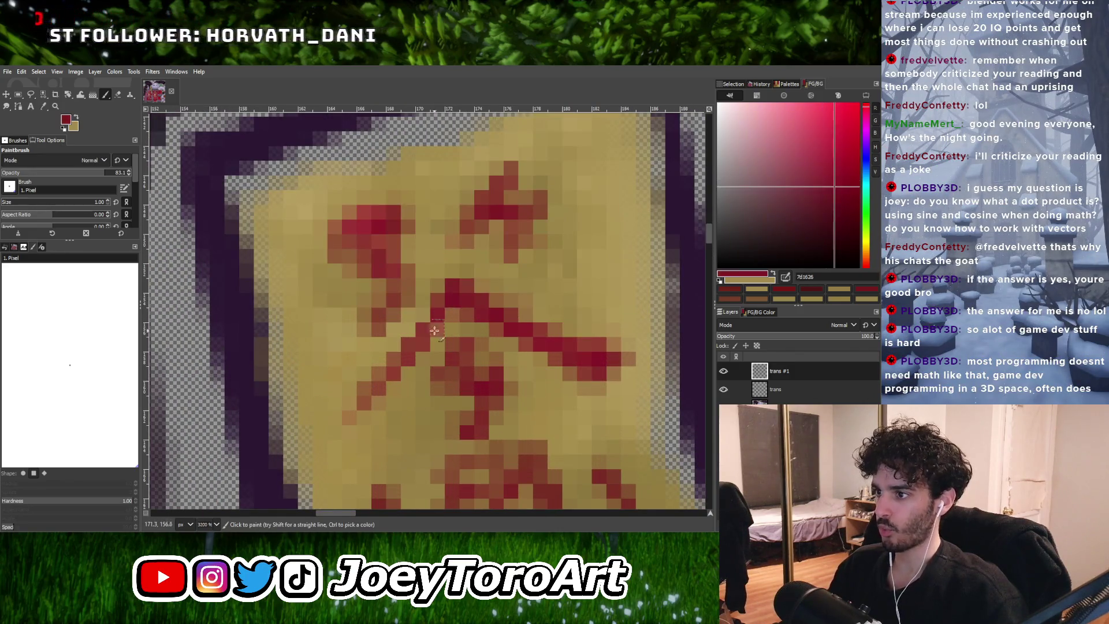
scroll(417, 346, "down", 3, "ctrl")
scroll(405, 400, "up", 3, "ctrl")
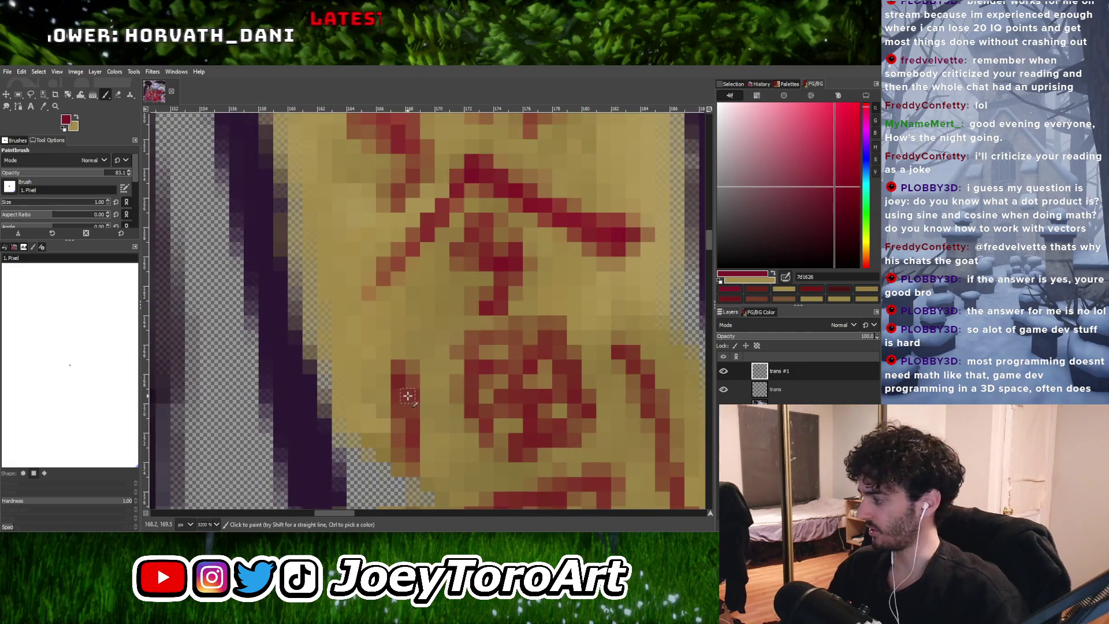
scroll(408, 395, "down", 3, "ctrl")
scroll(408, 396, "up", 3, "ctrl")
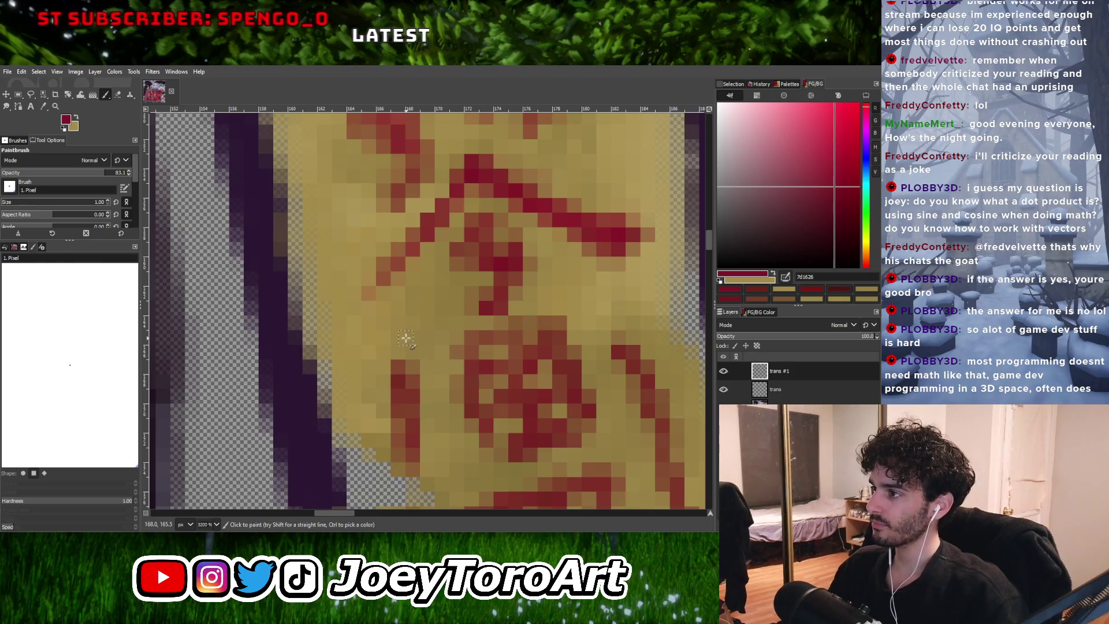
scroll(406, 315, "down", 3, "ctrl")
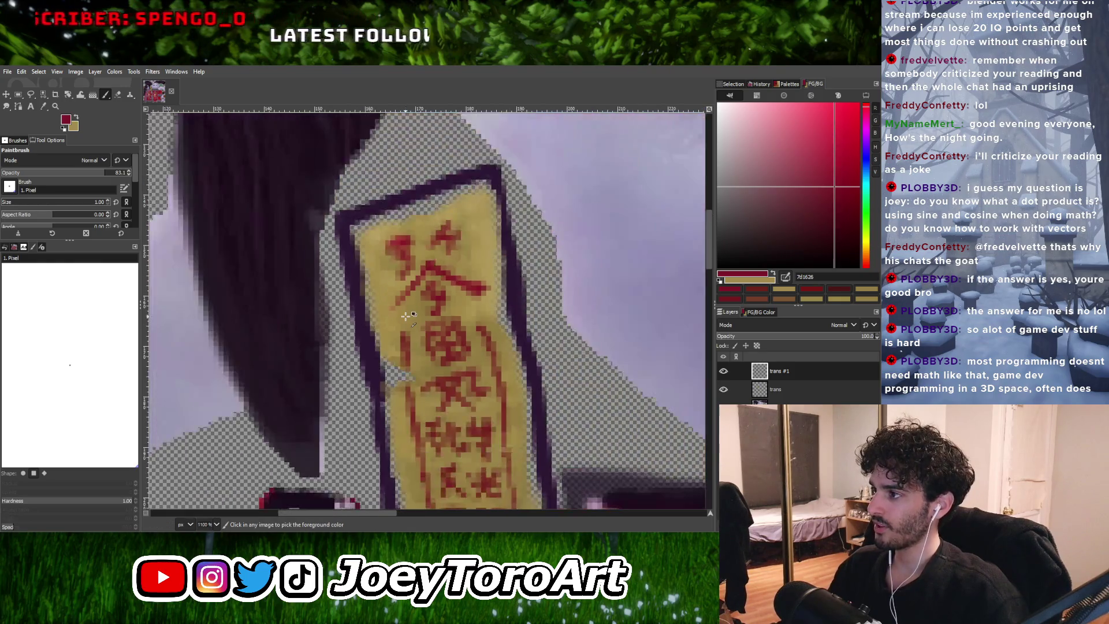
Zoom around the talisman and sample its tan paper and dark red glyph colours
scroll(457, 365, "up", 1, "ctrl")
scroll(450, 386, "up", 1, "ctrl")
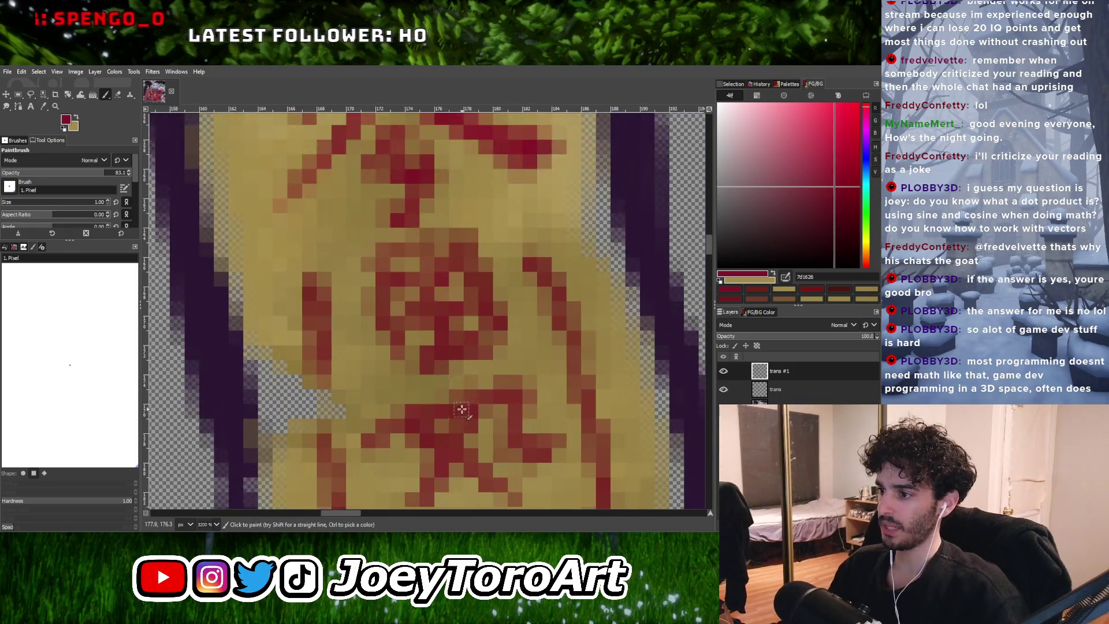
scroll(457, 404, "down", 1, "ctrl")
scroll(411, 383, "up", 2, "ctrl")
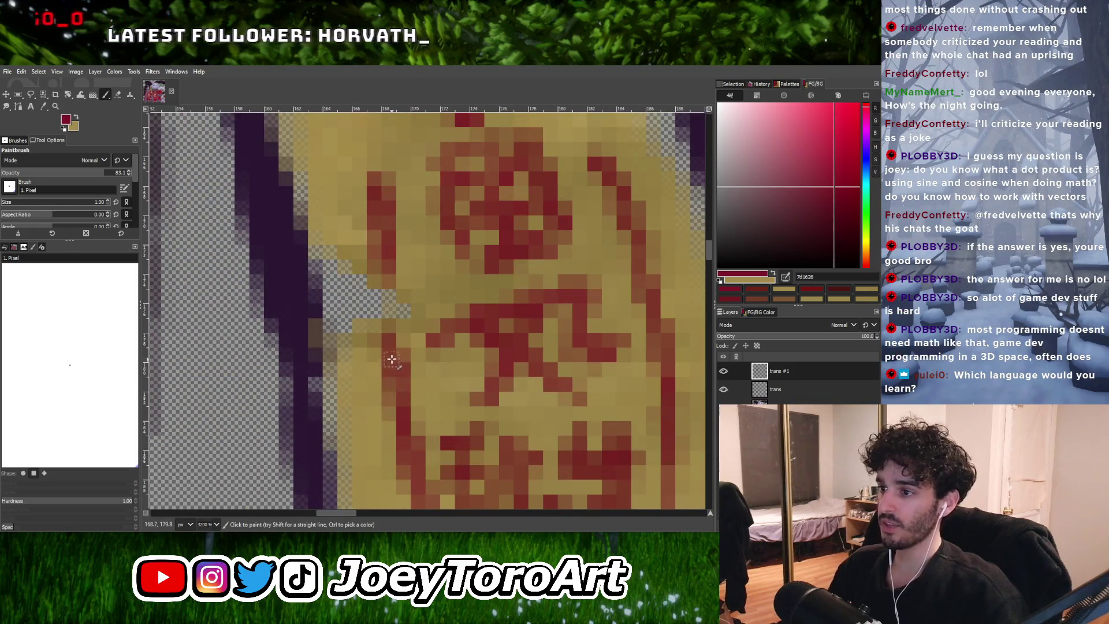
scroll(392, 359, "down", 3, "ctrl")
scroll(379, 342, "up", 3, "ctrl")
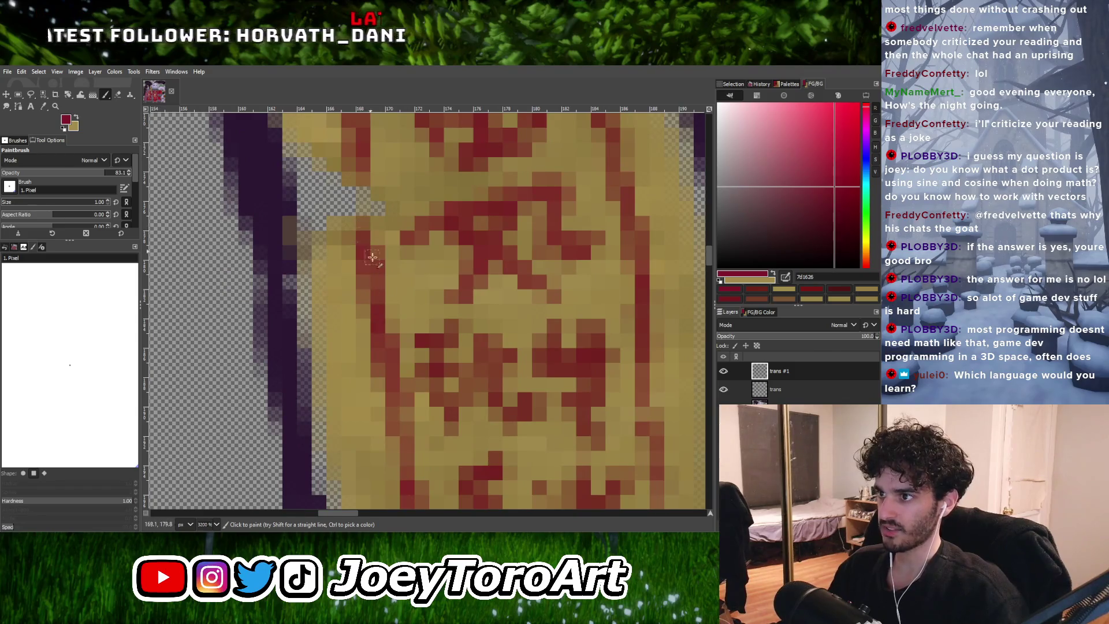
scroll(449, 330, "down", 1, "ctrl")
scroll(471, 350, "up", 1, "ctrl")
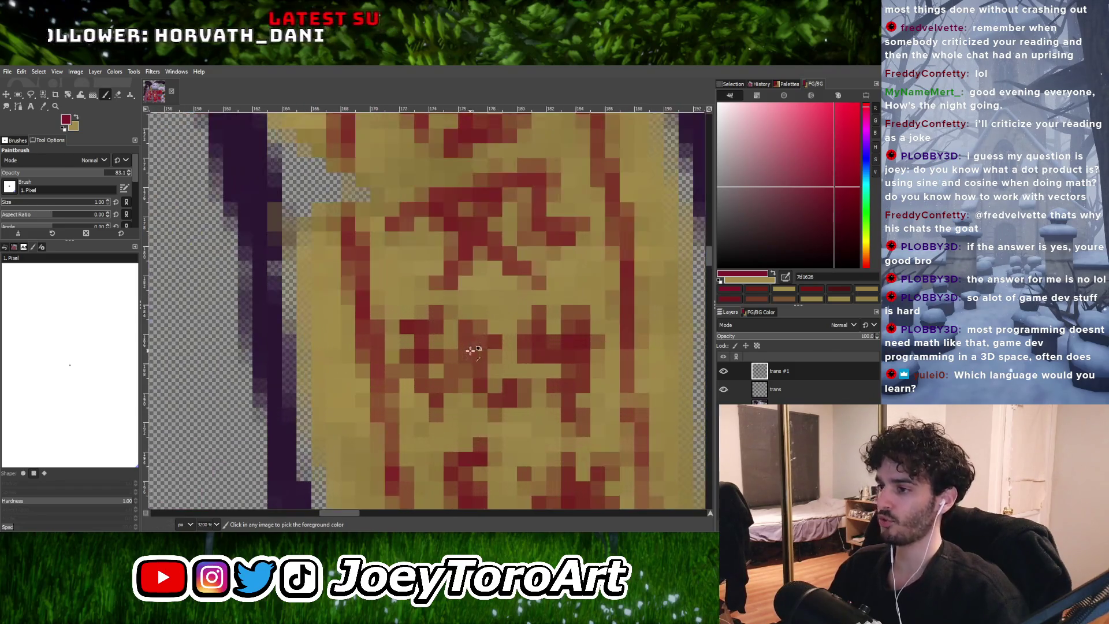
scroll(466, 337, "down", 3, "ctrl")
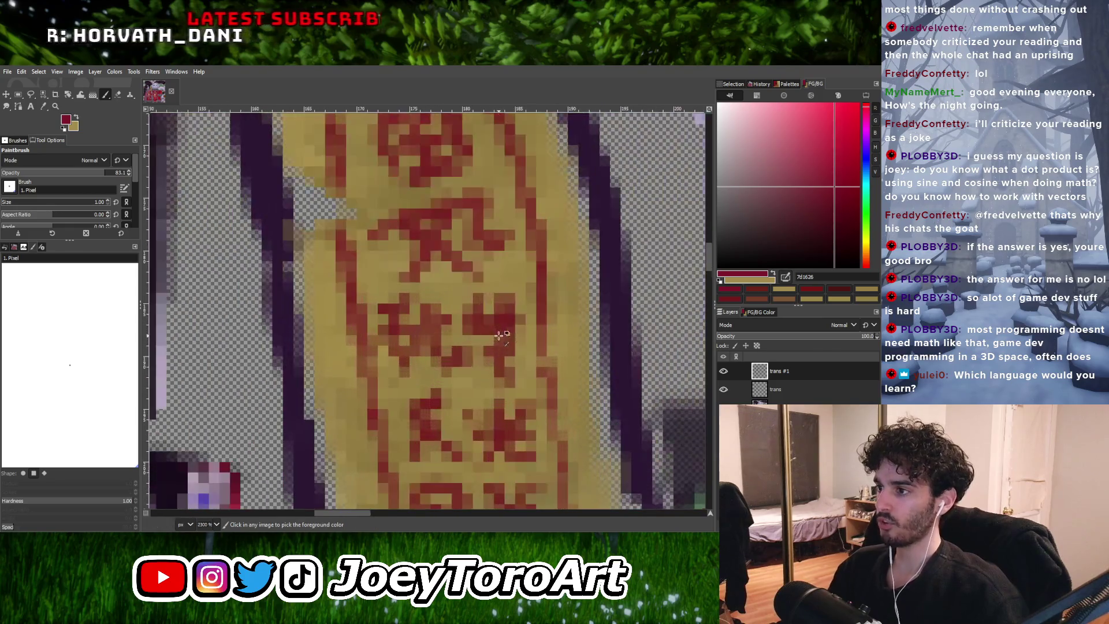
scroll(502, 321, "down", 2, "ctrl")
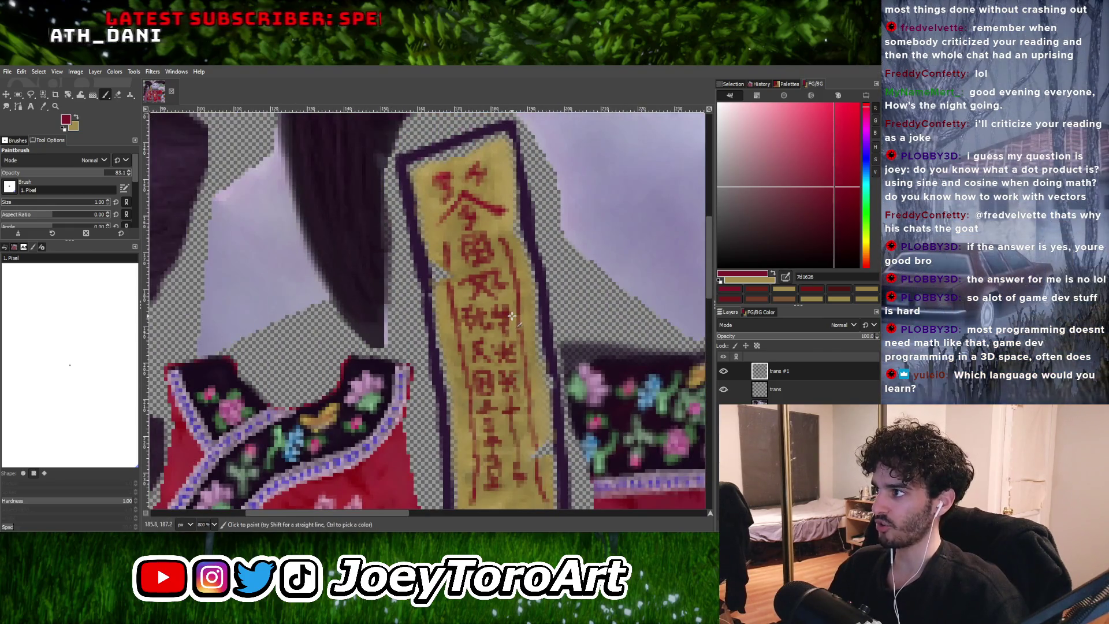
scroll(512, 319, "up", 2, "ctrl")
scroll(491, 345, "up", 2, "ctrl")
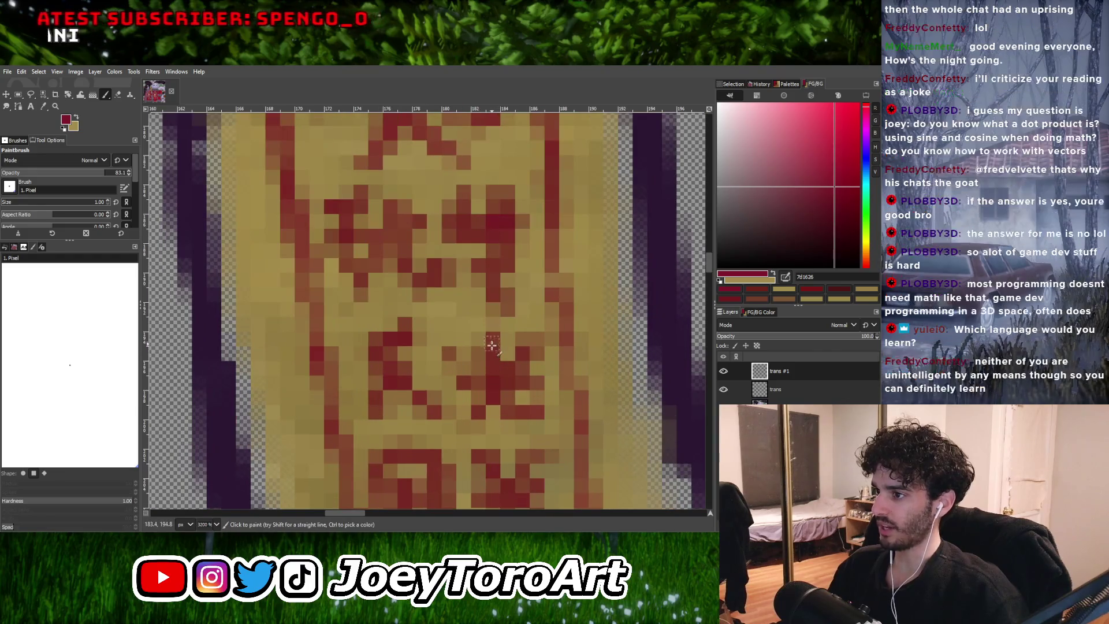
scroll(491, 371, "down", 4, "ctrl")
scroll(436, 380, "up", 3, "ctrl")
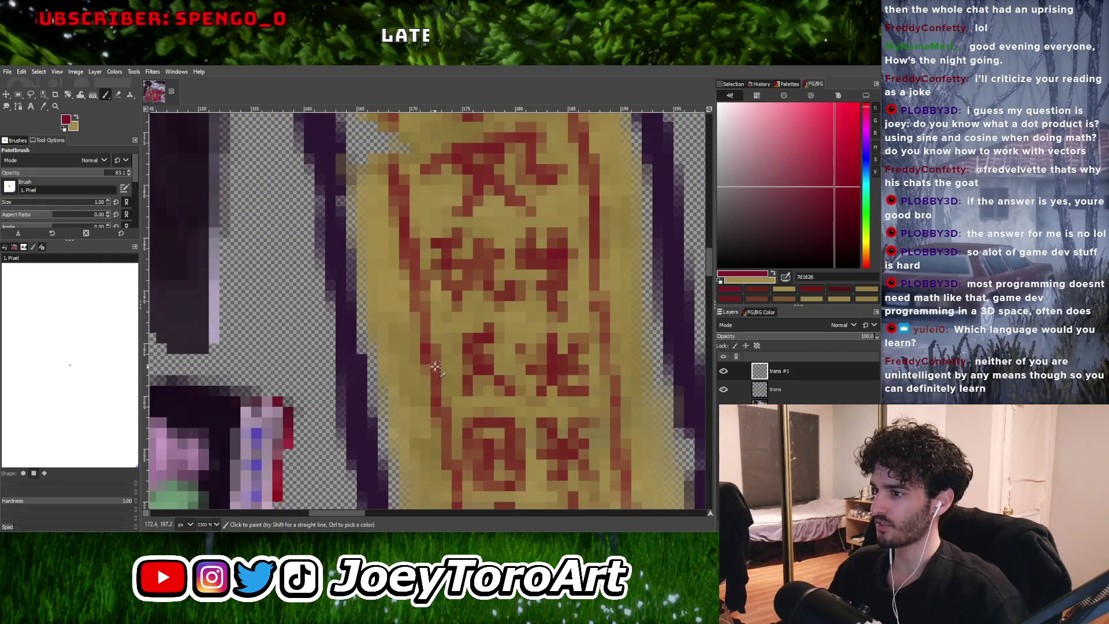
scroll(418, 293, "down", 1, "ctrl")
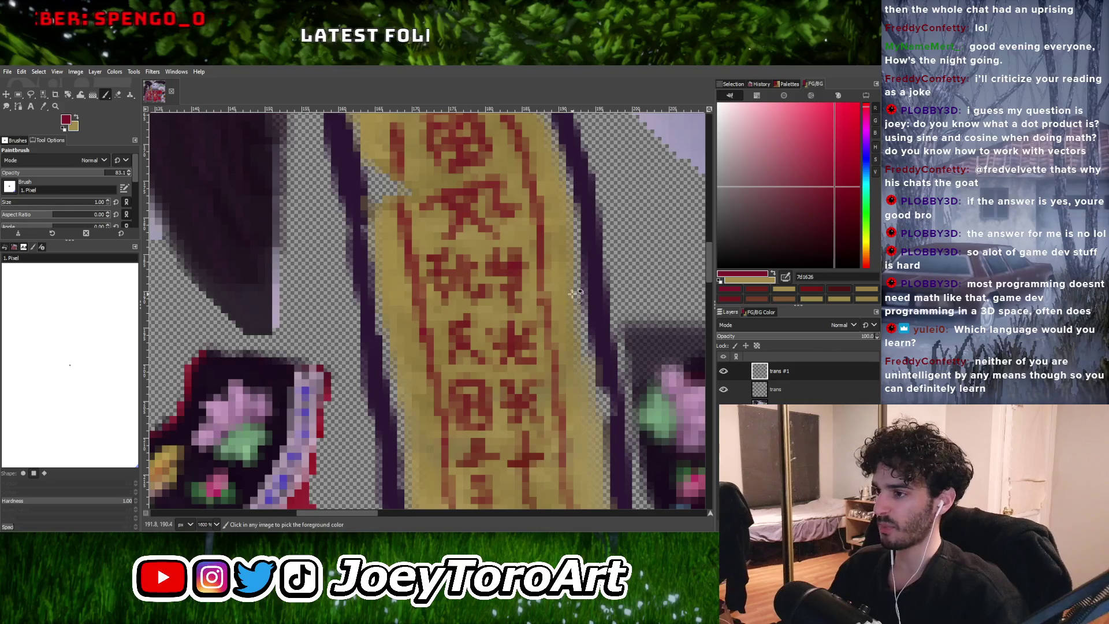
scroll(573, 293, "down", 3, "ctrl")
scroll(537, 306, "up", 3, "ctrl")
scroll(536, 337, "up", 2, "ctrl")
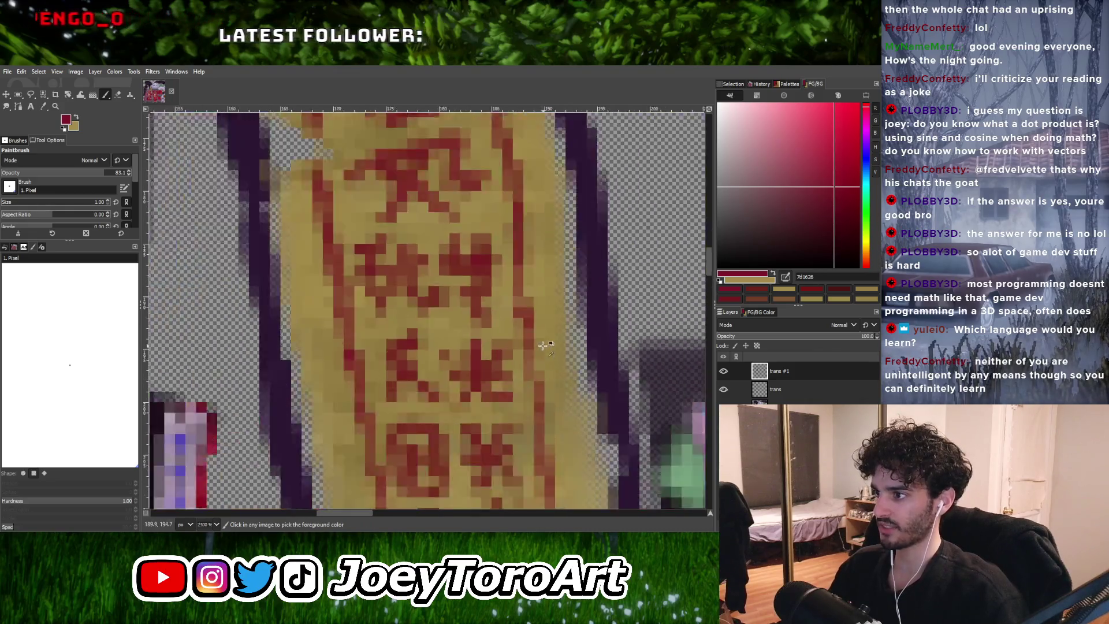
scroll(537, 411, "down", 2, "ctrl")
scroll(537, 411, "up", 3, "ctrl")
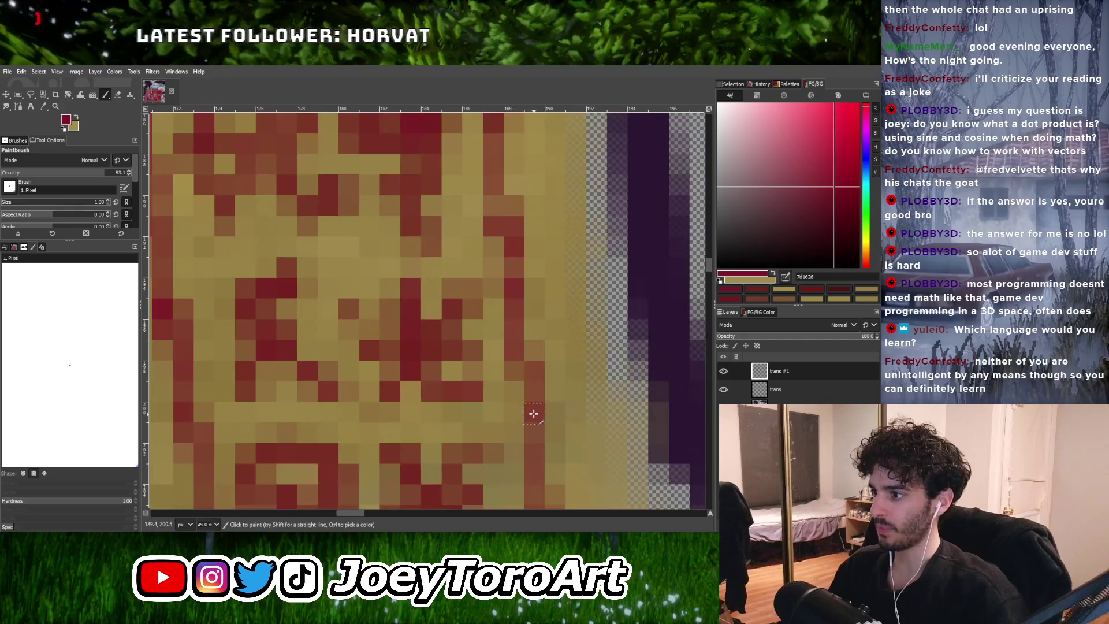
scroll(534, 375, "down", 3, "ctrl")
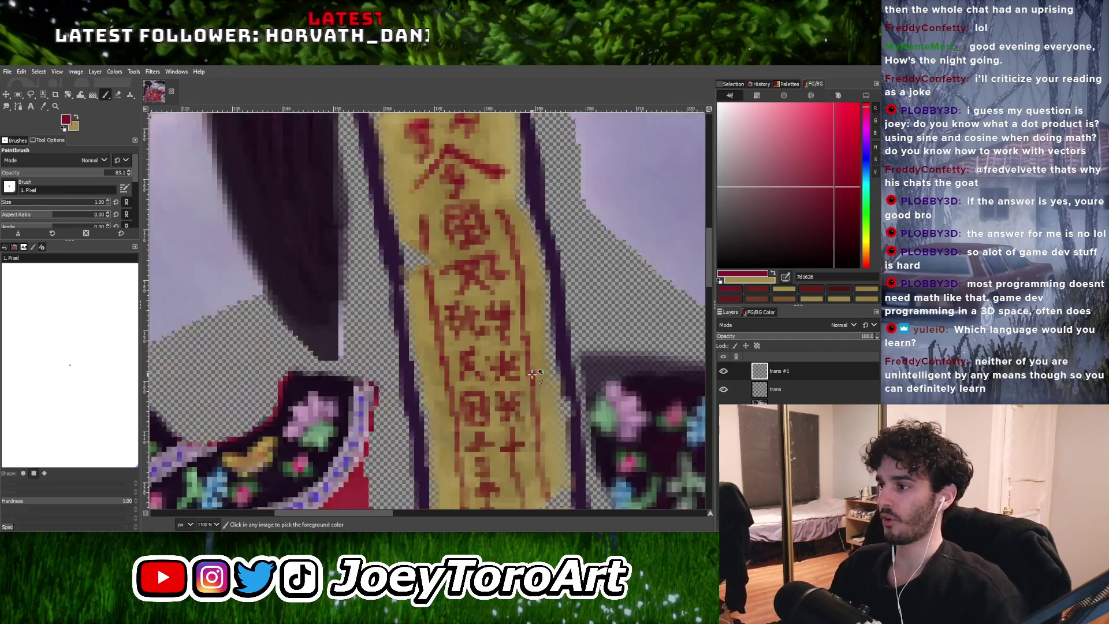
scroll(537, 381, "up", 3, "ctrl")
scroll(546, 401, "down", 3, "ctrl")
scroll(546, 404, "up", 2, "ctrl")
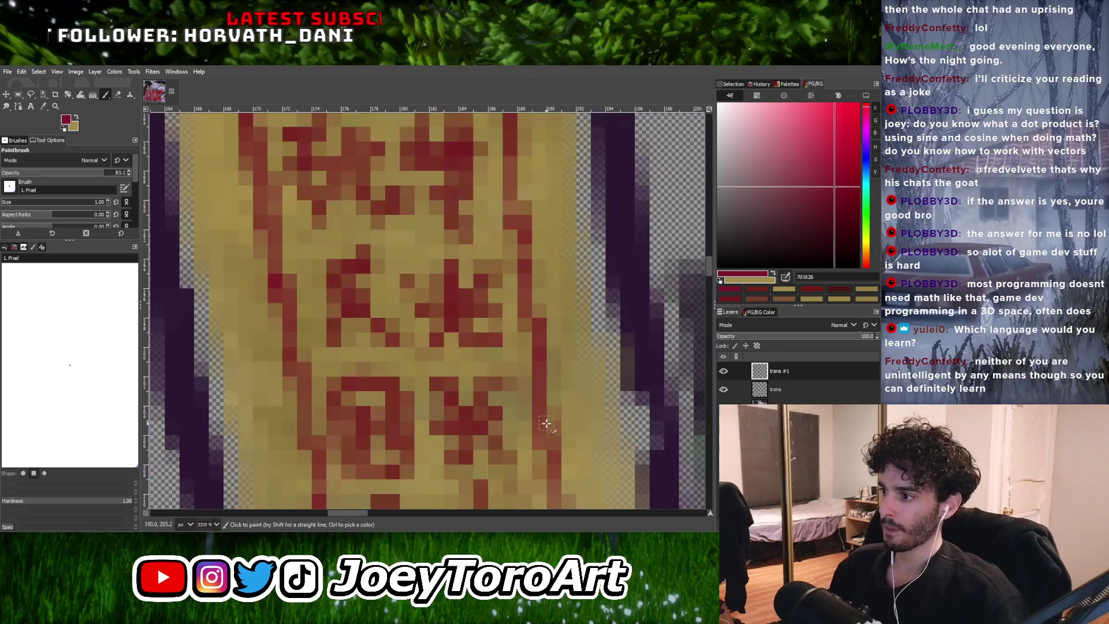
scroll(543, 416, "down", 2, "ctrl")
scroll(532, 412, "up", 2, "ctrl")
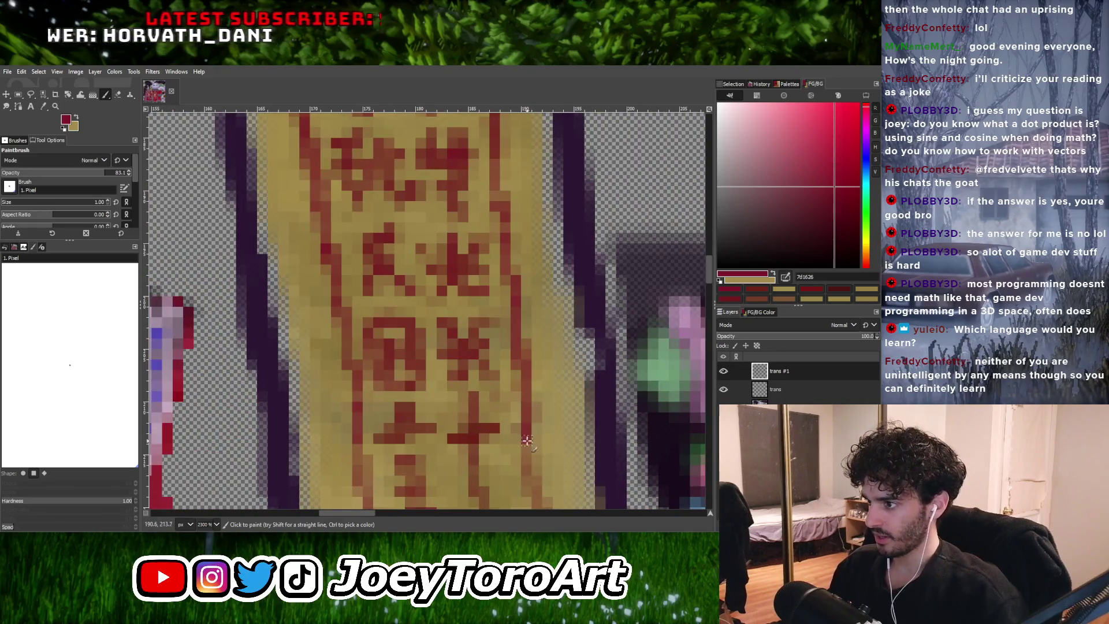
scroll(527, 441, "down", 2, "ctrl")
scroll(531, 437, "up", 1, "ctrl")
scroll(537, 431, "up", 2, "ctrl")
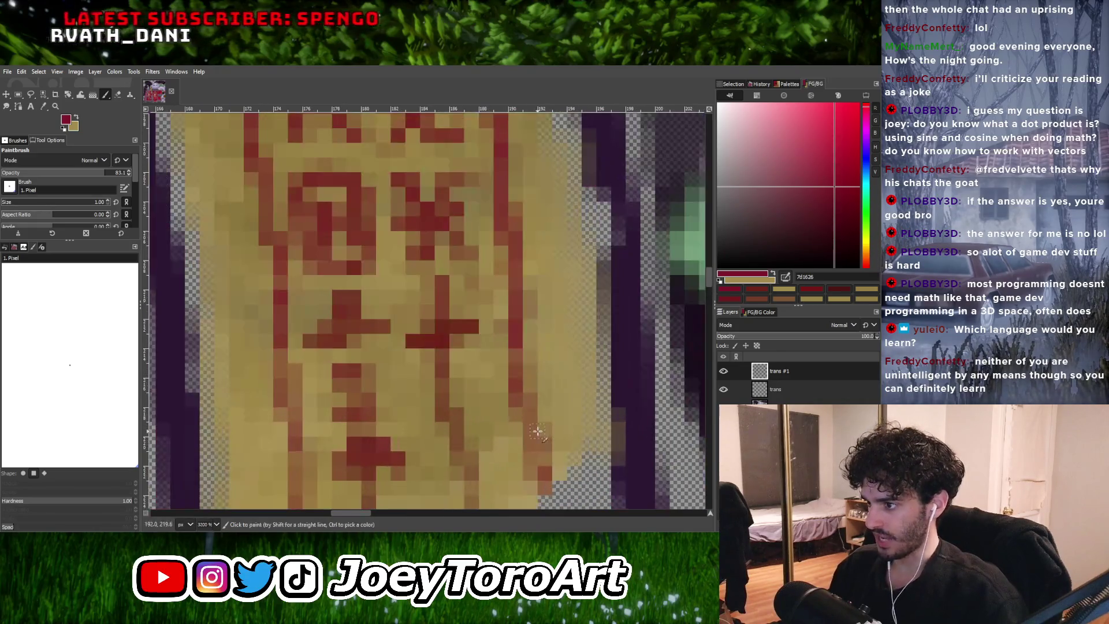
scroll(519, 421, "down", 2, "ctrl")
scroll(477, 392, "up", 1, "ctrl")
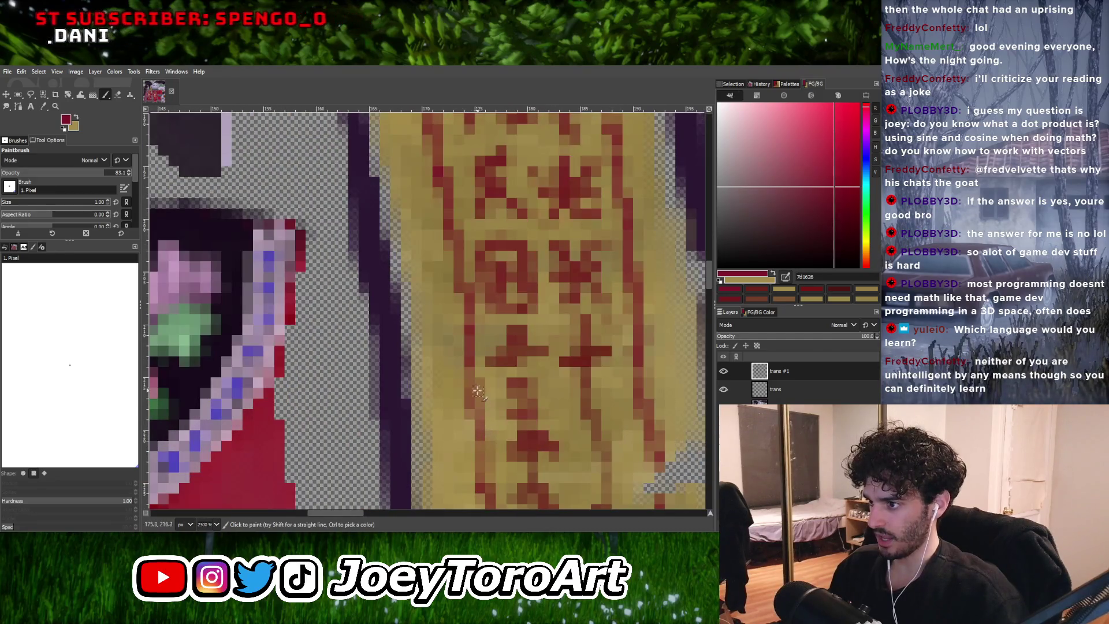
scroll(480, 467, "down", 3, "ctrl")
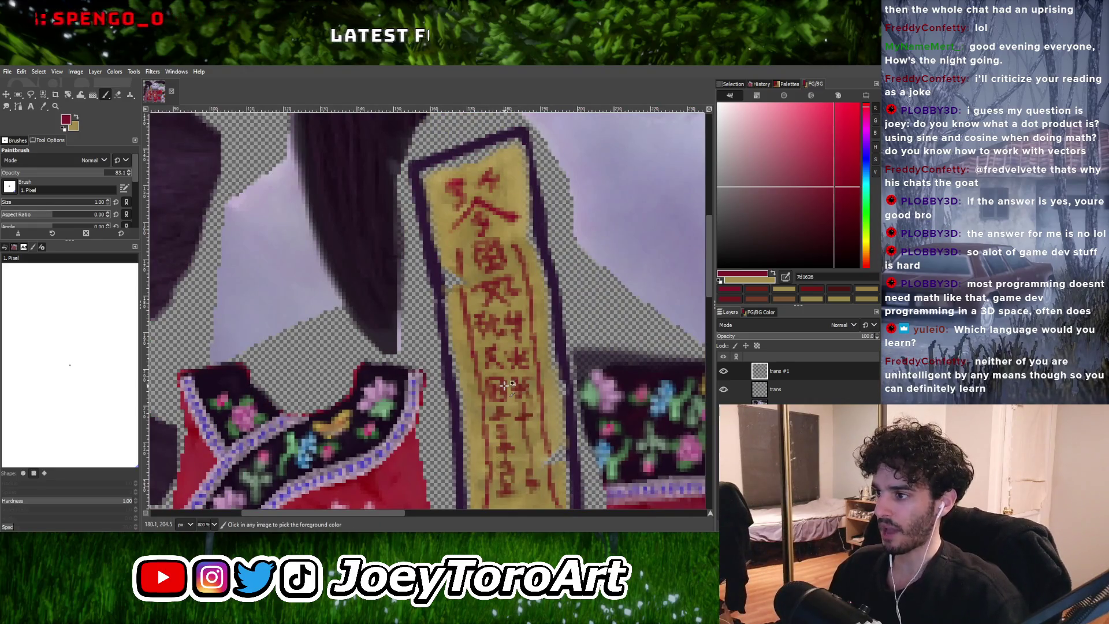
scroll(504, 385, "up", 3, "ctrl")
scroll(479, 381, "up", 1, "ctrl")
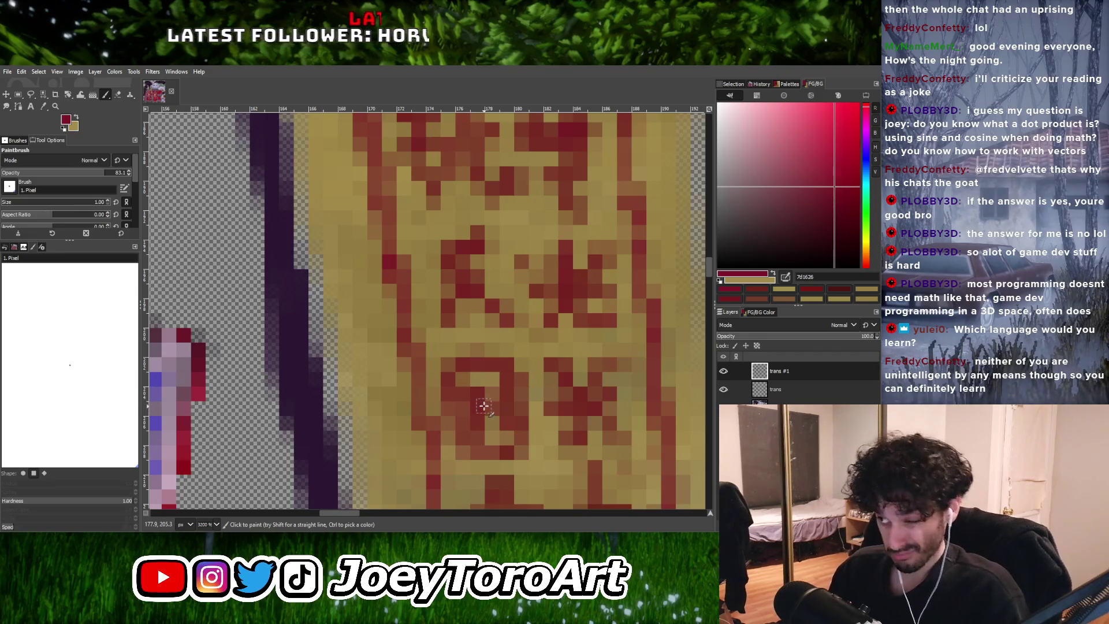
scroll(484, 406, "down", 2, "ctrl")
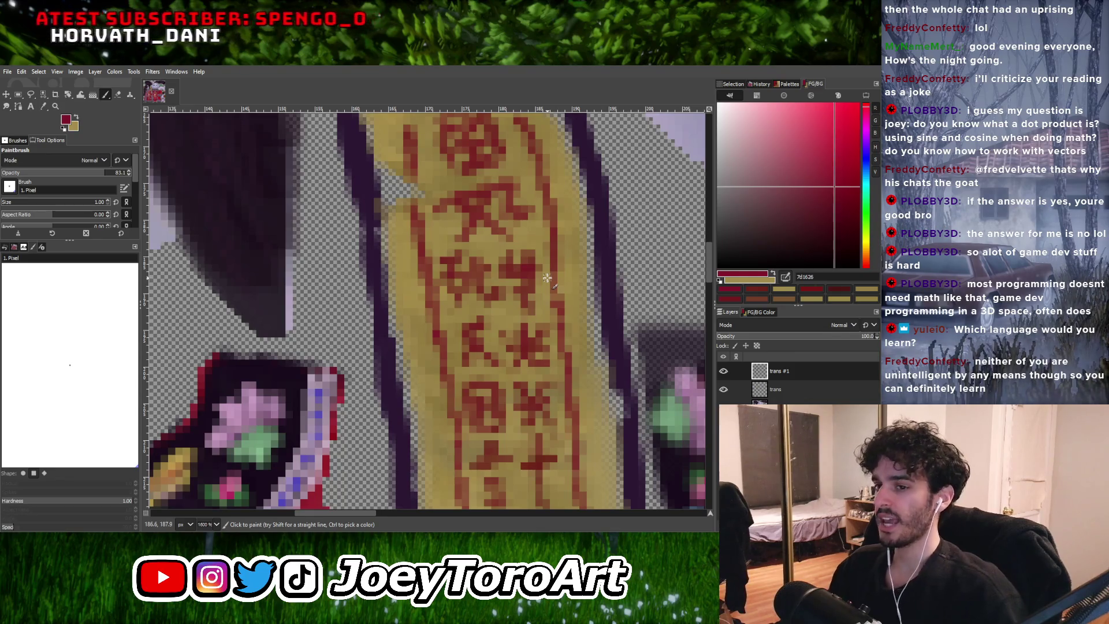
scroll(488, 396, "up", 2, "ctrl")
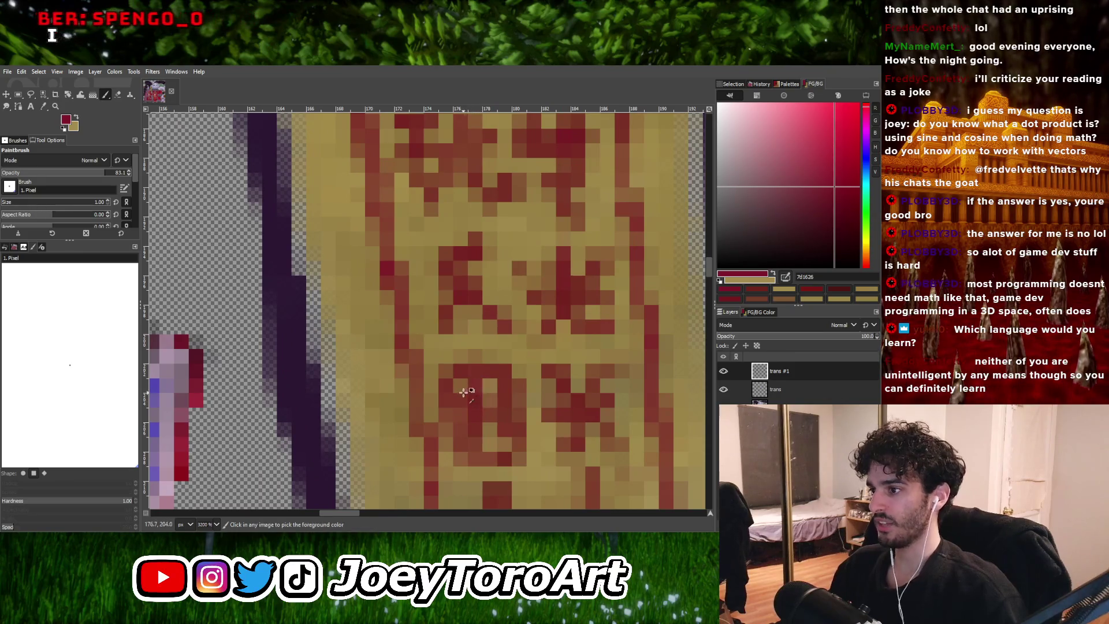
left_click(487, 388, "ctrl")
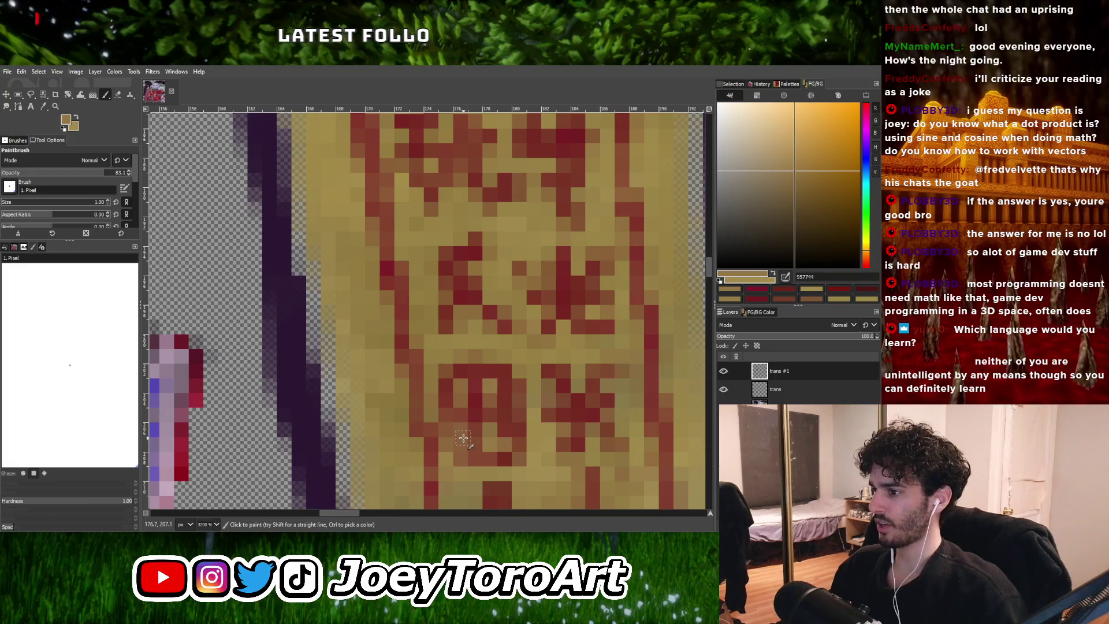
left_click(501, 459, "ctrl")
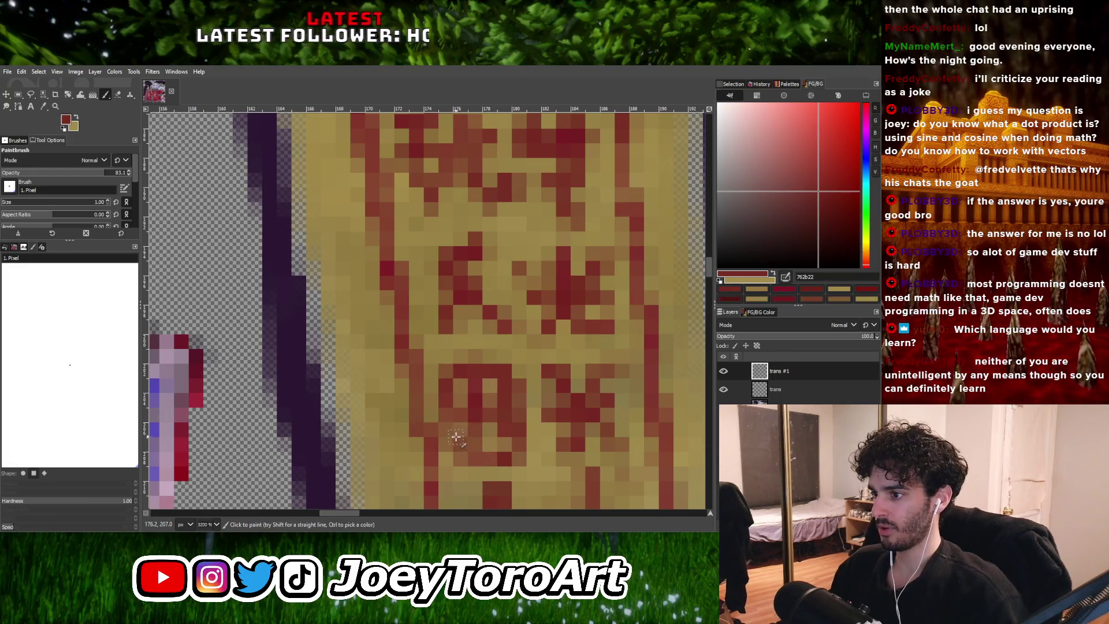
left_click(508, 406, "ctrl")
Paint a vertical dark red stroke on a glyph and dark red pixels along its crossbar
scroll(508, 406, "down", 5, "ctrl")
scroll(511, 381, "up", 5, "ctrl")
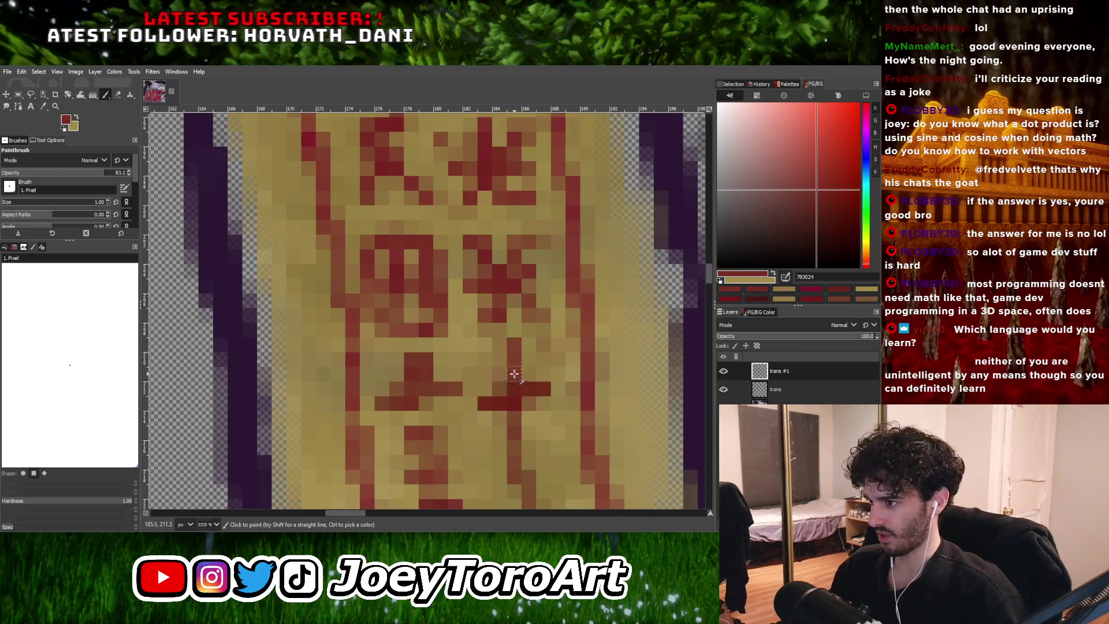
left_click_drag(513, 400, 514, 461)
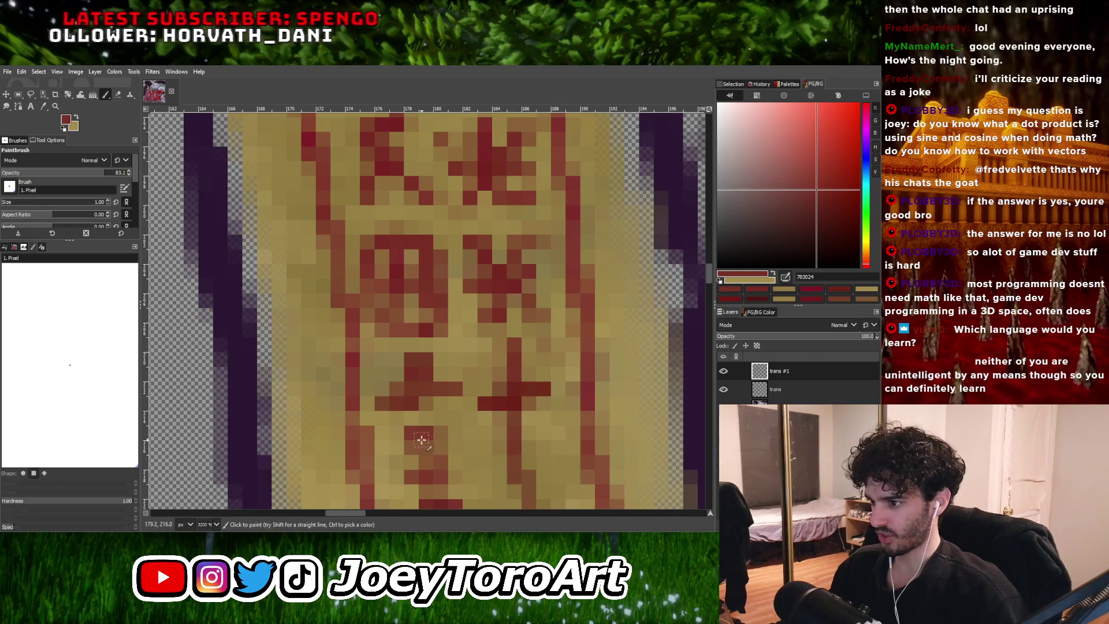
mouse_move(422, 441)
left_mouse_down()
mouse_move(437, 433)
mouse_move(402, 434)
left_mouse_up()
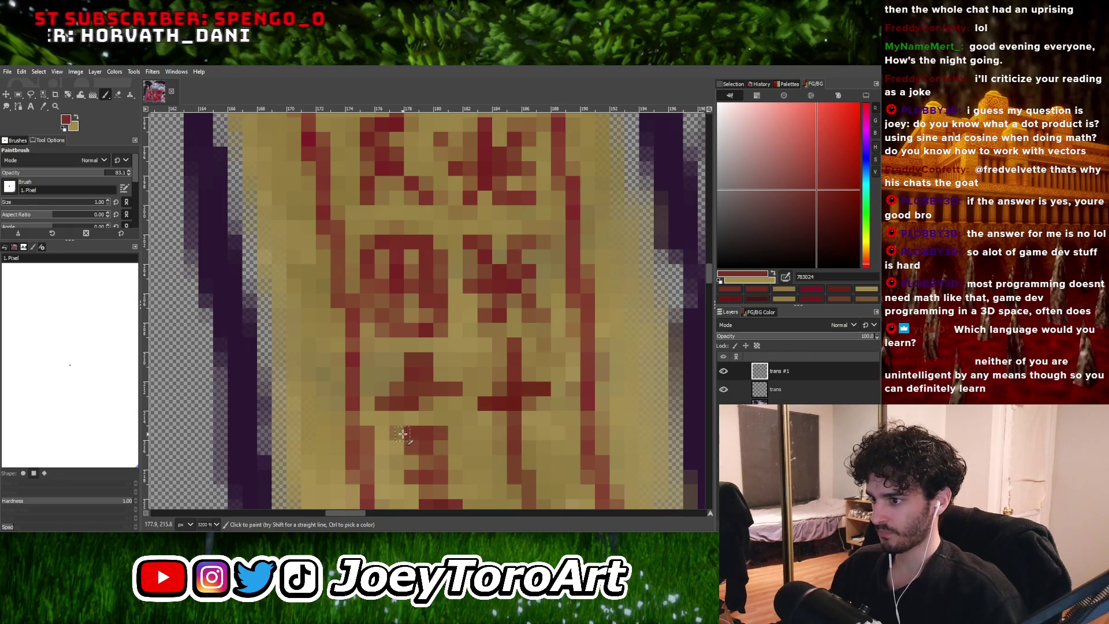
scroll(479, 335, "down", 3, "ctrl")
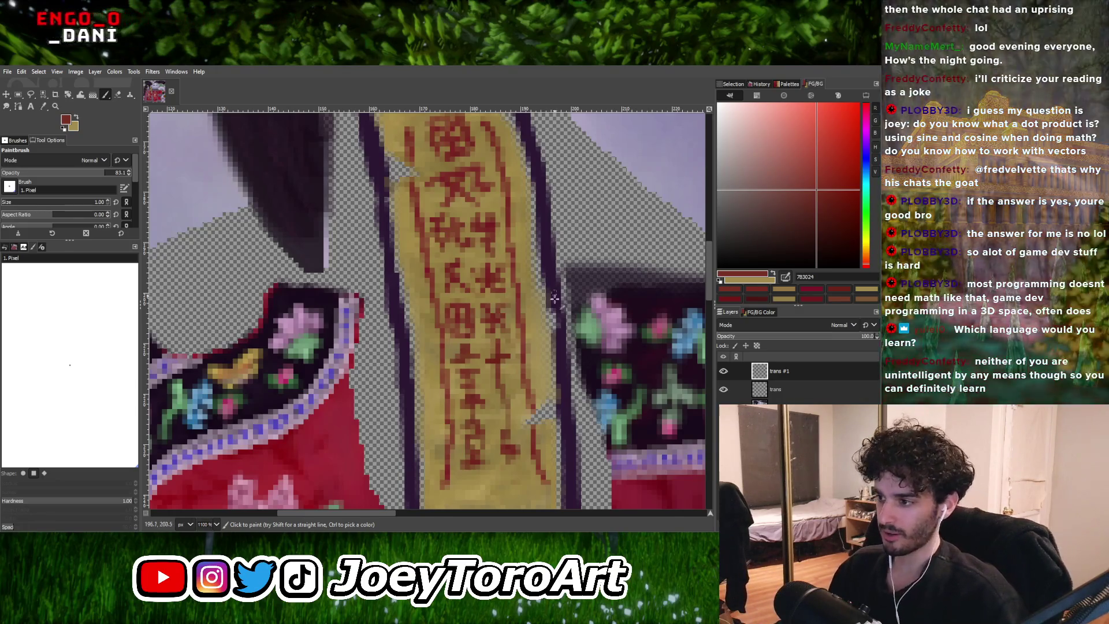
Sample the dark red of a glyph stroke, then a brighter red from the top glyph
left_click(495, 321, "ctrl")
scroll(497, 312, "down", 3, "ctrl")
scroll(498, 300, "up", 5, "ctrl")
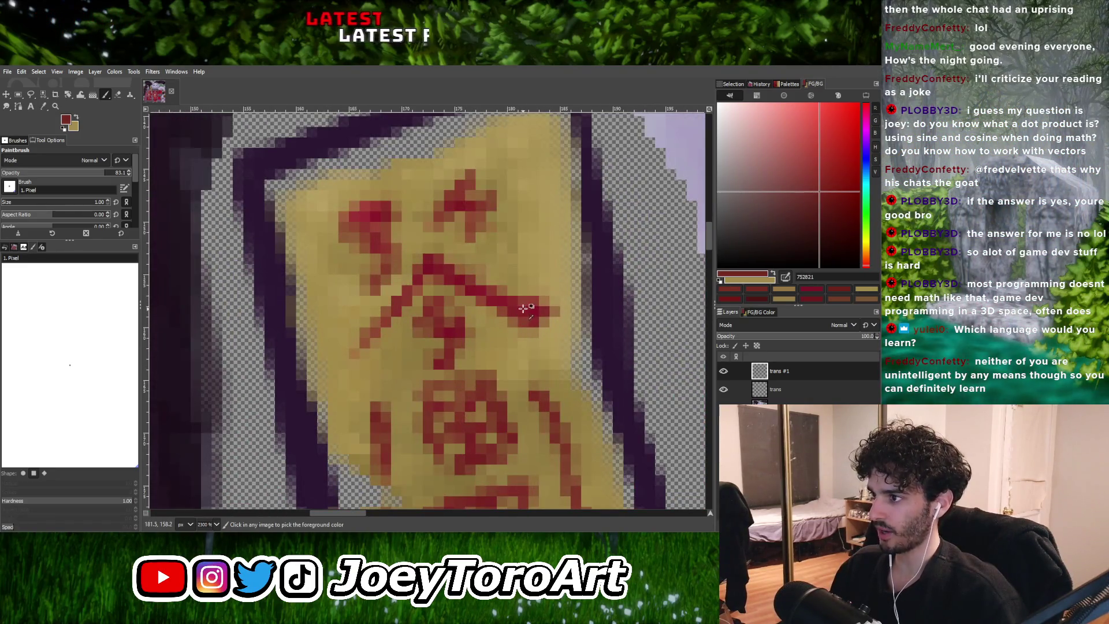
left_click(523, 308, "ctrl")
scroll(500, 445, "up", 2, "ctrl")
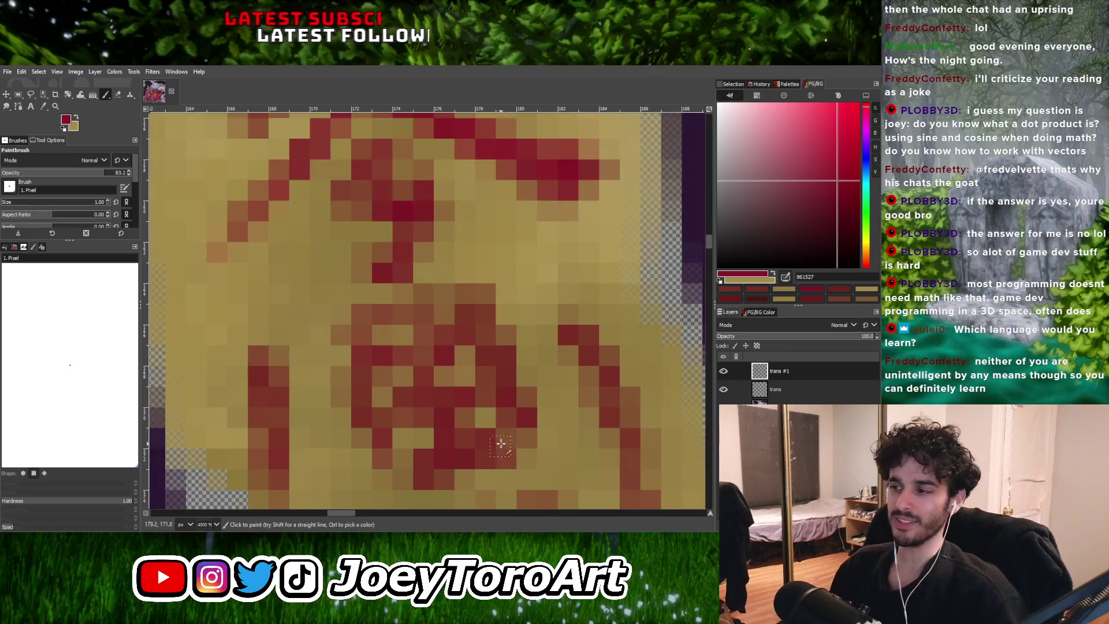
scroll(501, 444, "down", 2, "ctrl")
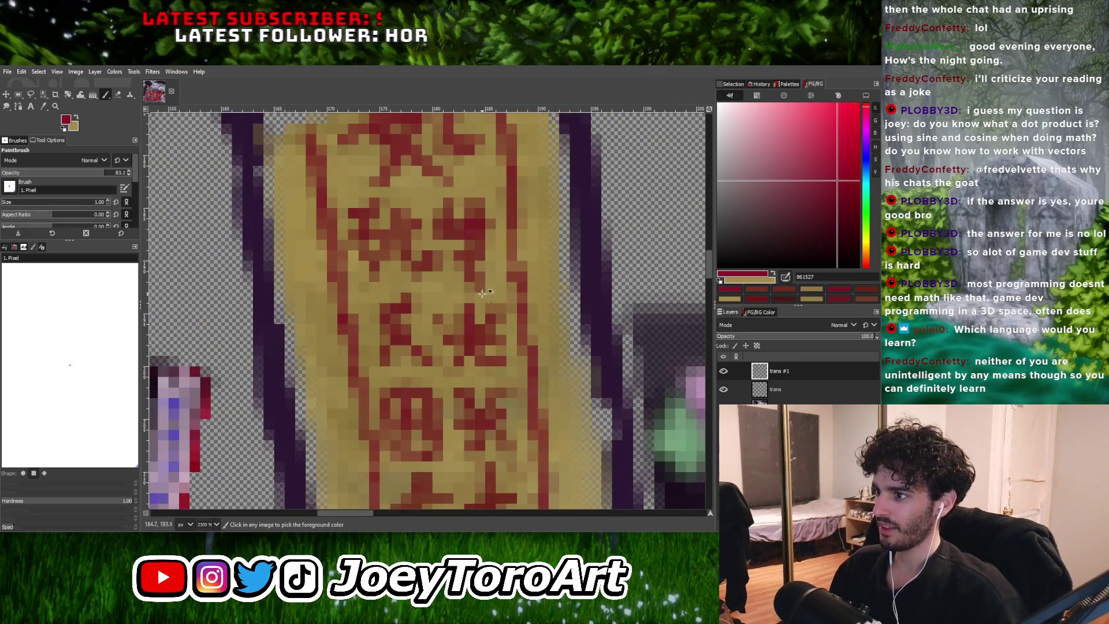
scroll(483, 293, "up", 2, "ctrl")
scroll(416, 329, "down", 2, "ctrl")
scroll(405, 338, "up", 2, "ctrl")
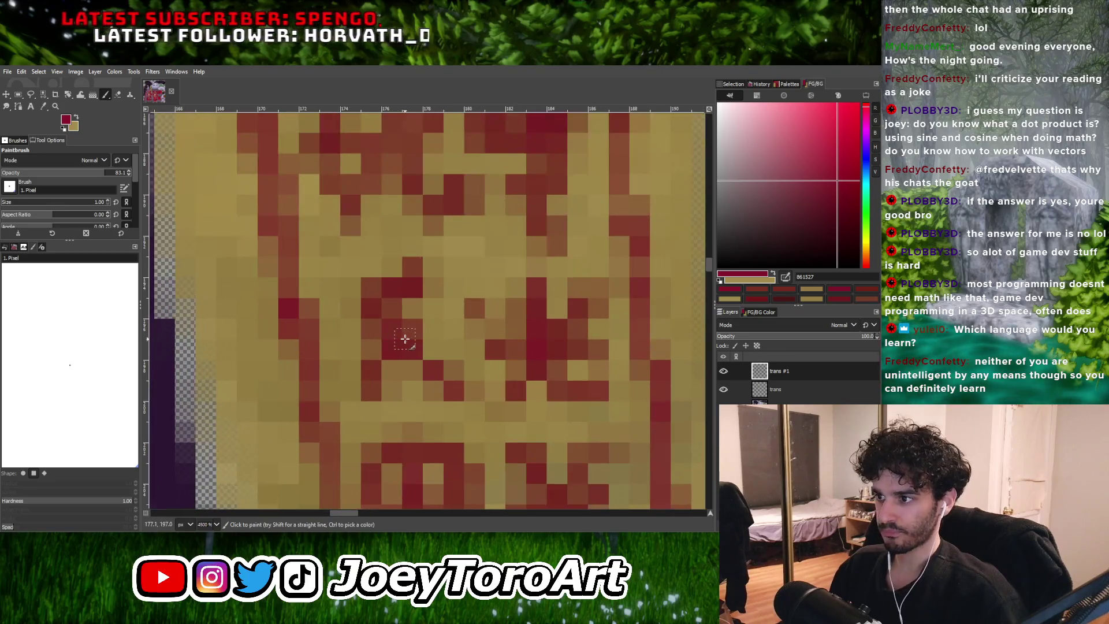
scroll(405, 347, "down", 2, "ctrl")
scroll(420, 435, "up", 1, "ctrl")
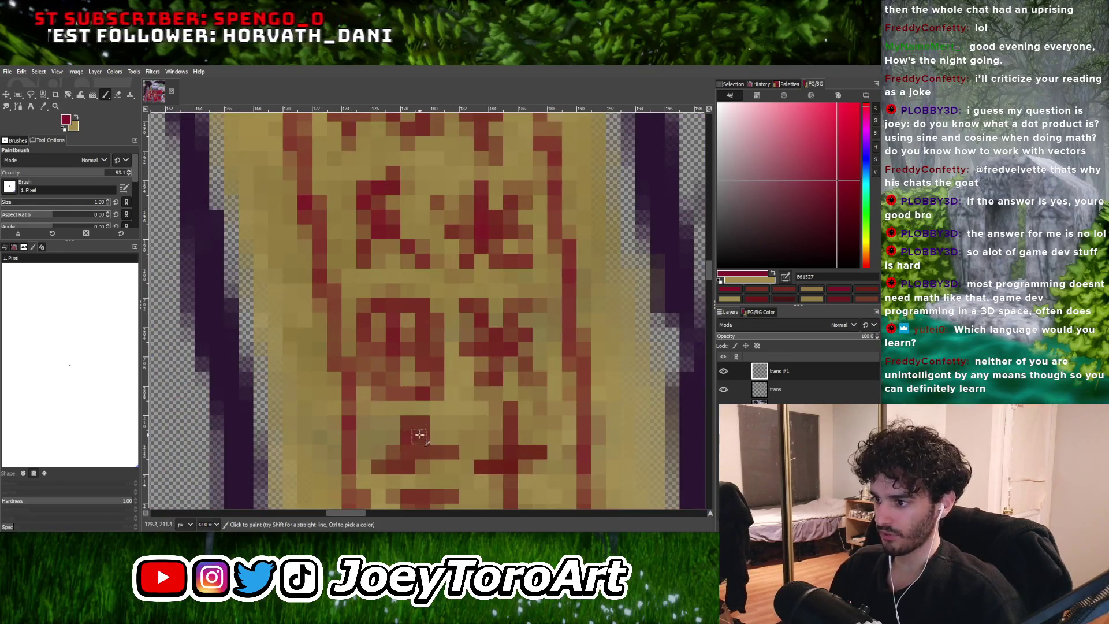
scroll(416, 370, "up", 1, "ctrl")
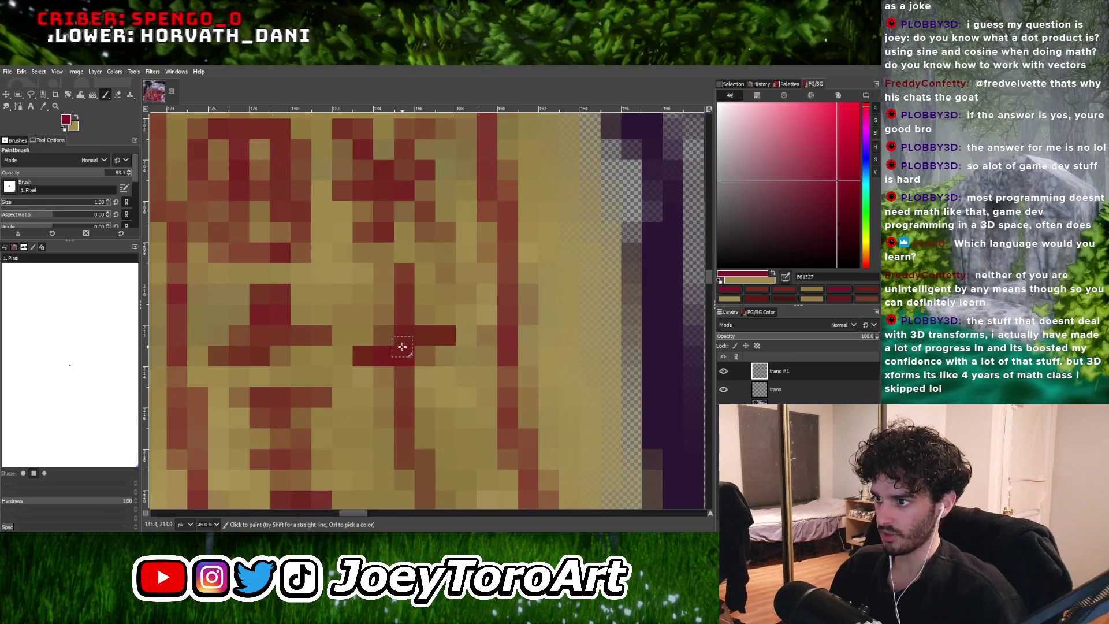
scroll(404, 347, "down", 2, "ctrl")
scroll(477, 396, "up", 2, "ctrl")
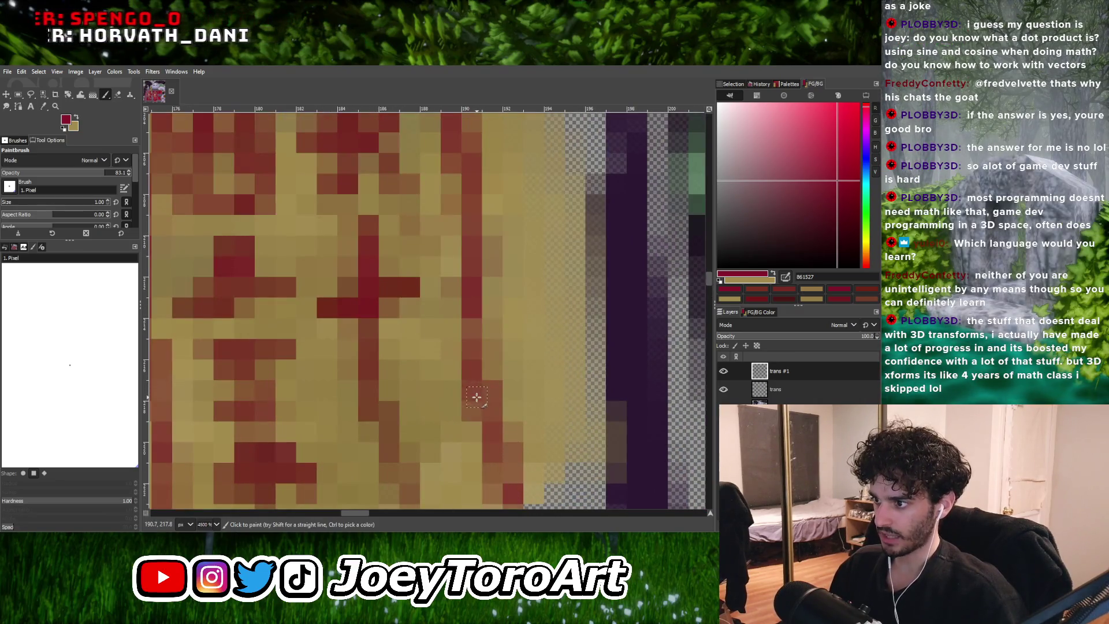
Extend the character strokes with dark red pixels, then sample the tan paper colour
left_click(474, 361)
scroll(495, 434, "down", 4, "ctrl")
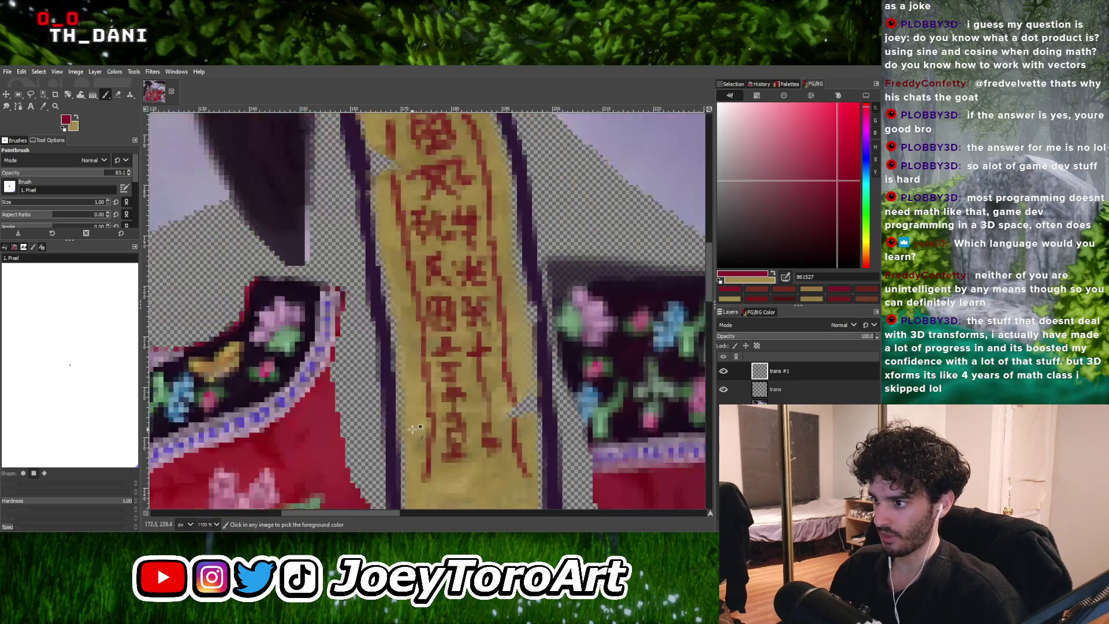
scroll(449, 397, "up", 2, "ctrl")
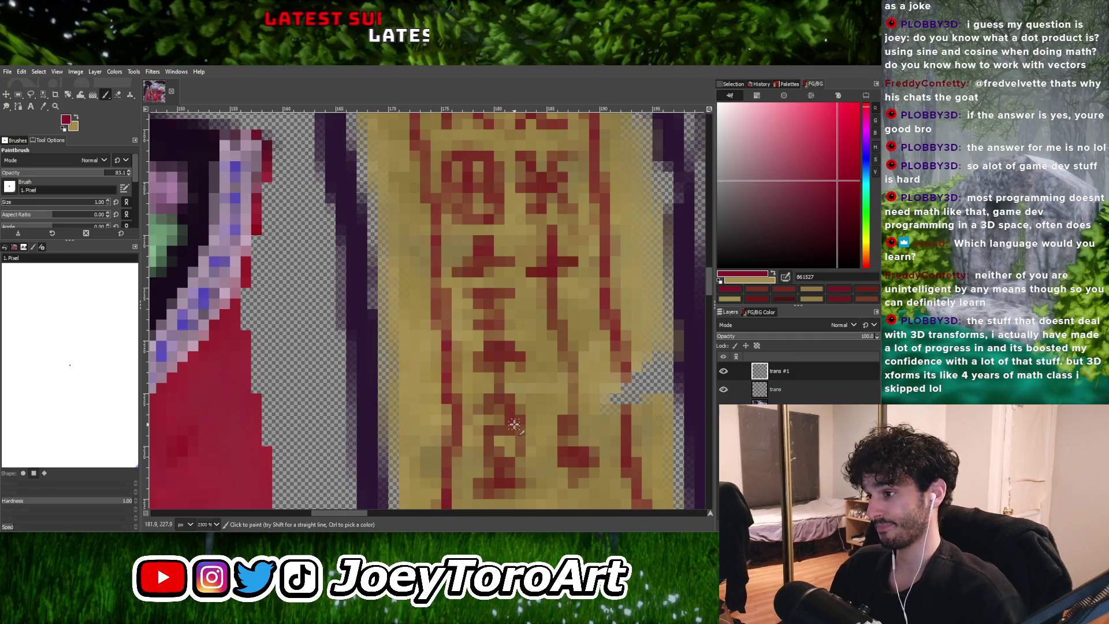
scroll(514, 425, "down", 3, "ctrl")
scroll(514, 424, "up", 4, "ctrl")
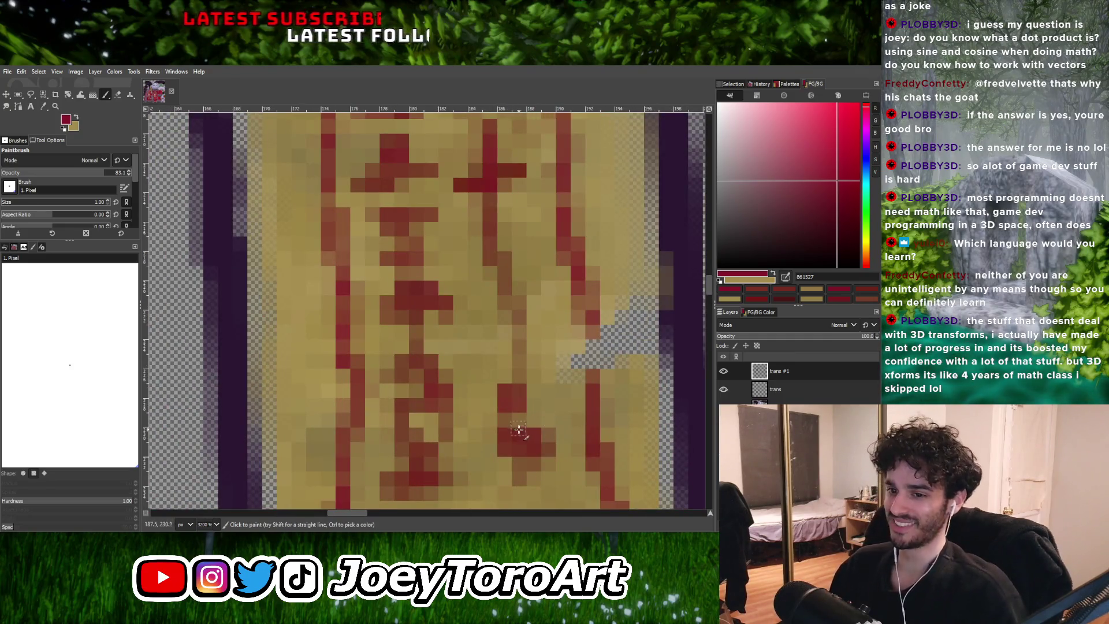
scroll(523, 436, "down", 4, "ctrl")
scroll(525, 425, "up", 5, "ctrl")
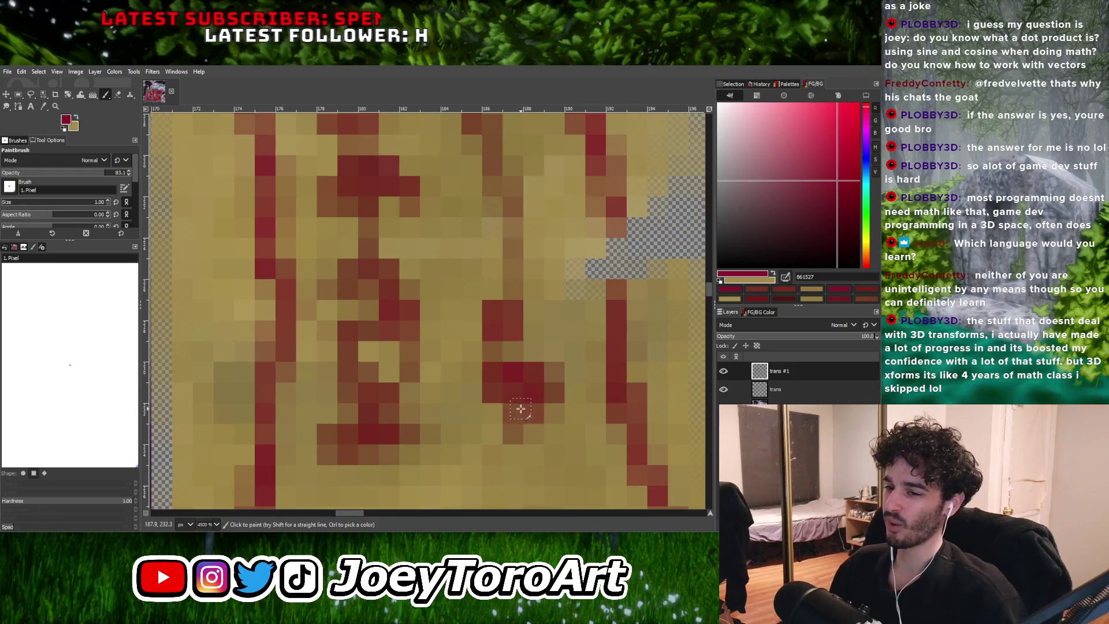
mouse_move(513, 420)
left_mouse_down()
mouse_move(492, 433)
mouse_move(570, 419)
mouse_move(508, 433)
mouse_move(570, 428)
left_mouse_up()
left_click(477, 431)
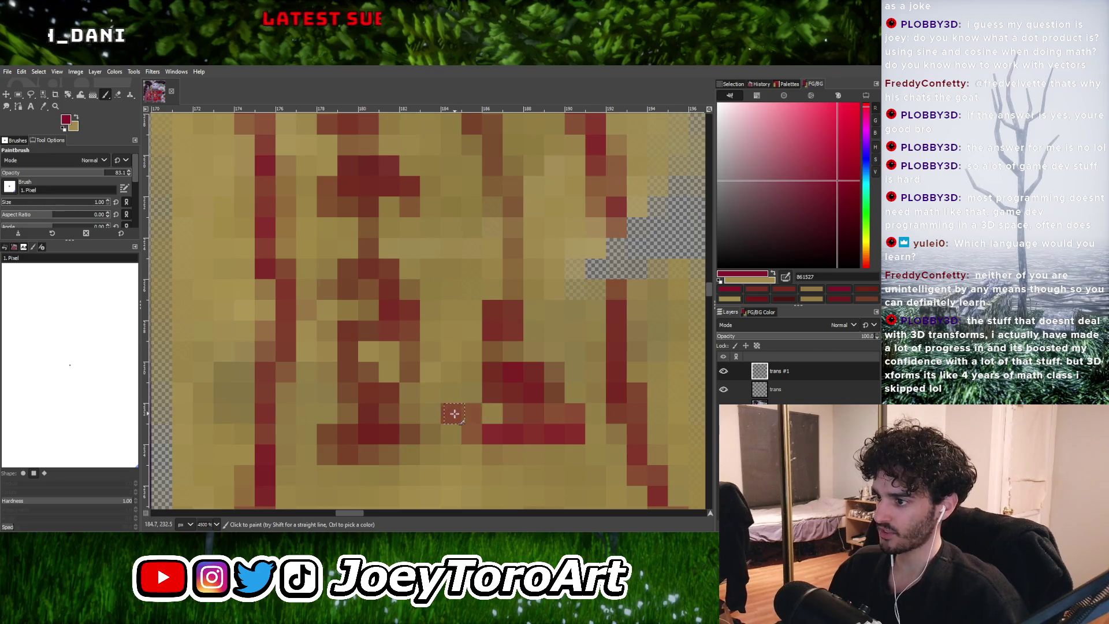
left_click(464, 396)
key("grave")
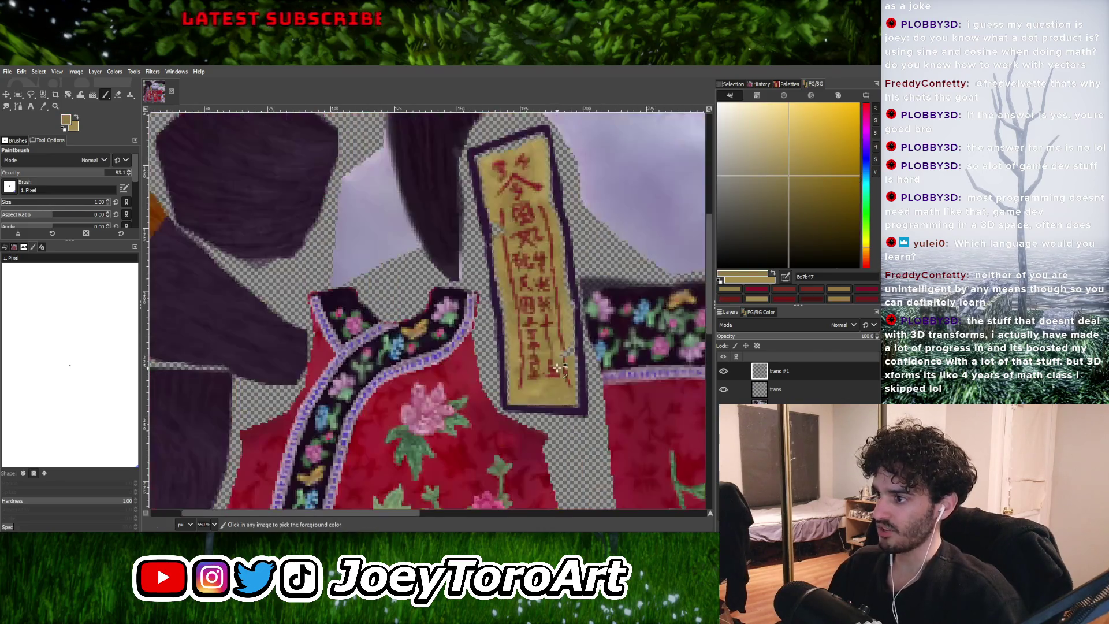
Sample the characters' dark red and darken pixels along a red stroke
key("grave")
left_click(525, 391, "ctrl")
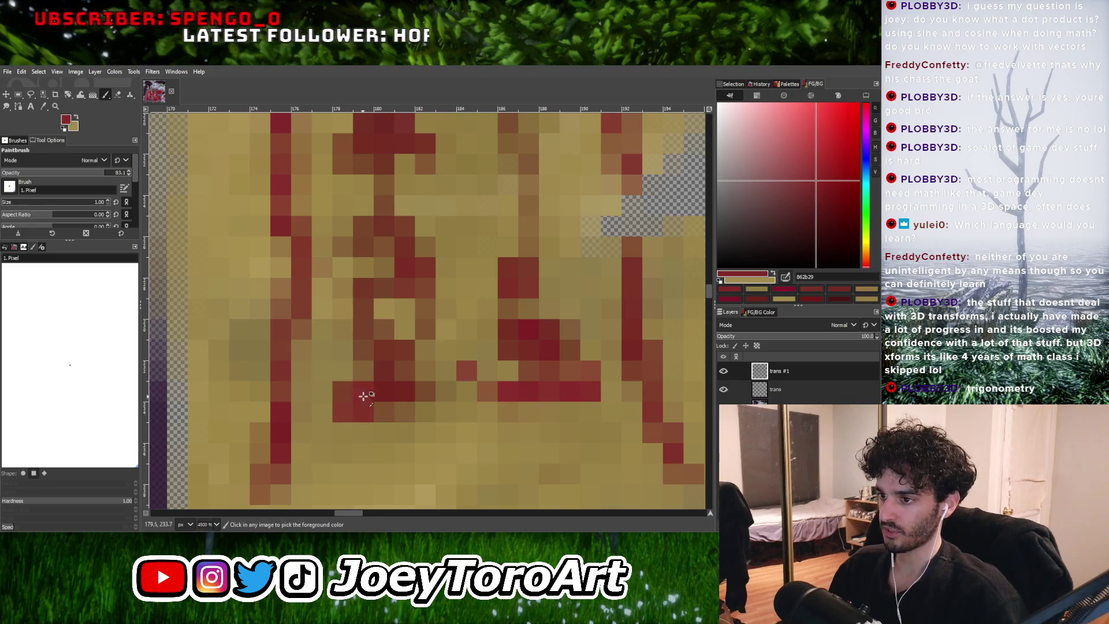
scroll(407, 392, "down", 3, "ctrl")
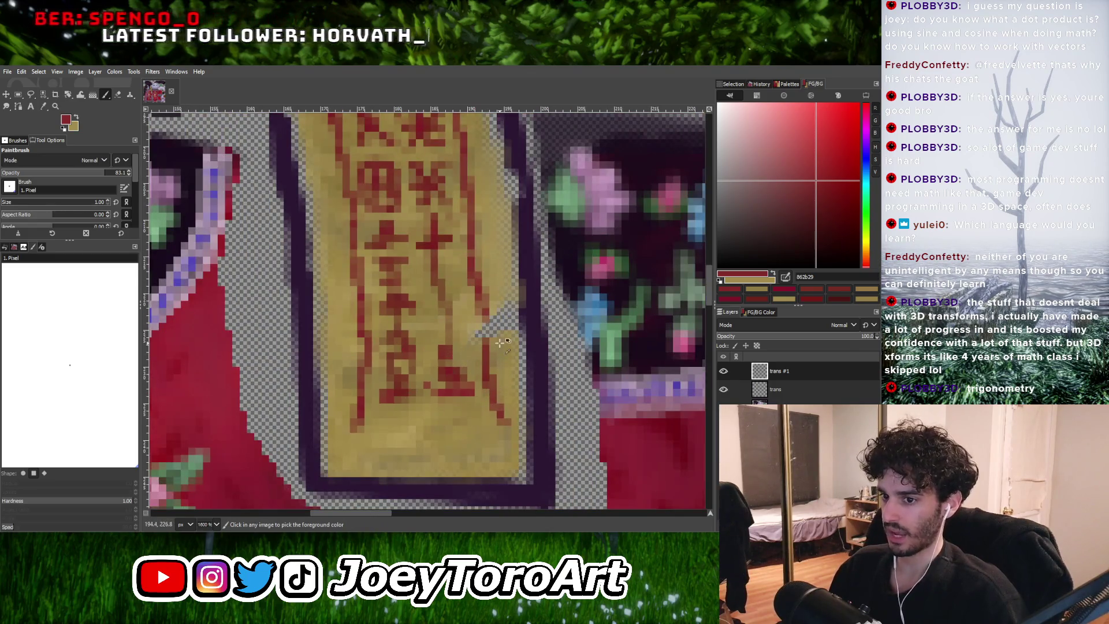
scroll(500, 343, "up", 1, "ctrl")
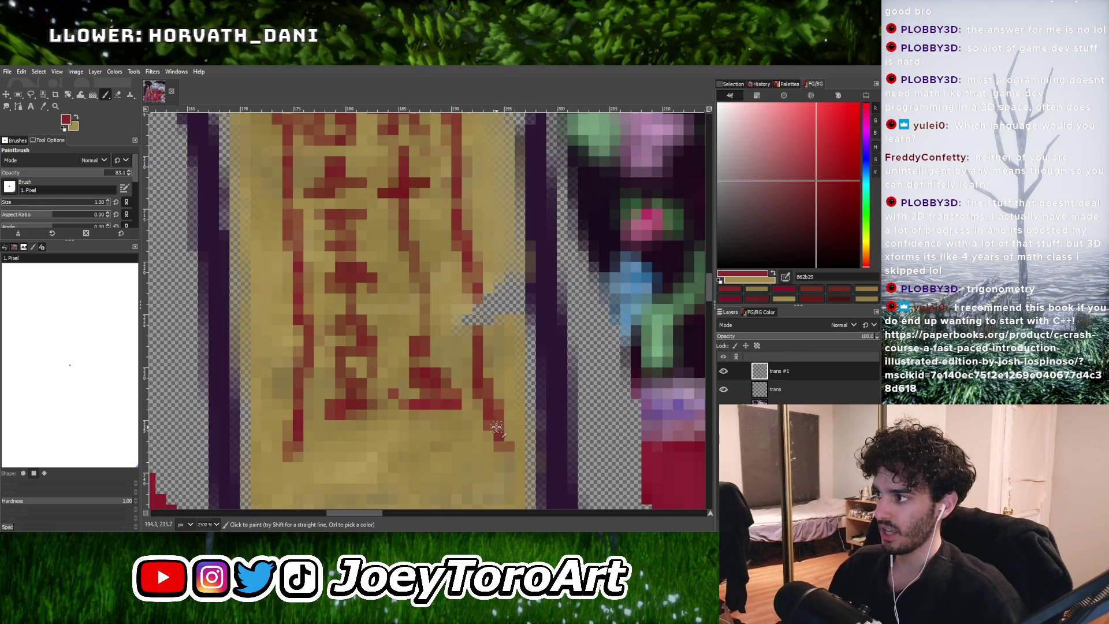
scroll(496, 427, "up", 2, "ctrl")
left_click_drag(513, 415, 492, 381)
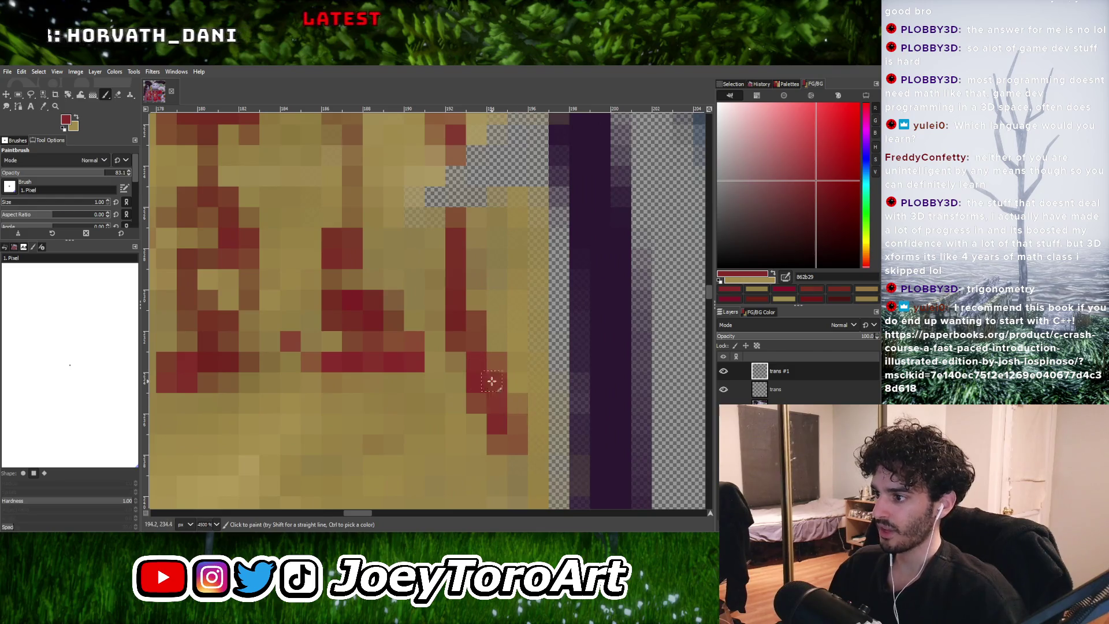
Paint a vertical run of dark red pixels into the talisman's lower characters
scroll(466, 306, "down", 5, "ctrl")
scroll(470, 291, "up", 3, "ctrl")
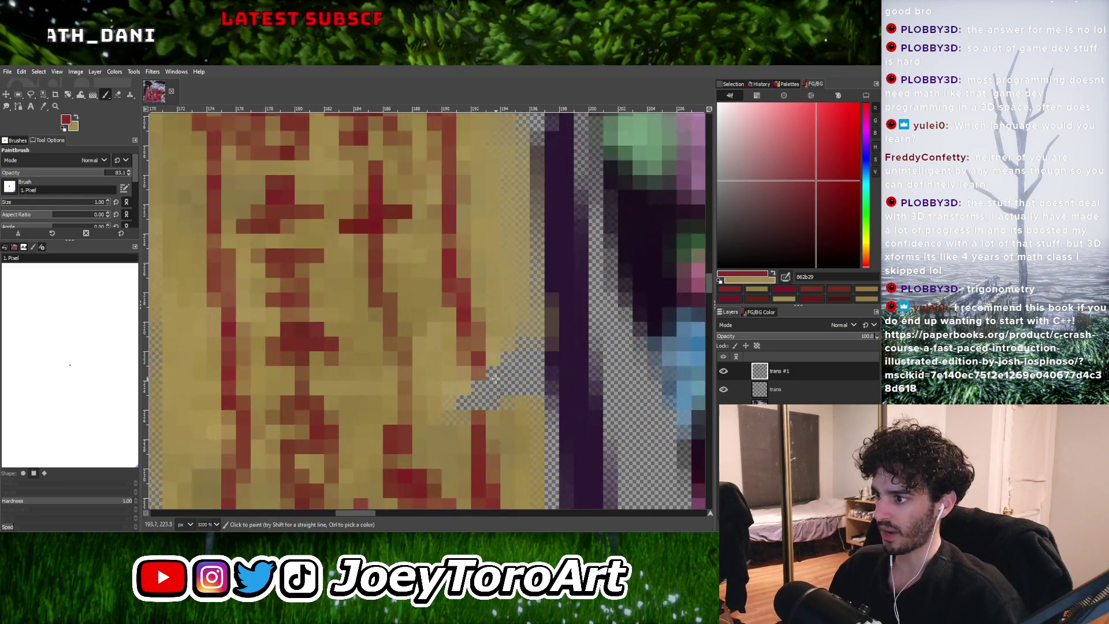
scroll(474, 285, "down", 2, "ctrl")
scroll(473, 285, "up", 2, "ctrl")
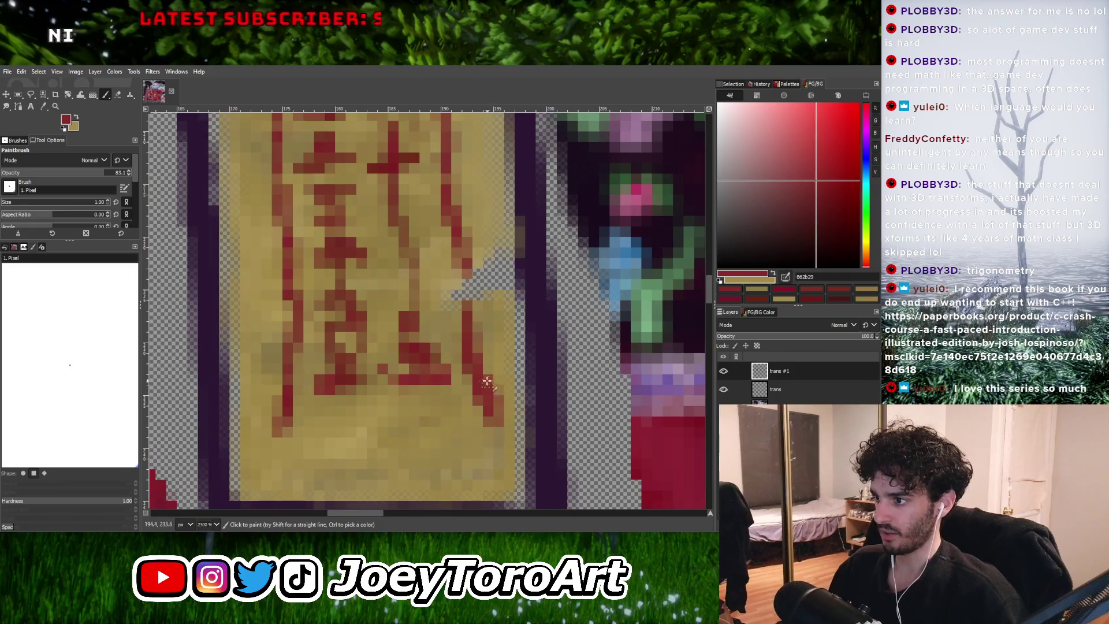
scroll(471, 317, "down", 3, "ctrl")
scroll(405, 358, "up", 3, "ctrl")
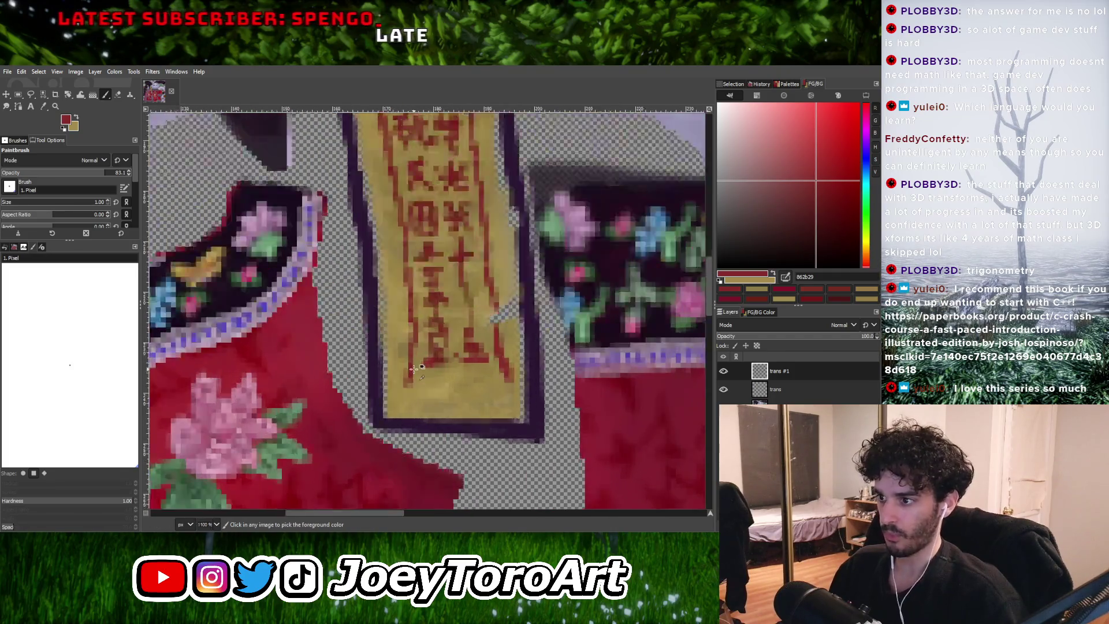
mouse_move(414, 386)
left_mouse_down()
mouse_move(413, 399)
mouse_move(413, 370)
mouse_move(413, 409)
left_mouse_up()
scroll(433, 421, "down", 1, "ctrl")
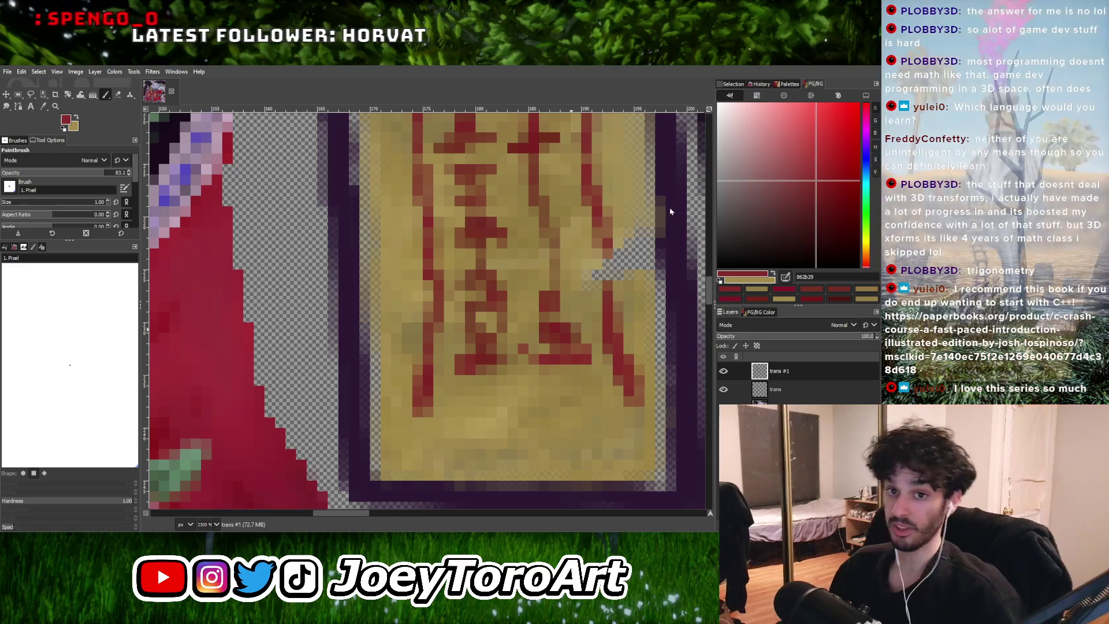
scroll(629, 269, "down", 3, "ctrl")
scroll(529, 314, "up", 1, "ctrl")
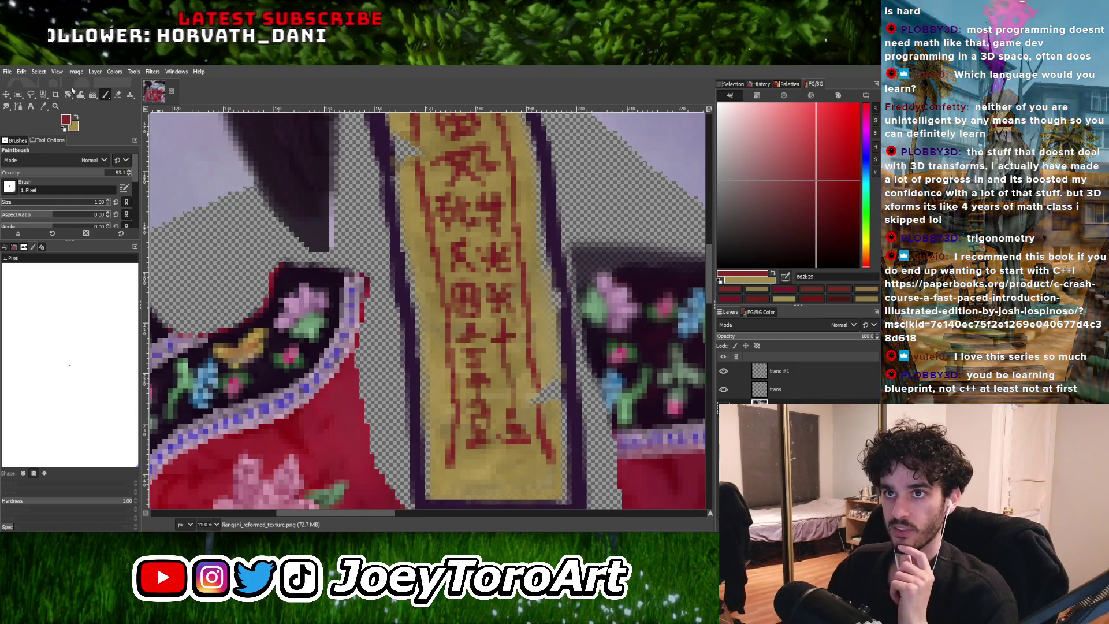
With a 2-pixel eraser, remove the purple outline along the talisman's left and bottom edges and the dark stick tip
left_click(118, 95)
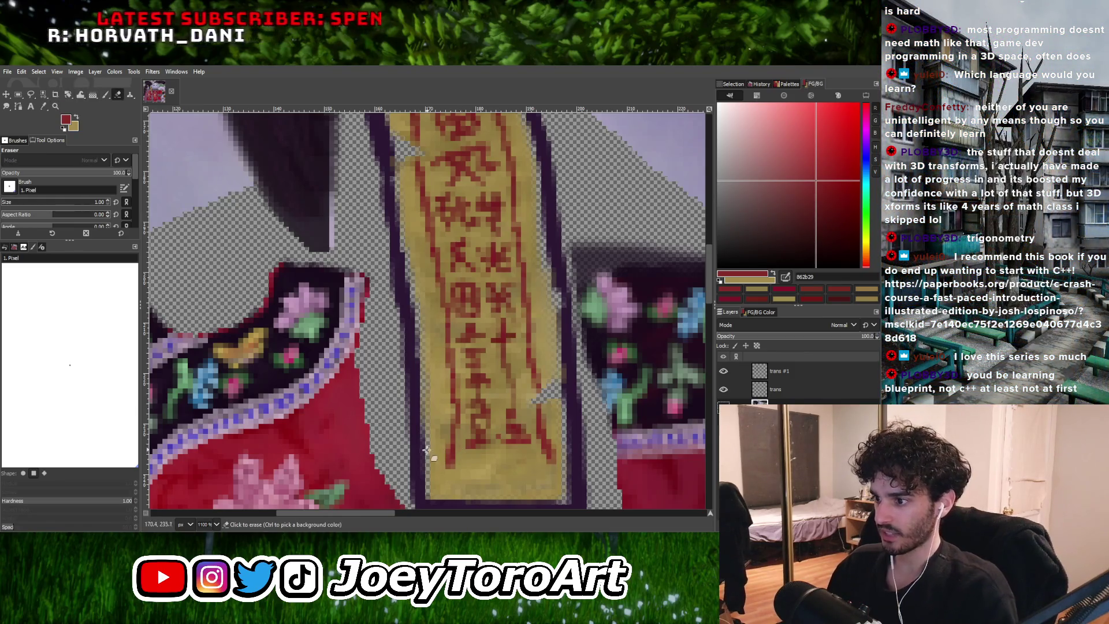
key("bracketright")
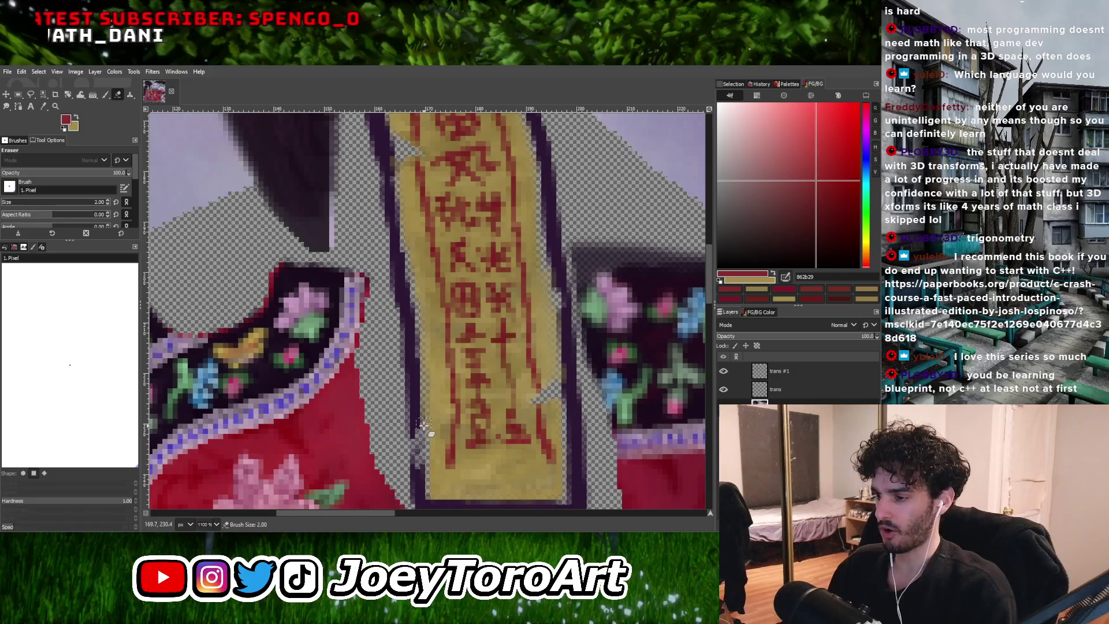
mouse_move(419, 439)
left_mouse_down()
mouse_move(403, 311)
mouse_move(415, 399)
mouse_move(404, 441)
mouse_move(392, 390)
left_mouse_up()
scroll(428, 387, "down", 2, "ctrl")
scroll(428, 387, "up", 4, "ctrl")
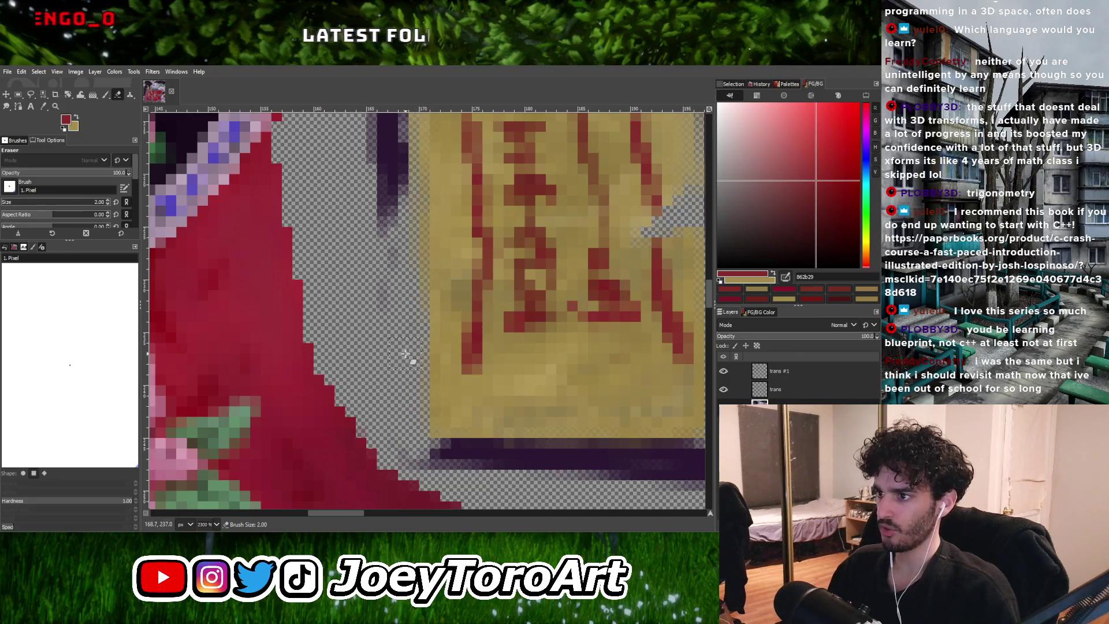
scroll(418, 241, "down", 2, "ctrl")
scroll(418, 241, "up", 3, "ctrl")
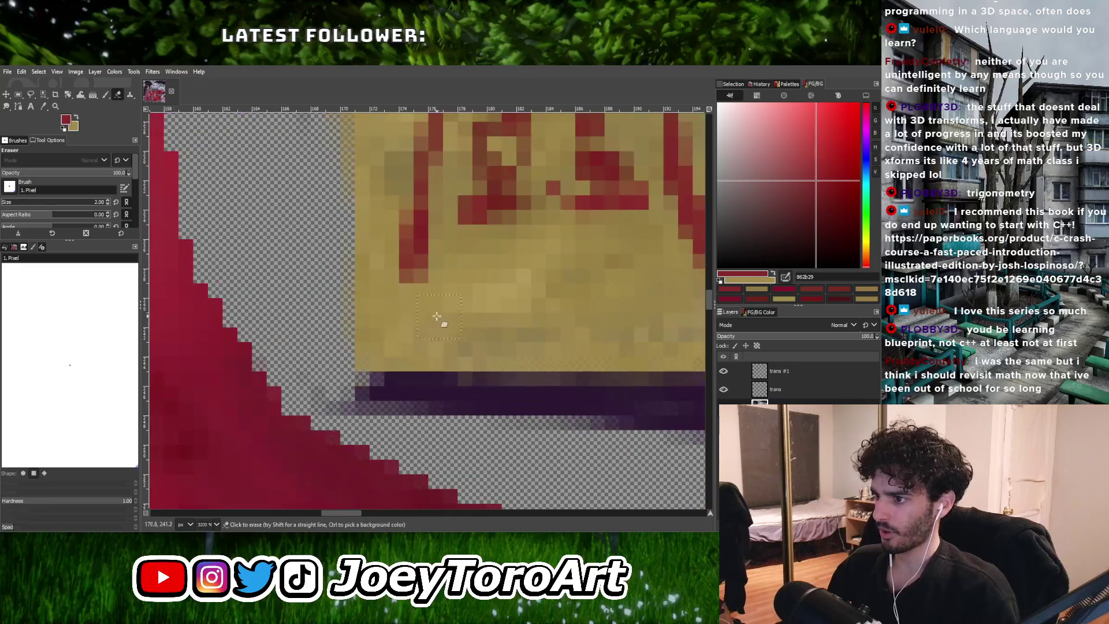
mouse_move(381, 375)
left_mouse_down()
mouse_move(416, 405)
mouse_move(343, 398)
mouse_move(526, 405)
left_mouse_up()
scroll(473, 409, "down", 1, "ctrl")
mouse_move(404, 370)
left_mouse_down()
mouse_move(375, 373)
mouse_move(508, 384)
mouse_move(540, 399)
mouse_move(566, 370)
mouse_move(569, 404)
left_mouse_up()
scroll(555, 404, "down", 3, "ctrl")
scroll(491, 393, "up", 2, "ctrl")
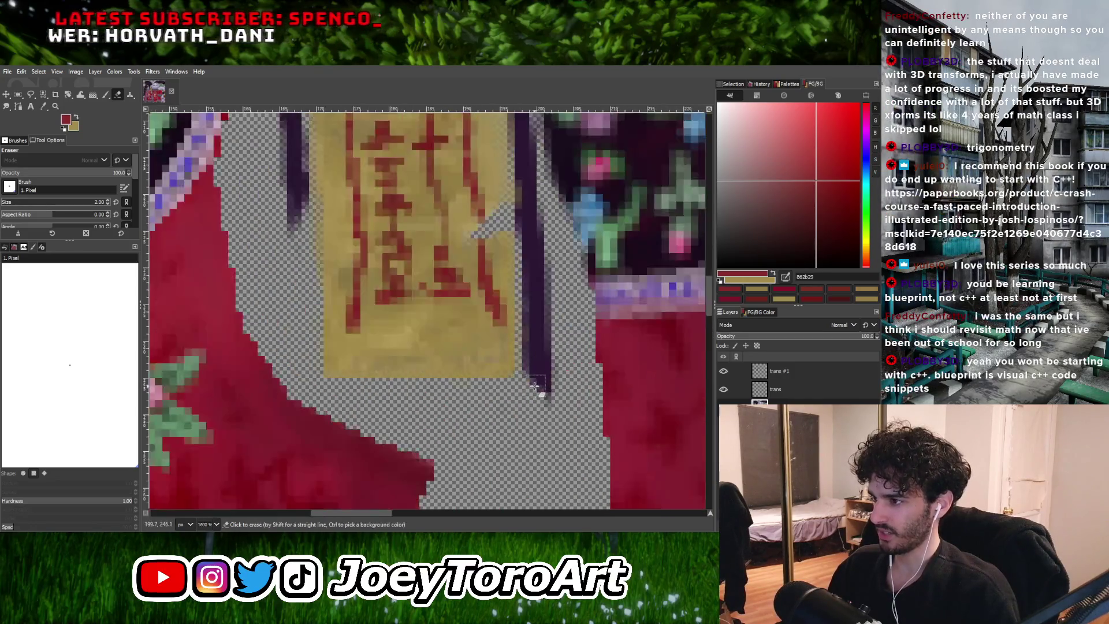
scroll(484, 387, "down", 1, "ctrl")
scroll(484, 387, "down", 1, "ctrl")
scroll(491, 390, "up", 4, "ctrl")
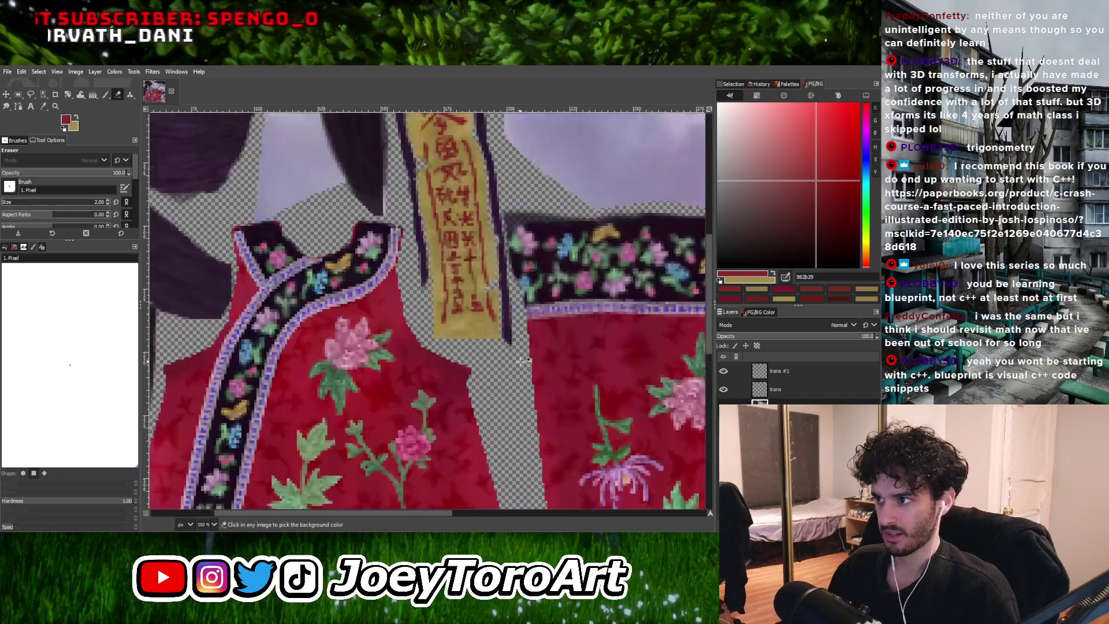
mouse_move(493, 392)
left_mouse_down()
mouse_move(516, 383)
mouse_move(488, 335)
mouse_move(493, 347)
mouse_move(459, 348)
left_mouse_up()
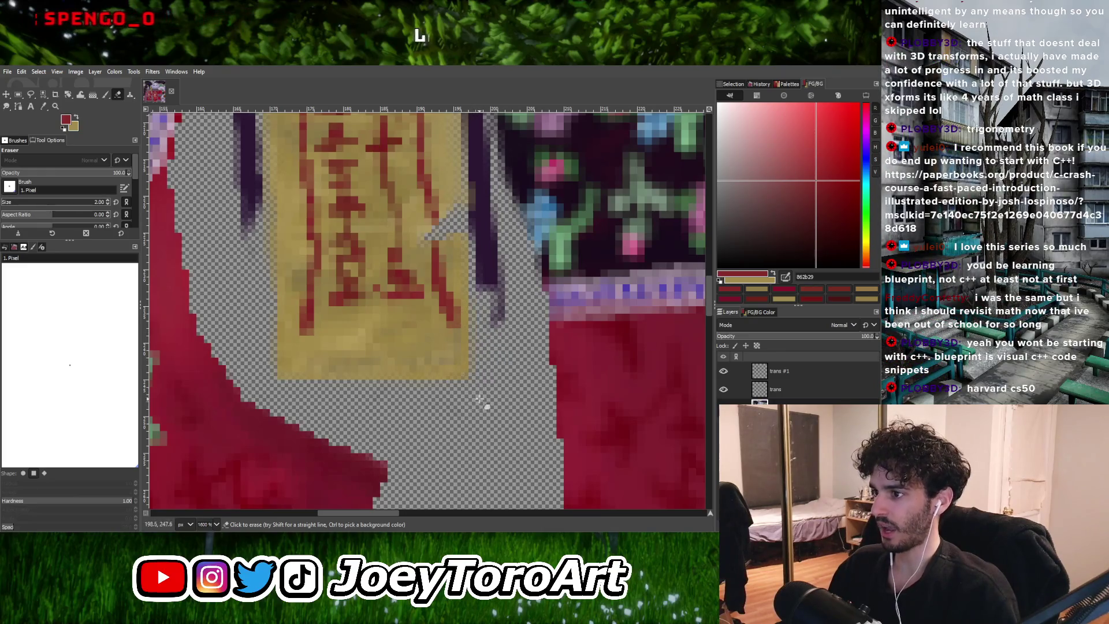
scroll(280, 342, "down", 4, "ctrl")
scroll(345, 342, "up", 3, "ctrl")
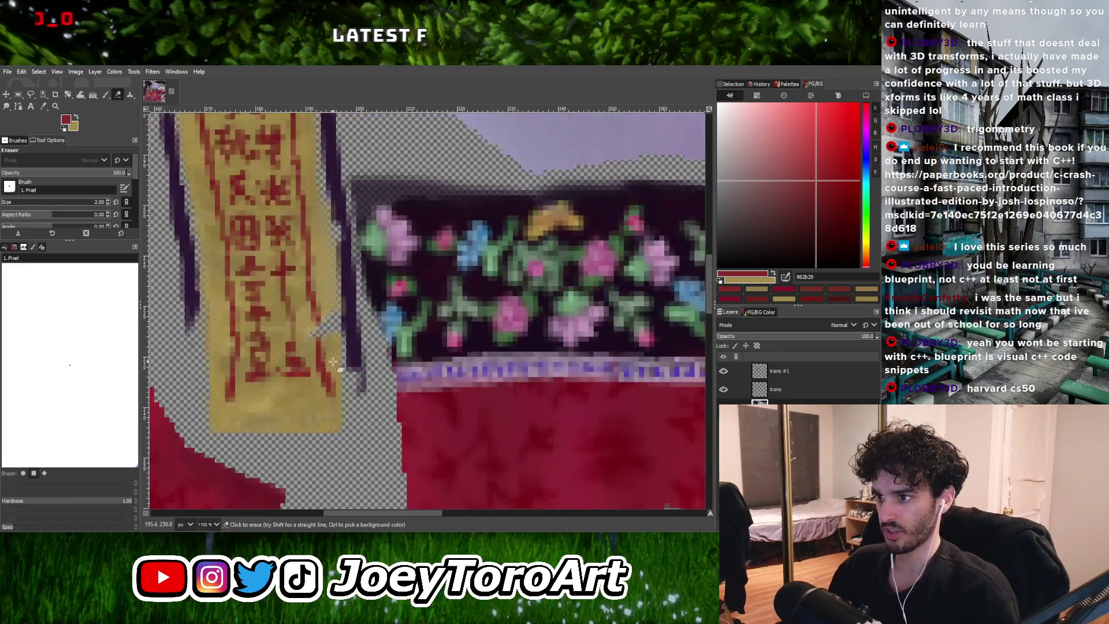
left_click_drag(355, 348, 355, 390)
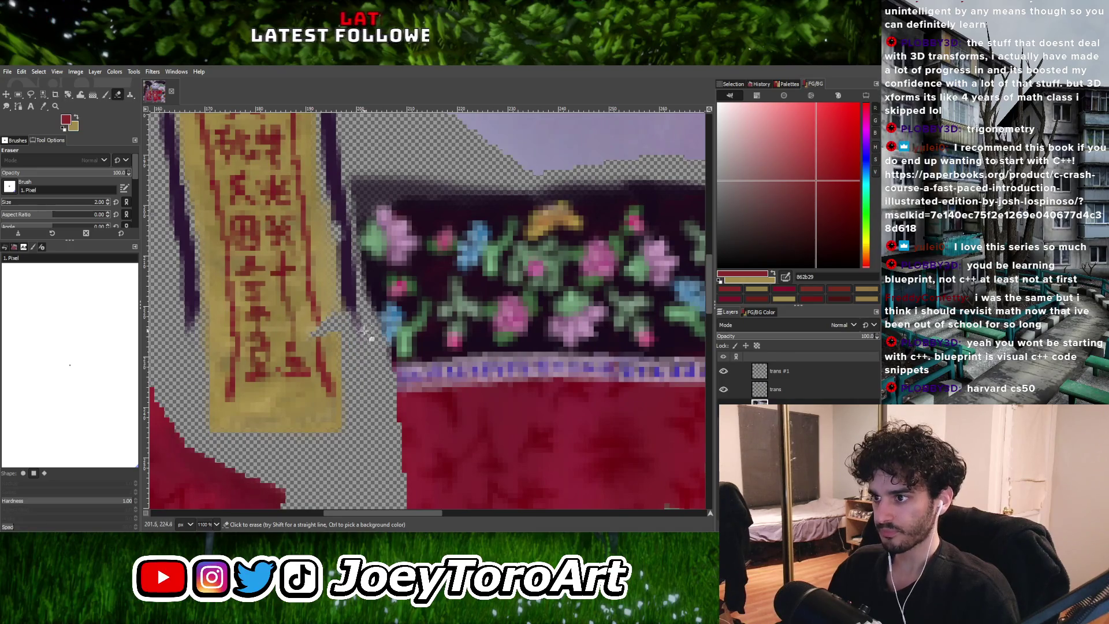
scroll(364, 330, "down", 2, "ctrl")
scroll(381, 431, "up", 3, "ctrl")
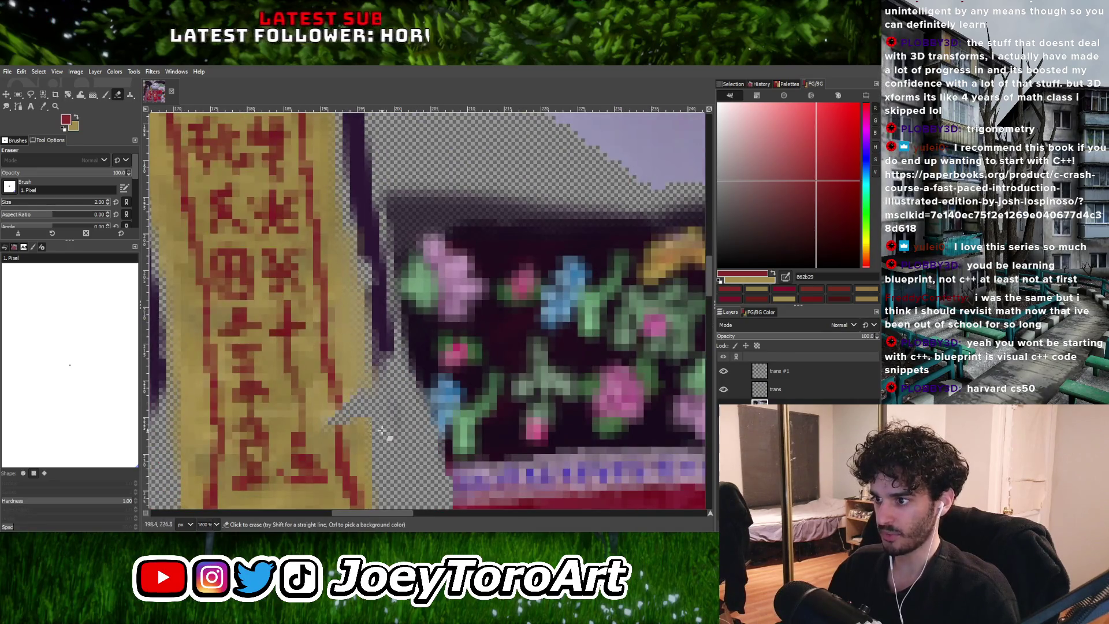
mouse_move(382, 431)
left_mouse_down()
mouse_move(405, 404)
mouse_move(365, 273)
mouse_move(365, 399)
mouse_move(378, 254)
mouse_move(388, 263)
mouse_move(385, 417)
left_mouse_up()
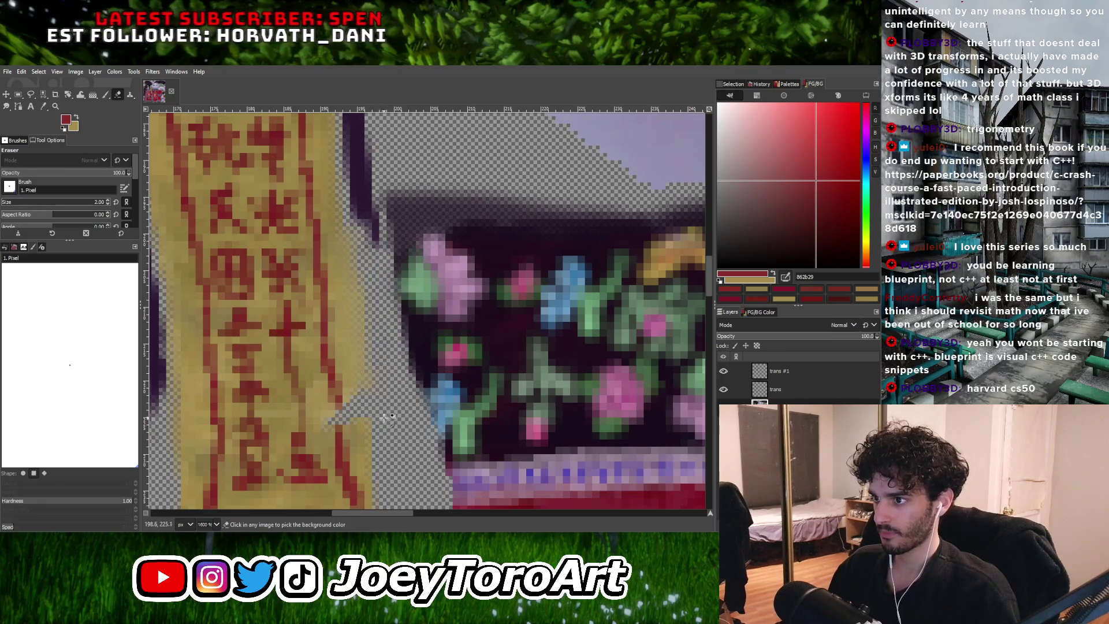
scroll(384, 417, "up", 3)
left_click_drag(381, 298, 385, 358)
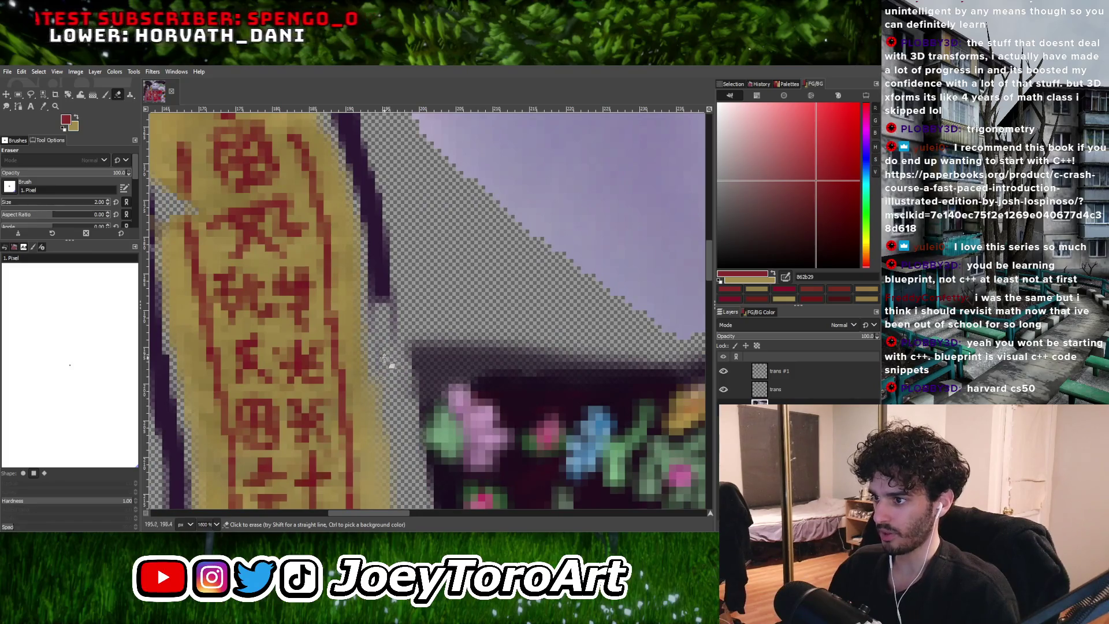
mouse_move(383, 300)
left_mouse_down()
mouse_move(378, 262)
mouse_move(369, 287)
left_mouse_up()
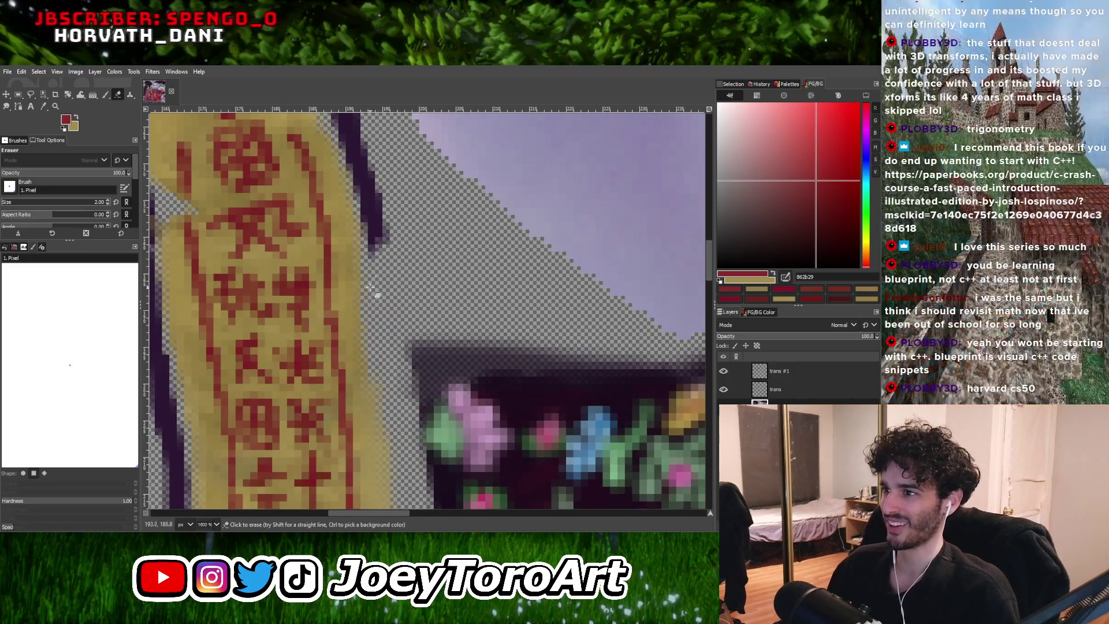
key("ctrl")
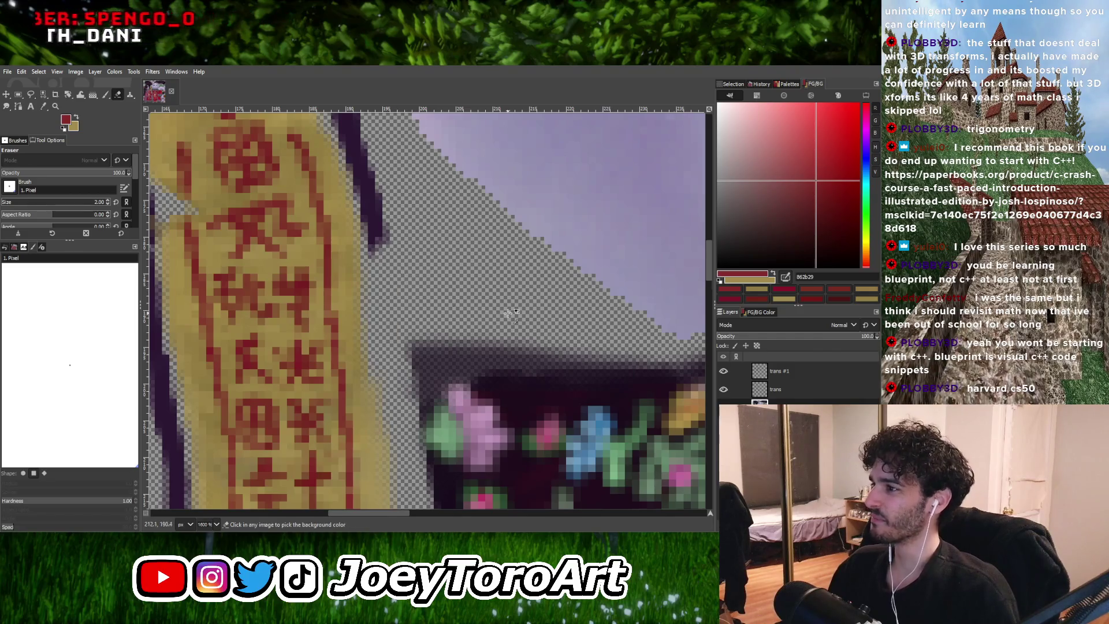
scroll(508, 312, "down", 1, "ctrl")
scroll(462, 285, "up", 1, "ctrl")
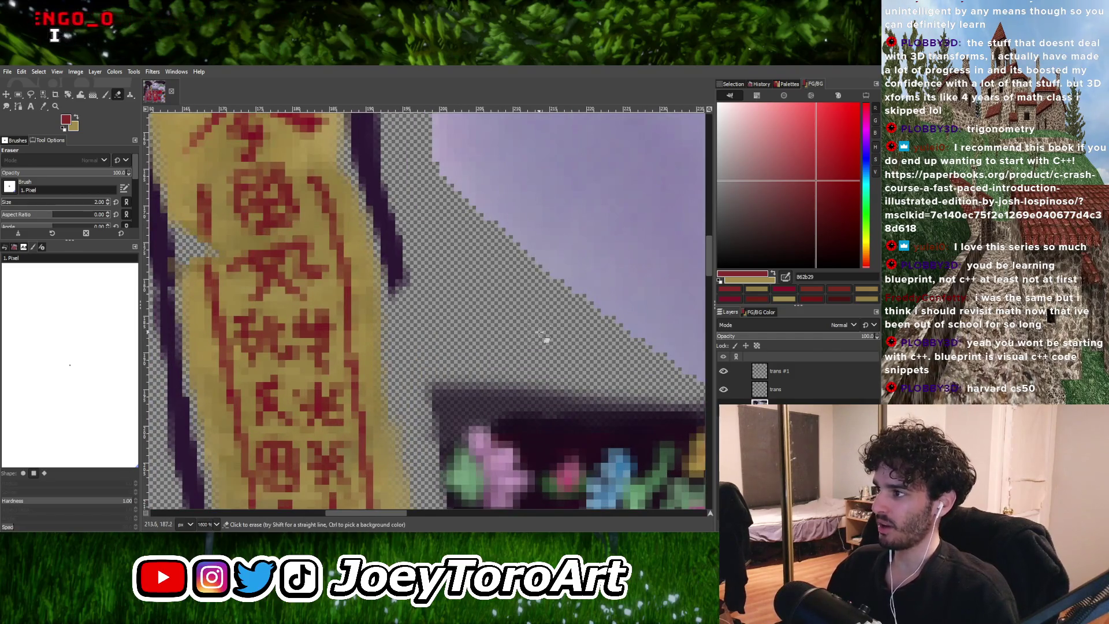
scroll(512, 349, "down", 2, "ctrl")
scroll(487, 351, "up", 2, "ctrl")
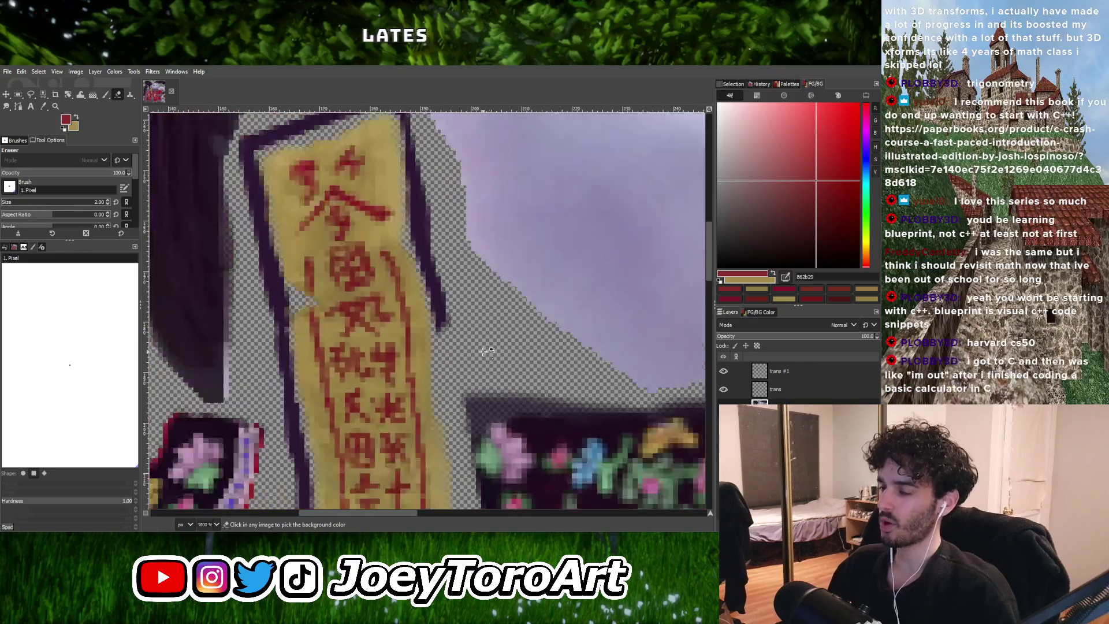
scroll(416, 266, "up", 1, "ctrl")
scroll(520, 346, "down", 2, "ctrl")
scroll(523, 347, "up", 2, "ctrl")
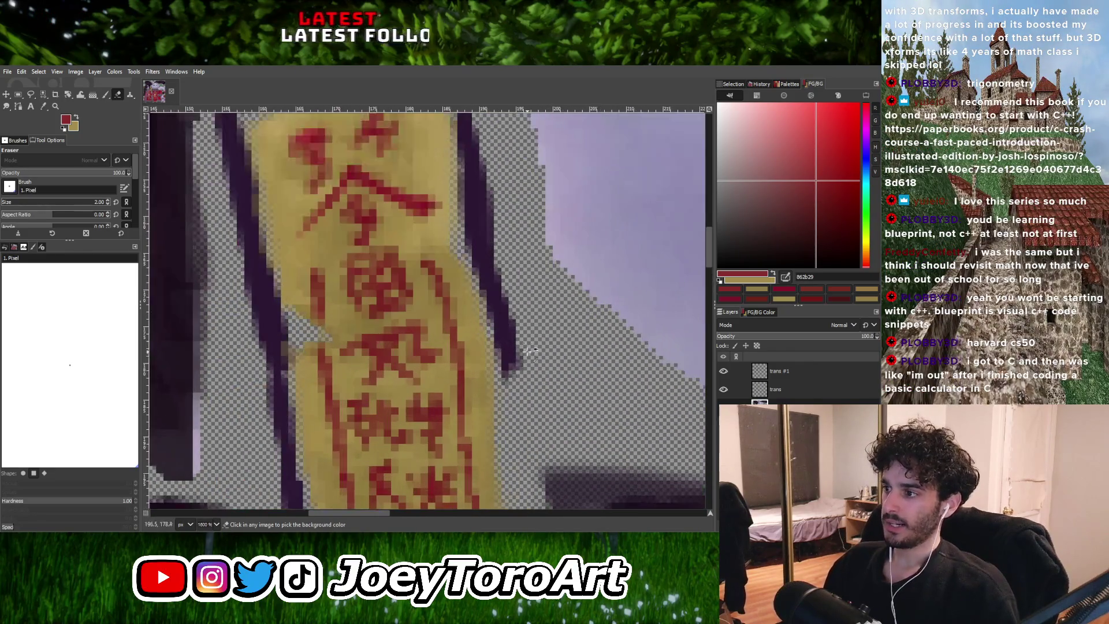
Erase the dark purple pixels and stroke tips along the banner's right side and top
mouse_move(523, 362)
left_mouse_down()
mouse_move(484, 277)
mouse_move(471, 288)
mouse_move(481, 371)
left_mouse_up()
scroll(472, 288, "down", 3, "ctrl")
scroll(472, 288, "up", 4, "ctrl")
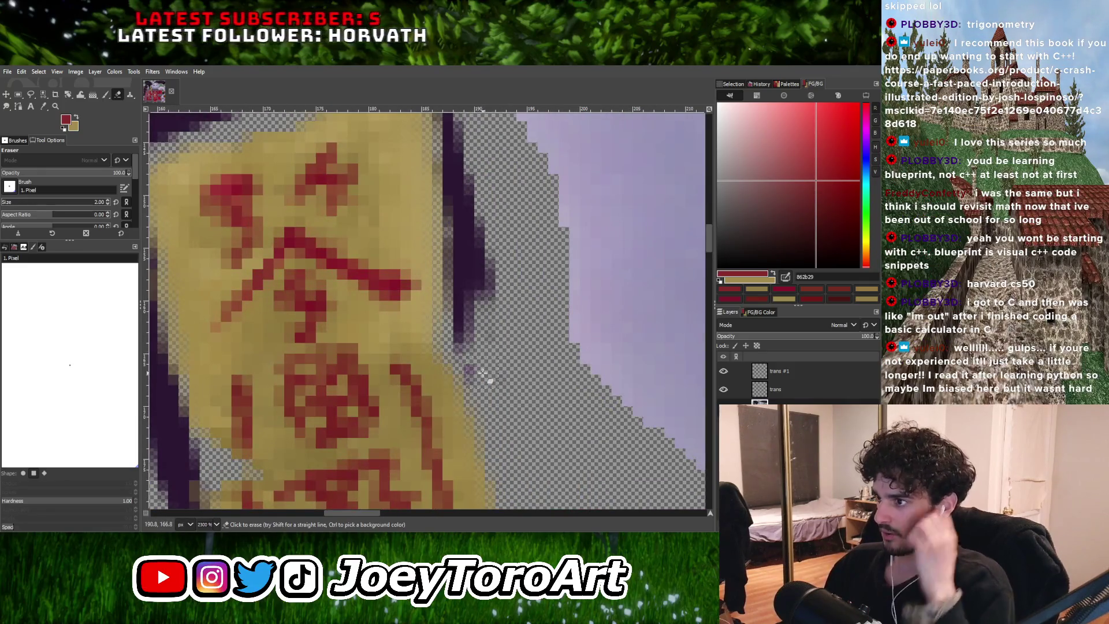
left_click(465, 372)
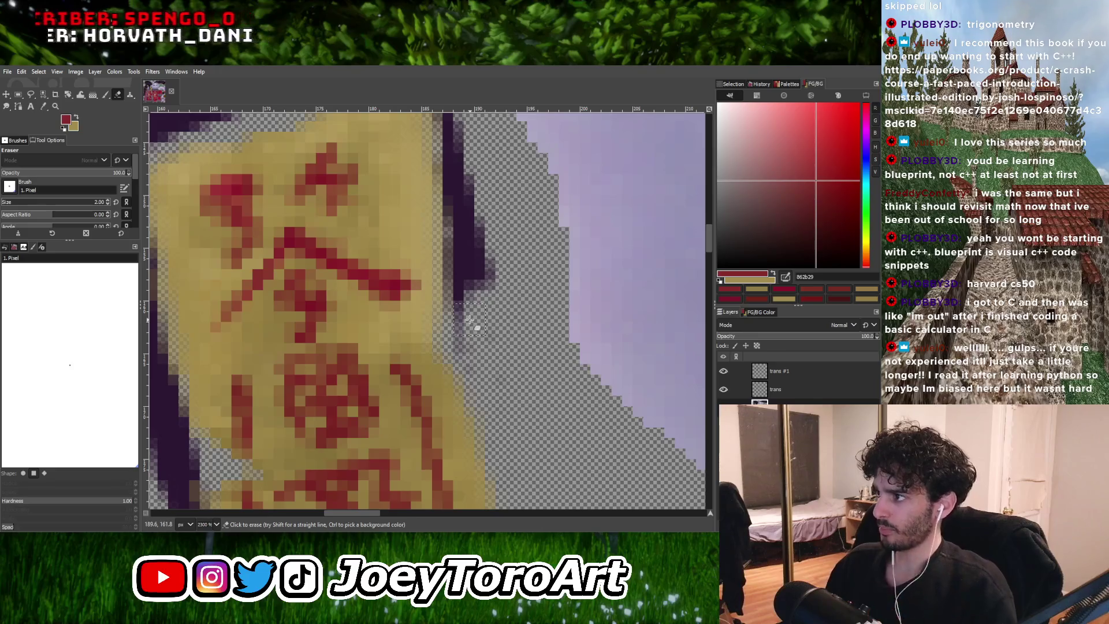
mouse_move(470, 318)
left_mouse_down()
mouse_move(462, 291)
mouse_move(477, 237)
left_mouse_up()
scroll(431, 330, "down", 3, "ctrl")
scroll(462, 358, "up", 3, "ctrl")
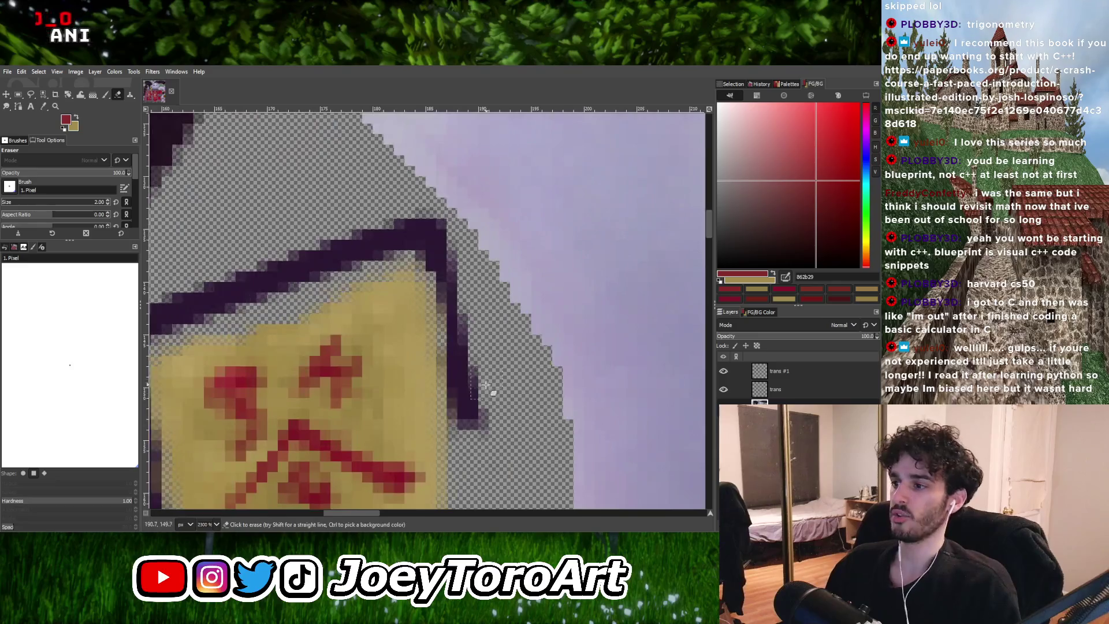
mouse_move(477, 460)
left_mouse_down()
mouse_move(473, 323)
mouse_move(421, 219)
mouse_move(431, 258)
mouse_move(359, 223)
mouse_move(381, 242)
left_mouse_up()
scroll(381, 242, "down", 3, "ctrl")
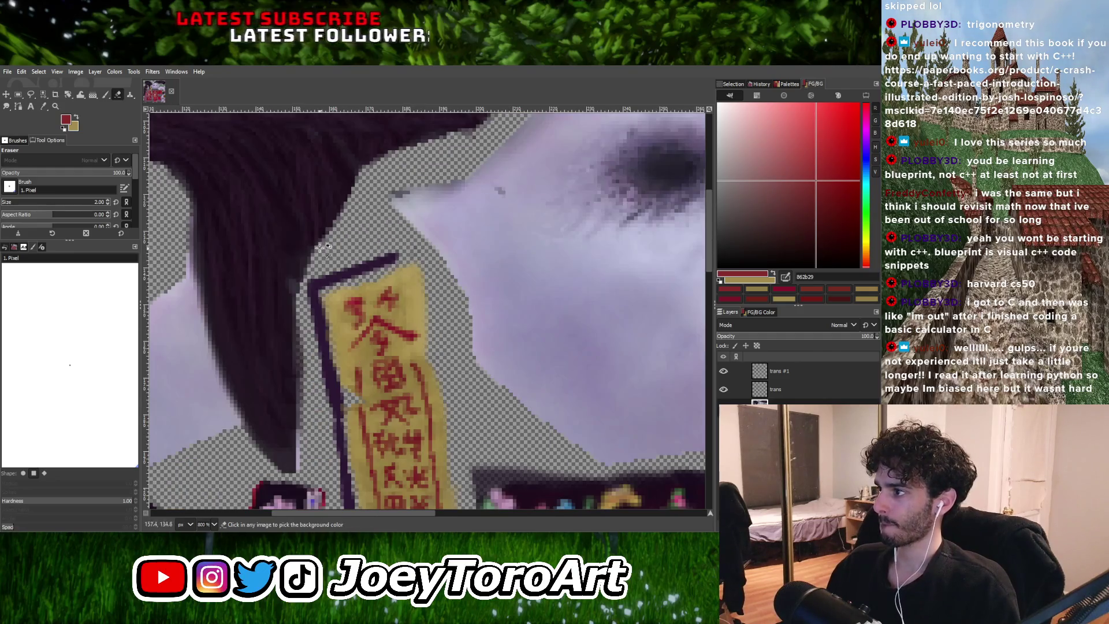
scroll(402, 256, "up", 2, "ctrl")
left_click_drag(487, 241, 512, 255)
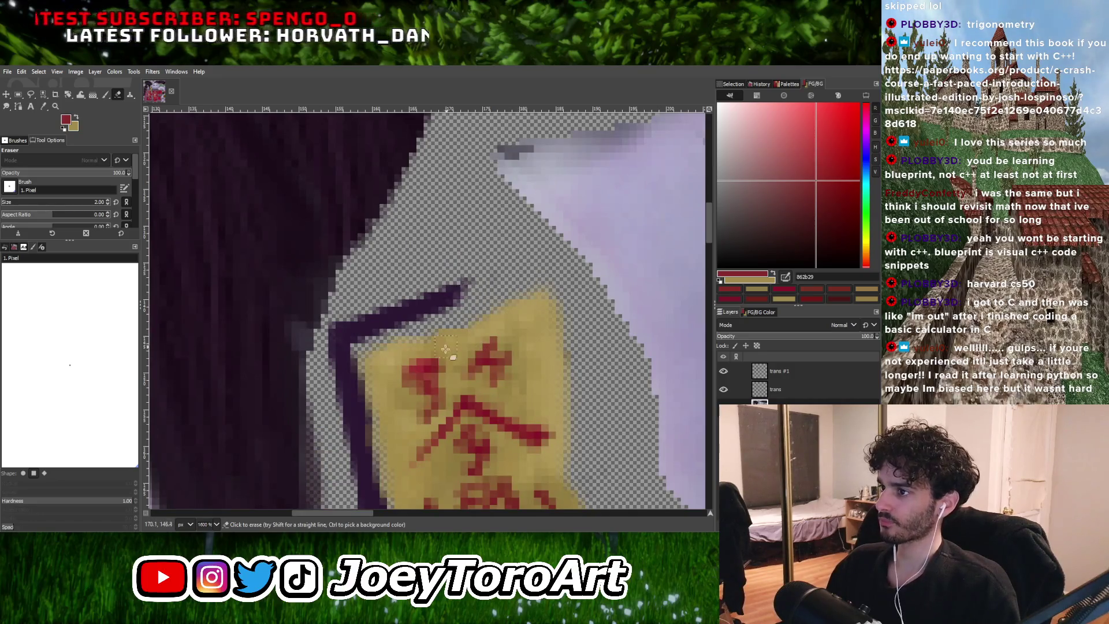
mouse_move(479, 283)
left_mouse_down()
mouse_move(456, 306)
mouse_move(410, 310)
left_mouse_up()
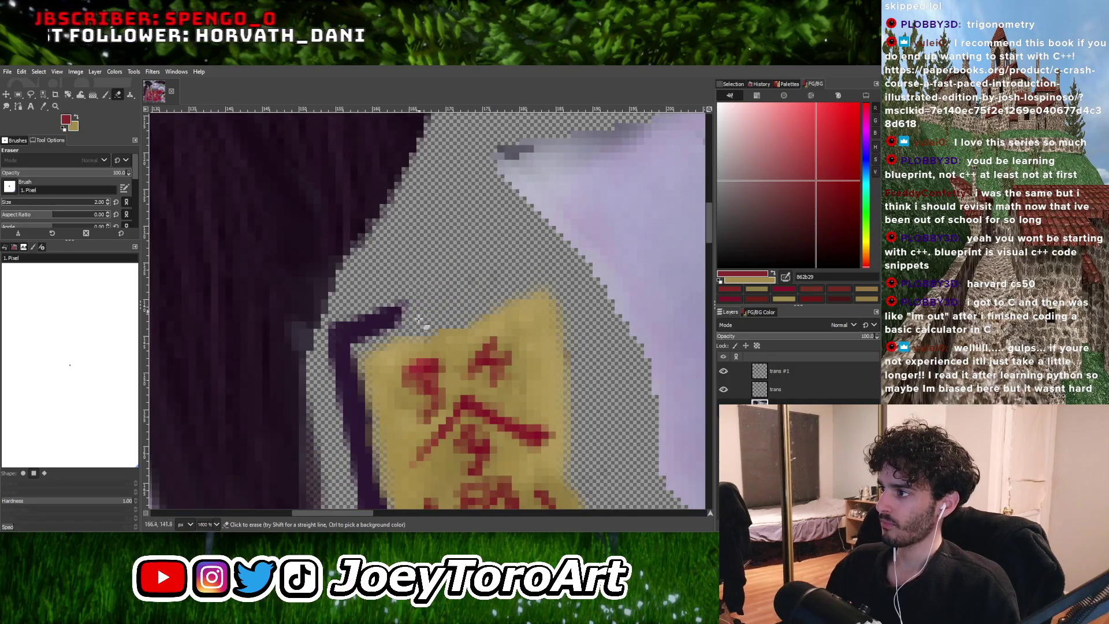
scroll(462, 291, "down", 2, "ctrl")
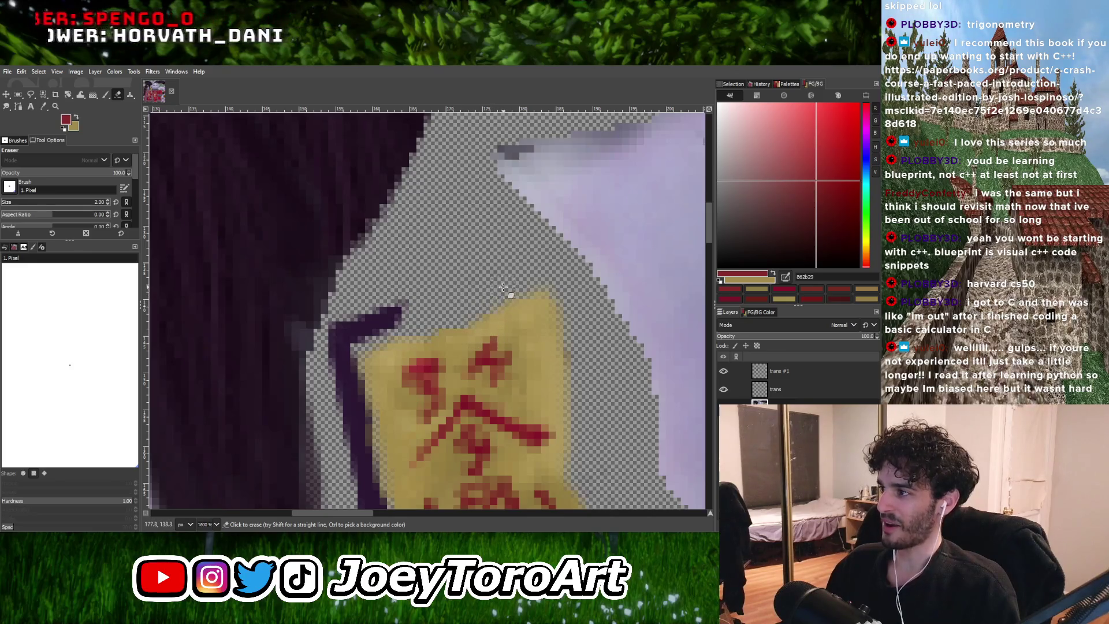
scroll(500, 291, "up", 3, "ctrl")
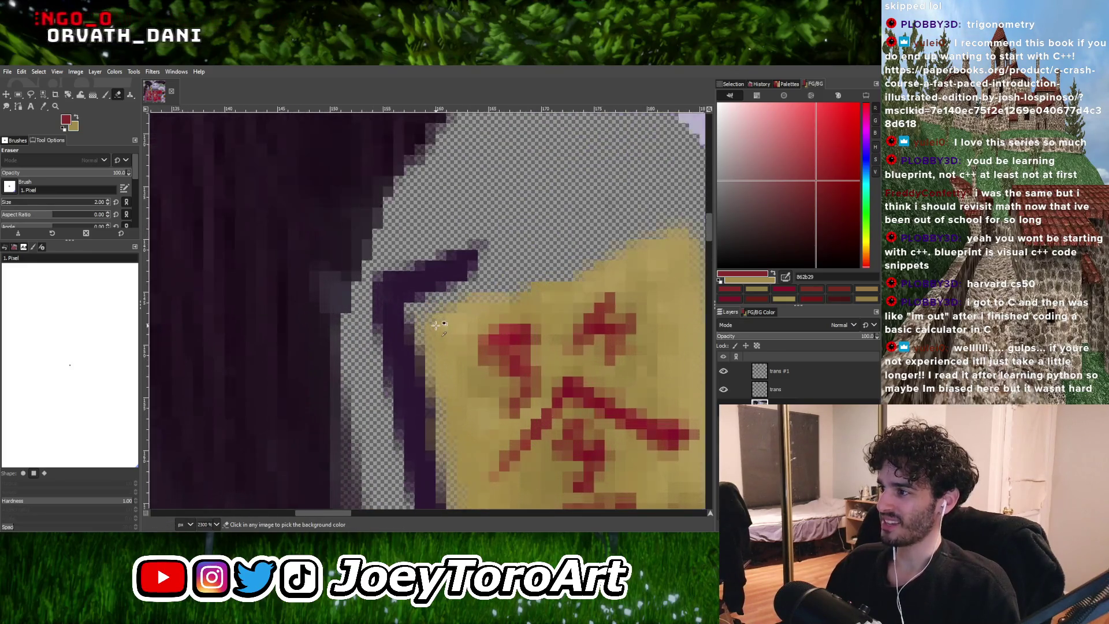
mouse_move(461, 267)
left_mouse_down()
mouse_move(472, 284)
mouse_move(422, 271)
mouse_move(433, 300)
mouse_move(372, 324)
left_mouse_up()
mouse_move(411, 261)
left_mouse_down()
mouse_move(405, 370)
mouse_move(424, 332)
mouse_move(400, 484)
mouse_move(428, 416)
mouse_move(436, 468)
left_mouse_up()
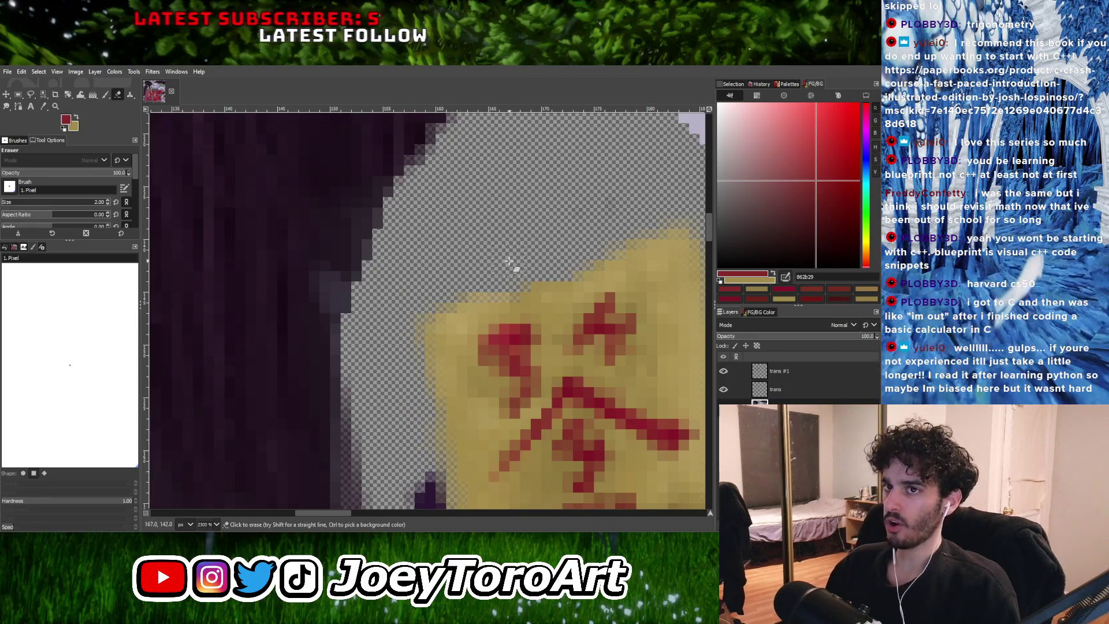
Erase the remaining dark stroke pixels running beside the talisman
scroll(475, 346, "down", 2, "ctrl")
scroll(475, 346, "up", 2, "ctrl")
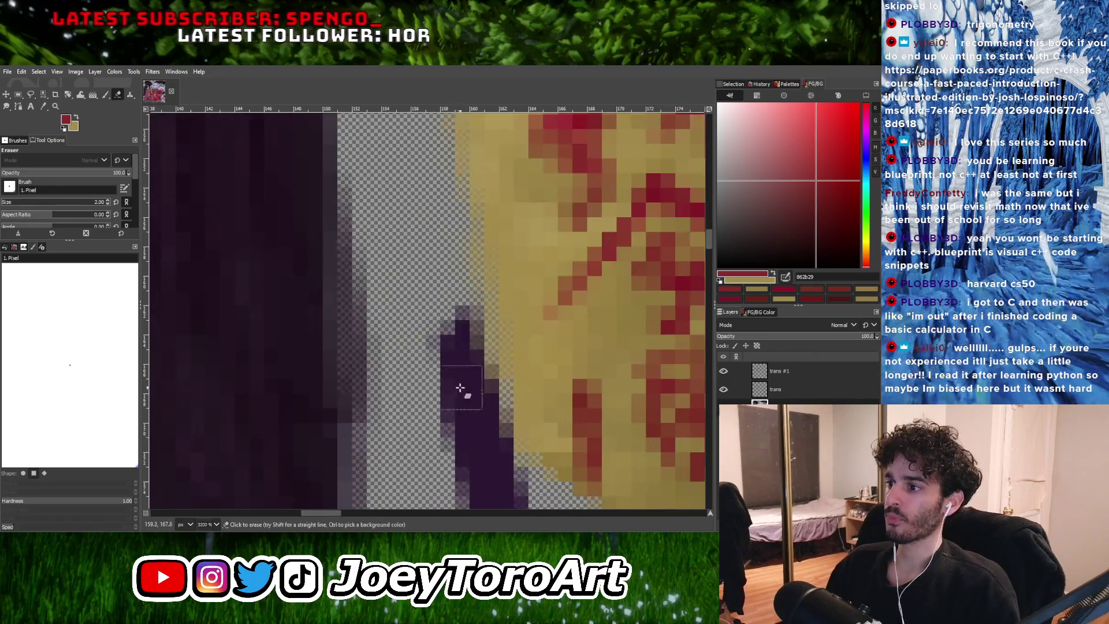
mouse_move(461, 391)
left_mouse_down()
mouse_move(488, 408)
mouse_move(485, 456)
left_mouse_up()
scroll(529, 264, "down", 2, "ctrl")
scroll(529, 263, "up", 2, "ctrl")
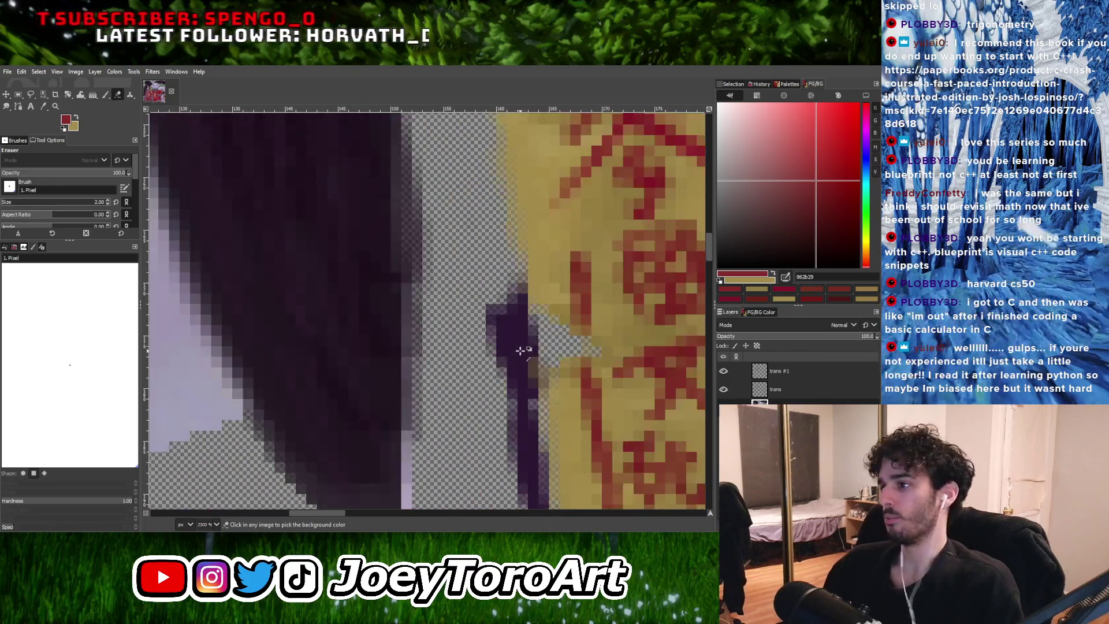
mouse_move(509, 375)
left_mouse_down()
mouse_move(522, 277)
mouse_move(522, 405)
left_mouse_up()
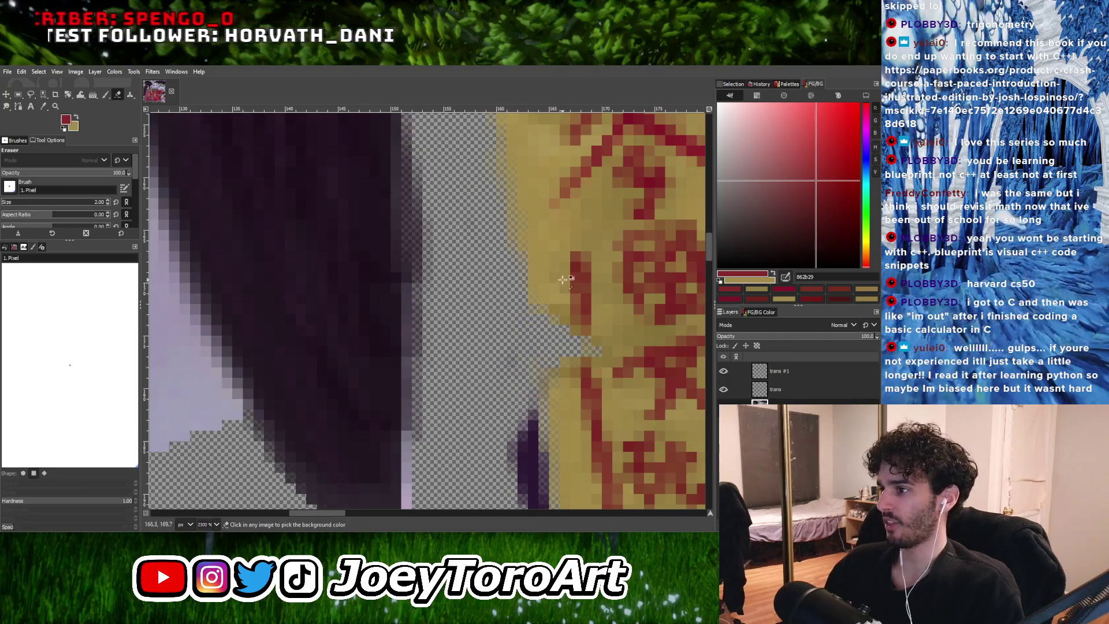
scroll(527, 412, "down", 1, "ctrl")
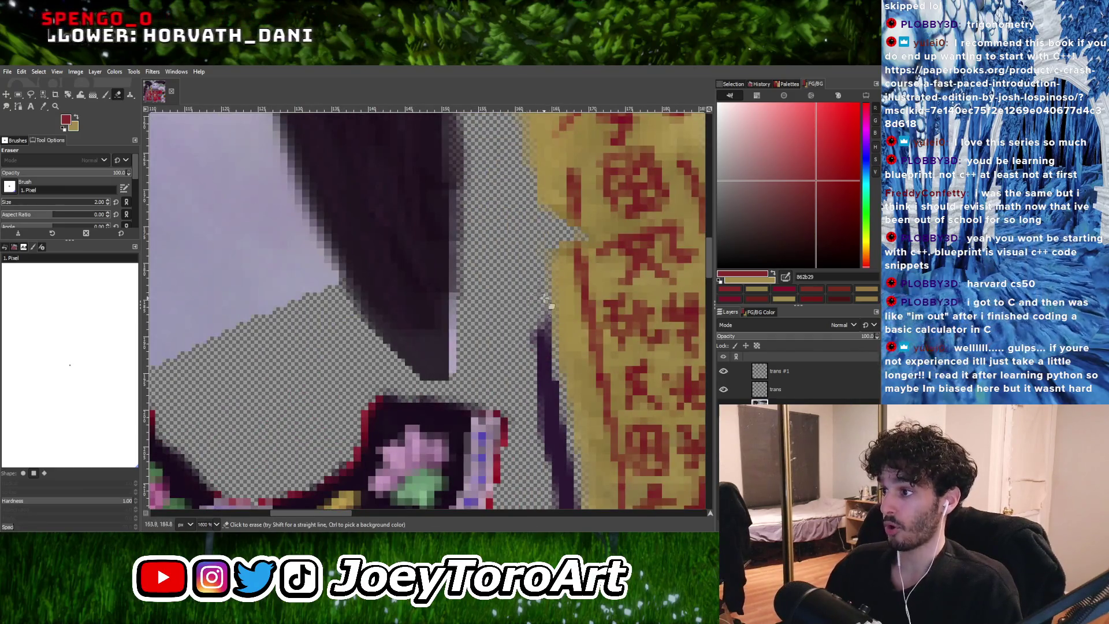
mouse_move(534, 315)
left_mouse_down()
mouse_move(543, 402)
mouse_move(554, 376)
left_mouse_up()
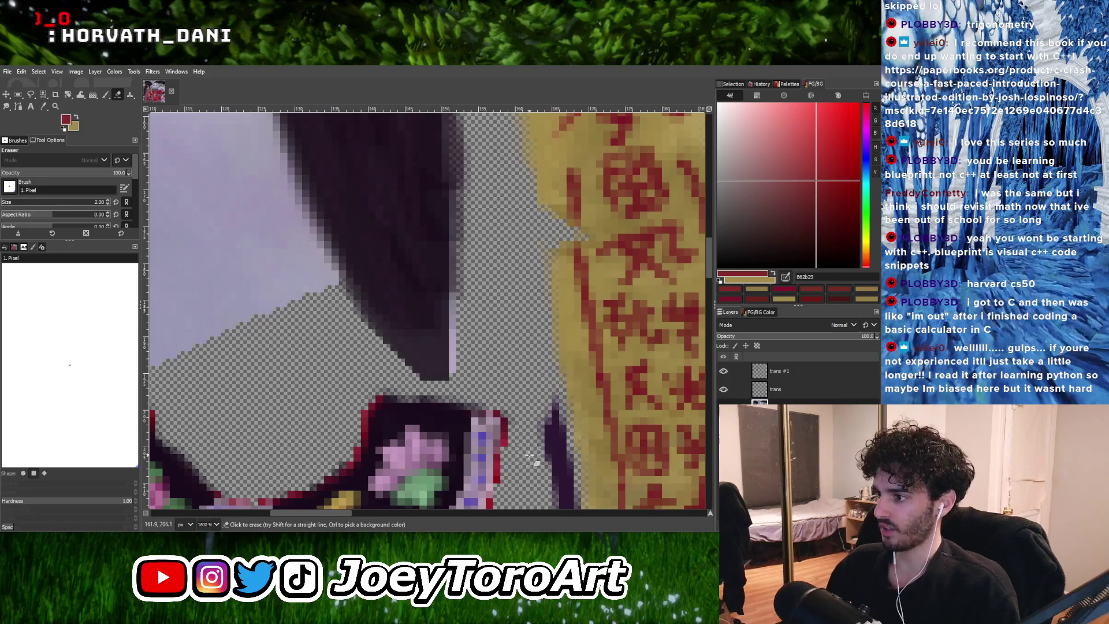
left_click_drag(529, 456, 560, 418)
scroll(540, 215, "down", 4, "ctrl")
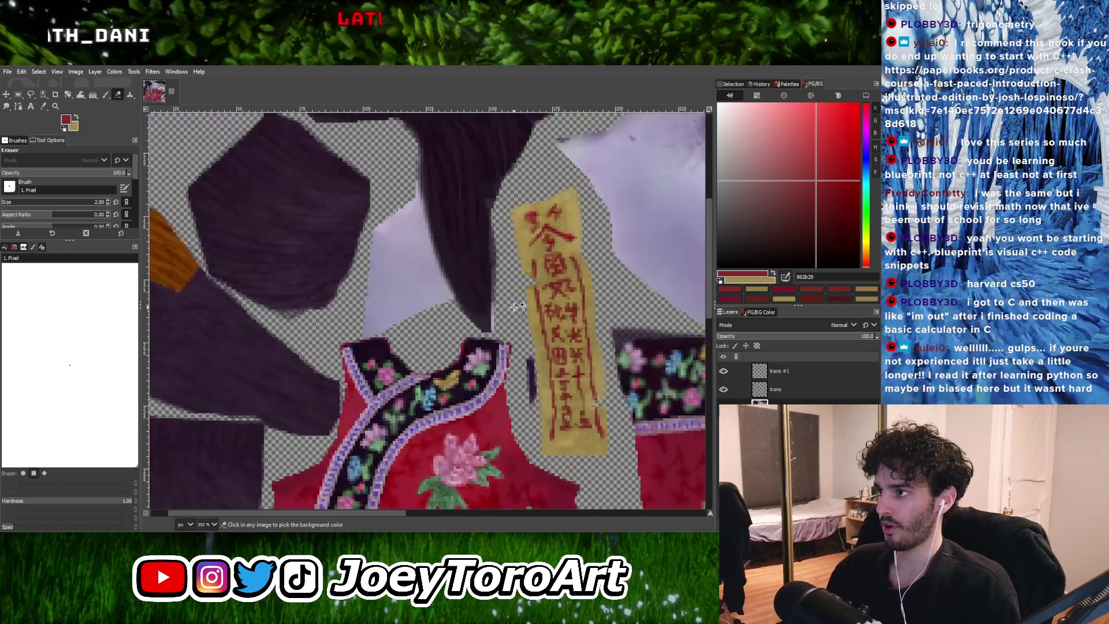
scroll(519, 315, "up", 4, "ctrl")
mouse_move(526, 277)
left_mouse_down()
mouse_move(527, 407)
mouse_move(543, 344)
left_mouse_up()
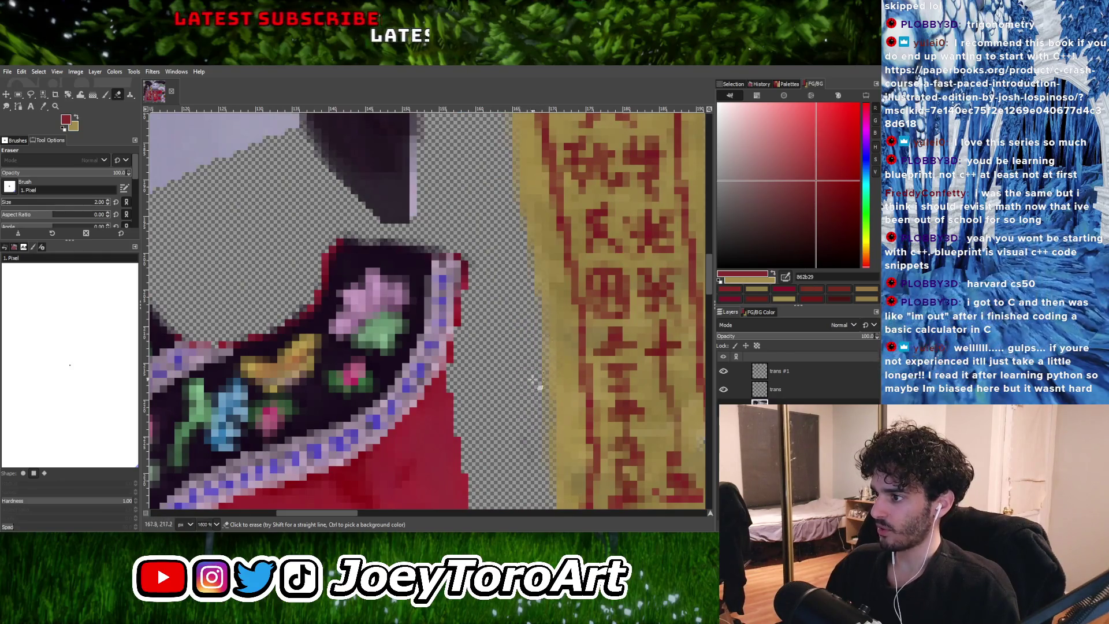
Switch to the Paintbrush and make the trans layer the active layer
scroll(518, 330, "down", 3, "ctrl")
scroll(518, 329, "up", 3, "ctrl")
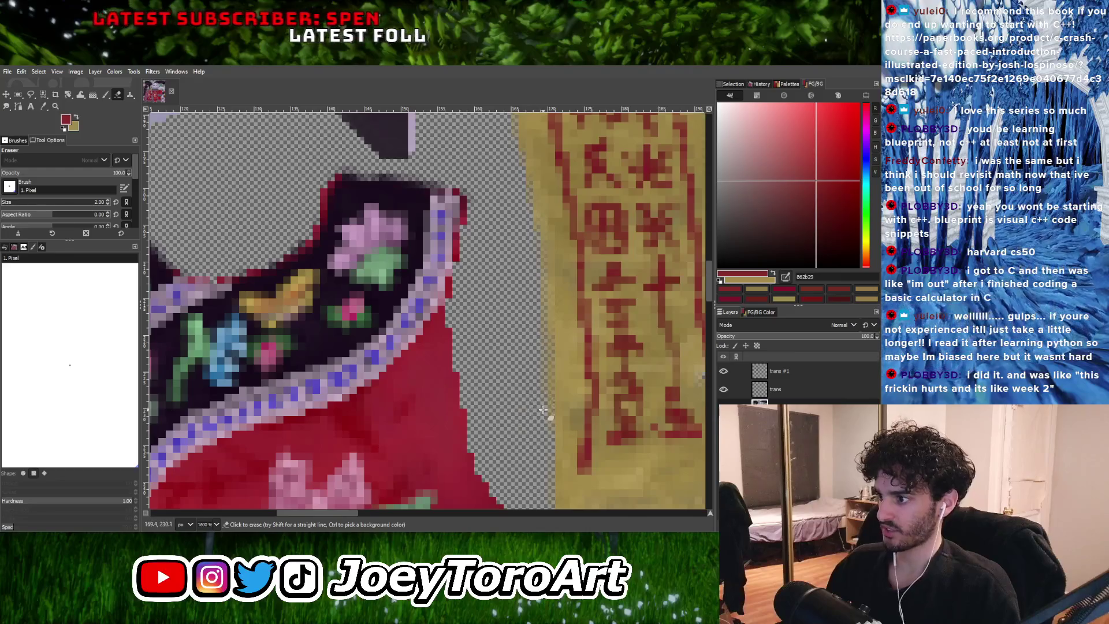
scroll(479, 333, "down", 3, "ctrl")
scroll(478, 332, "up", 3, "ctrl")
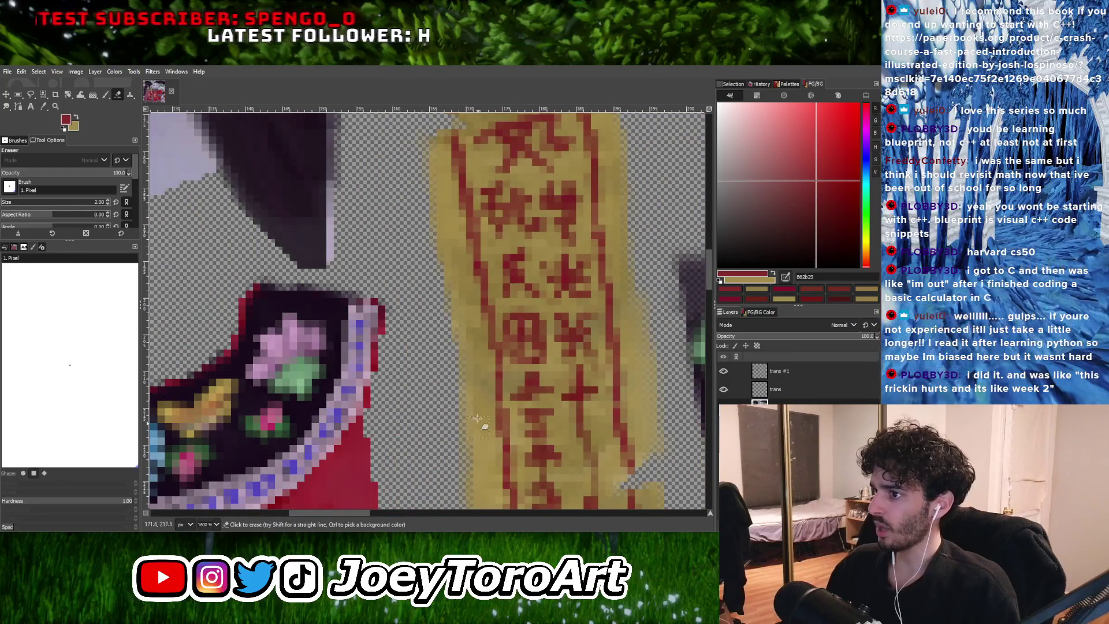
scroll(450, 247, "down", 5, "ctrl")
scroll(429, 373, "up", 4, "ctrl")
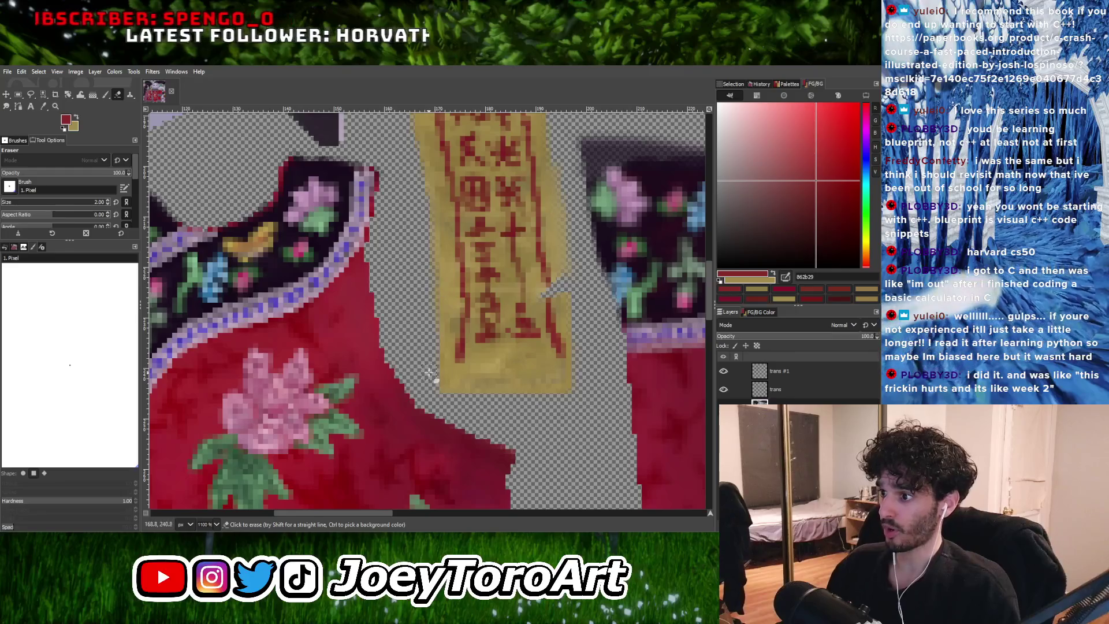
scroll(556, 369, "down", 3, "ctrl")
scroll(558, 364, "up", 3, "ctrl")
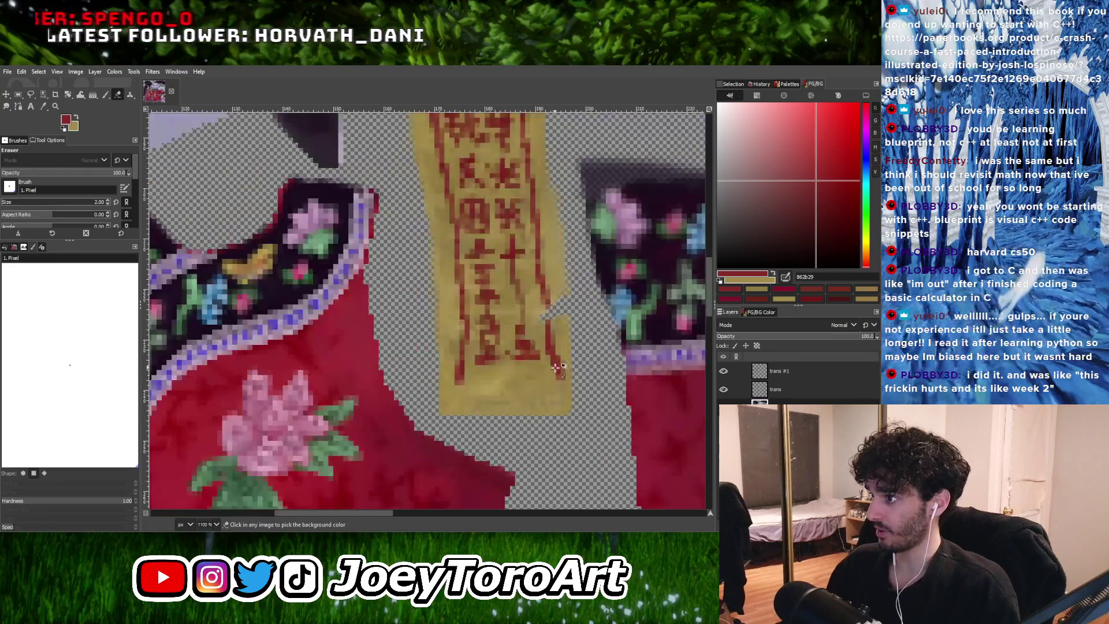
scroll(562, 360, "down", 3, "ctrl")
scroll(534, 317, "up", 1, "ctrl")
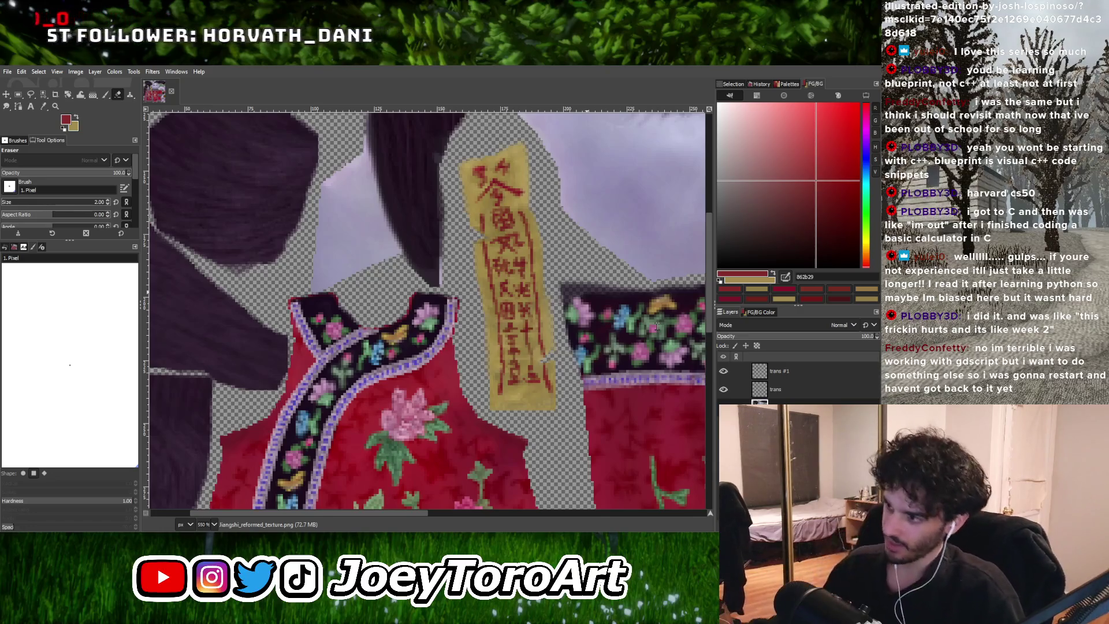
scroll(537, 376, "up", 3, "ctrl")
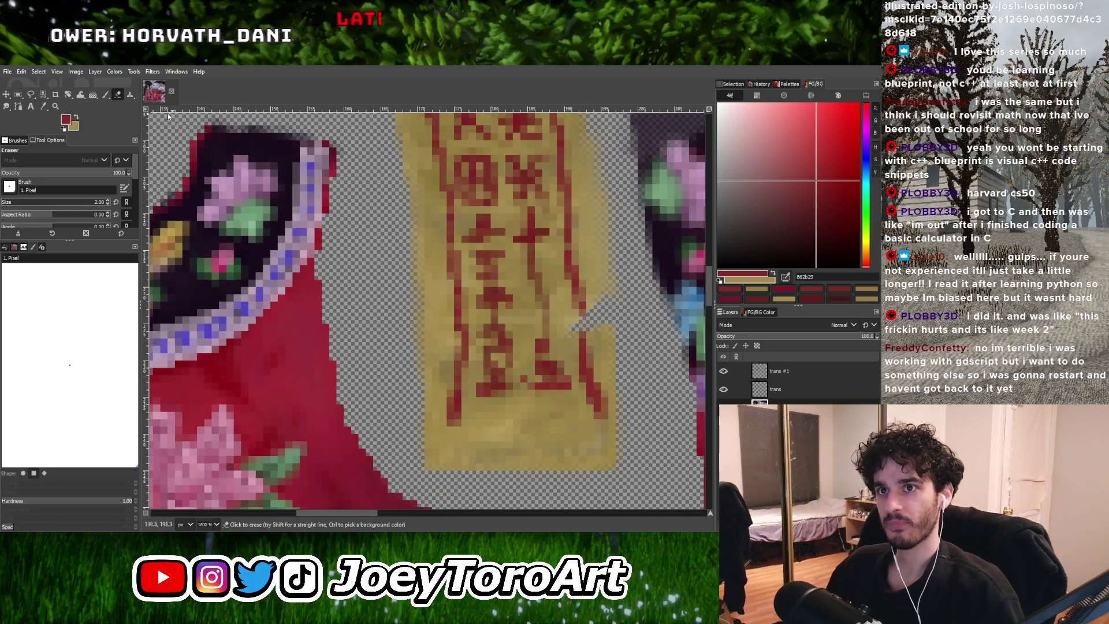
left_click(105, 96)
left_click(801, 395)
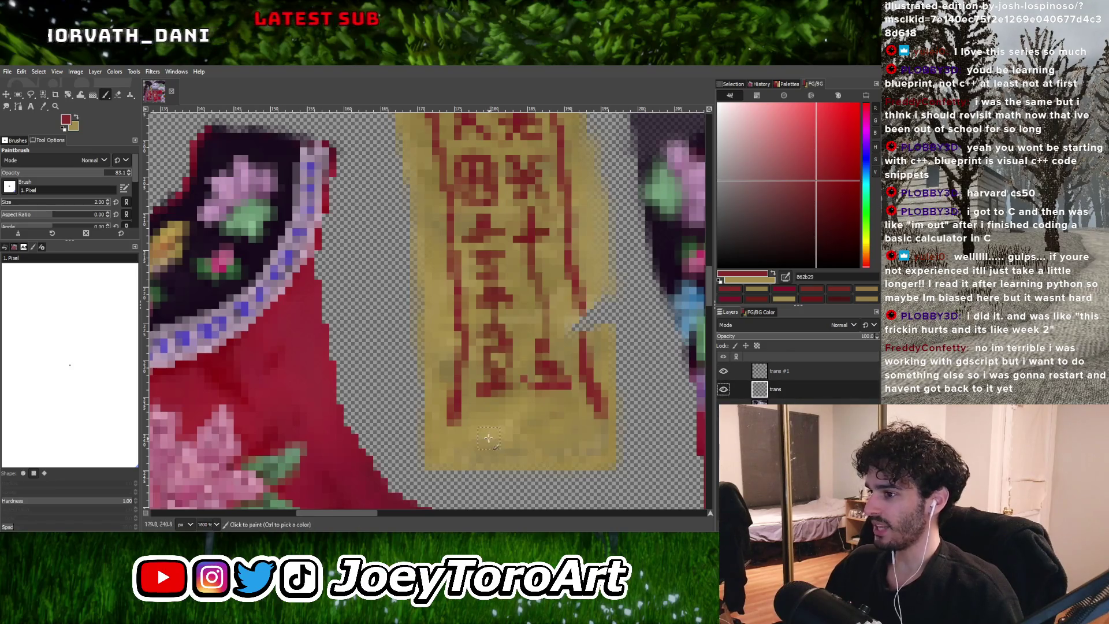
Sample two tan shades from the talisman and inspect the strip up close
scroll(441, 377, "up", 3, "ctrl")
left_click(441, 372, "ctrl")
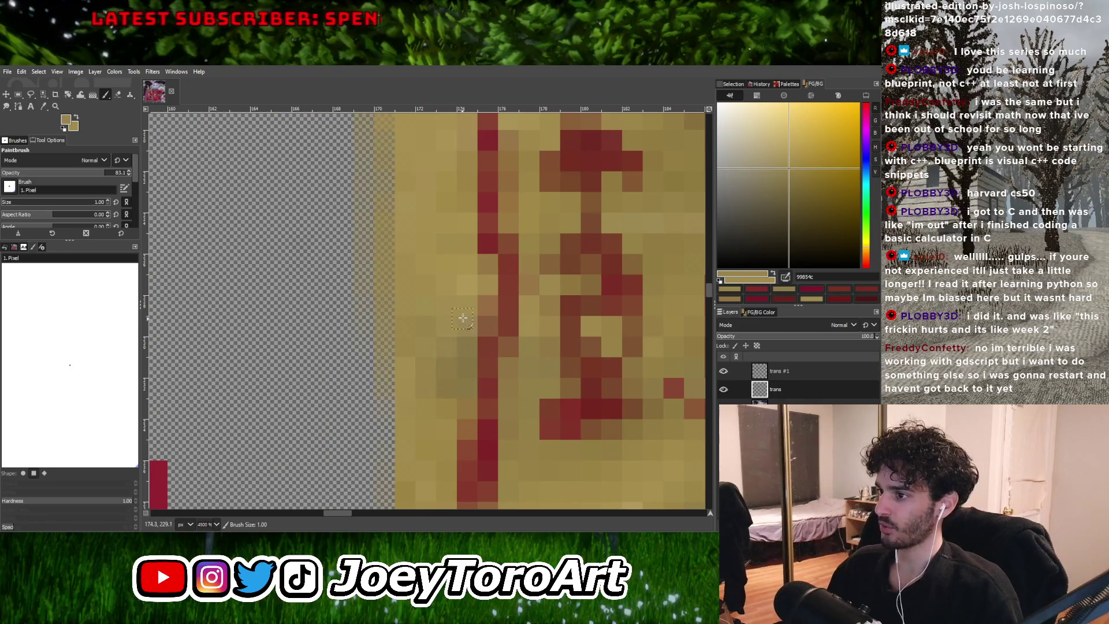
left_click(442, 386, "ctrl")
scroll(439, 431, "down", 5, "ctrl")
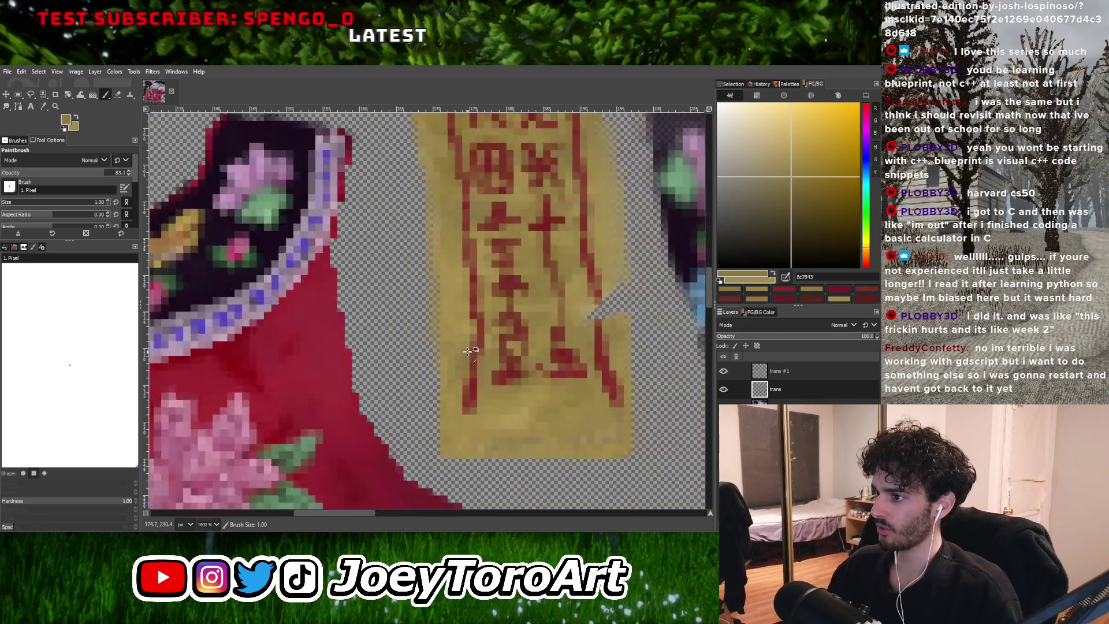
scroll(456, 374, "up", 4, "ctrl")
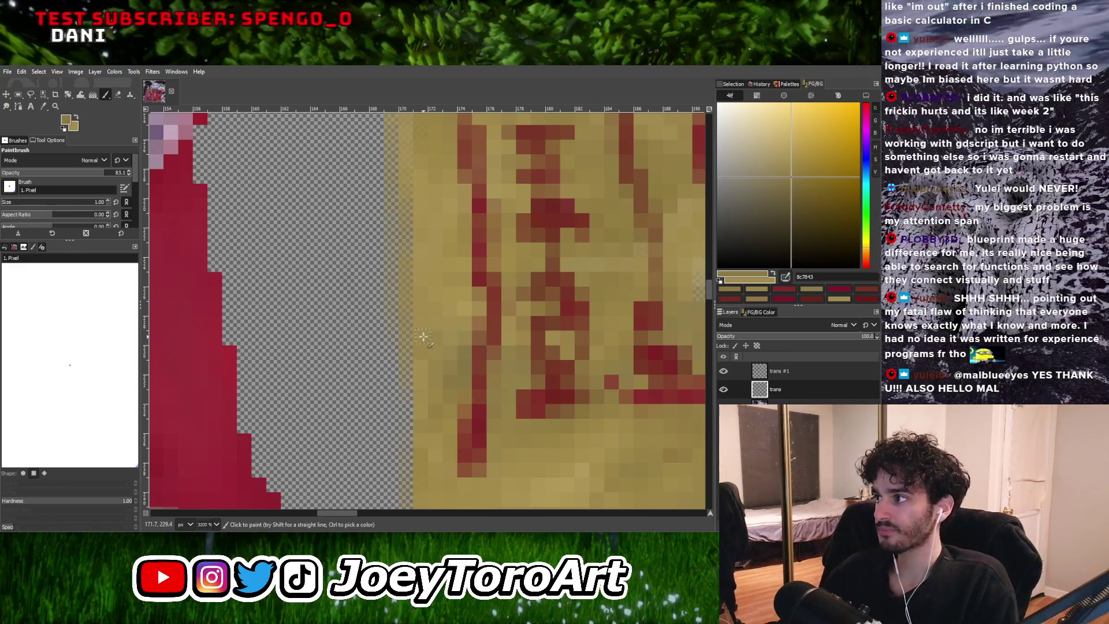
scroll(424, 336, "down", 4, "ctrl")
scroll(425, 323, "up", 3, "ctrl")
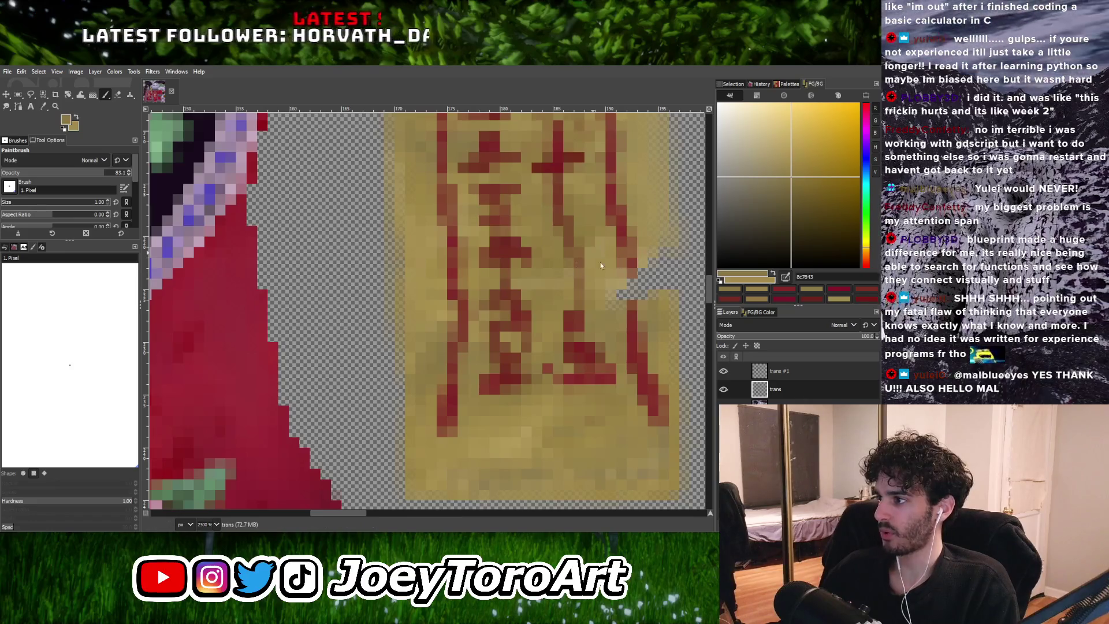
scroll(601, 266, "down", 4, "ctrl")
scroll(468, 320, "up", 3, "ctrl")
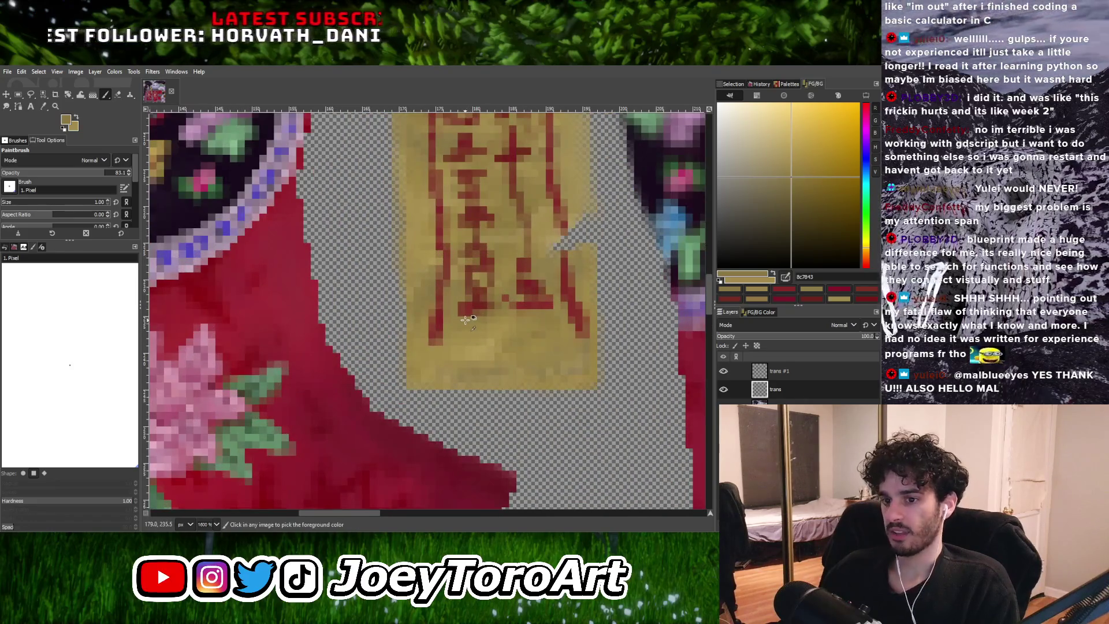
scroll(467, 321, "up", 2, "ctrl")
Sample further tan and darker olive tones from the talisman to fill its lower end
left_click(494, 344, "ctrl")
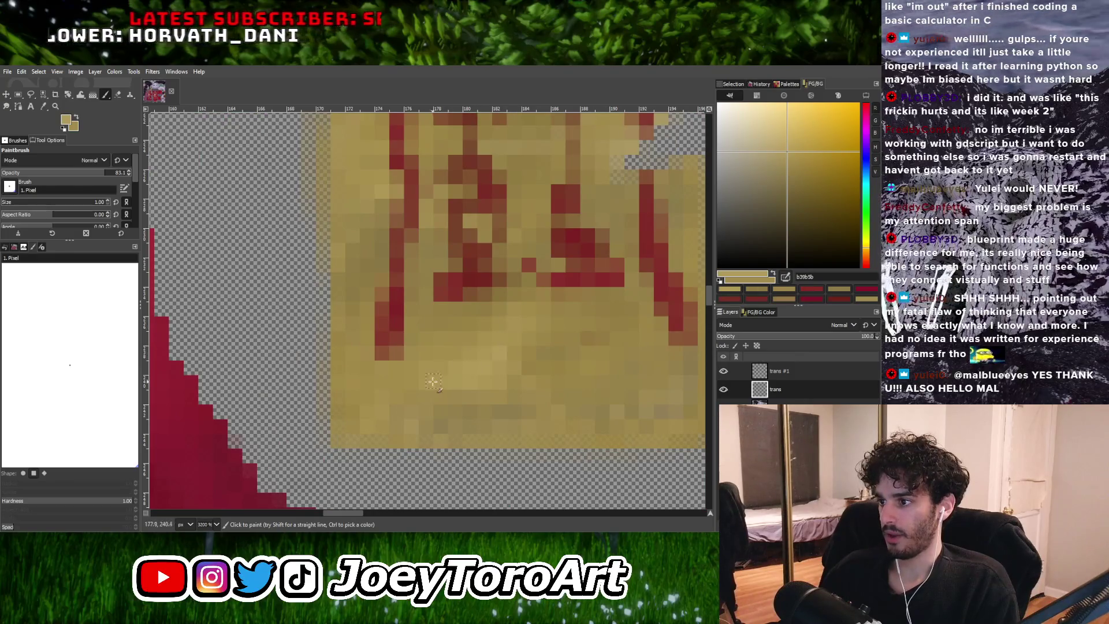
scroll(428, 388, "down", 1, "ctrl")
scroll(454, 388, "up", 1, "ctrl")
left_click(467, 378, "ctrl")
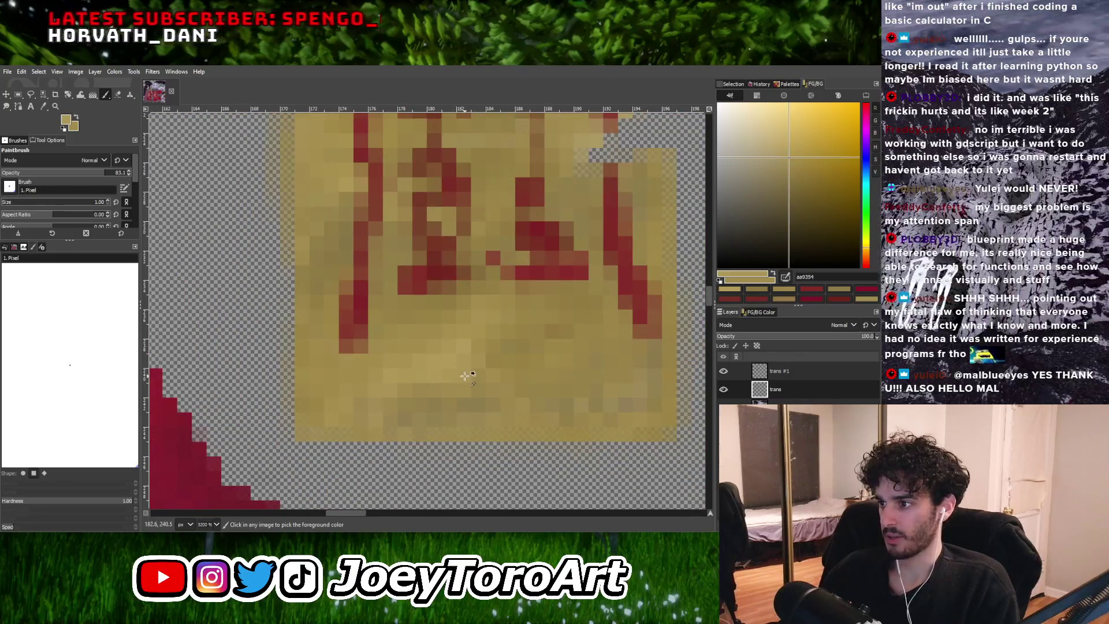
scroll(461, 385, "down", 1, "ctrl")
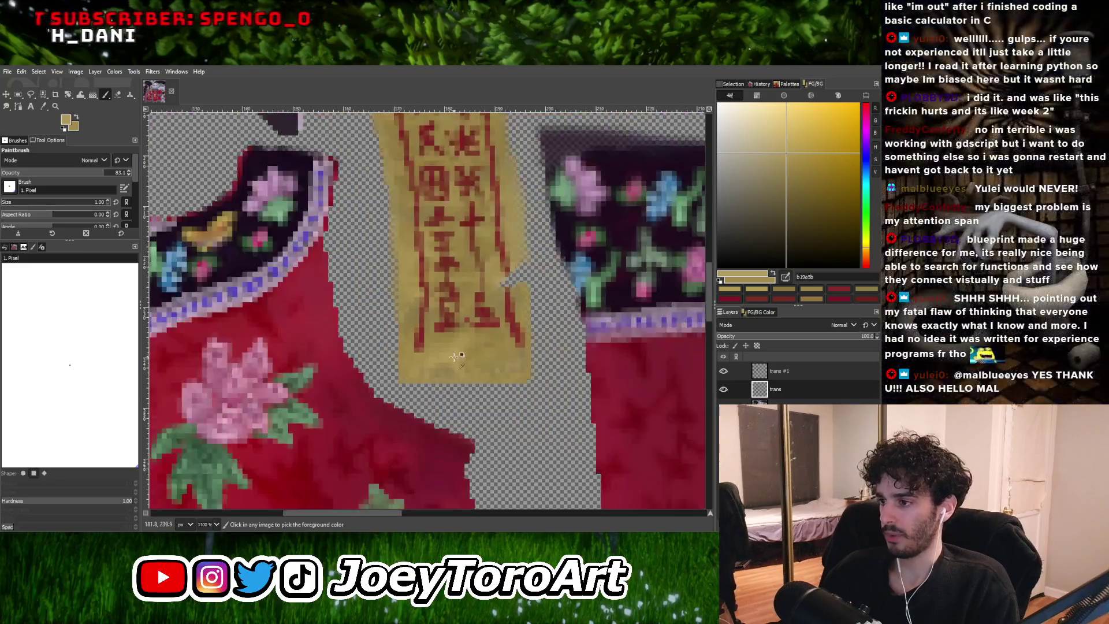
scroll(448, 379, "up", 1, "ctrl")
left_click(462, 395, "ctrl")
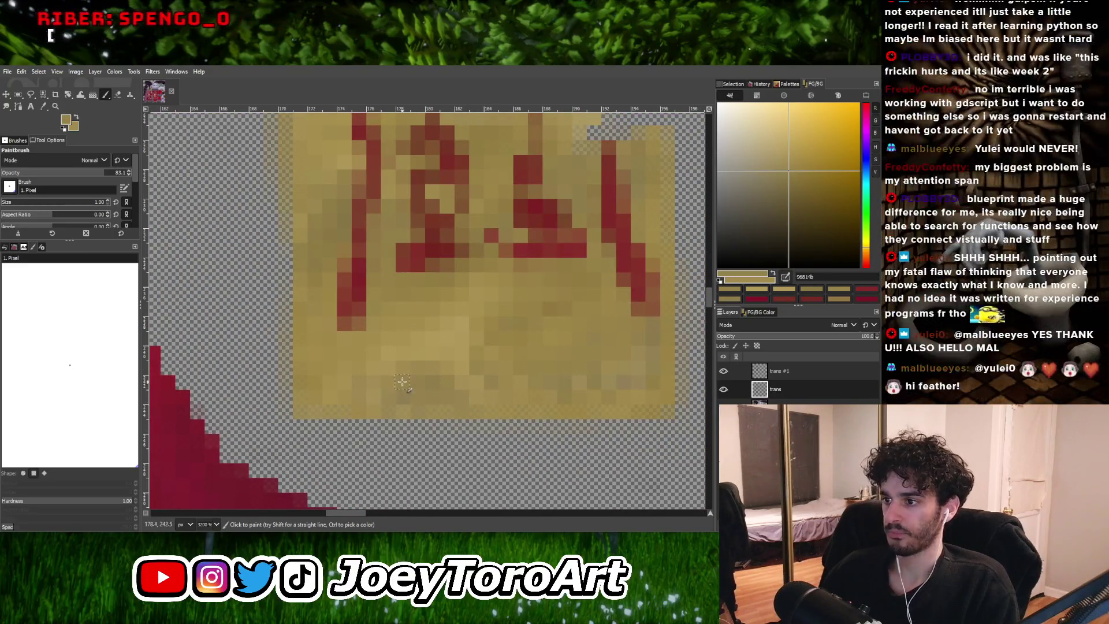
scroll(323, 394, "down", 5, "ctrl")
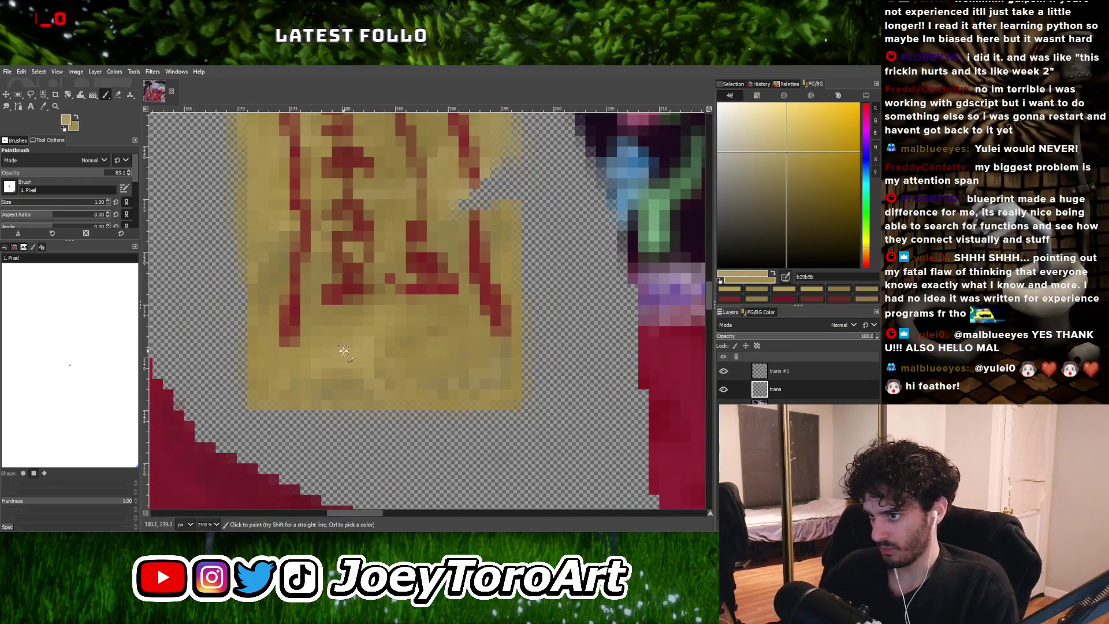
scroll(422, 358, "down", 1)
scroll(406, 370, "left", 2)
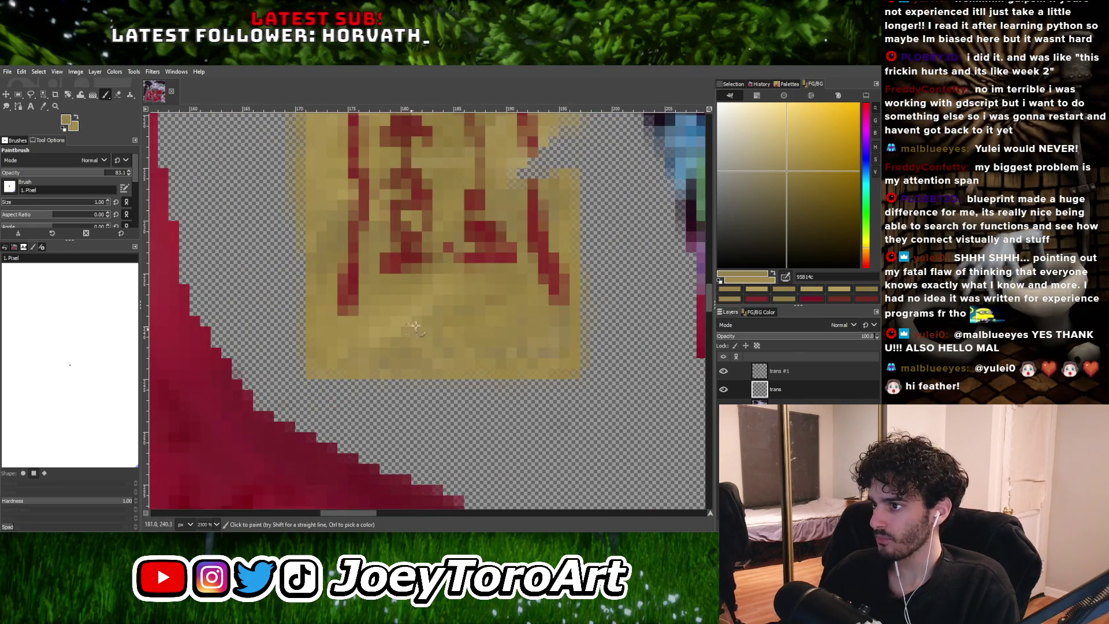
scroll(452, 299, "down", 2, "ctrl")
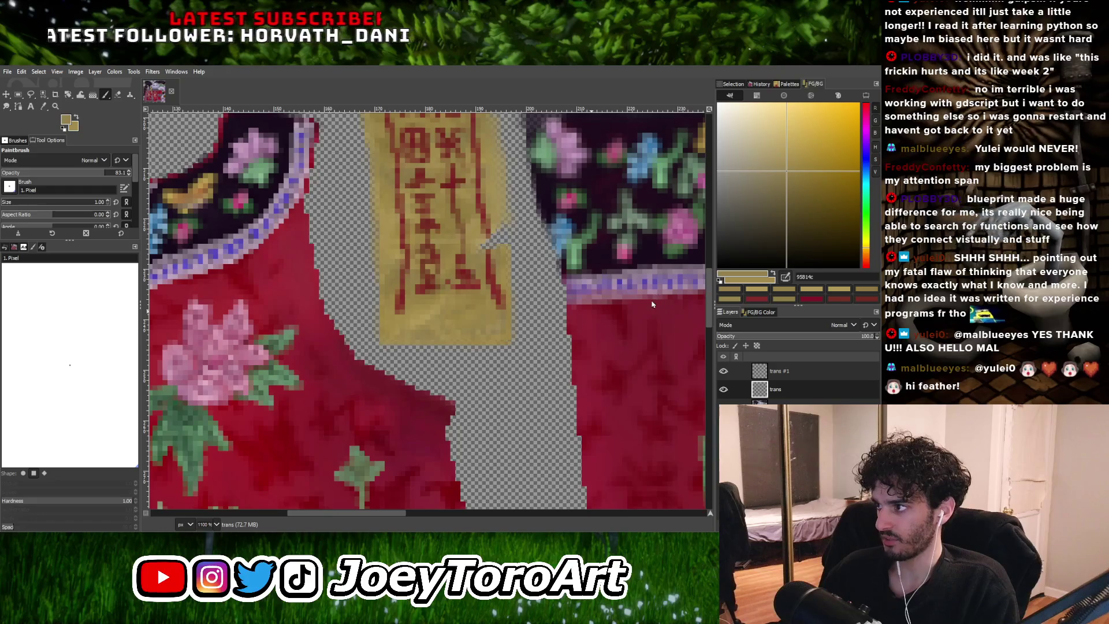
scroll(433, 289, "up", 2, "ctrl")
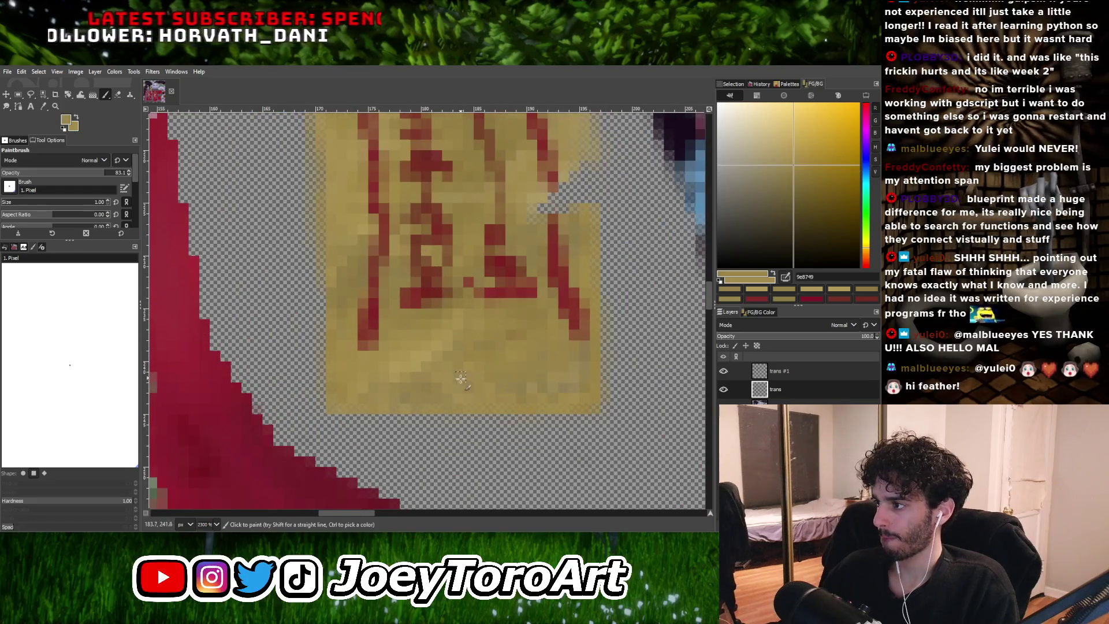
scroll(508, 323, "down", 6, "ctrl")
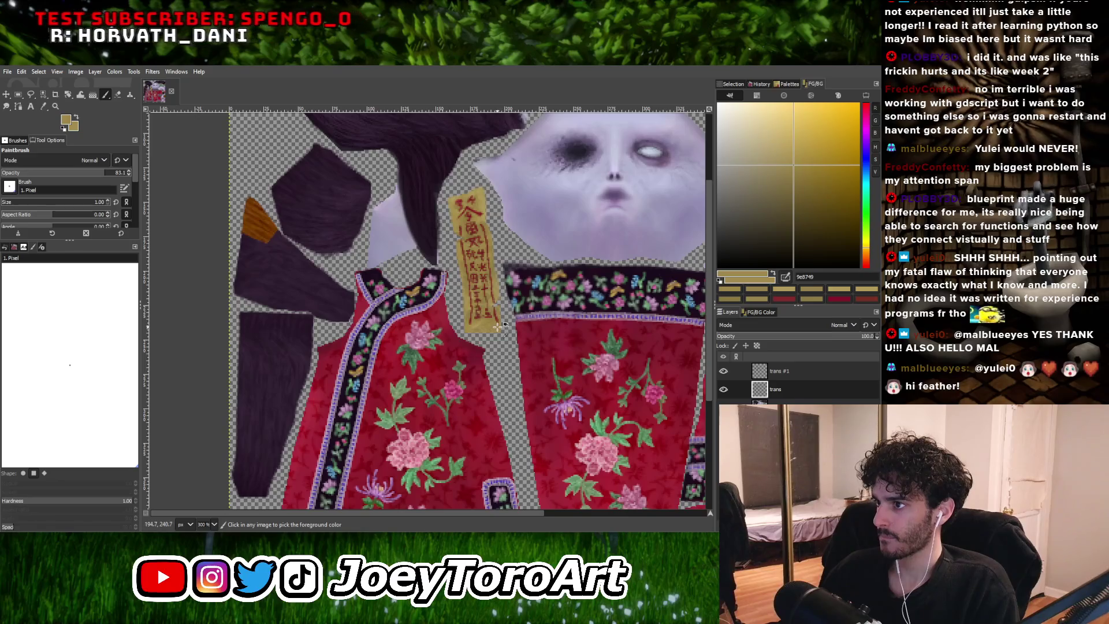
scroll(488, 328, "up", 3, "ctrl")
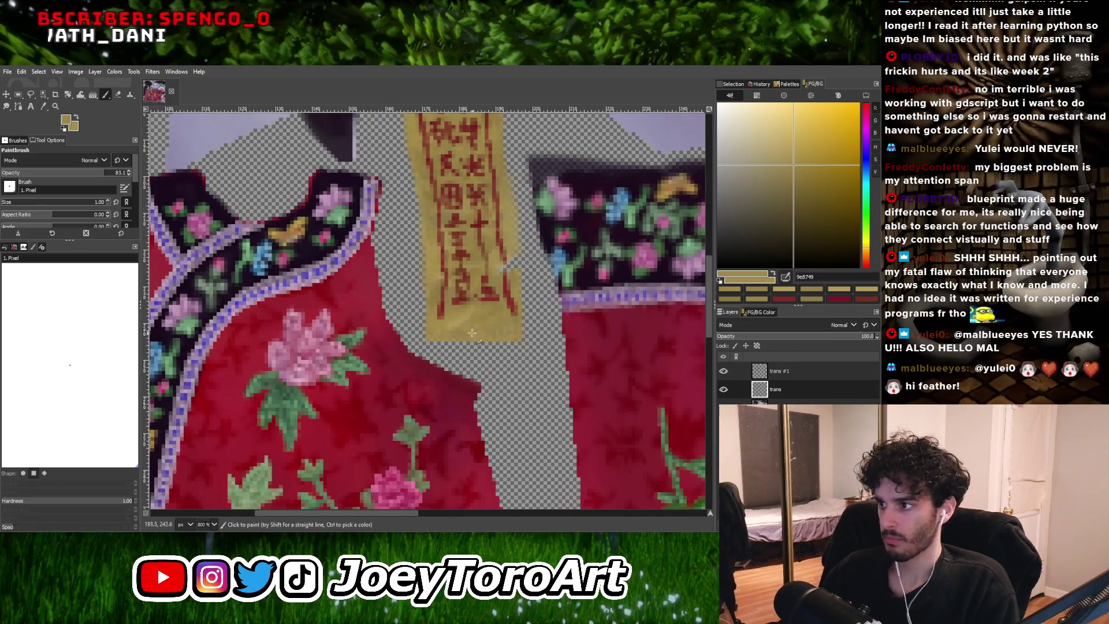
scroll(472, 333, "down", 3, "ctrl")
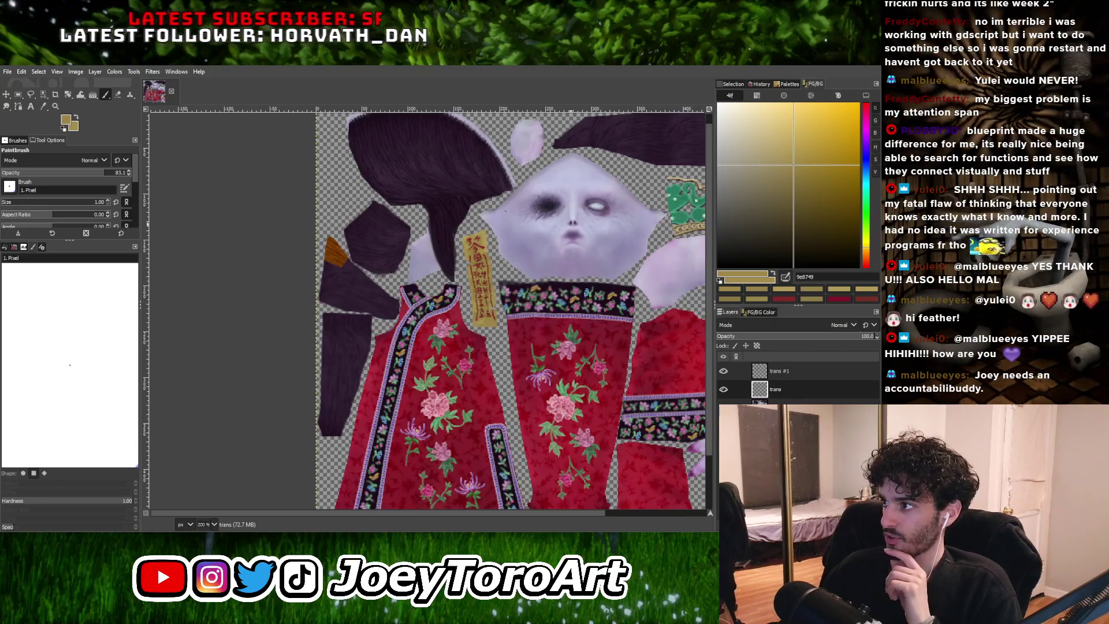
Overwrite jiangshi_reformed_texture.png with the retouched texture and return to Blender
key("ctrl+e")
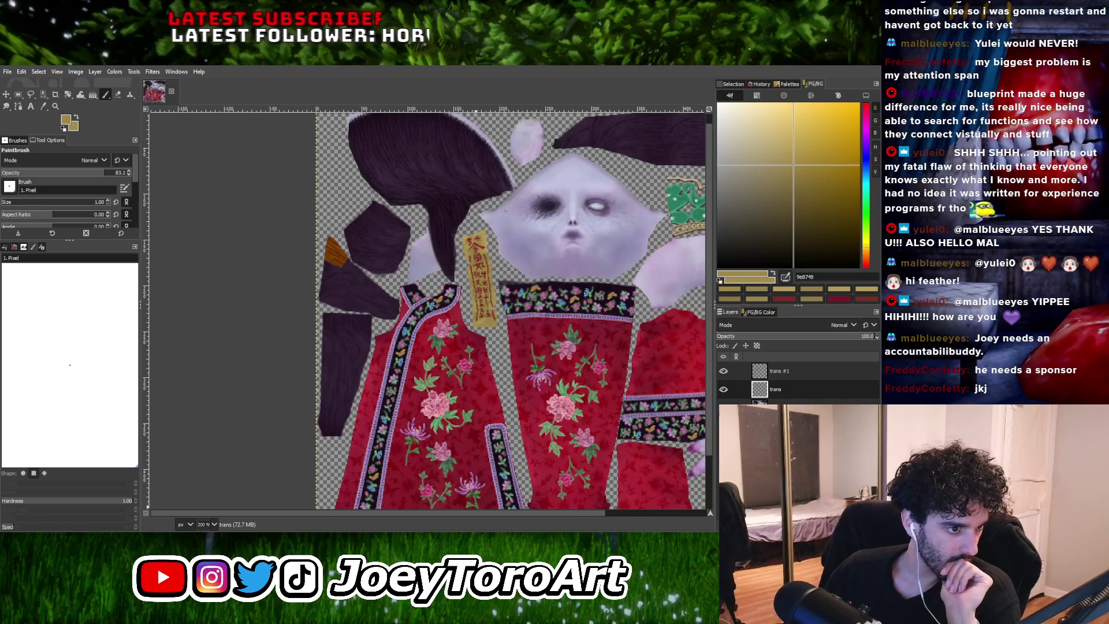
key("alt+Tab")
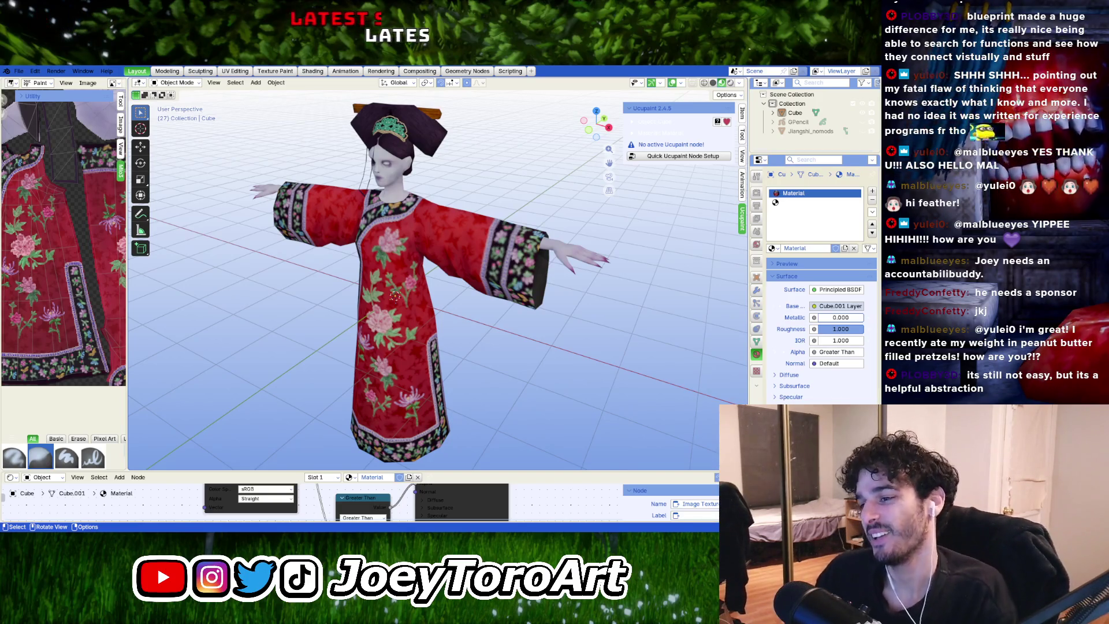
Enlarge the node editor to show the material nodes
left_click_drag(512, 472, 512, 400)
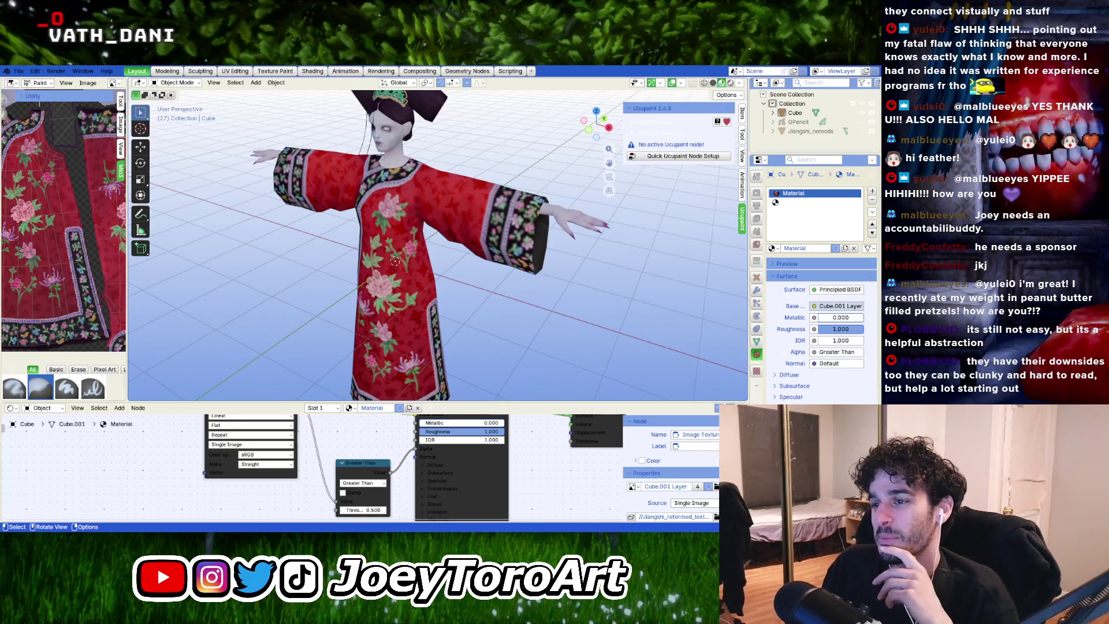
key("shift")
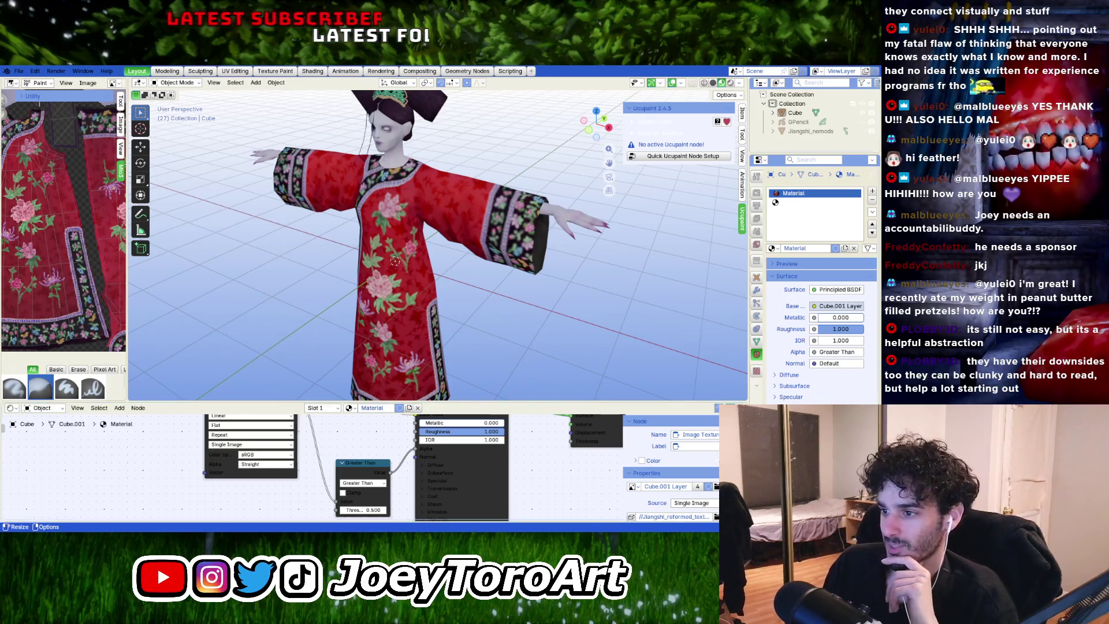
left_click_drag(404, 402, 404, 321)
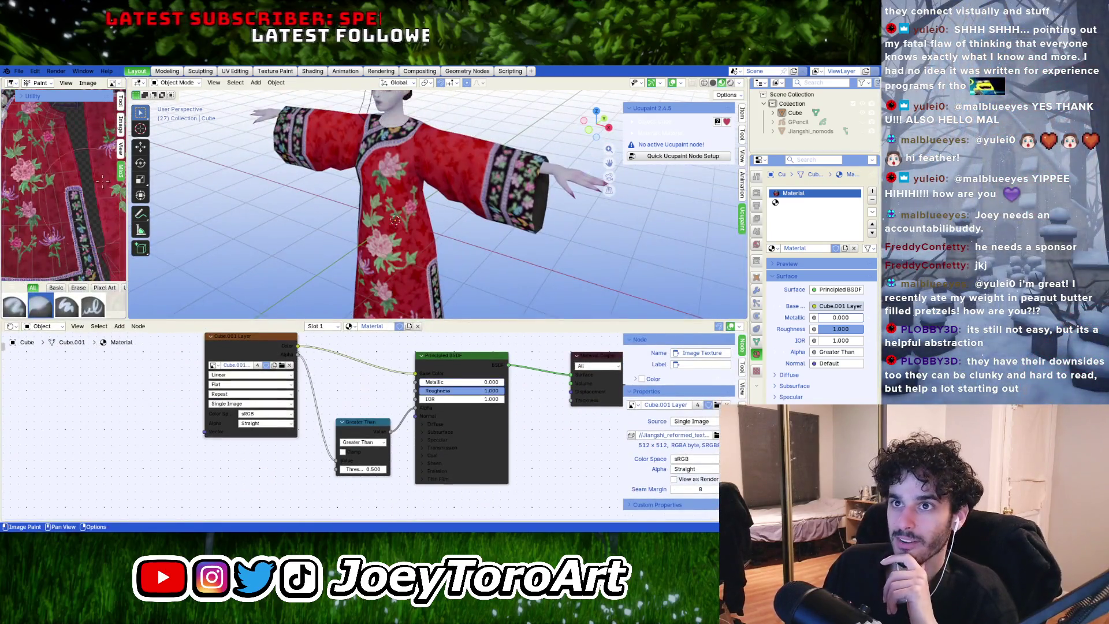
left_click(193, 85)
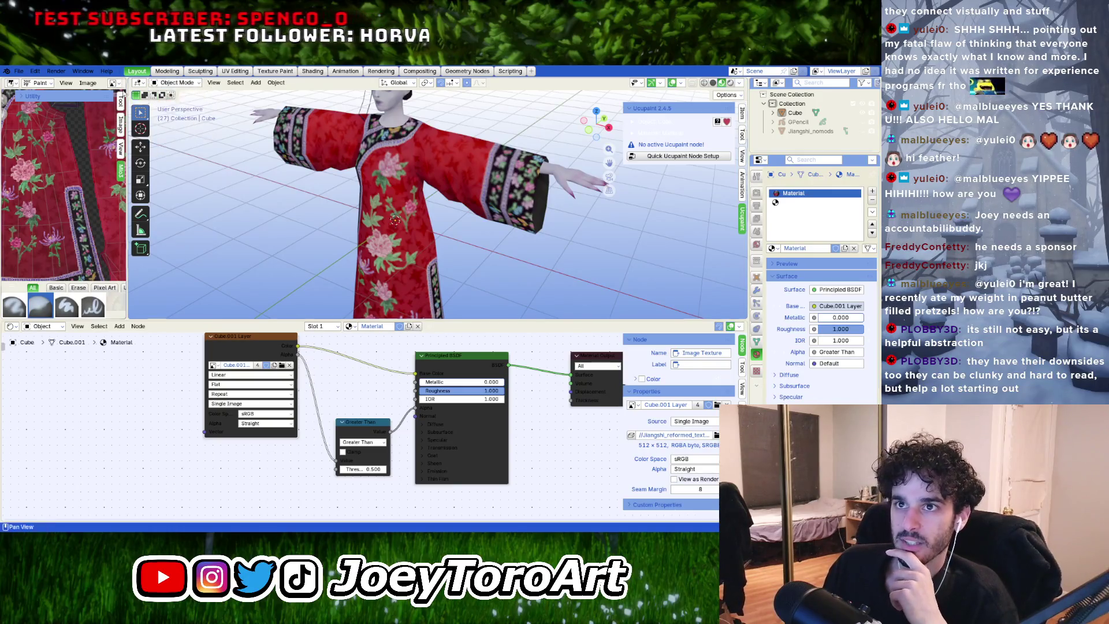
left_click(86, 84)
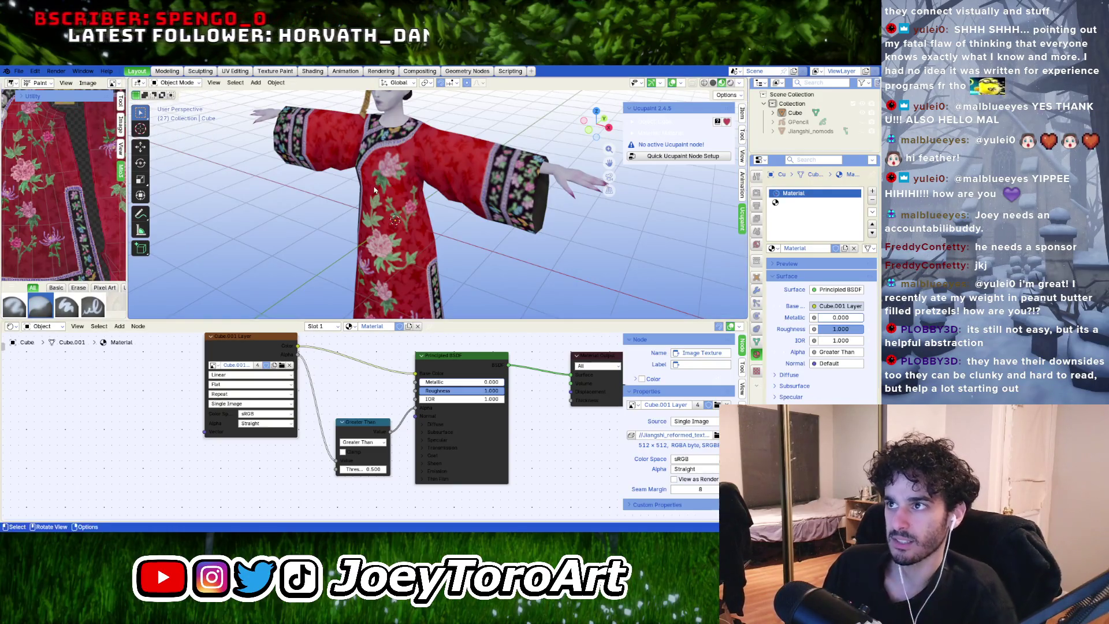
Orbit and zoom the viewport to view the hat and talisman from the front
middle_click_drag(400, 160, 456, 254)
scroll(455, 254, "up", 4)
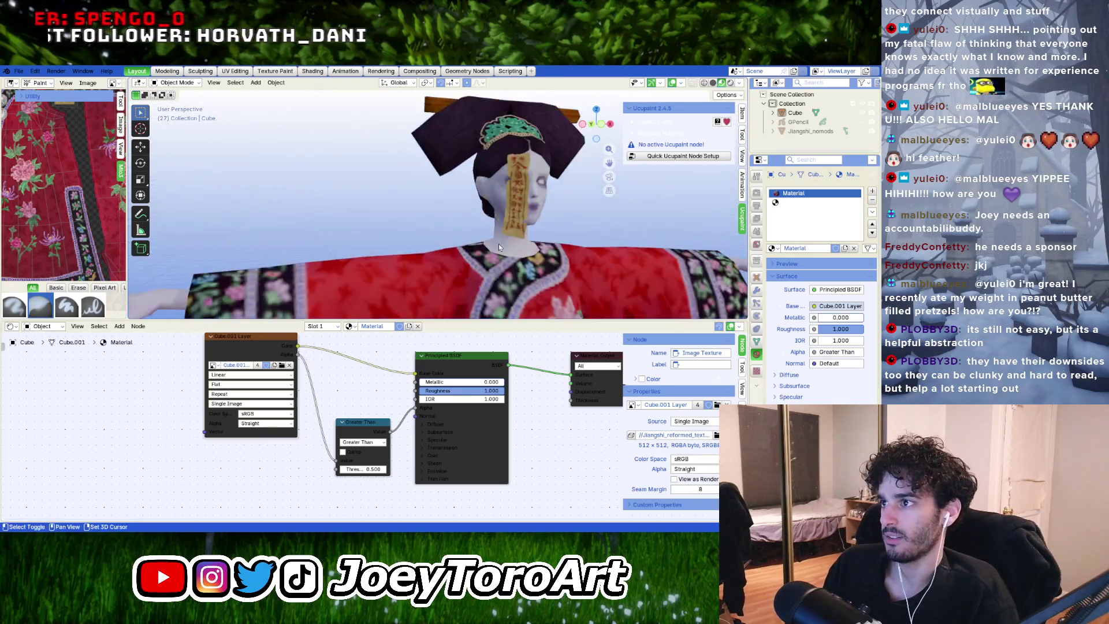
scroll(455, 254, "up", 5)
scroll(436, 283, "down", 1)
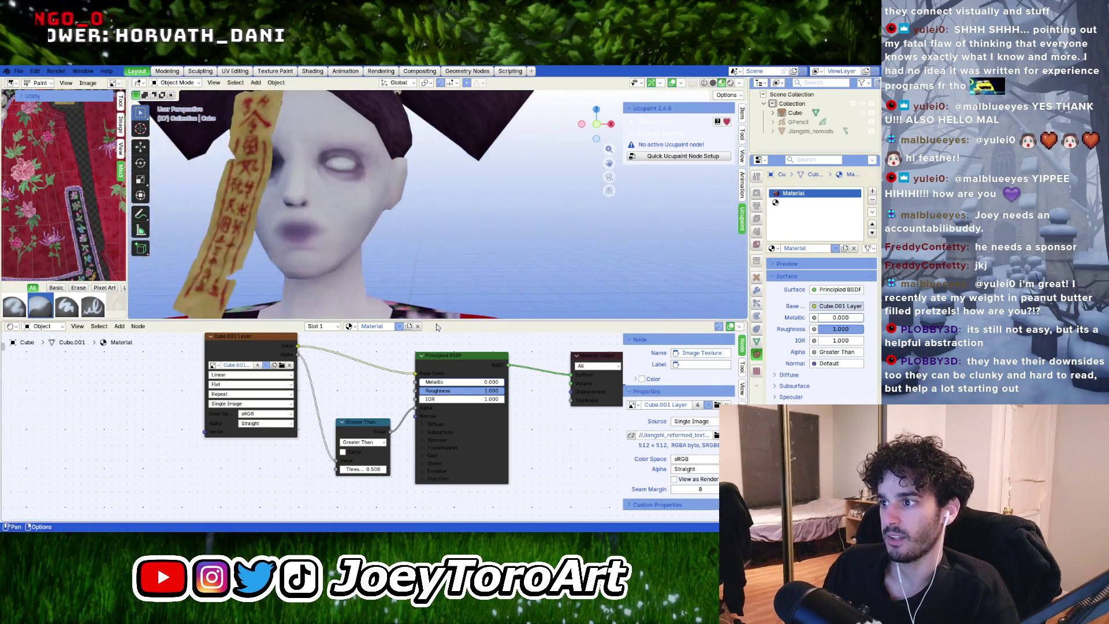
left_click_drag(440, 319, 440, 488)
mouse_move(341, 277)
middle_mouse_down()
mouse_move(385, 269)
mouse_move(417, 295)
mouse_move(428, 283)
mouse_move(380, 240)
mouse_move(387, 288)
middle_mouse_up()
scroll(456, 307, "down", 5)
scroll(397, 342, "down", 2)
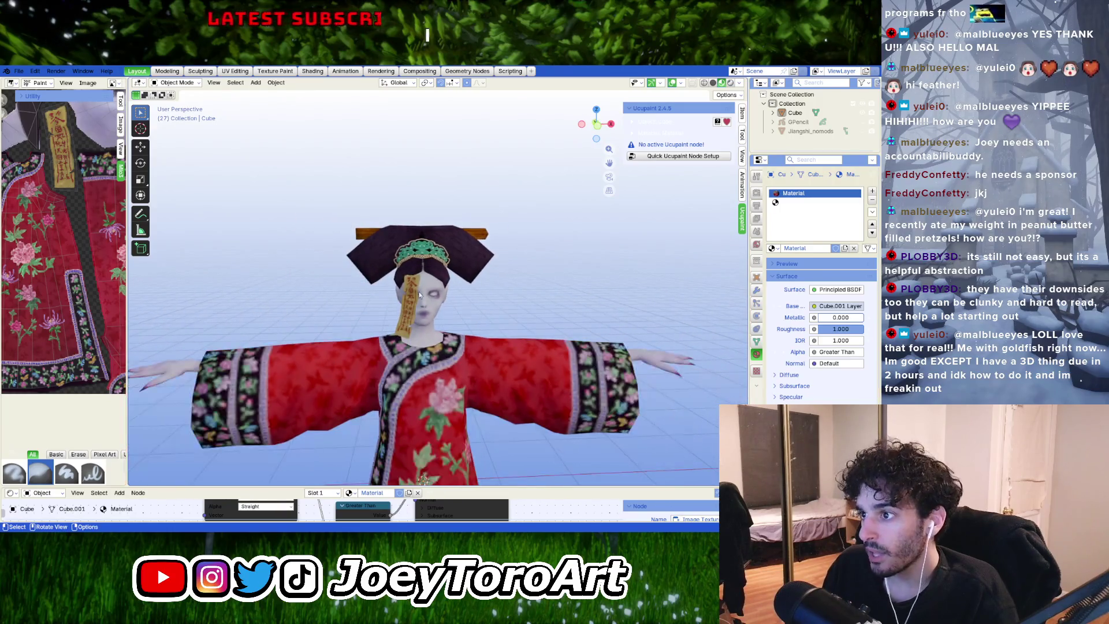
scroll(397, 341, "up", 6)
mouse_move(397, 341)
middle_mouse_down("shift")
mouse_move(431, 305)
mouse_move(520, 317)
mouse_move(399, 301)
middle_mouse_up("shift")
scroll(520, 317, "down", 2)
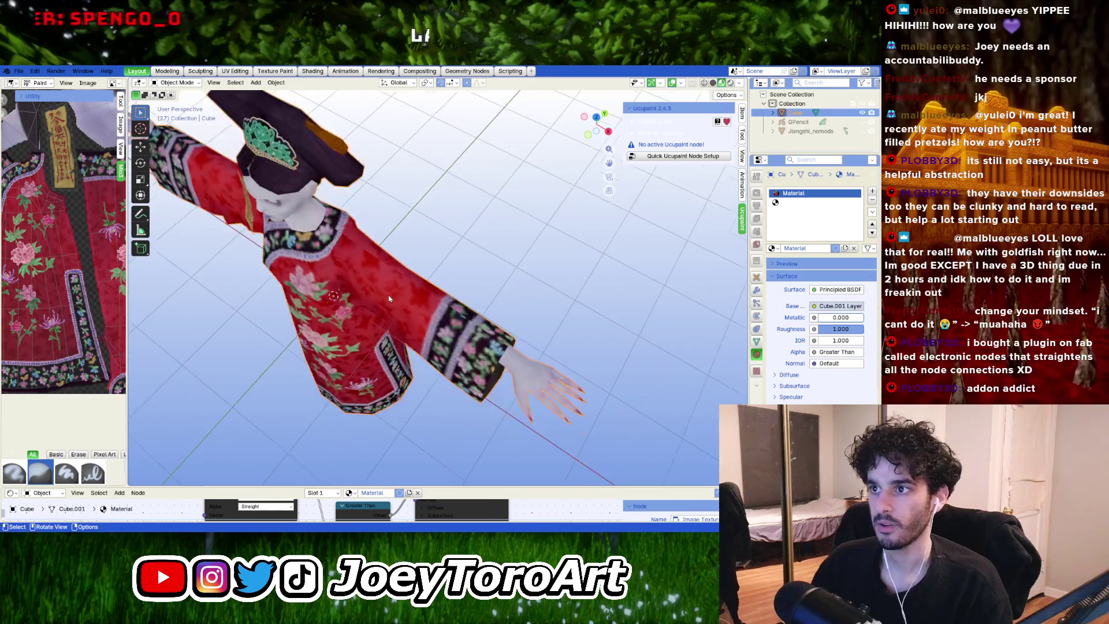
scroll(389, 299, "up", 3)
Select the robe model and switch it to Texture Paint mode
left_click(389, 299)
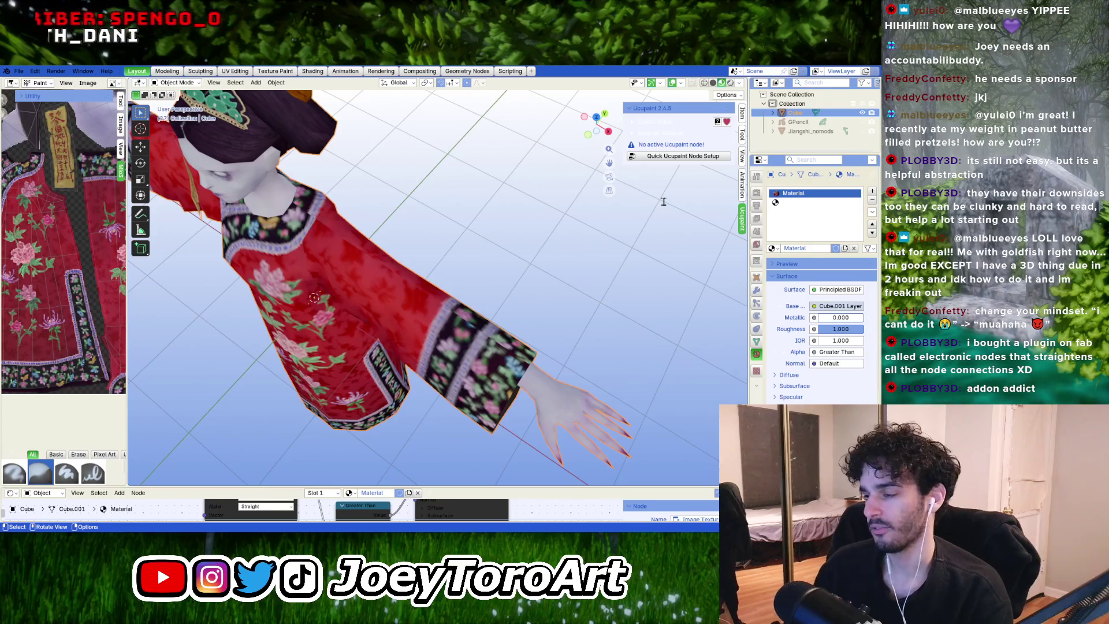
scroll(576, 296, "up", 1)
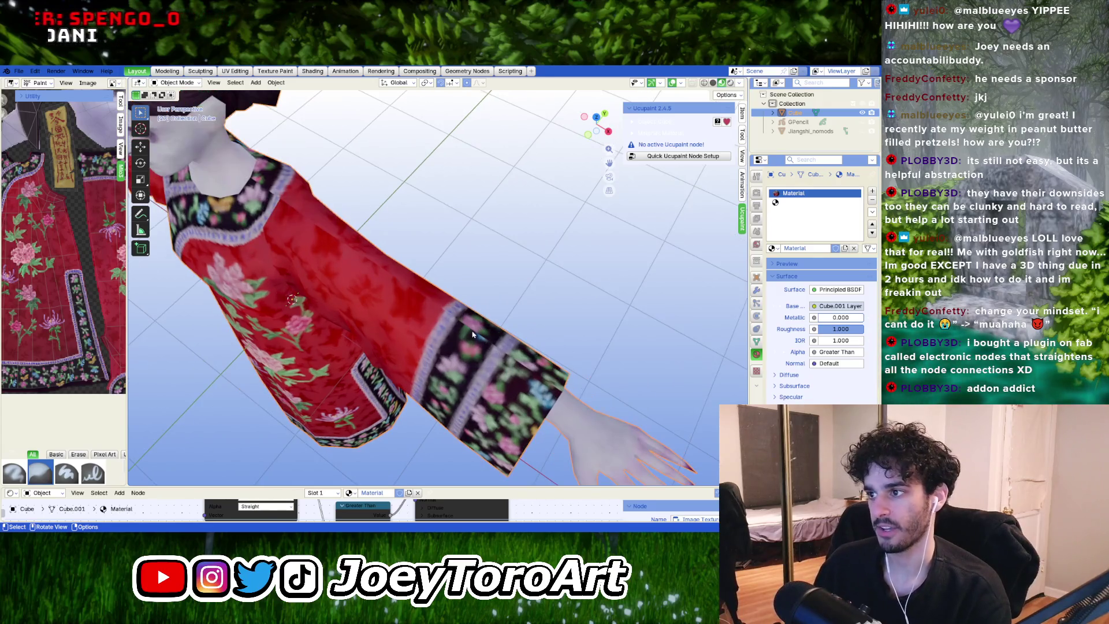
left_click(185, 84)
left_click(179, 144)
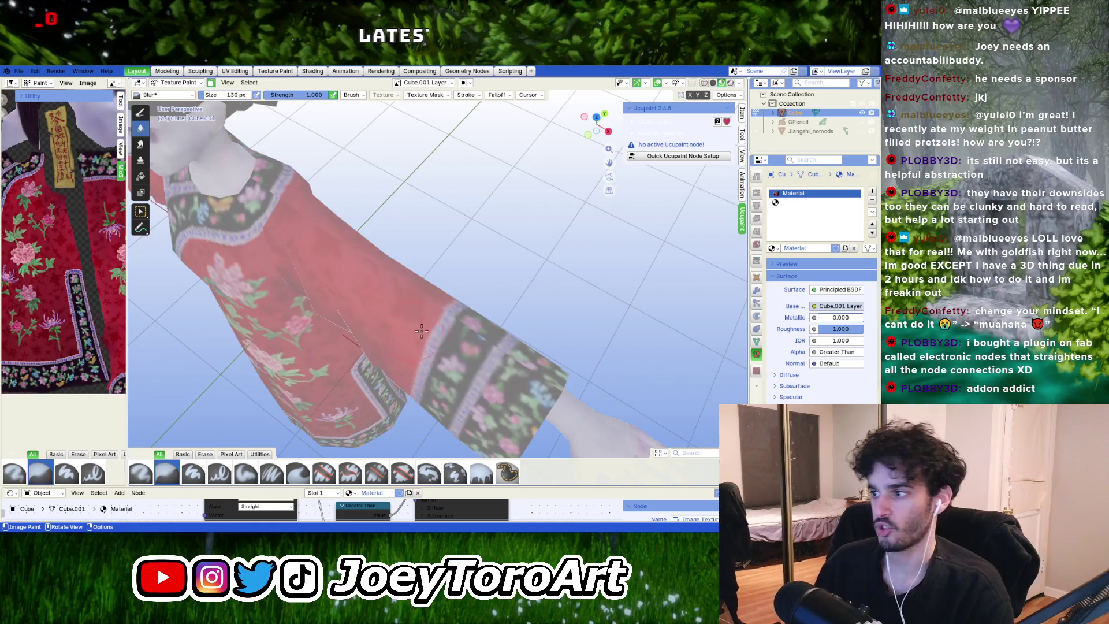
Disable the face-selection mask, shrink the Blur brush to 14 px, and orbit to a diagonal sleeve view
left_click(211, 83)
key("bracketleft")
key("bracketleft")
key("bracketleft")
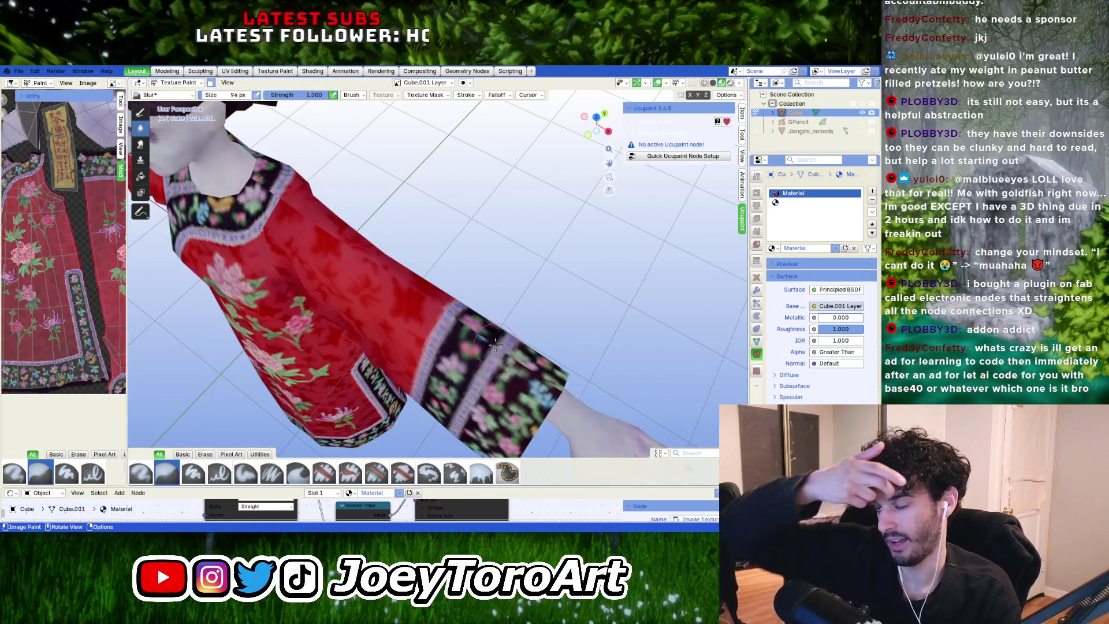
key("bracketleft")
key("bracketleft")
key("bracketleft")
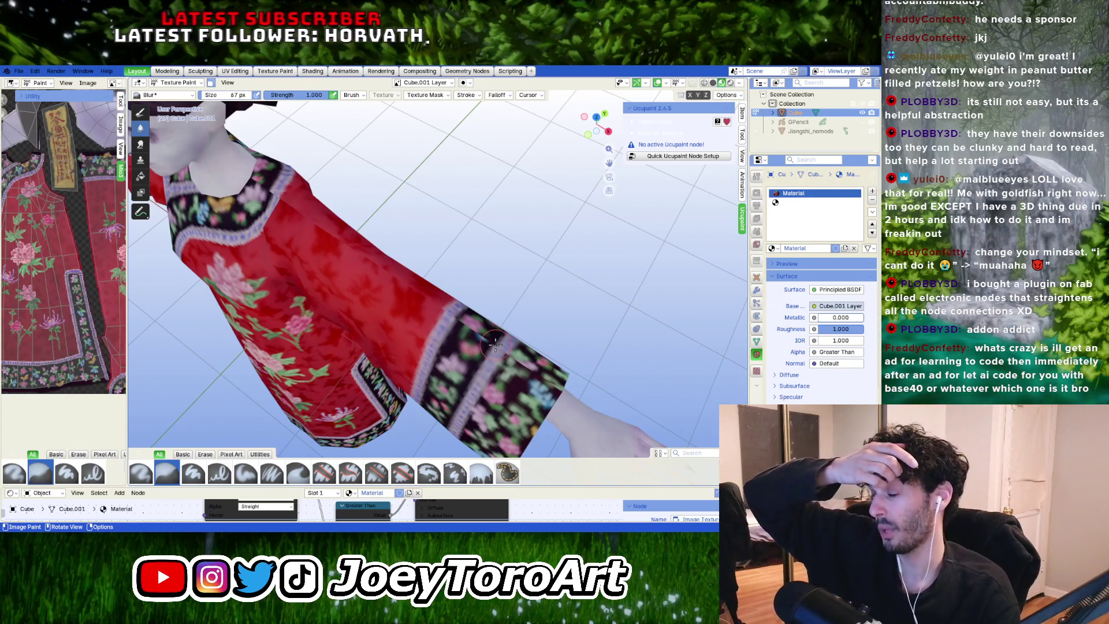
key("bracketleft")
key("bracketleft")
key("bracketleft")
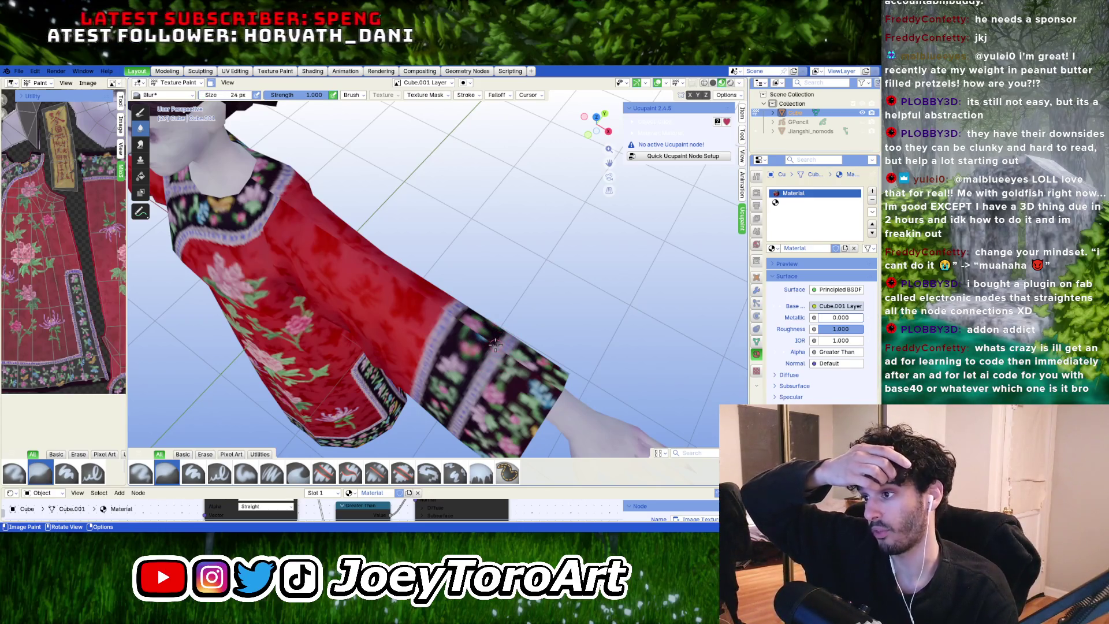
key("bracketleft")
key("bracketleft")
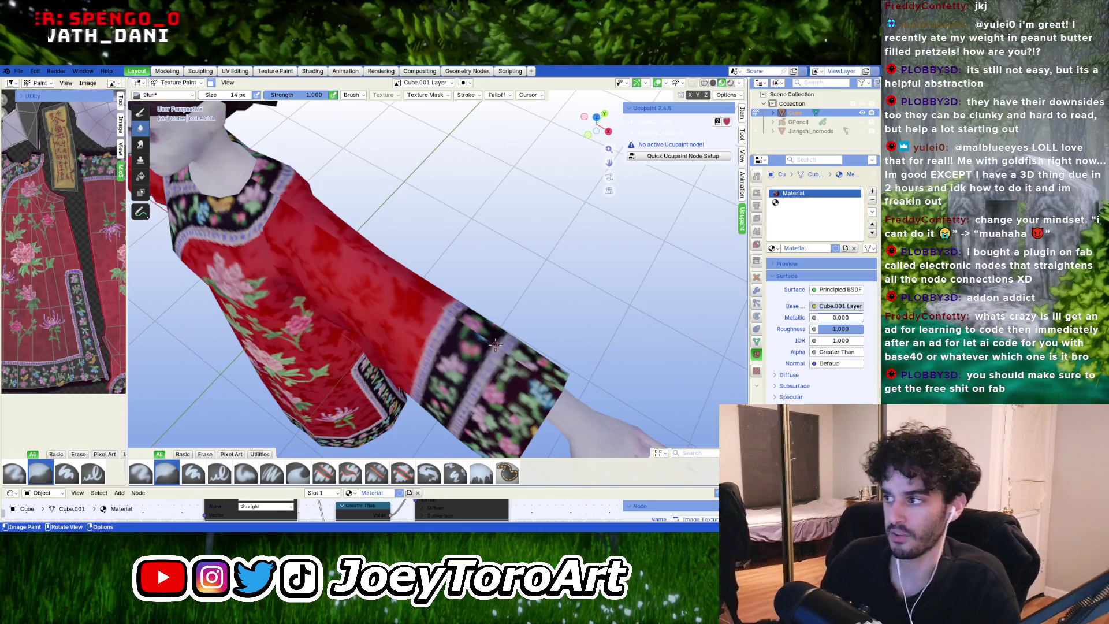
mouse_move(483, 343)
middle_mouse_down()
mouse_move(398, 304)
mouse_move(389, 306)
mouse_move(426, 314)
mouse_move(390, 312)
mouse_move(359, 342)
mouse_move(373, 350)
middle_mouse_up()
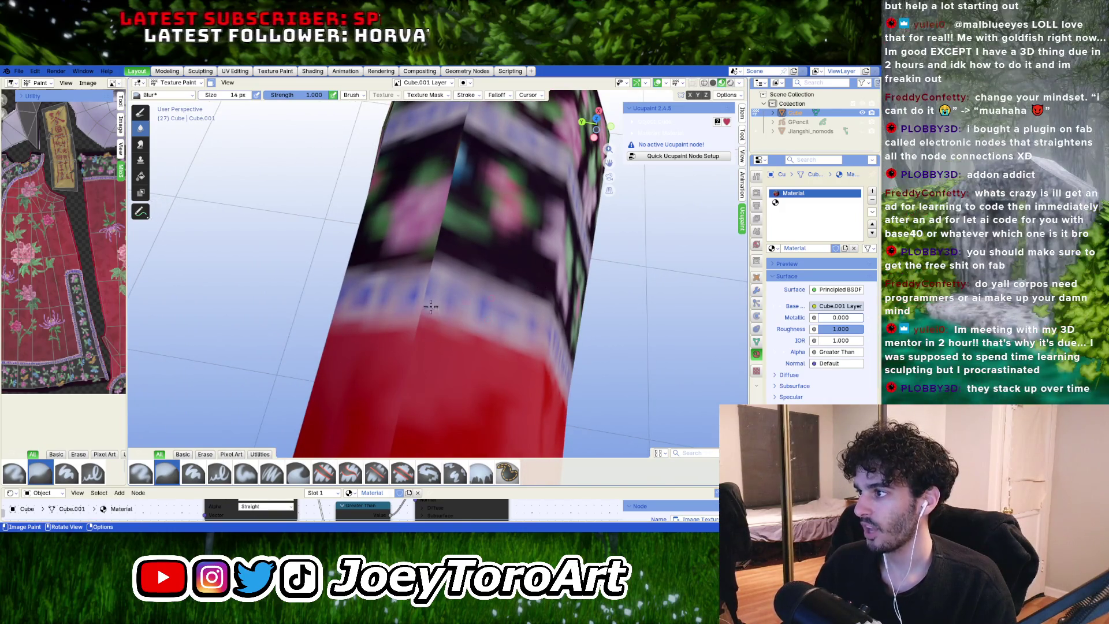
mouse_move(430, 307)
middle_mouse_down()
mouse_move(389, 362)
mouse_move(416, 344)
middle_mouse_up()
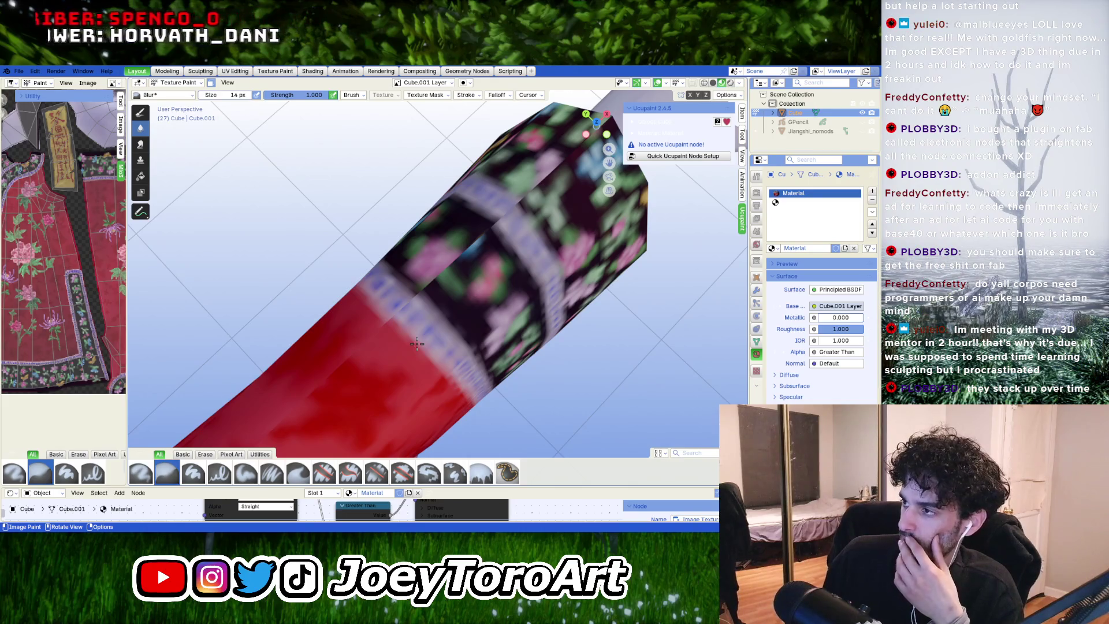
Keep Texture Paint mode and switch the active brush to Paint Hard at 14 px, strength 1.000
left_click(196, 84)
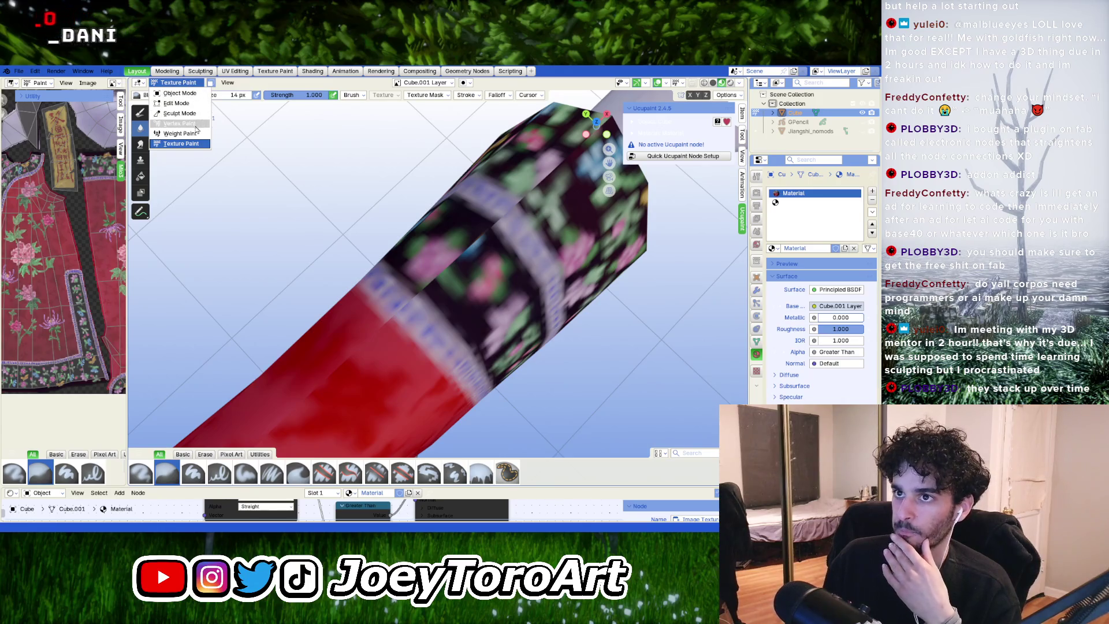
left_click(191, 146)
right_click(383, 345)
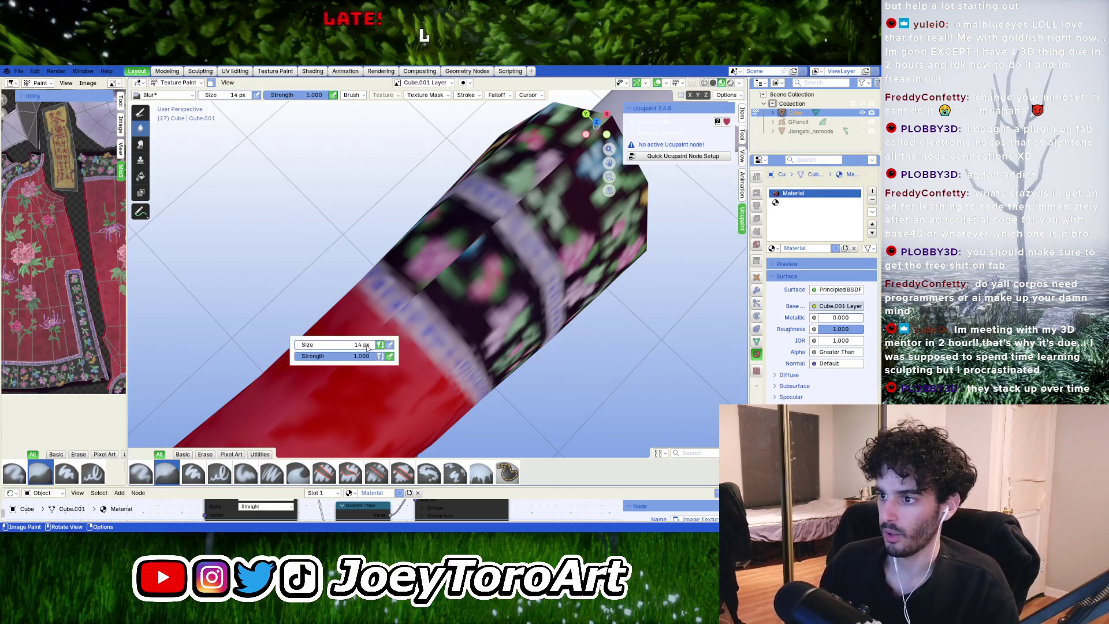
right_click(335, 353)
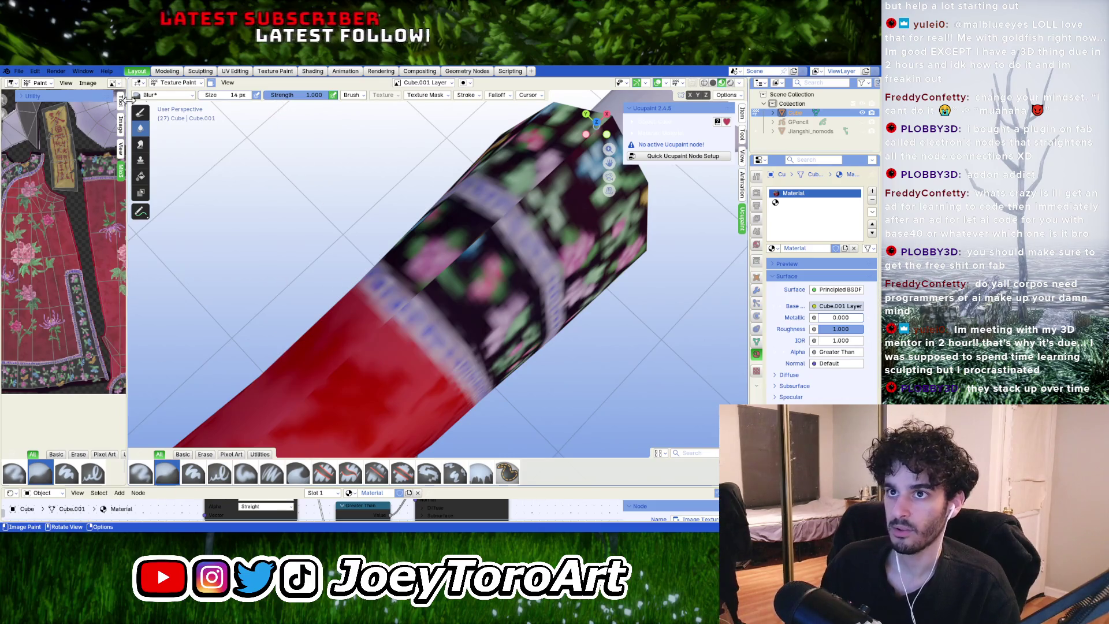
left_click(183, 96)
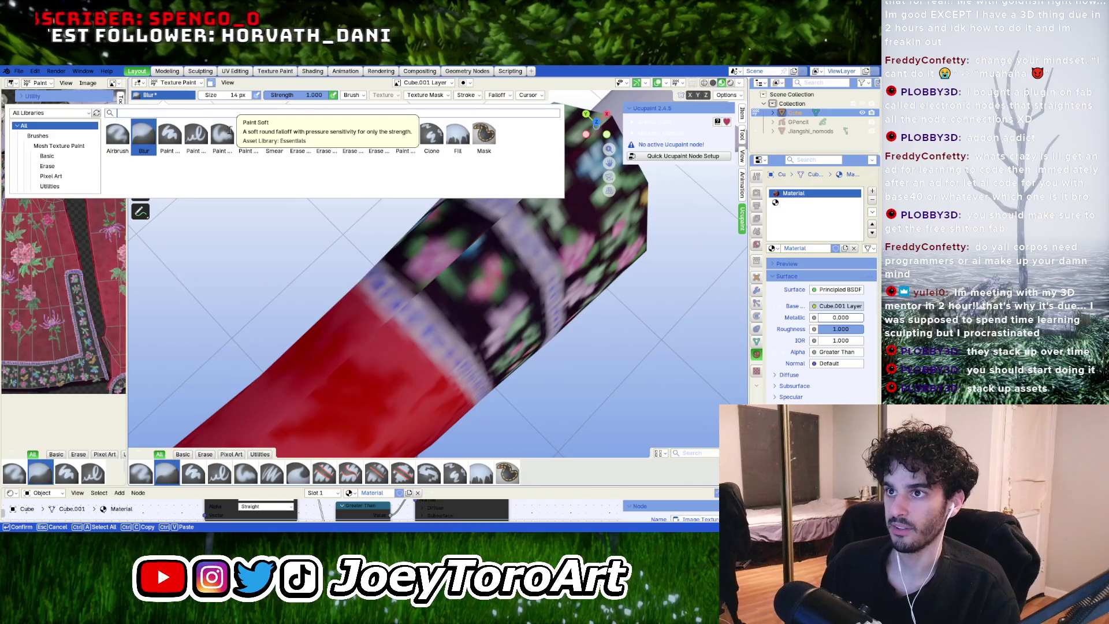
left_click(170, 133)
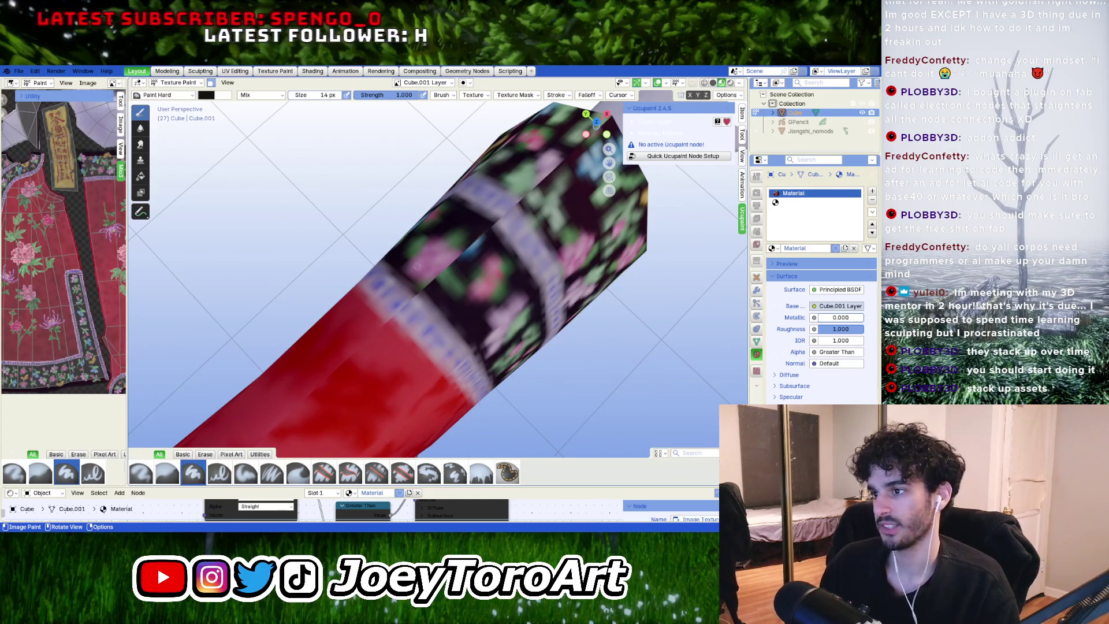
right_click(305, 294)
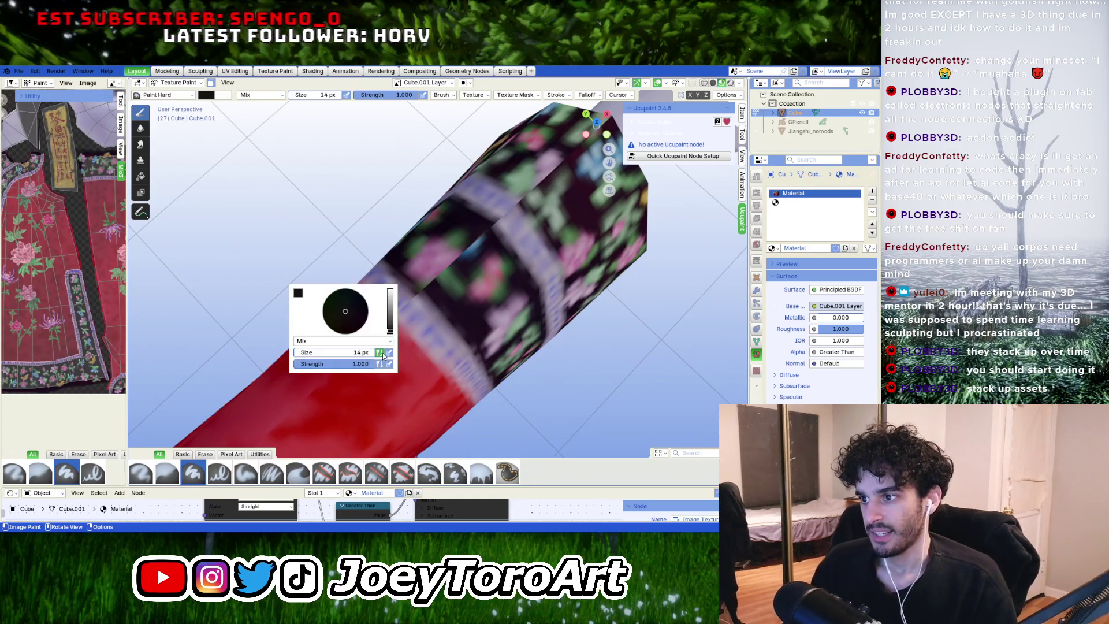
Sample the sleeve's red as the paint colour with the eyedropper
left_click(298, 294)
left_click(302, 295)
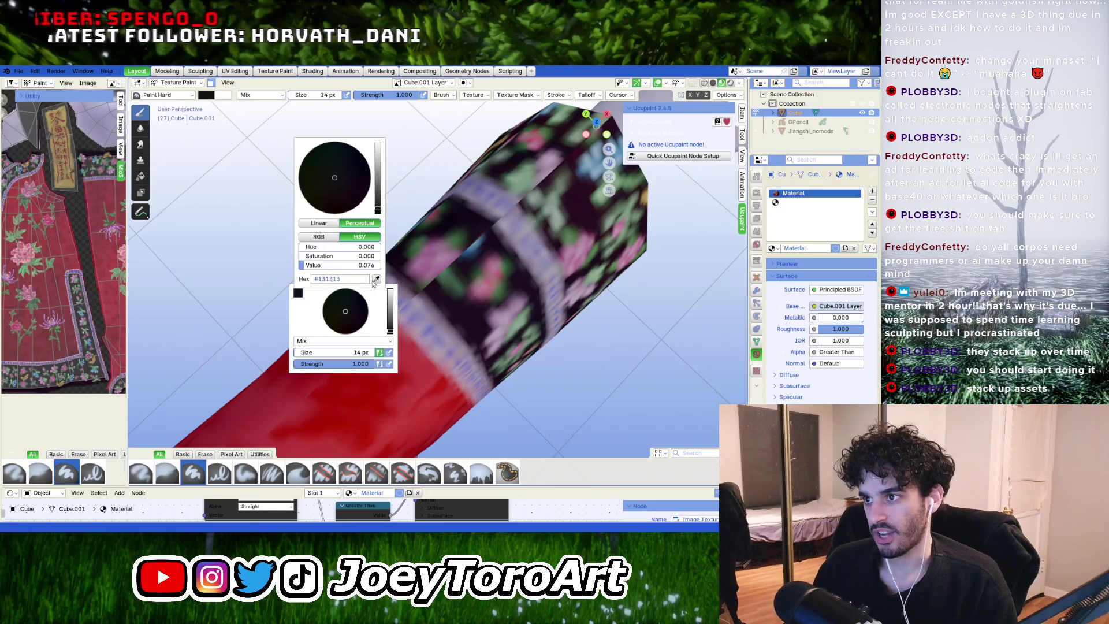
left_click(375, 263)
left_click_drag(407, 343, 416, 346)
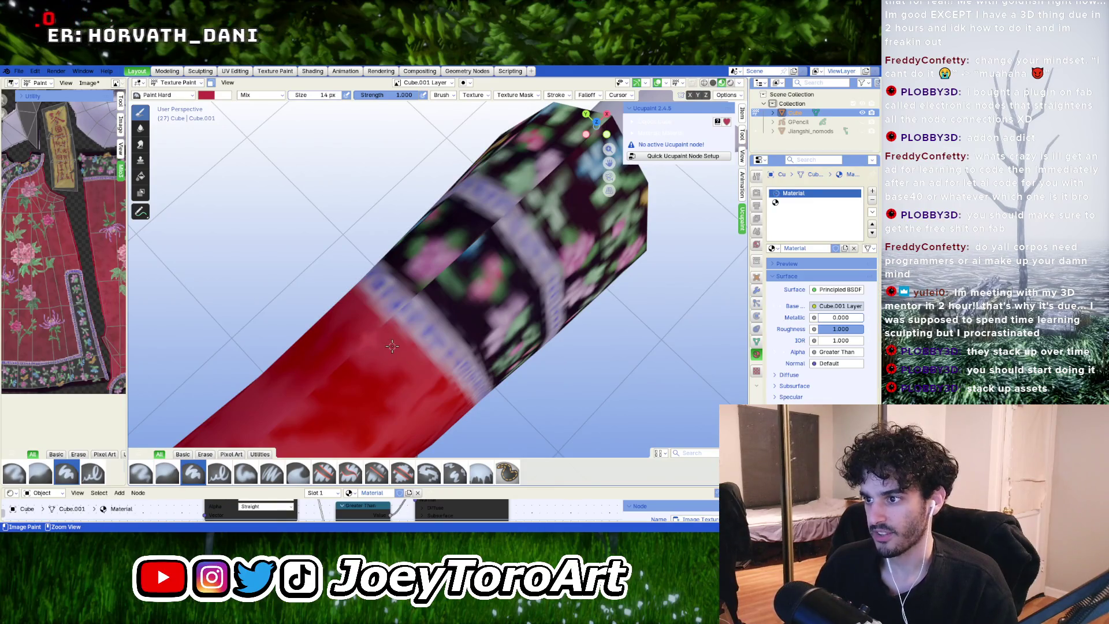
mouse_move(392, 346)
middle_mouse_down()
mouse_move(370, 338)
mouse_move(405, 330)
mouse_move(372, 327)
middle_mouse_up()
Turn the sleeve toward the patterned band and sample its near-black as the paint colour
right_click(376, 296)
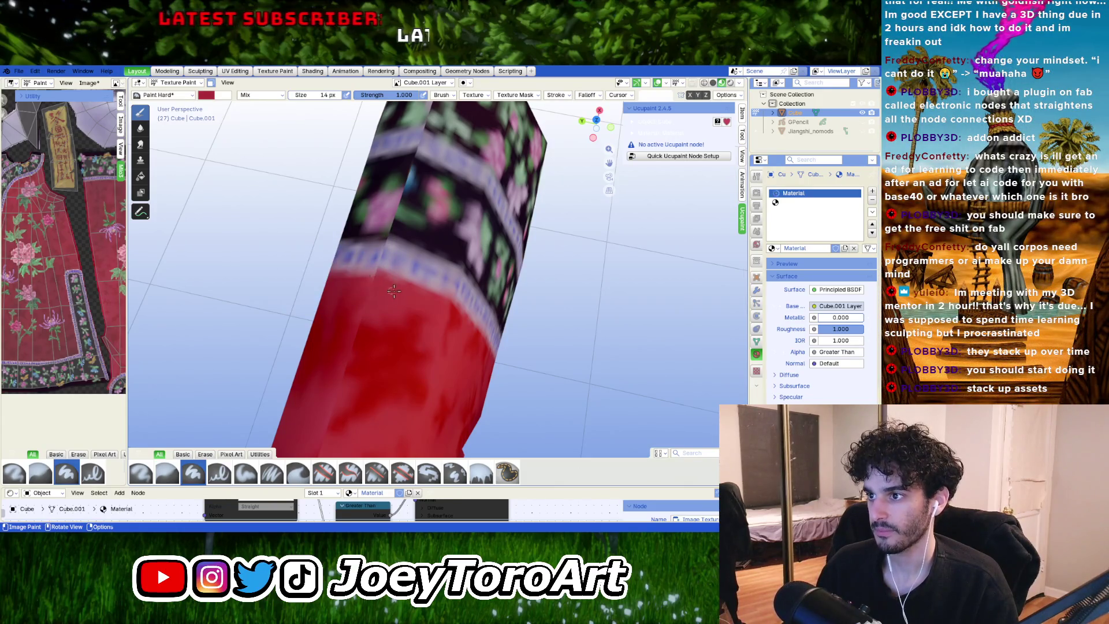
middle_click_drag(393, 291, 447, 311)
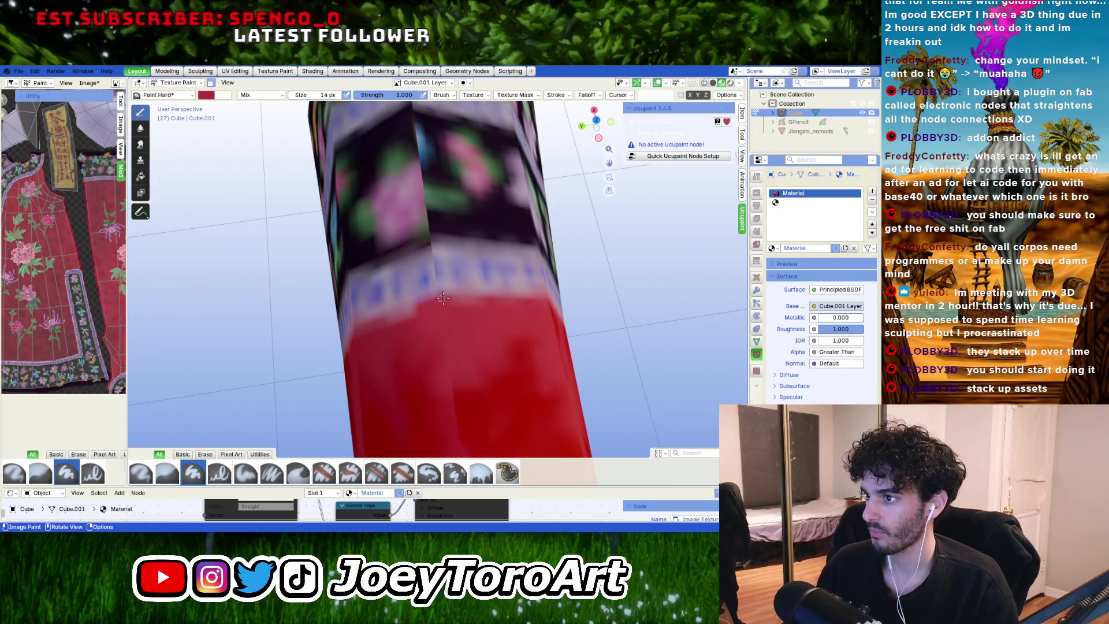
middle_click_drag(441, 306, 464, 303)
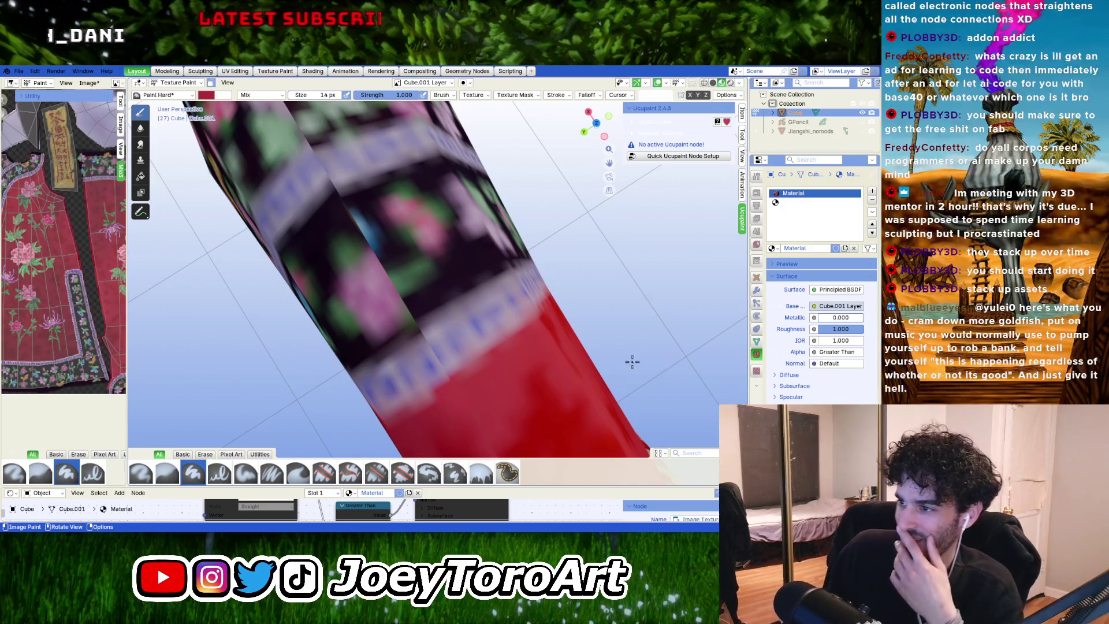
right_click(362, 266)
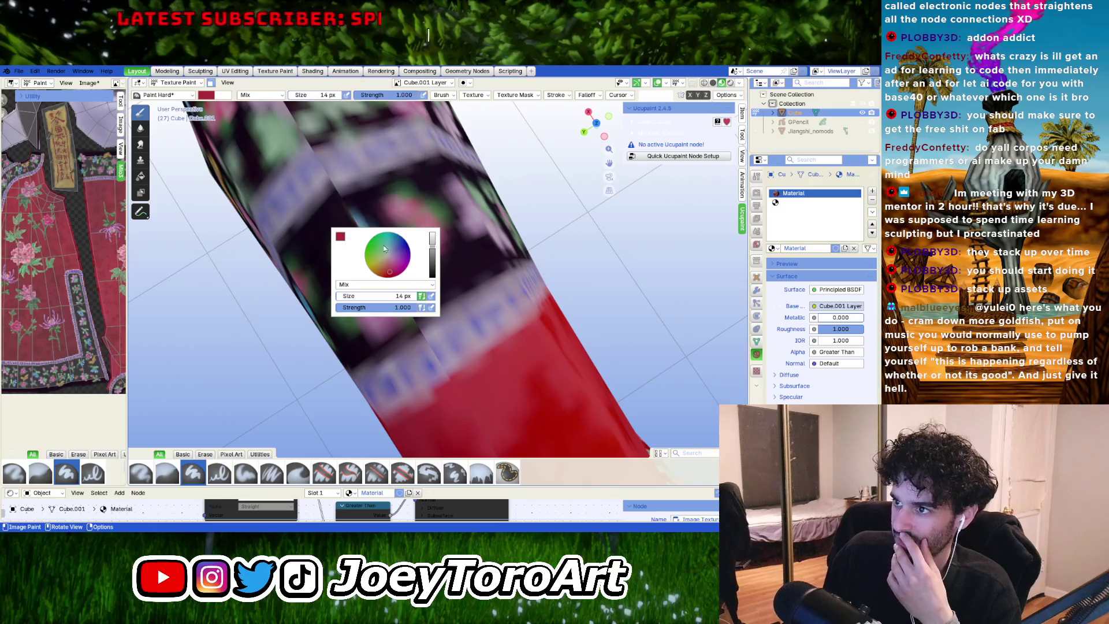
left_click(344, 243)
left_click(418, 222)
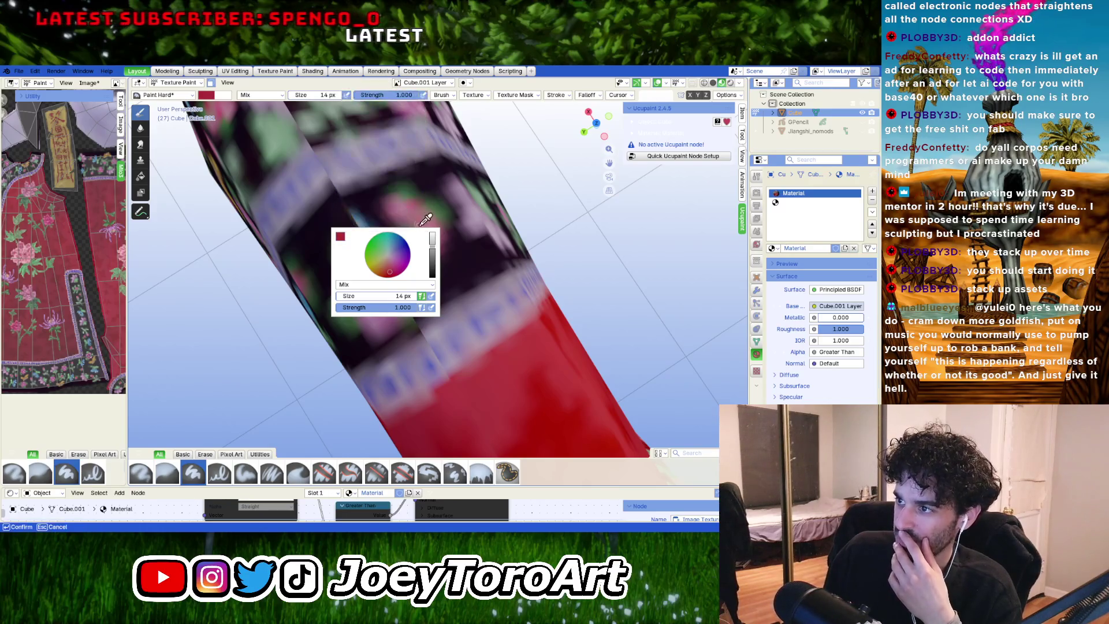
left_click(422, 218)
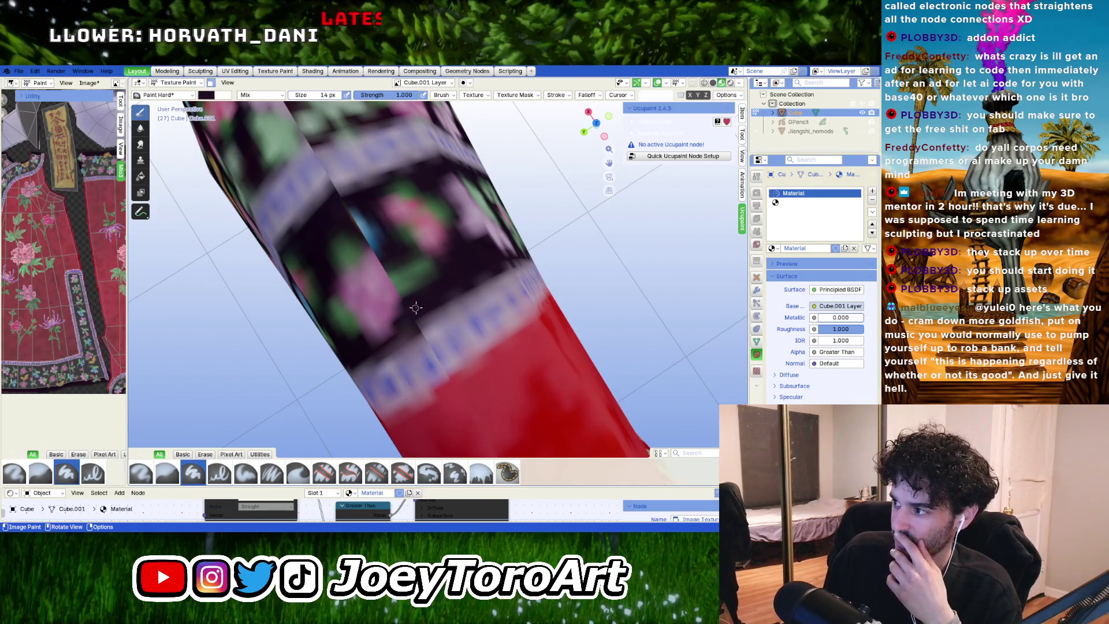
middle_click_drag(415, 308, 450, 314)
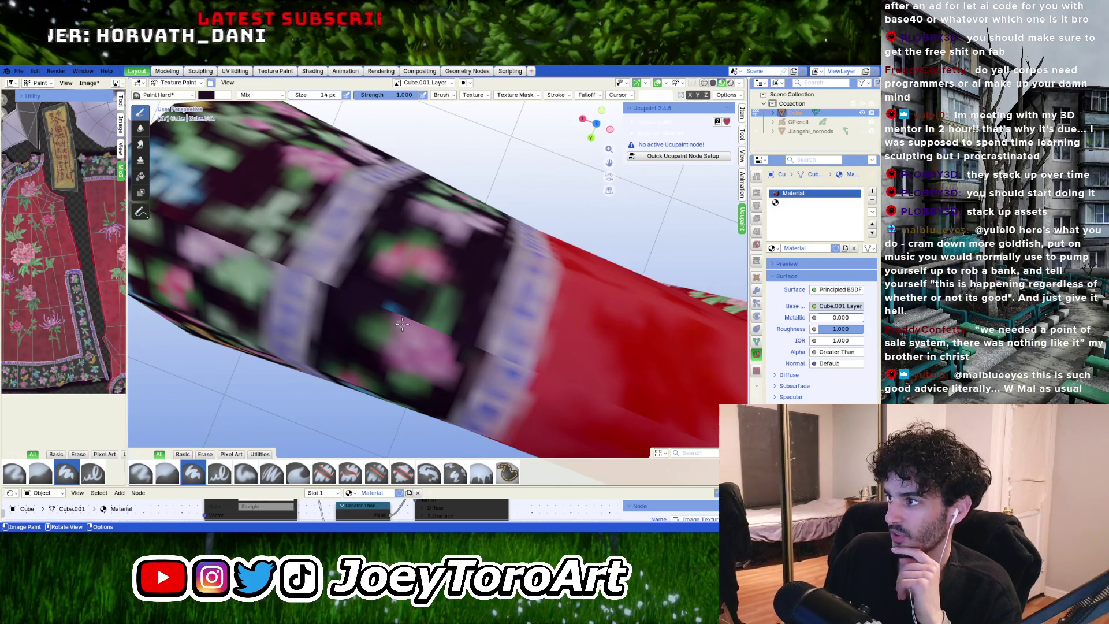
right_click(418, 339)
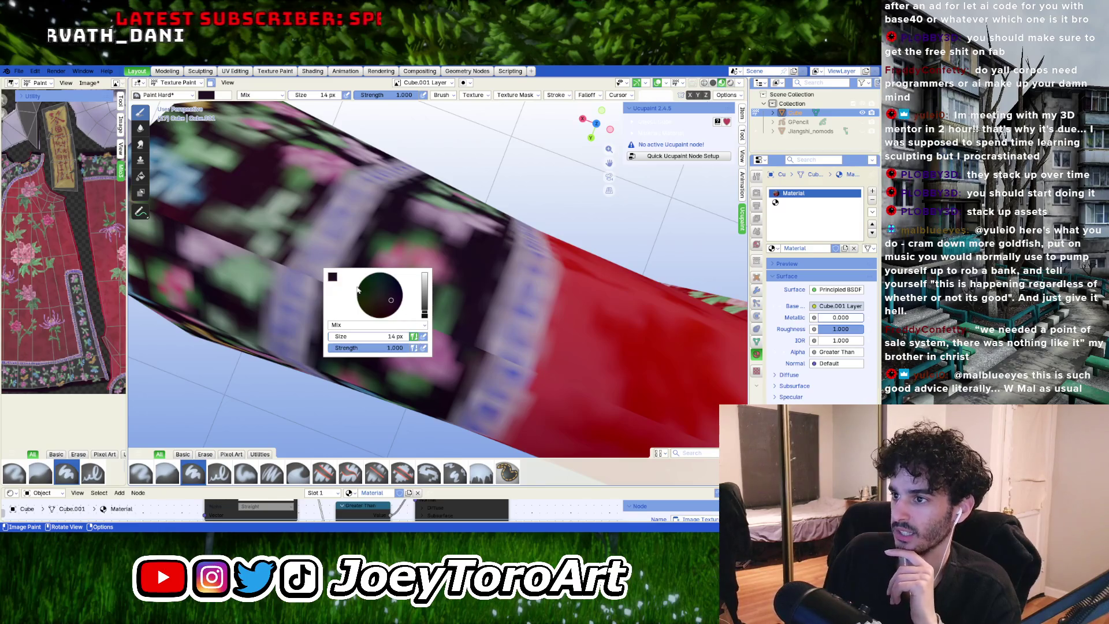
Sample the pink of a flower on the robe as the paint colour
left_click(332, 277)
left_click(333, 279)
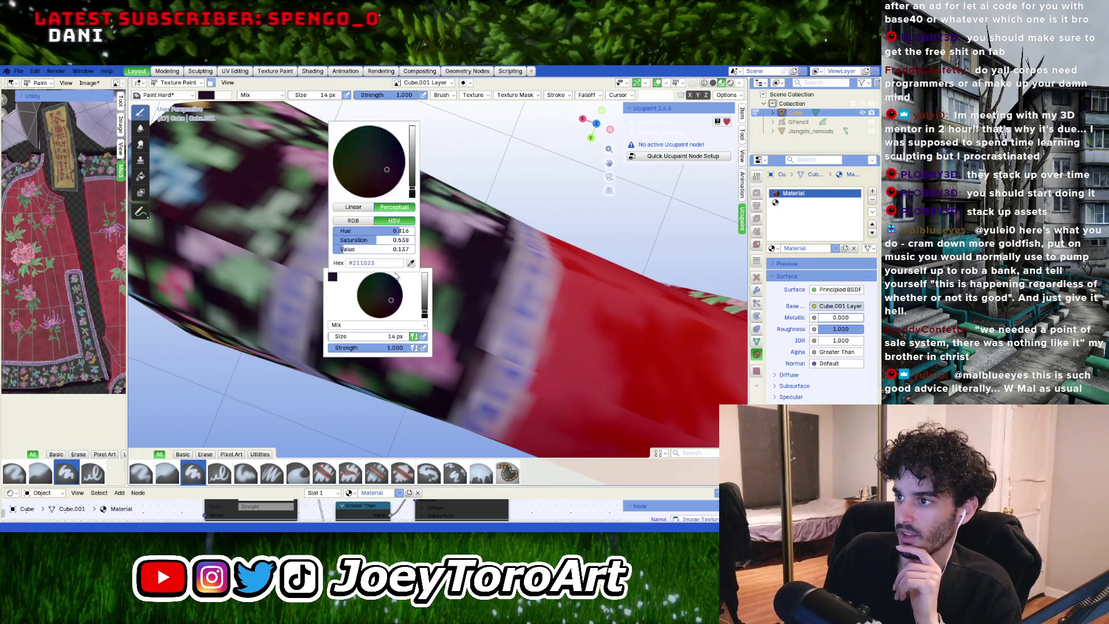
left_click(409, 264)
left_click(439, 330)
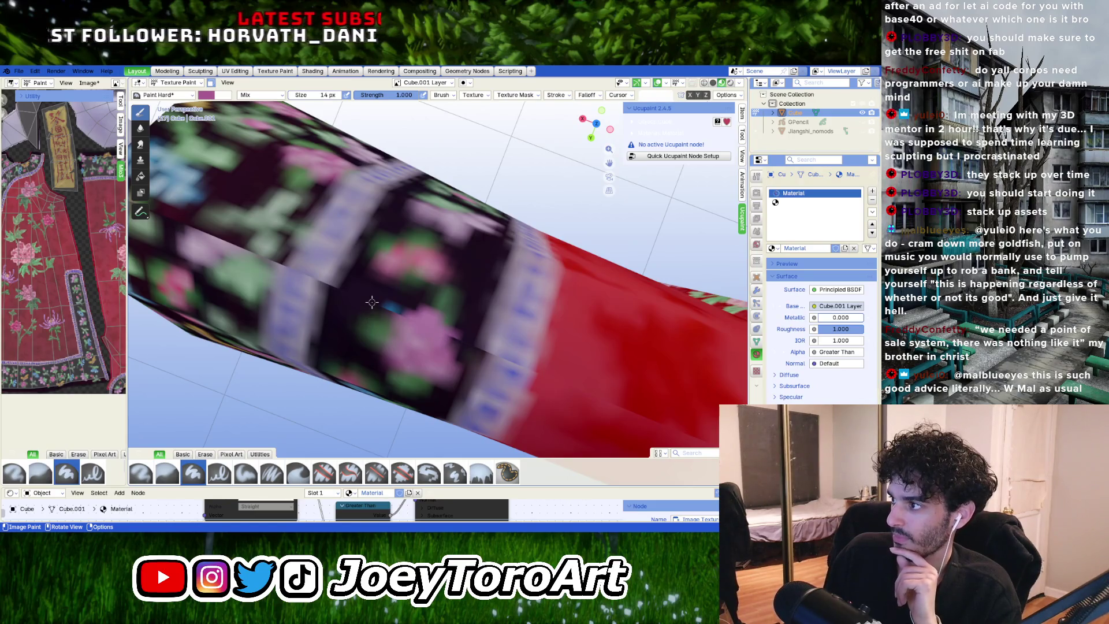
Resample the paint colour from the robe's dark background
right_click(361, 302)
left_click(286, 229)
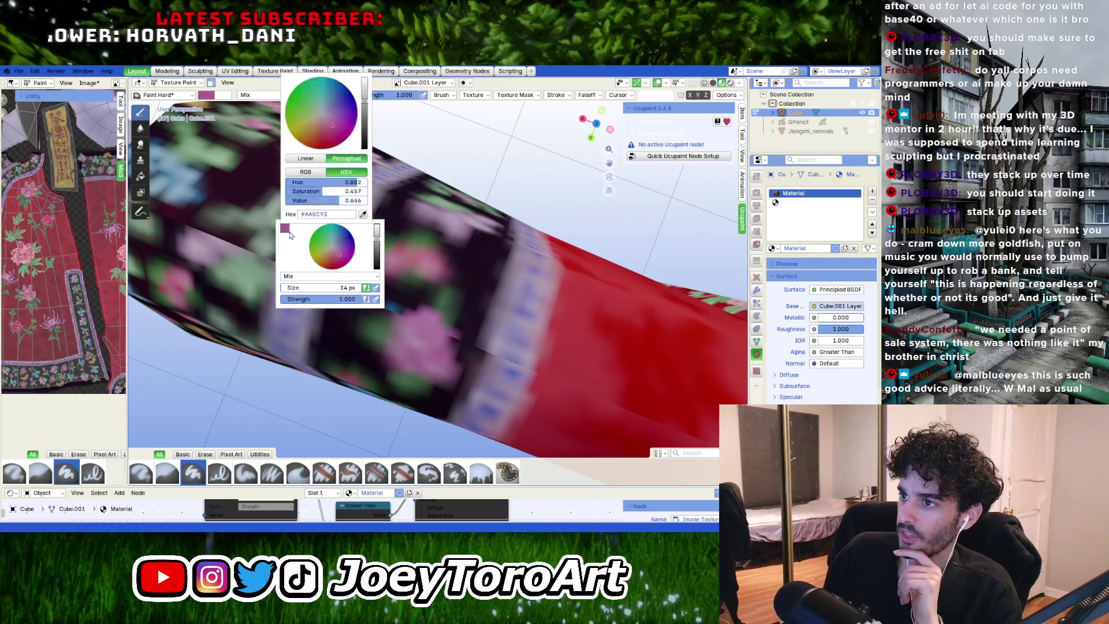
left_click(287, 230)
left_click(363, 215)
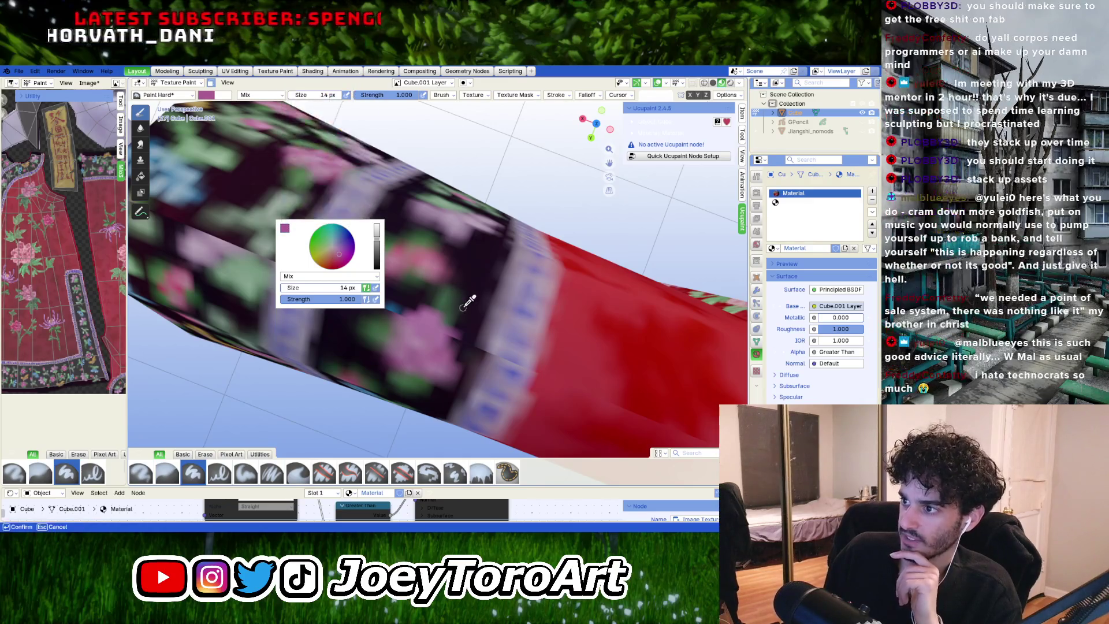
left_click(470, 317)
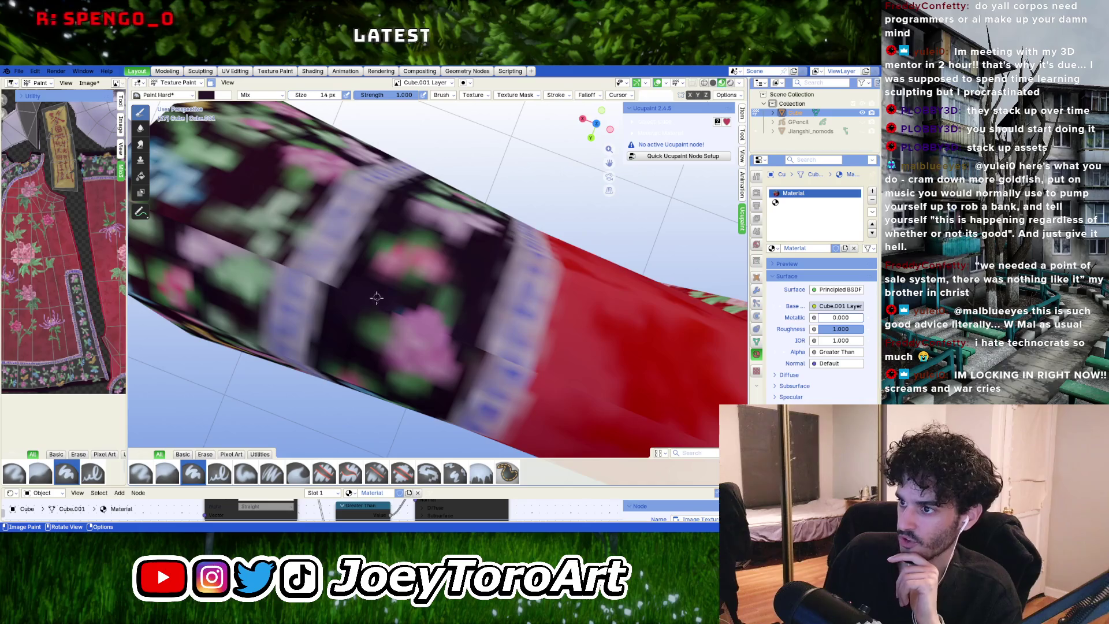
Turn the model and sample a light purple from the floral pattern
middle_click_drag(406, 305, 442, 287)
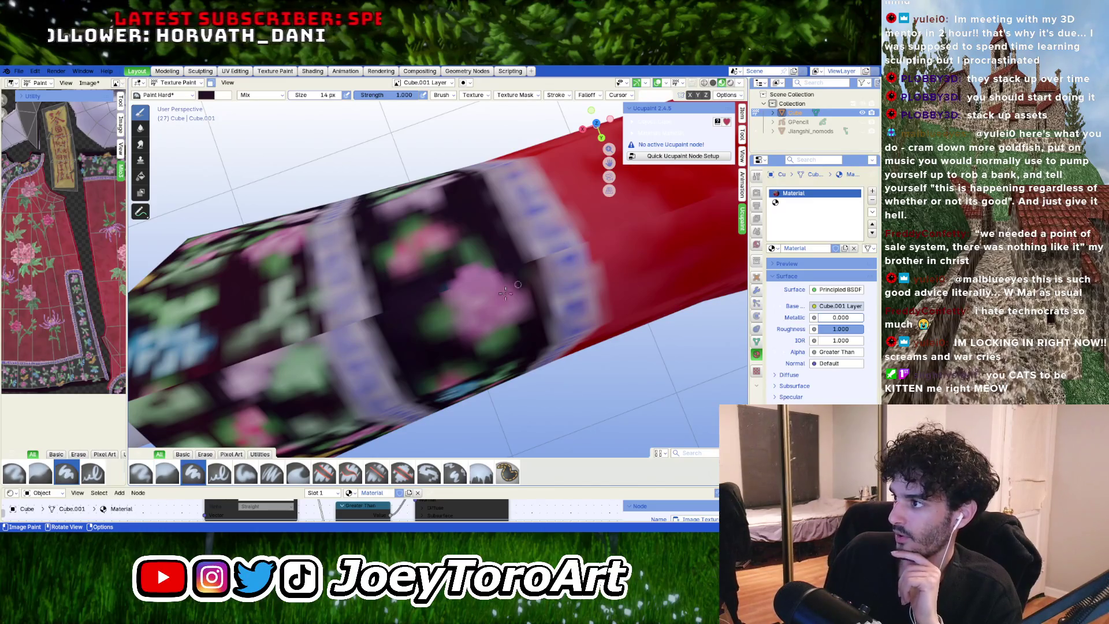
mouse_move(505, 293)
middle_mouse_down()
mouse_move(441, 285)
mouse_move(480, 271)
middle_mouse_up()
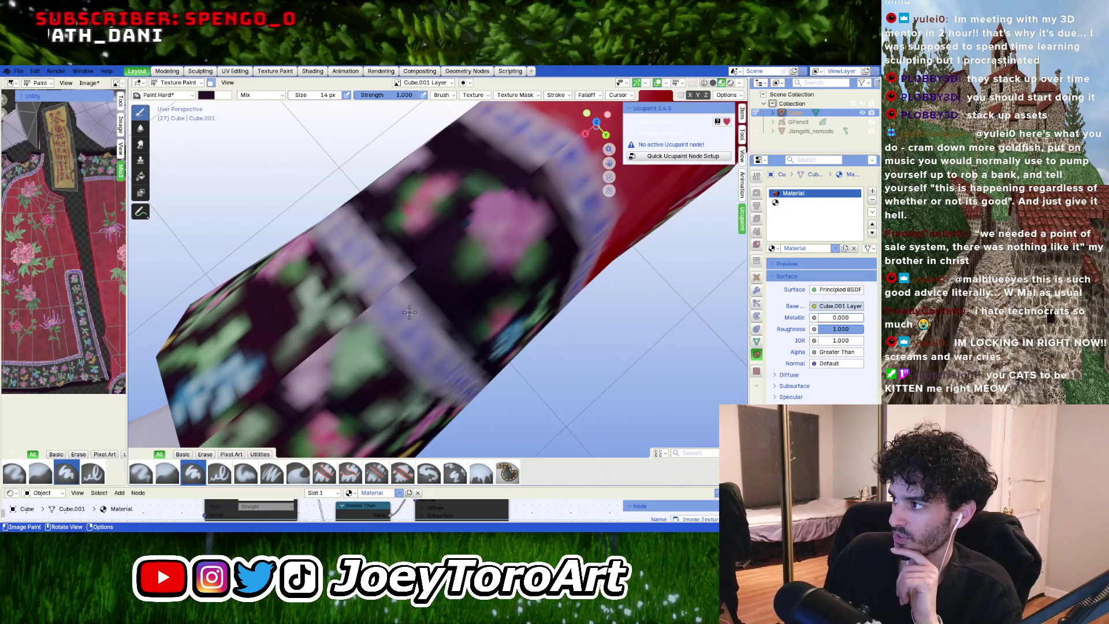
right_click(375, 307)
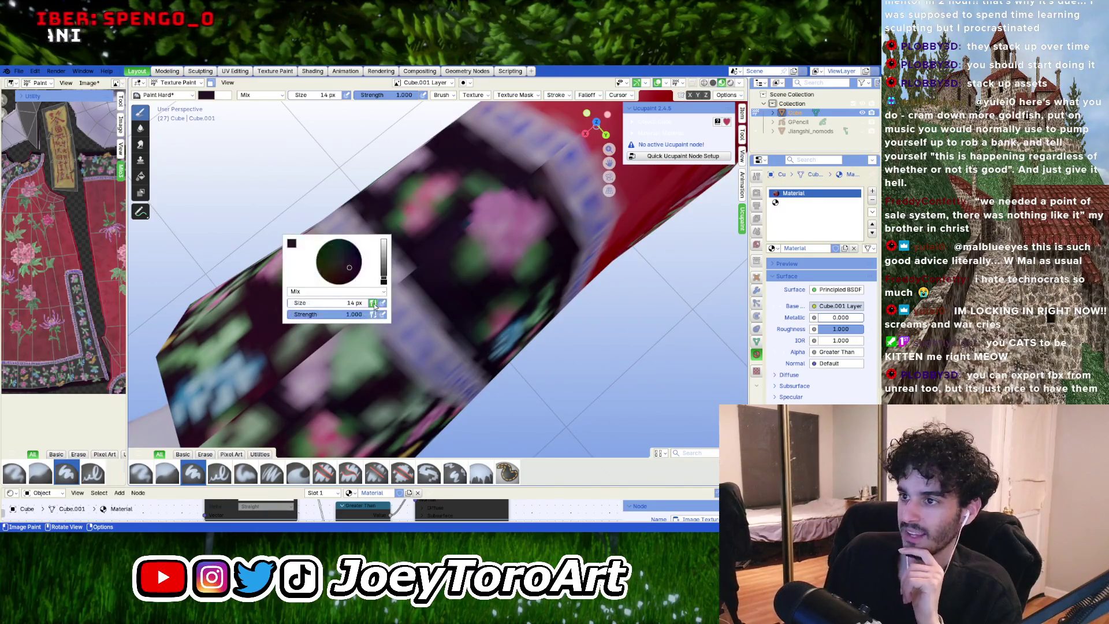
left_click(292, 245)
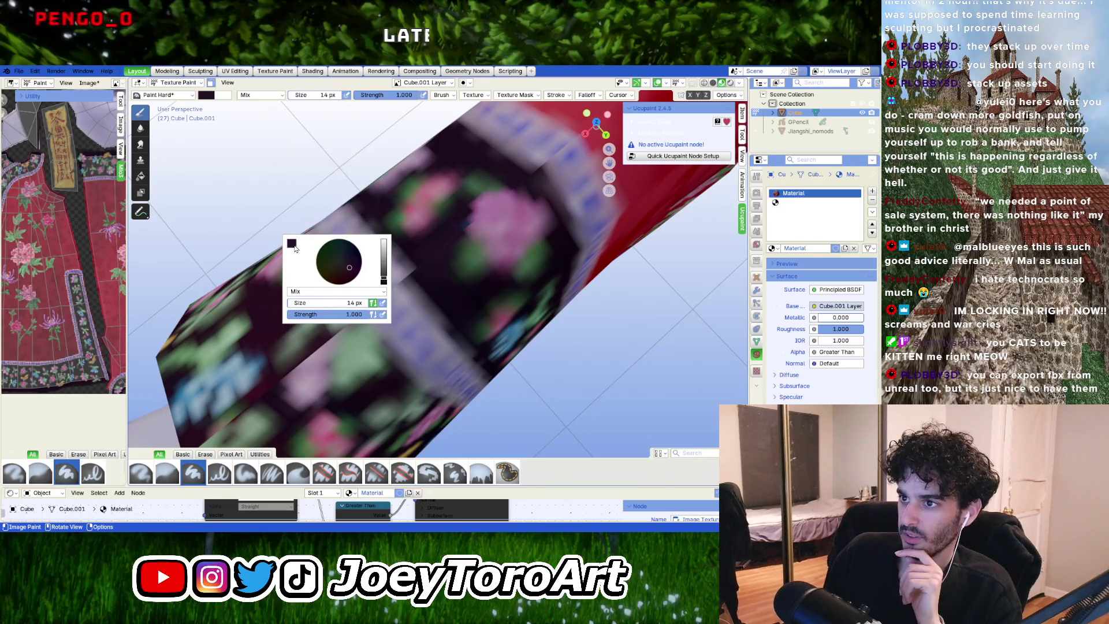
left_click(292, 245)
left_click(371, 234)
left_click(407, 289)
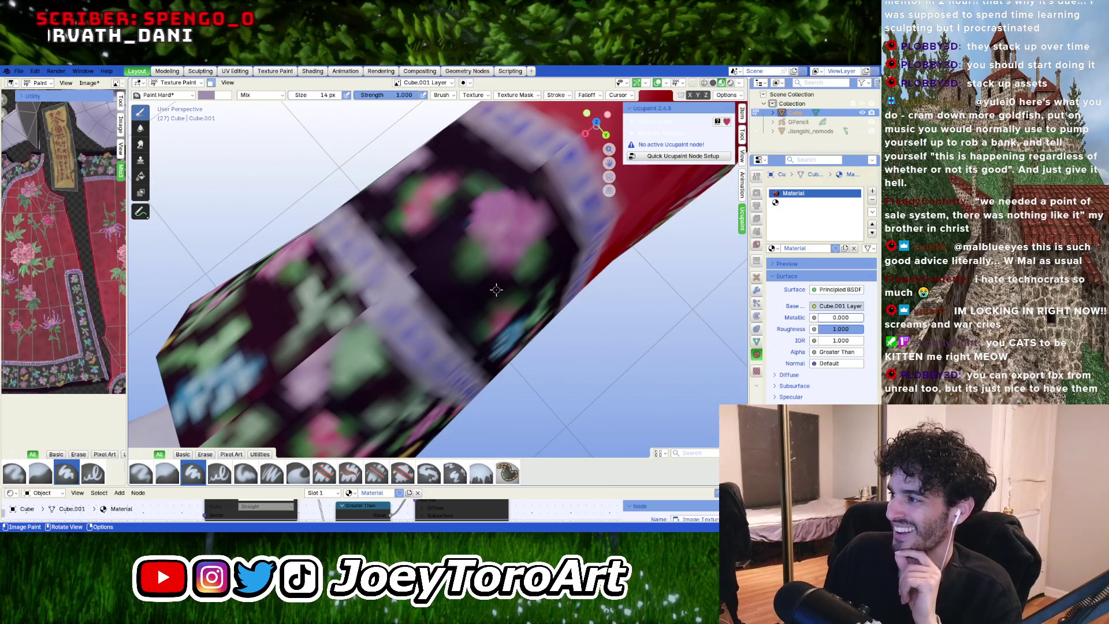
mouse_move(496, 290)
middle_mouse_down()
mouse_move(447, 312)
mouse_move(472, 340)
middle_mouse_up()
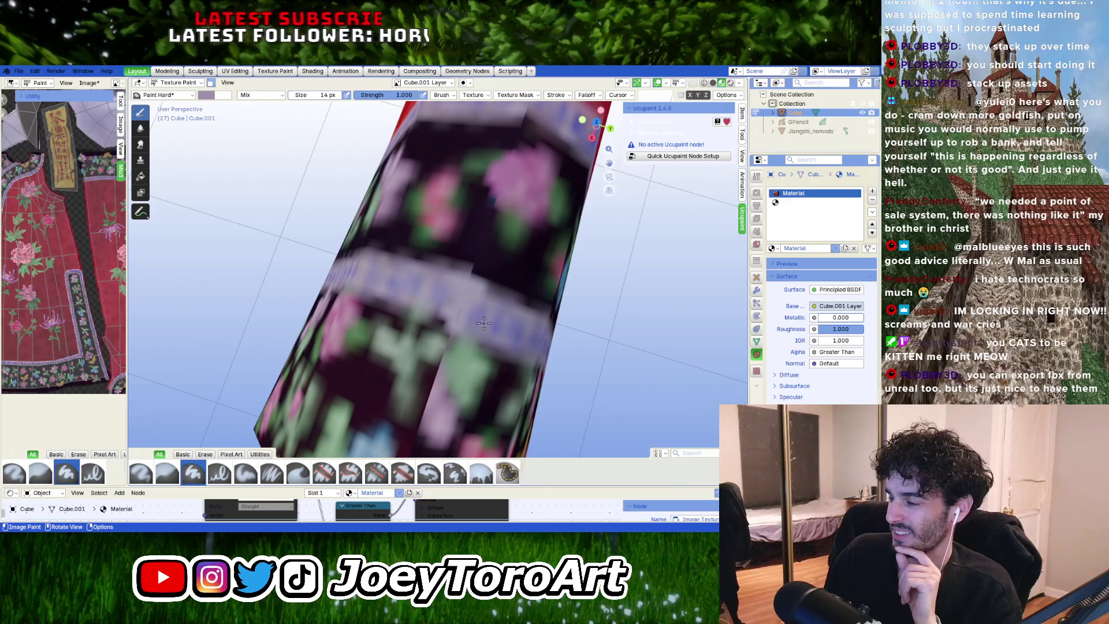
Sample the robe's near-black as the brush colour
right_click(469, 262)
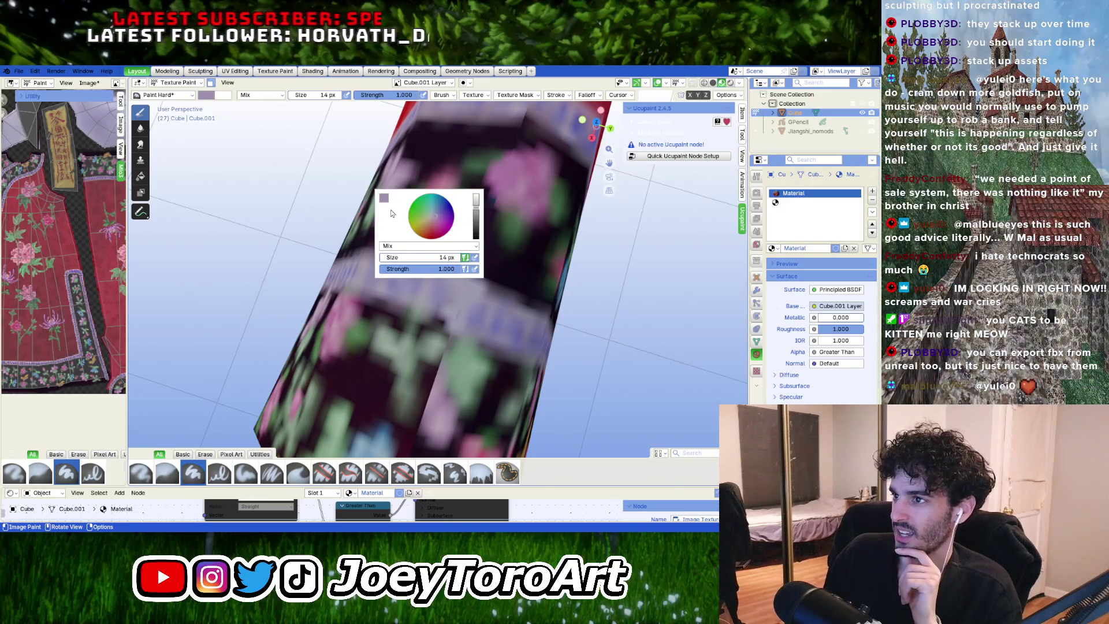
left_click(384, 198)
left_click(463, 344)
left_click(463, 263)
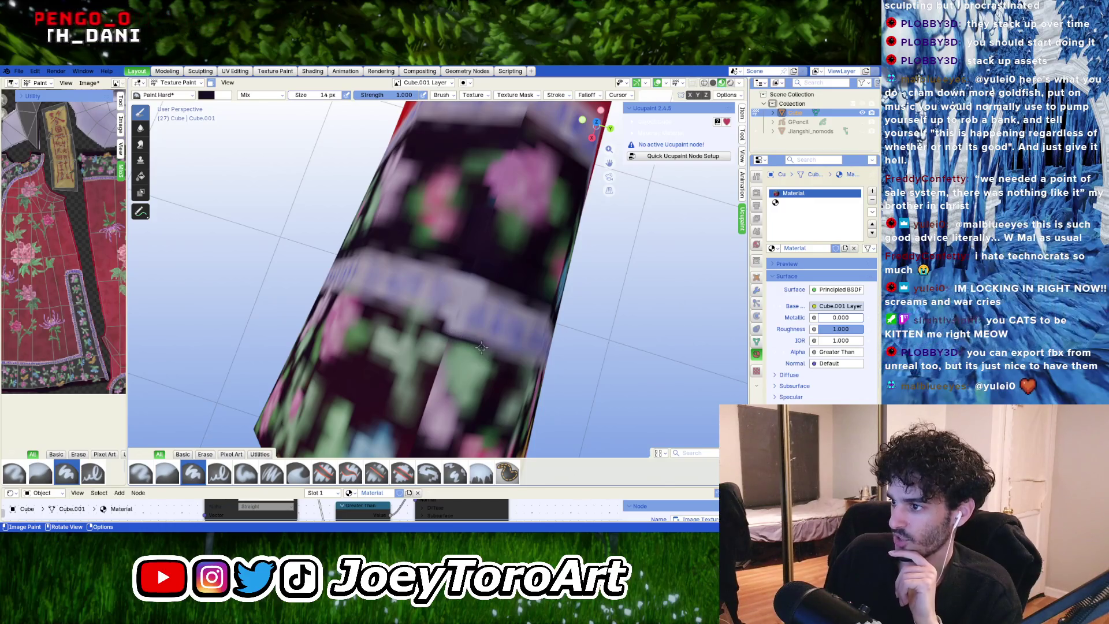
Move up the robe, resample its dark maroon into the brush and verify it in the picker
middle_click_drag(488, 354, 482, 348)
right_click(453, 370)
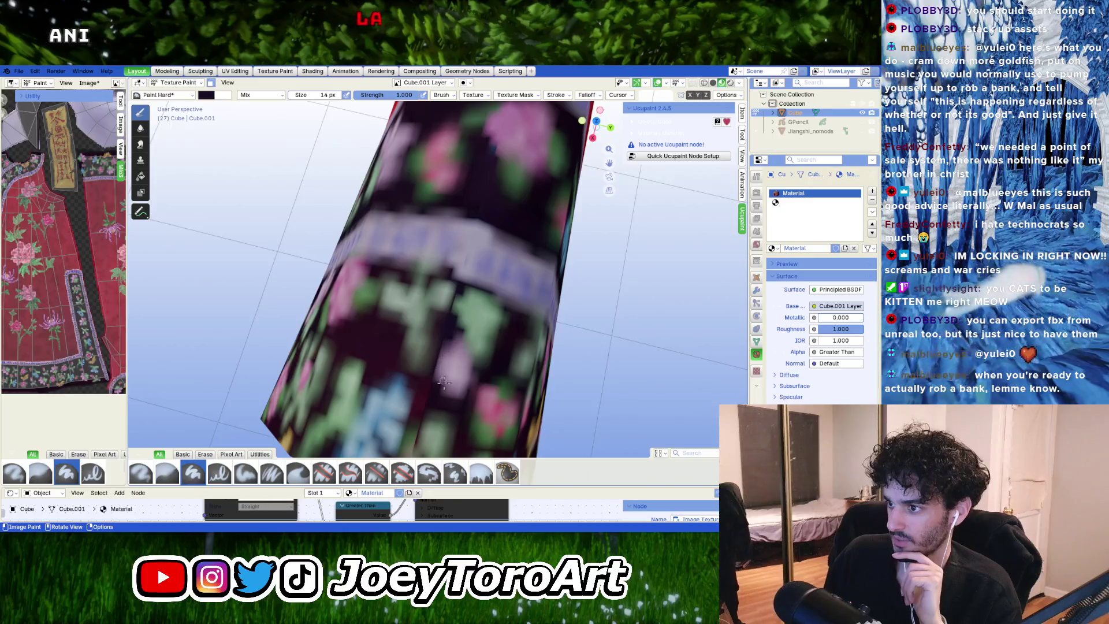
middle_click_drag(446, 386, 449, 328, "shift")
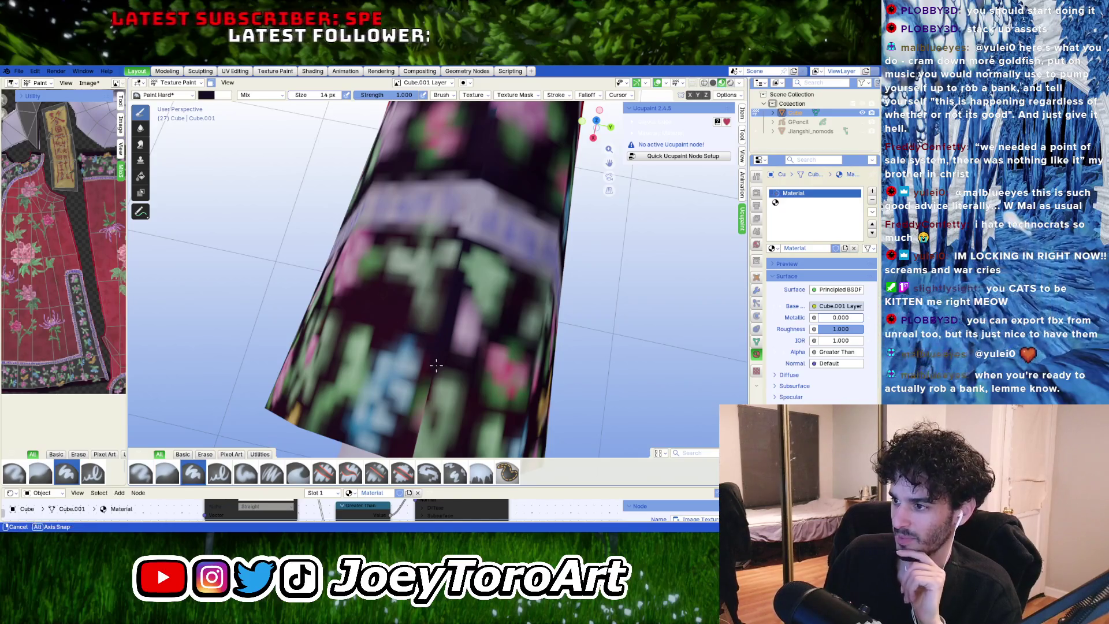
middle_click_drag(437, 348, 456, 343, "shift")
right_click(455, 343)
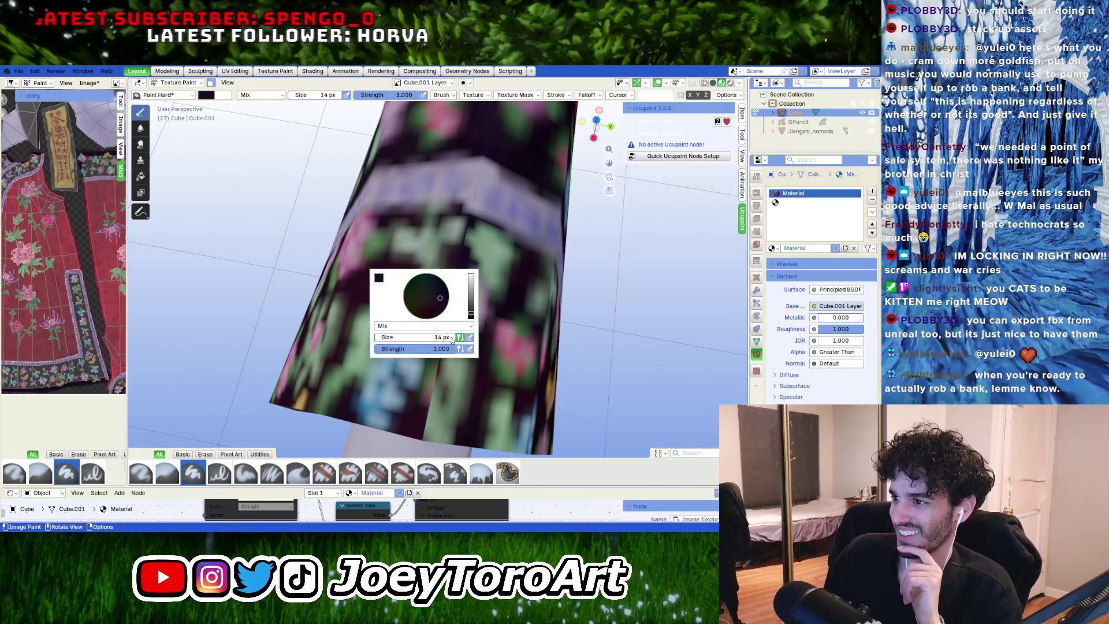
left_click(379, 278)
left_click(461, 261)
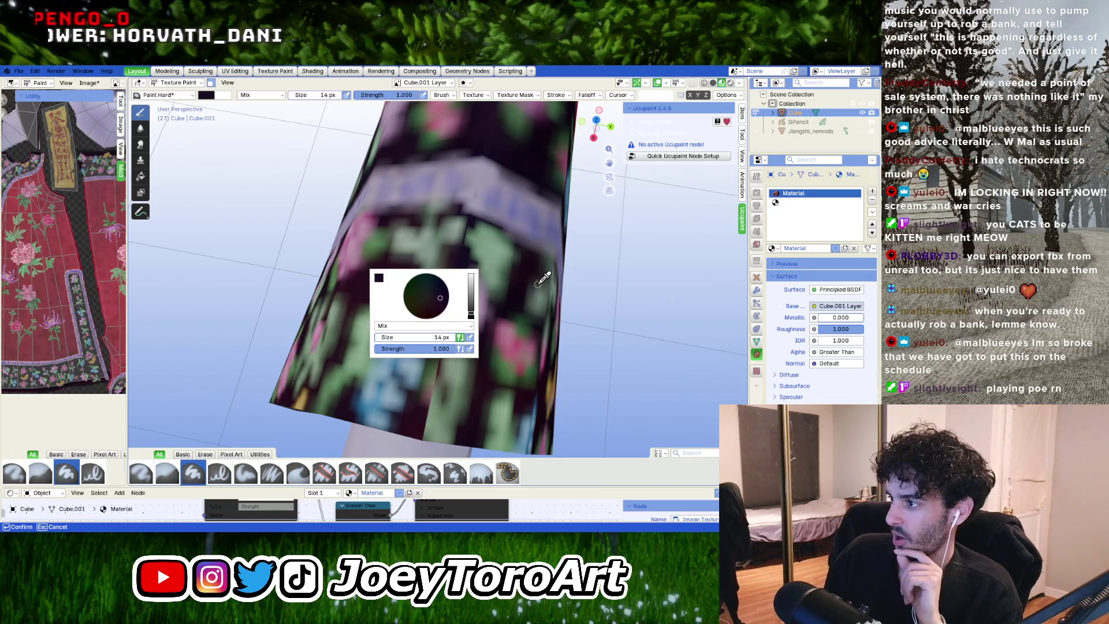
left_click(515, 307)
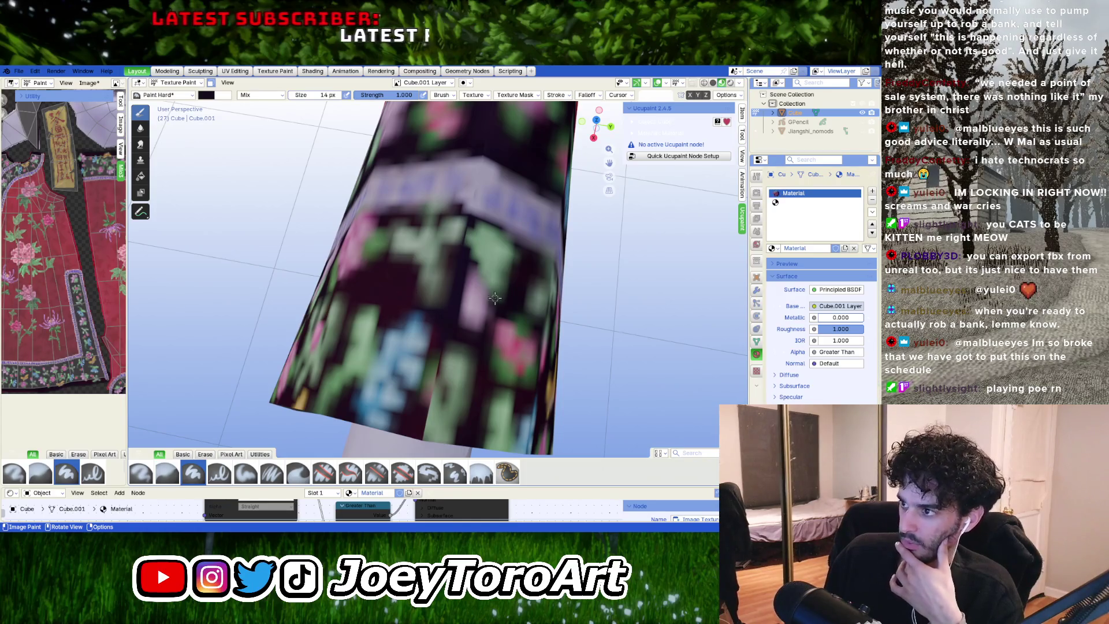
right_click(519, 306)
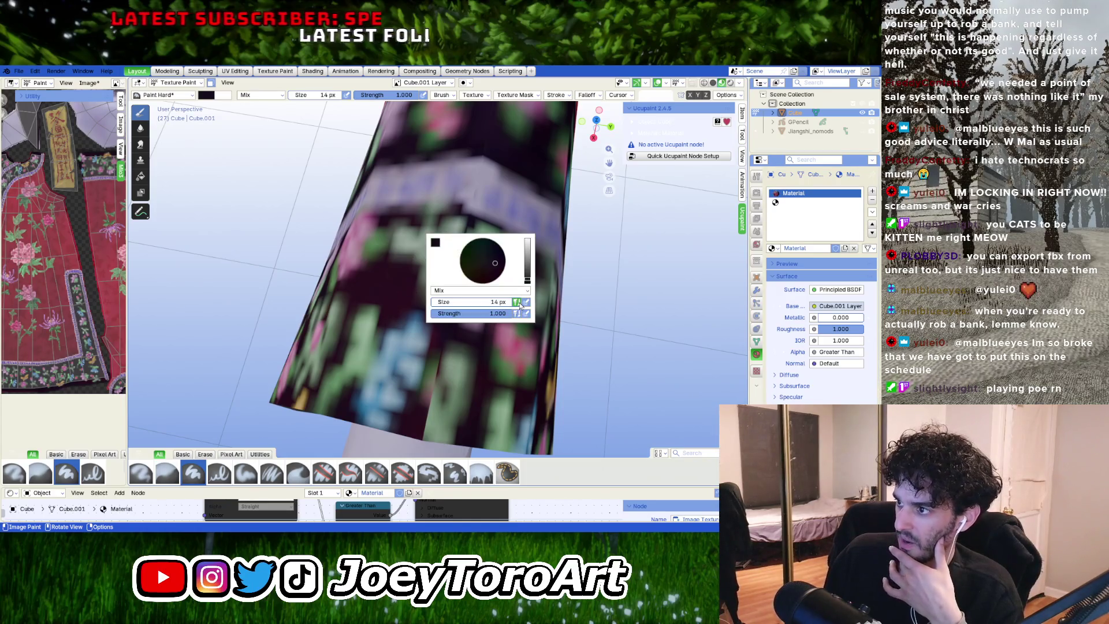
left_click(437, 243)
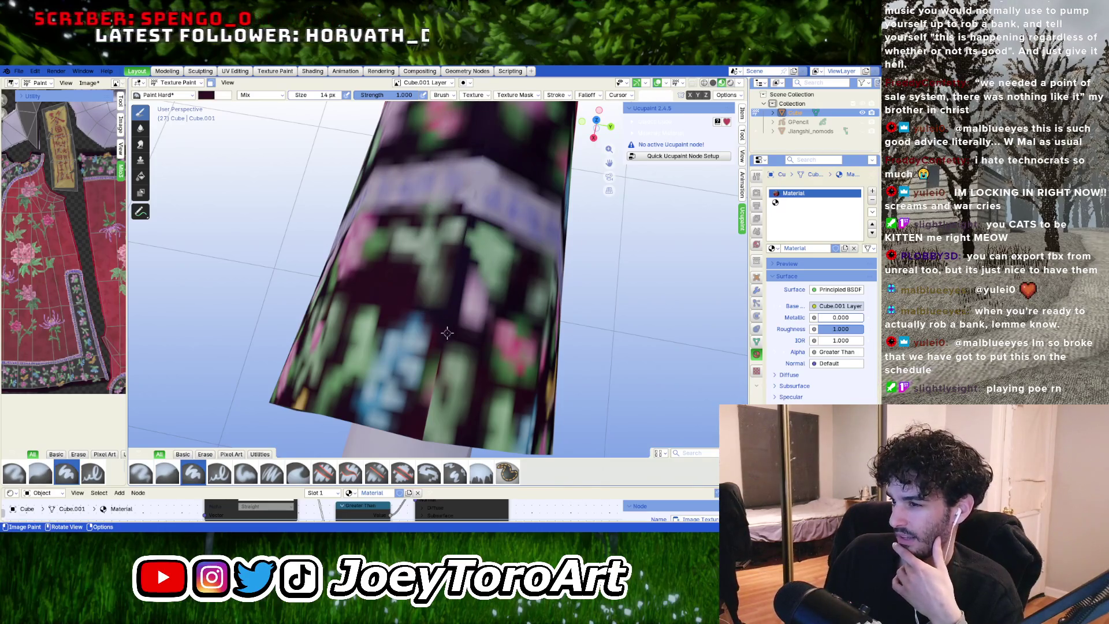
right_click(394, 297)
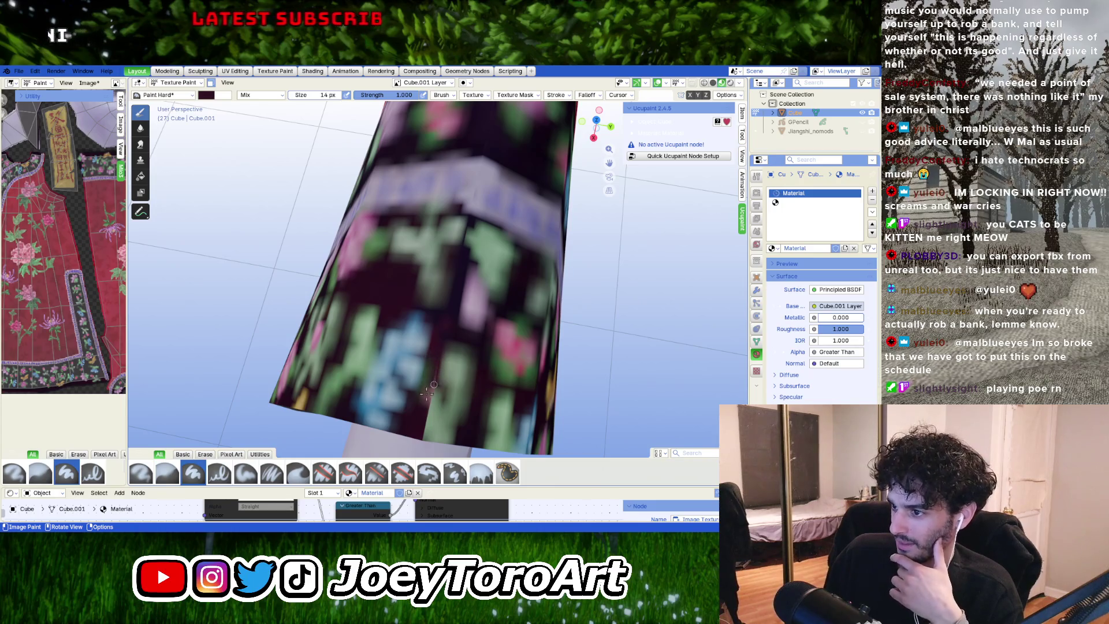
Orbit around the patterned hem to inspect it from below and above
middle_click_drag(434, 385, 430, 391)
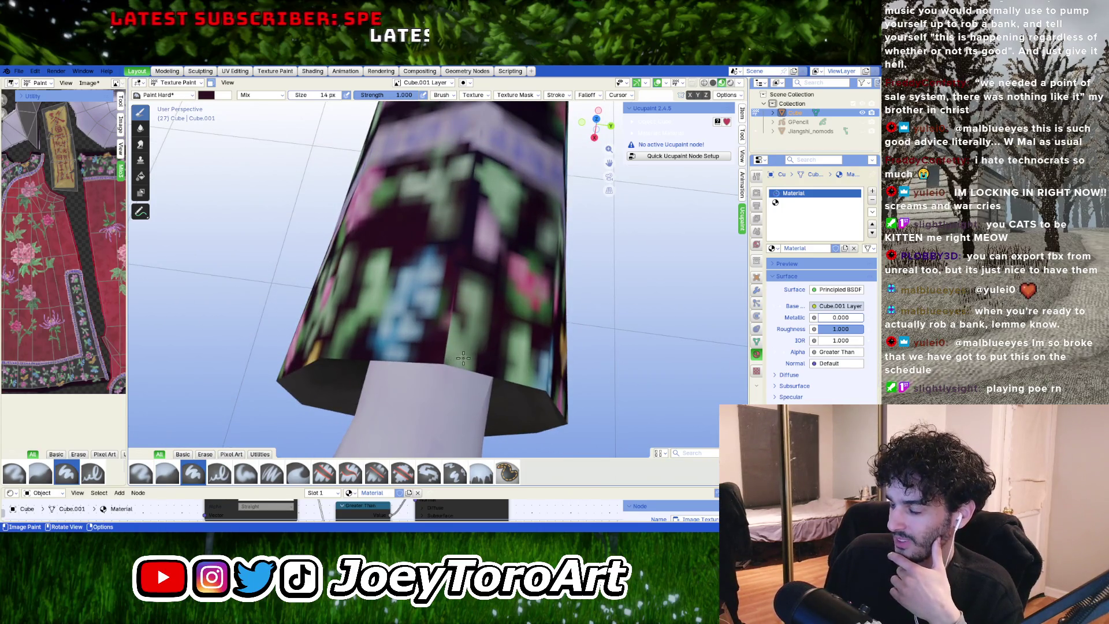
middle_click_drag(464, 359, 465, 354)
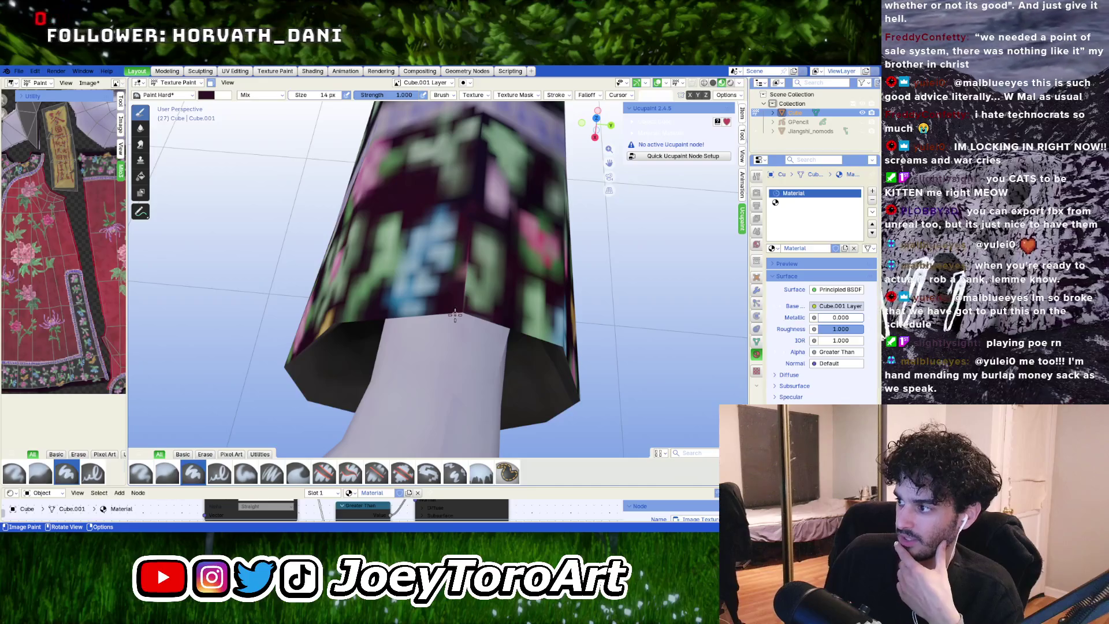
middle_click_drag(468, 315, 467, 374)
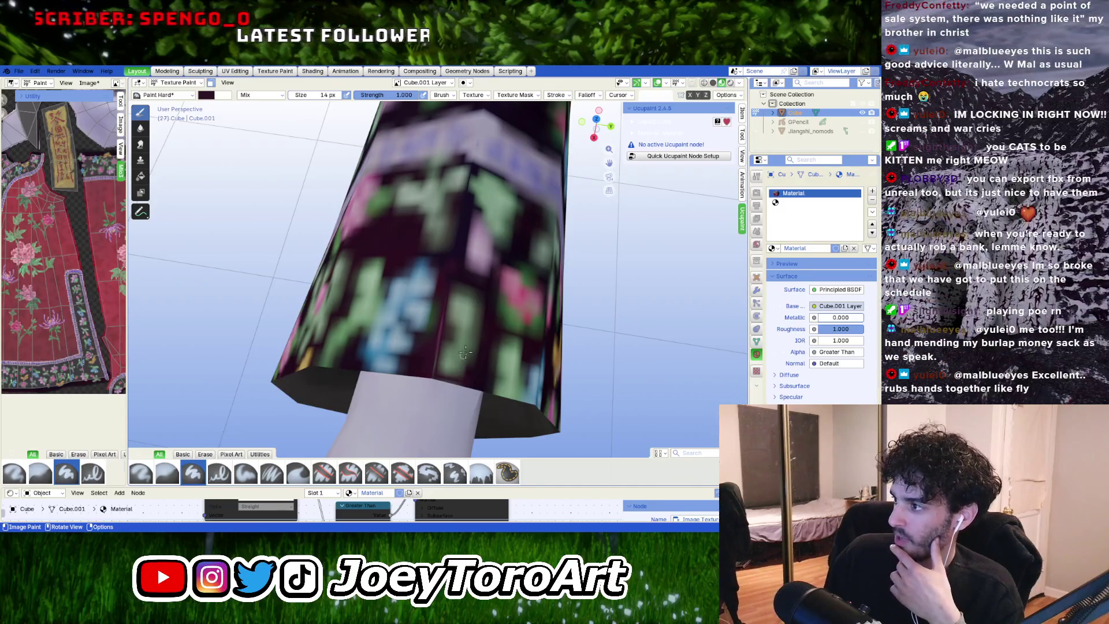
middle_click_drag(478, 344, 542, 267)
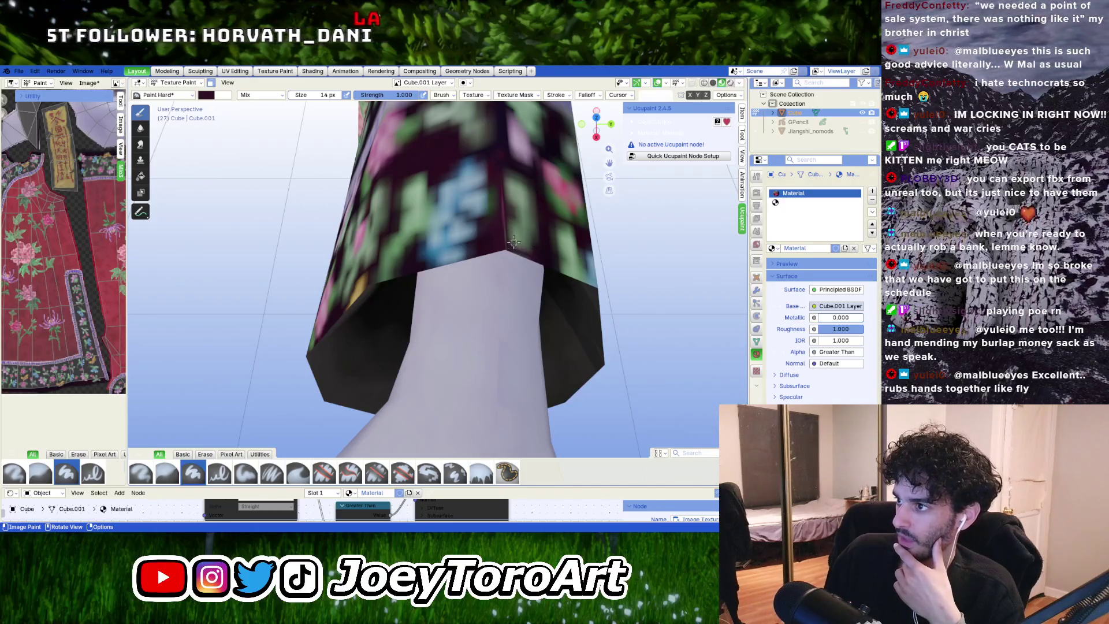
middle_click_drag(503, 236, 451, 322)
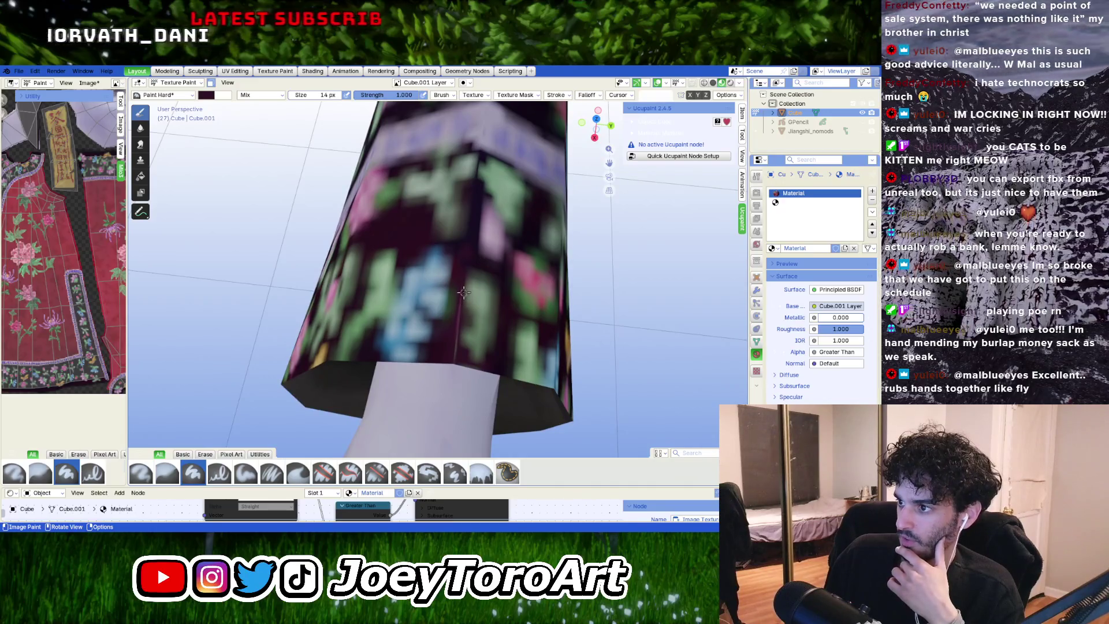
mouse_move(465, 294)
middle_mouse_down()
mouse_move(440, 383)
mouse_move(444, 318)
middle_mouse_up()
scroll(440, 383, "up", 3)
scroll(447, 386, "down", 4)
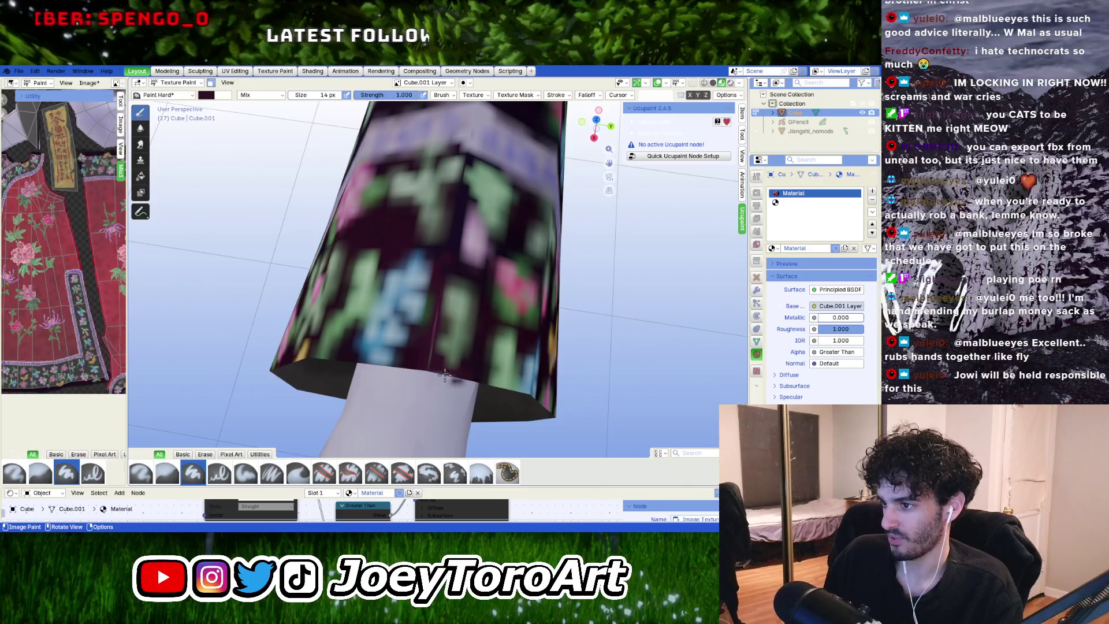
mouse_move(461, 364)
middle_mouse_down()
mouse_move(478, 293)
mouse_move(95, 321)
middle_mouse_up()
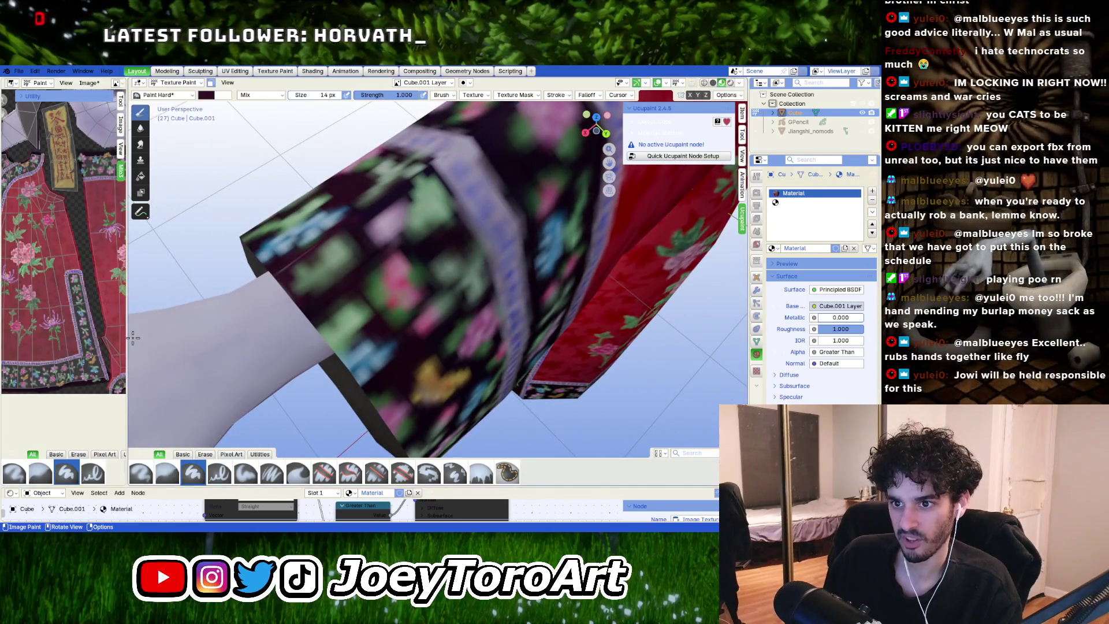
Widen the 3D view and zoom in on the patterned sleeve and hand
left_click_drag(127, 321, 216, 321)
scroll(521, 279, "down", 3)
mouse_move(521, 279)
middle_mouse_down()
mouse_move(286, 359)
mouse_move(444, 328)
middle_mouse_up()
scroll(445, 328, "up", 5)
scroll(445, 328, "up", 3)
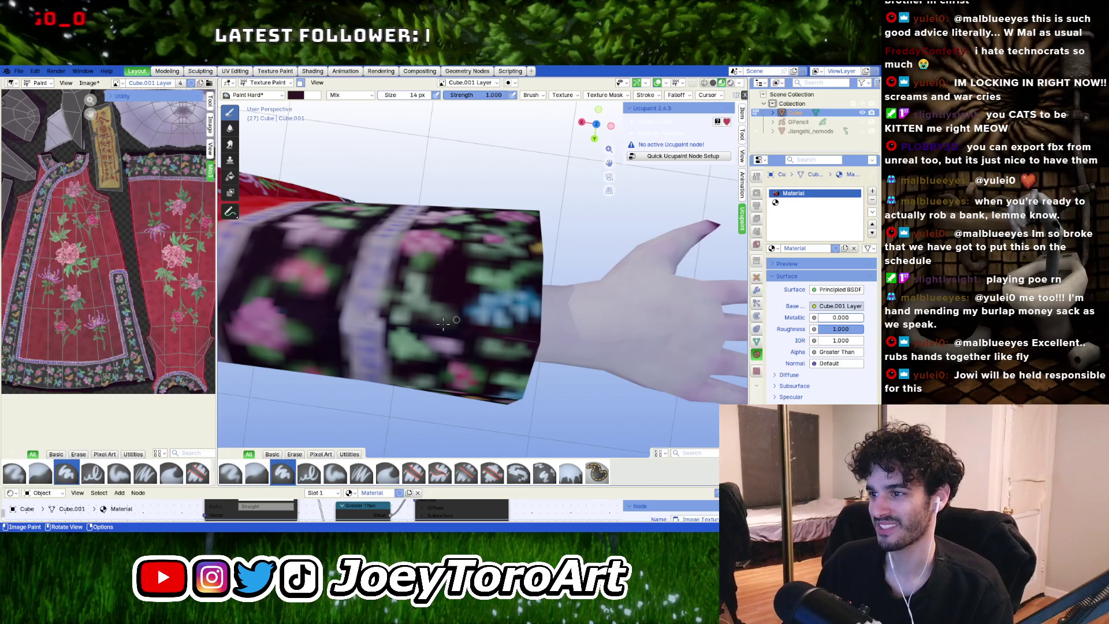
Sample a light purple from the sleeve's trim as the brush colour
right_click(376, 316)
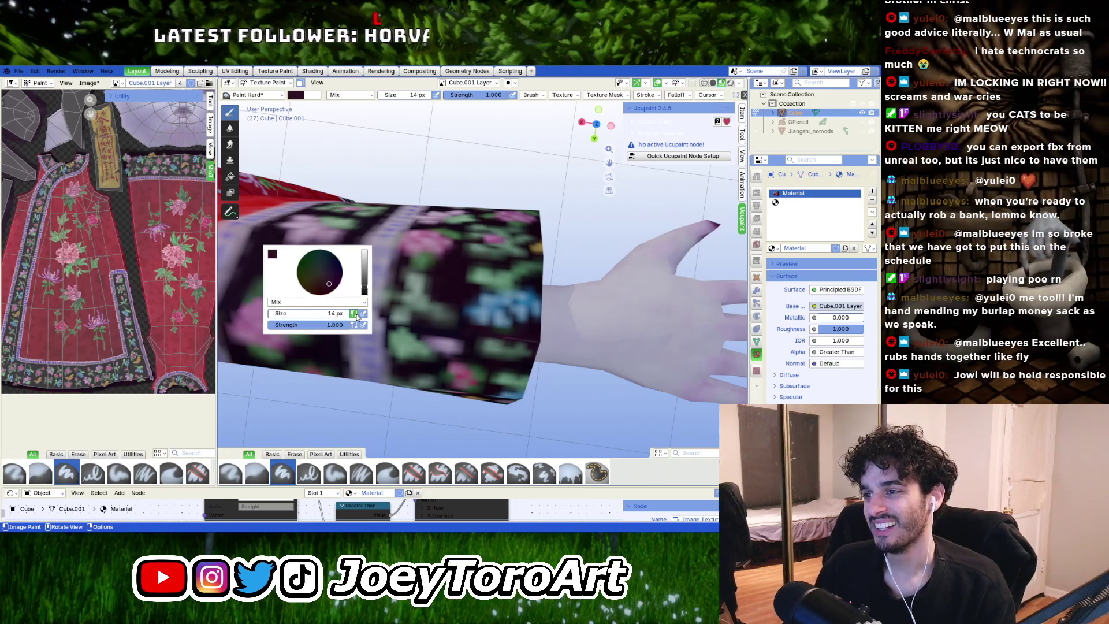
left_click(274, 260)
left_click(357, 239)
left_click(364, 346)
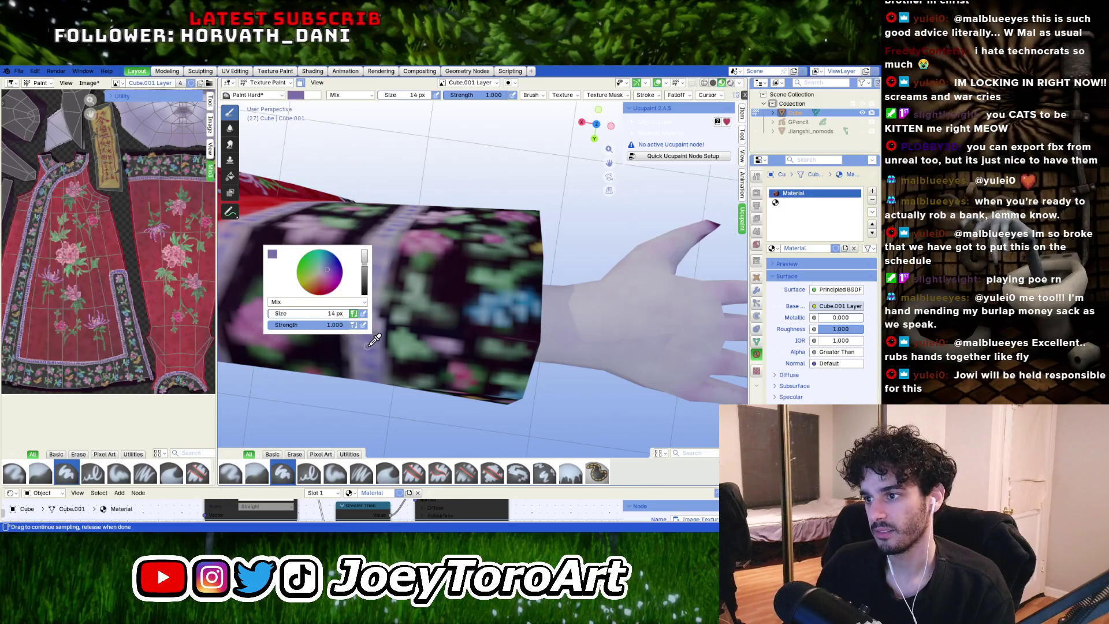
mouse_move(374, 345)
middle_mouse_down()
mouse_move(349, 334)
mouse_move(379, 298)
middle_mouse_up()
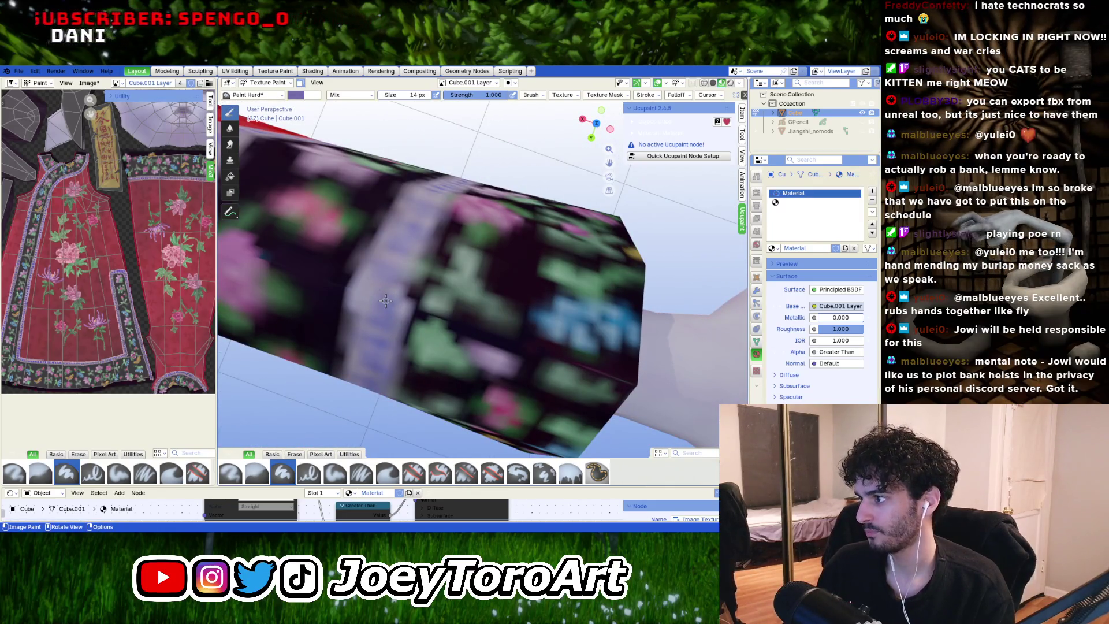
middle_click_drag(408, 300, 427, 300)
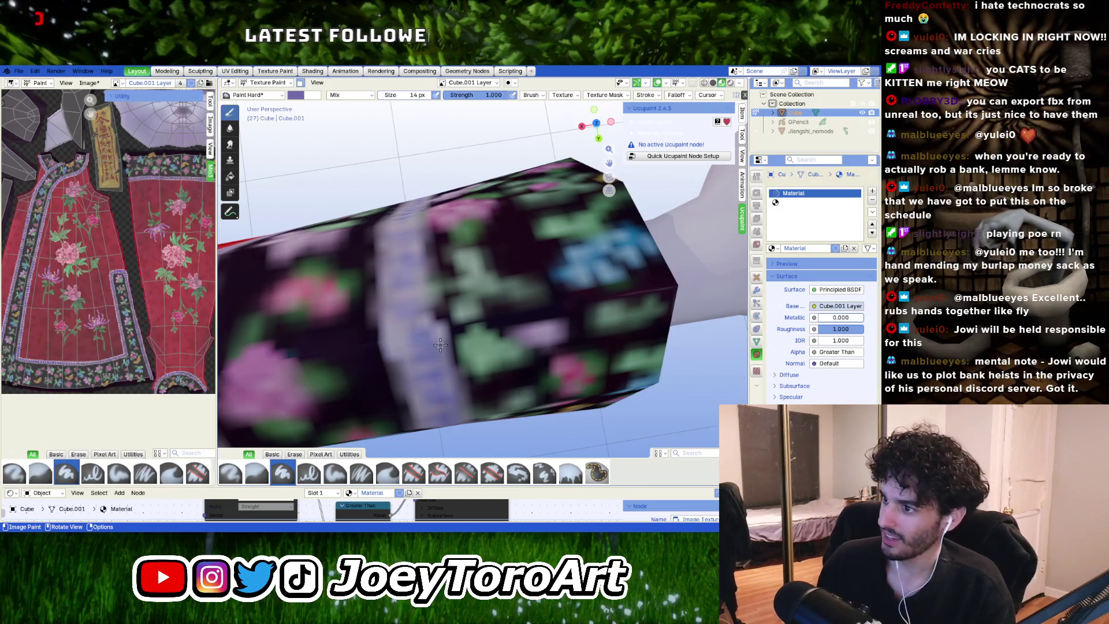
mouse_move(440, 345)
middle_mouse_down()
mouse_move(501, 317)
mouse_move(496, 307)
middle_mouse_up()
Sample the robe's dark red fabric into the brush, resampling once
right_click(439, 266)
left_click(367, 267)
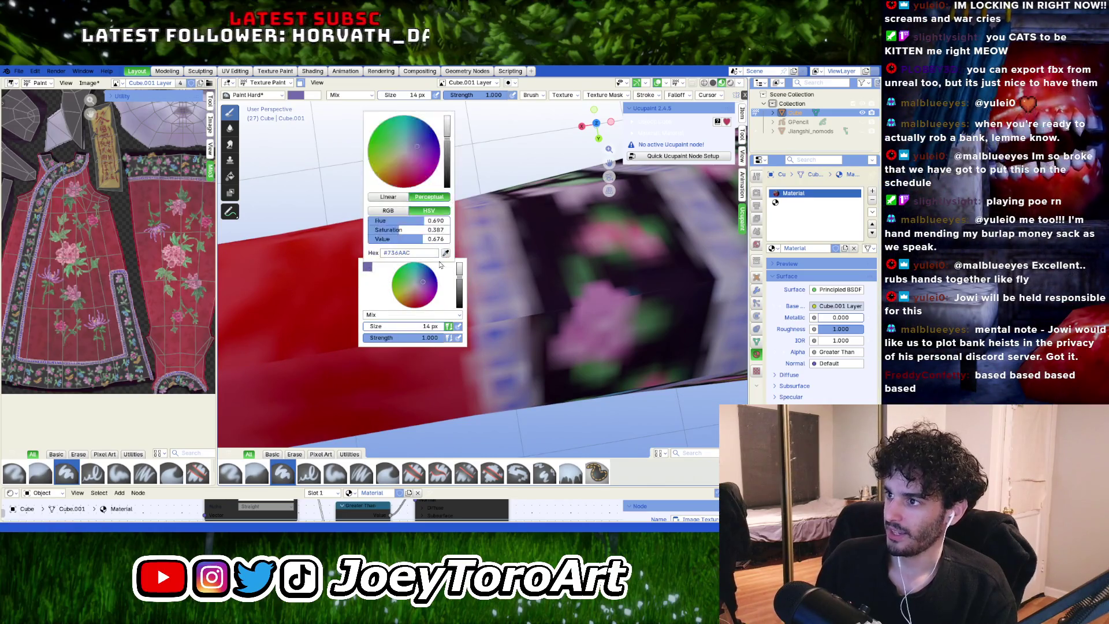
left_click(445, 252)
left_click(391, 367)
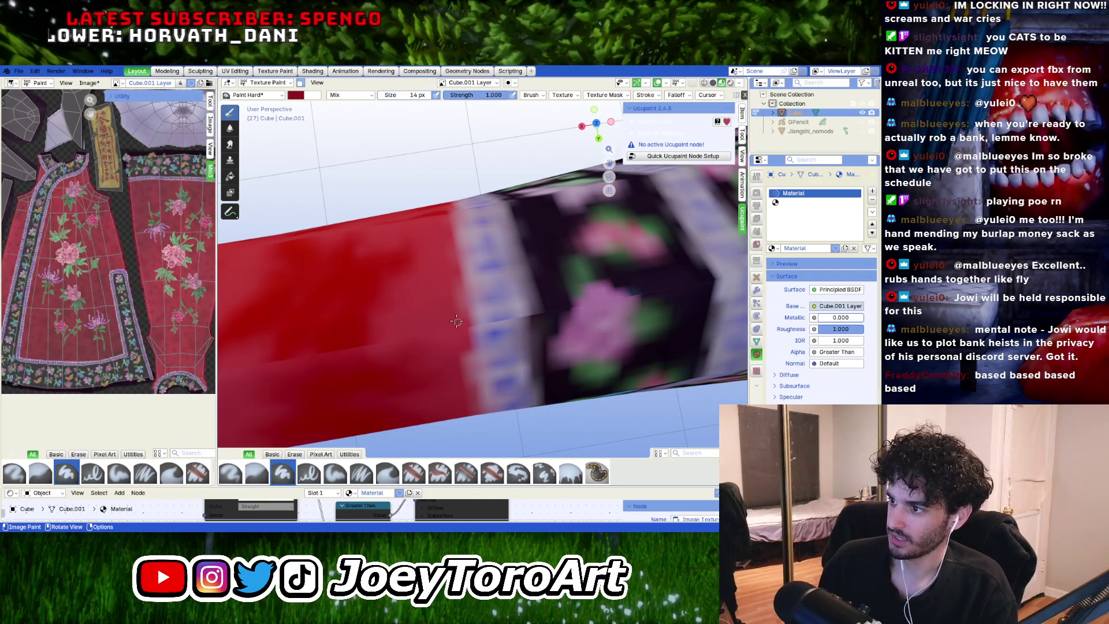
right_click(363, 259)
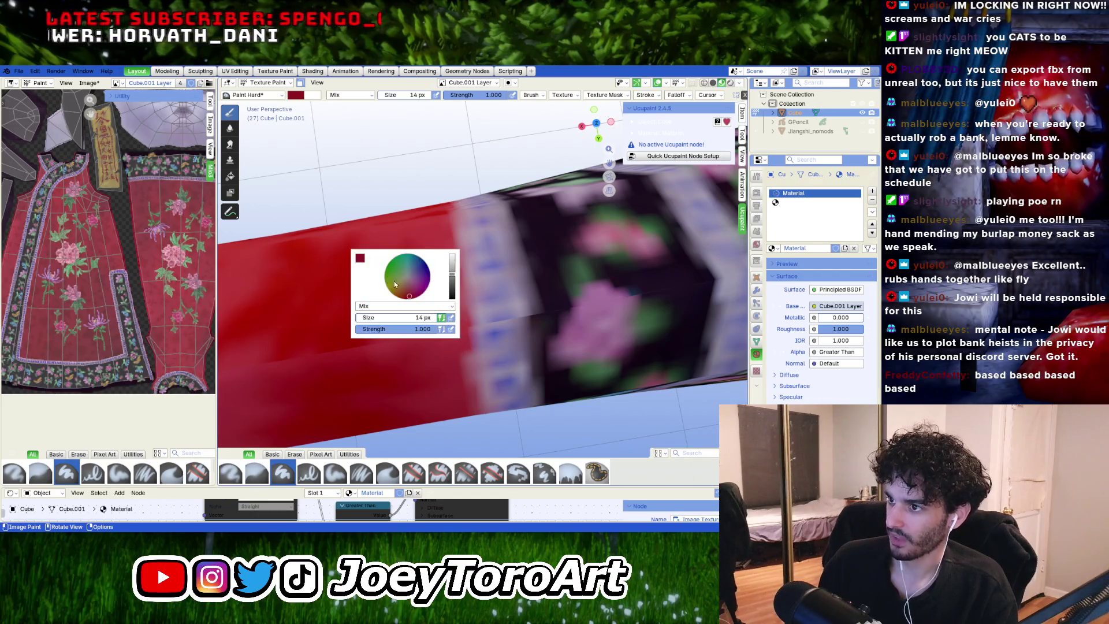
left_click(363, 259)
left_click(446, 252)
left_click(340, 374)
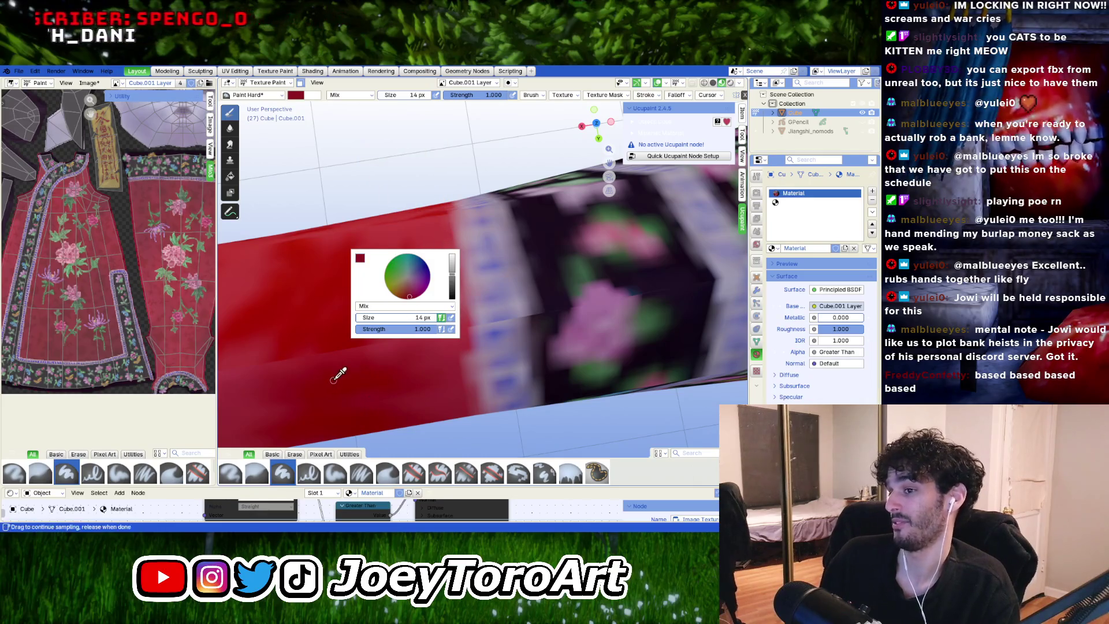
left_click_drag(334, 380, 315, 356)
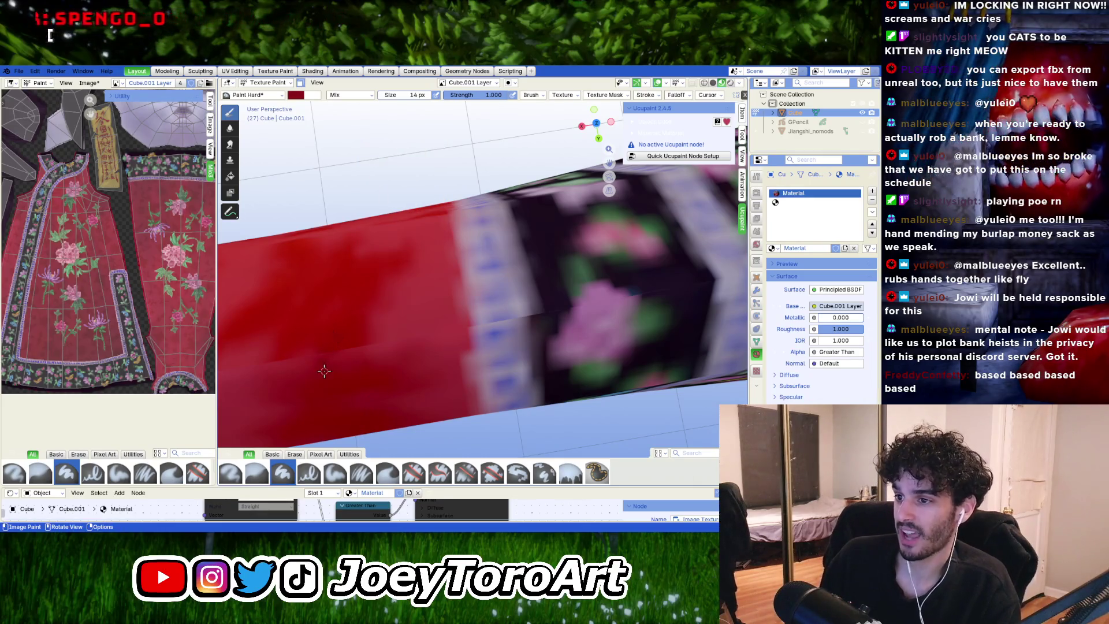
Check the sampled red in the colour picker and orbit around the red sleeve
mouse_move(495, 346)
middle_mouse_down()
mouse_move(416, 352)
mouse_move(448, 338)
middle_mouse_up()
right_click(448, 339)
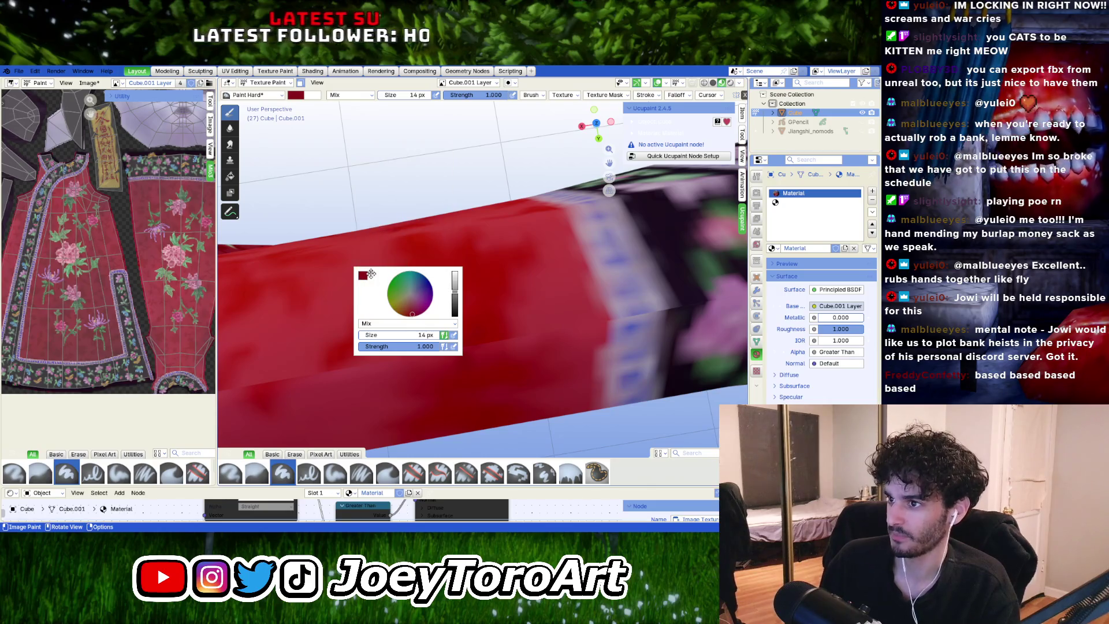
left_click(362, 275)
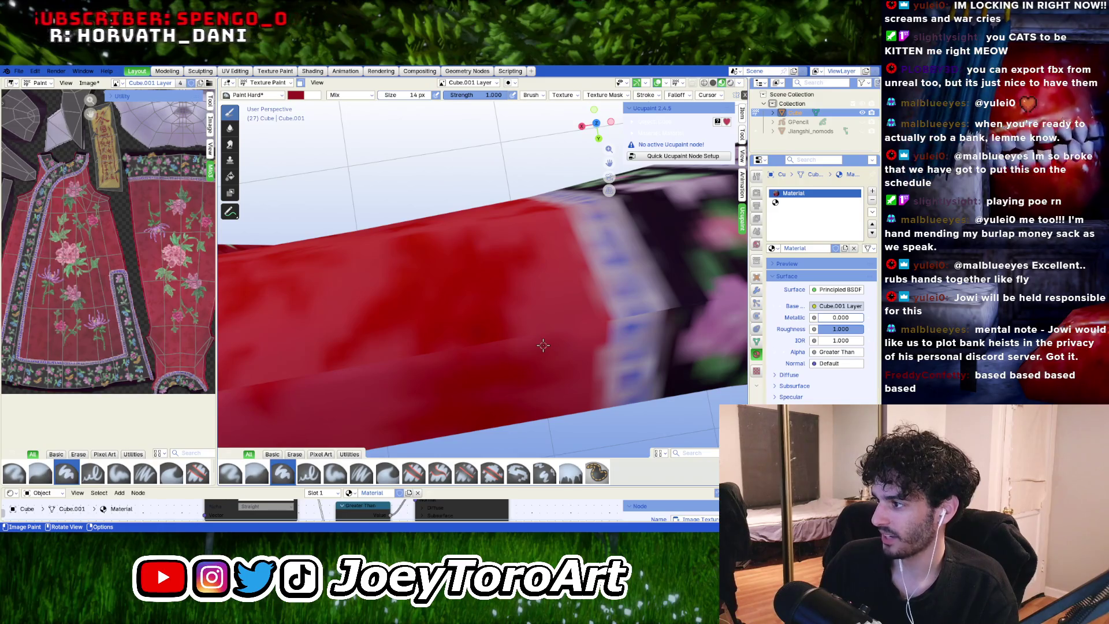
mouse_move(524, 365)
middle_mouse_down()
mouse_move(513, 342)
mouse_move(367, 369)
middle_mouse_up()
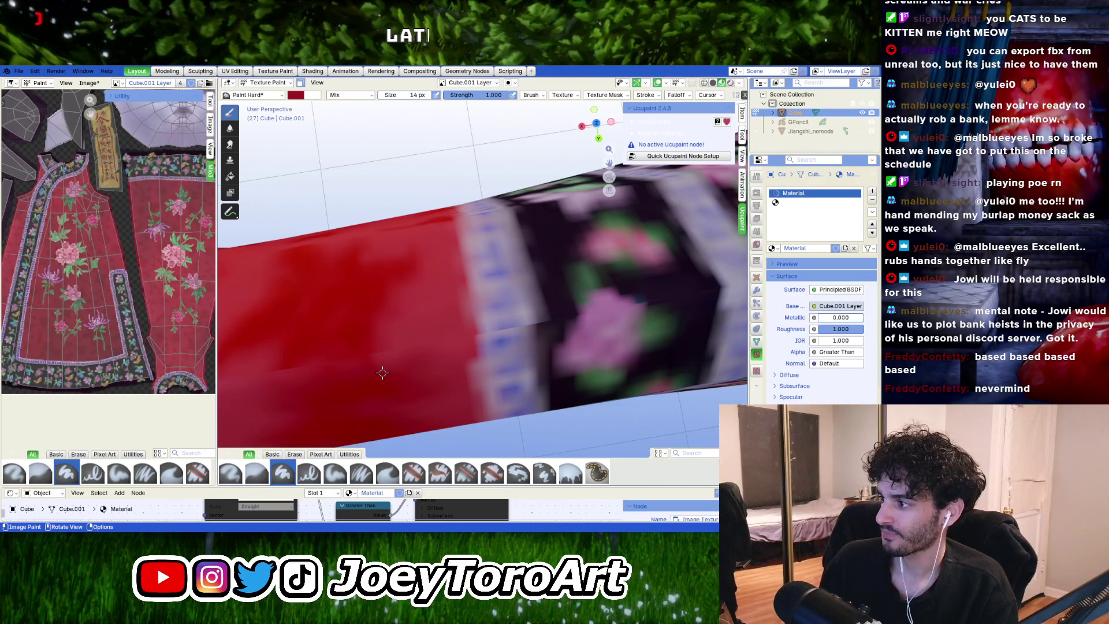
middle_click_drag(384, 366, 431, 338)
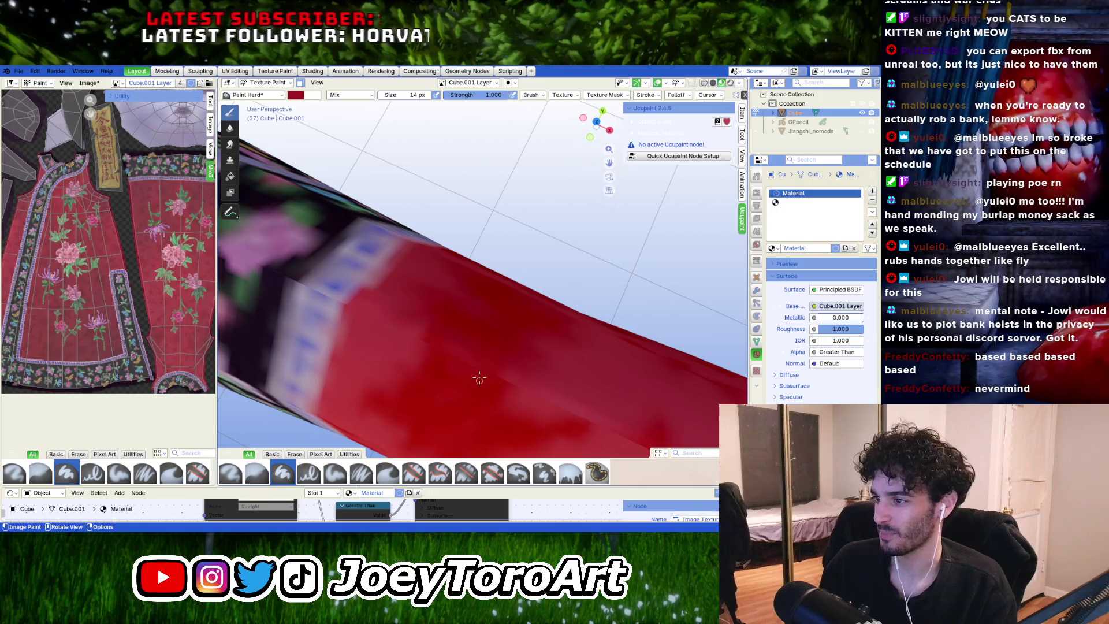
Work over the red sleeve from several angles, evening out its blotchy red texture
middle_click_drag(469, 374, 514, 361)
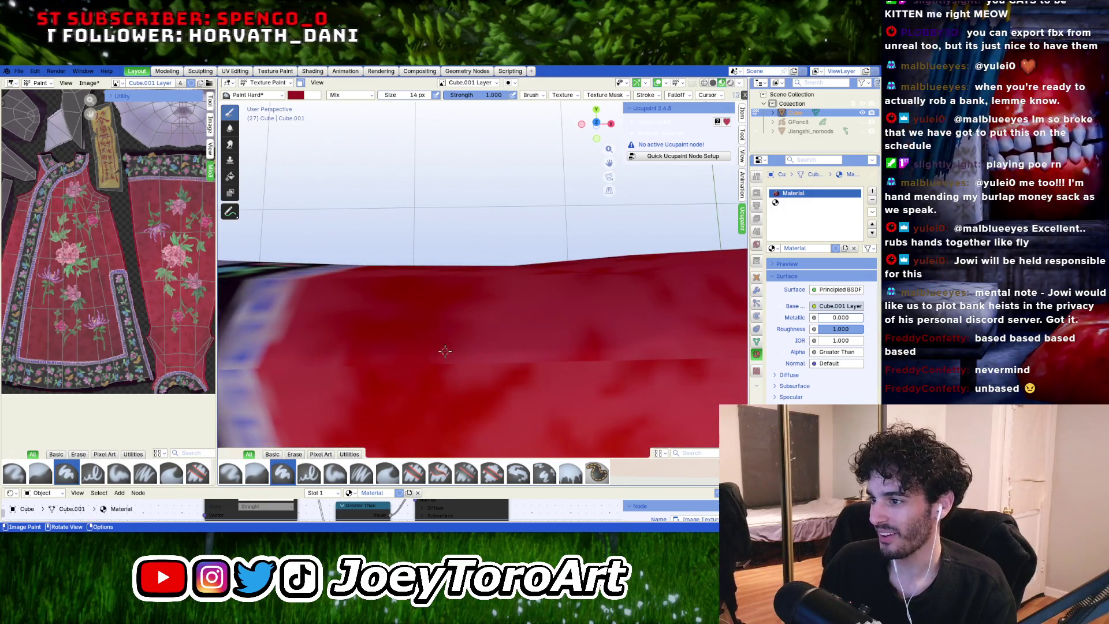
middle_click_drag(452, 354, 464, 363)
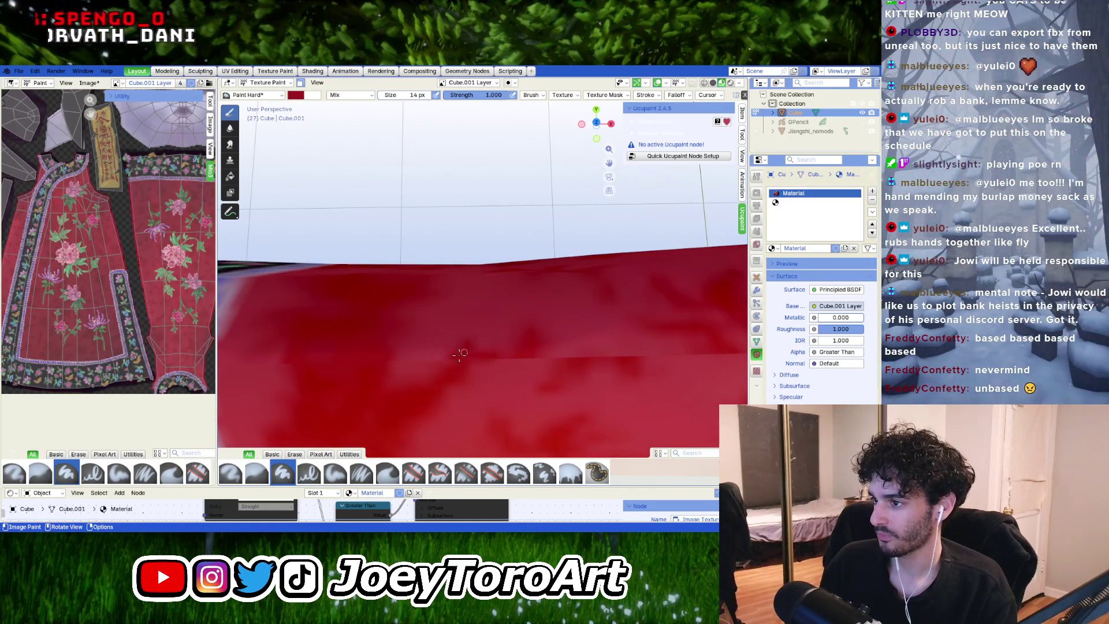
middle_click_drag(510, 366, 500, 362)
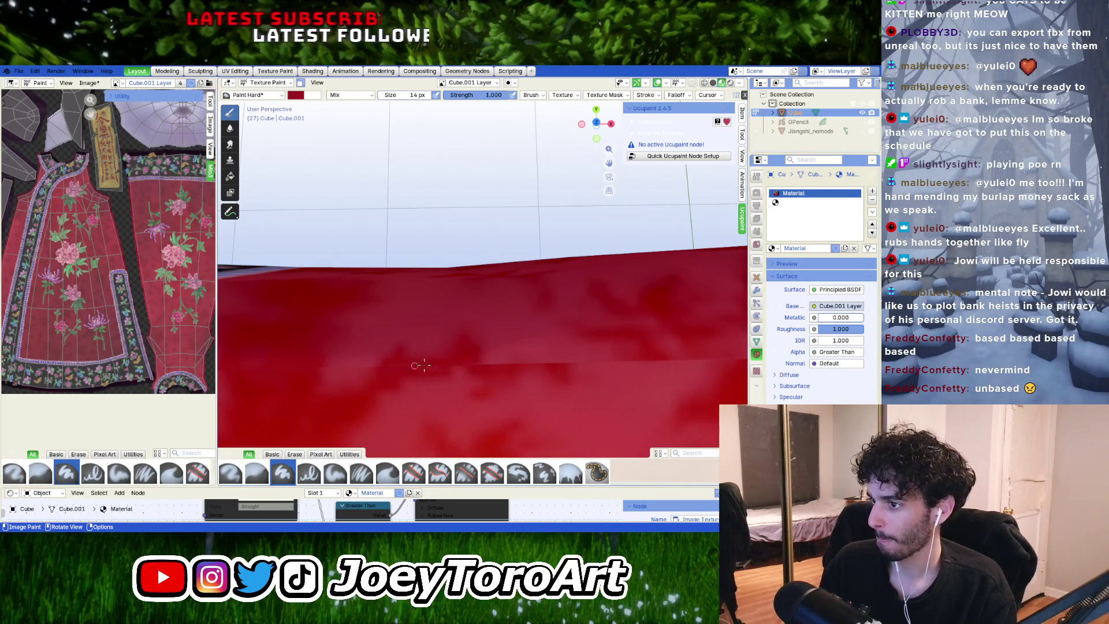
mouse_move(441, 372)
middle_mouse_down()
mouse_move(498, 368)
mouse_move(503, 346)
middle_mouse_up()
scroll(496, 364, "up", 5)
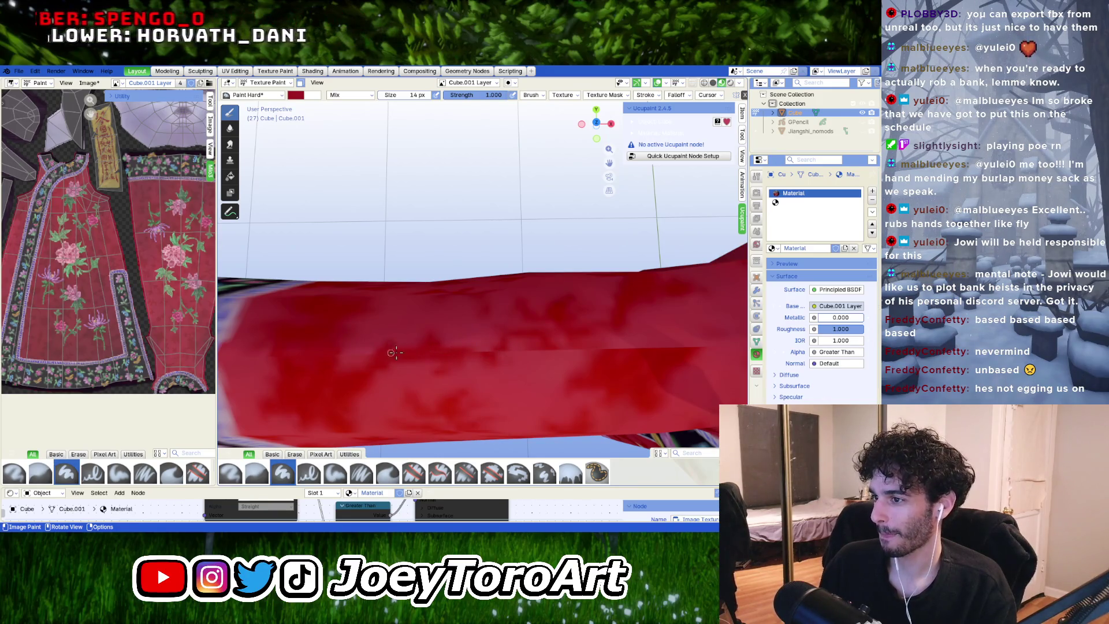
mouse_move(511, 350)
middle_mouse_down("shift")
mouse_move(510, 333)
mouse_move(523, 344)
mouse_move(510, 347)
middle_mouse_up("shift")
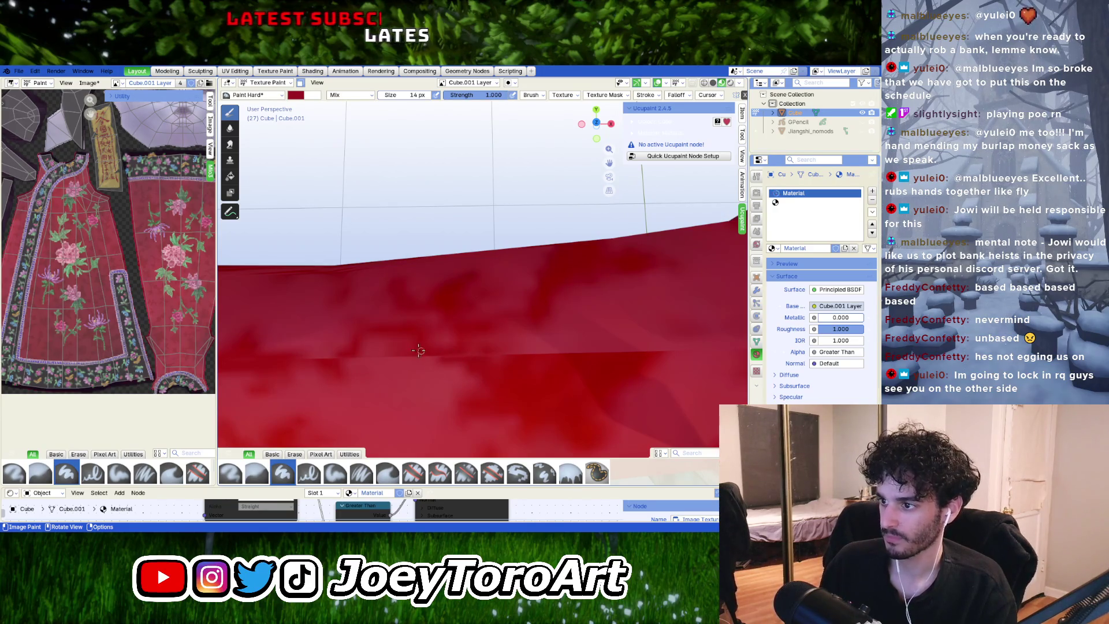
middle_click_drag(419, 351, 430, 326)
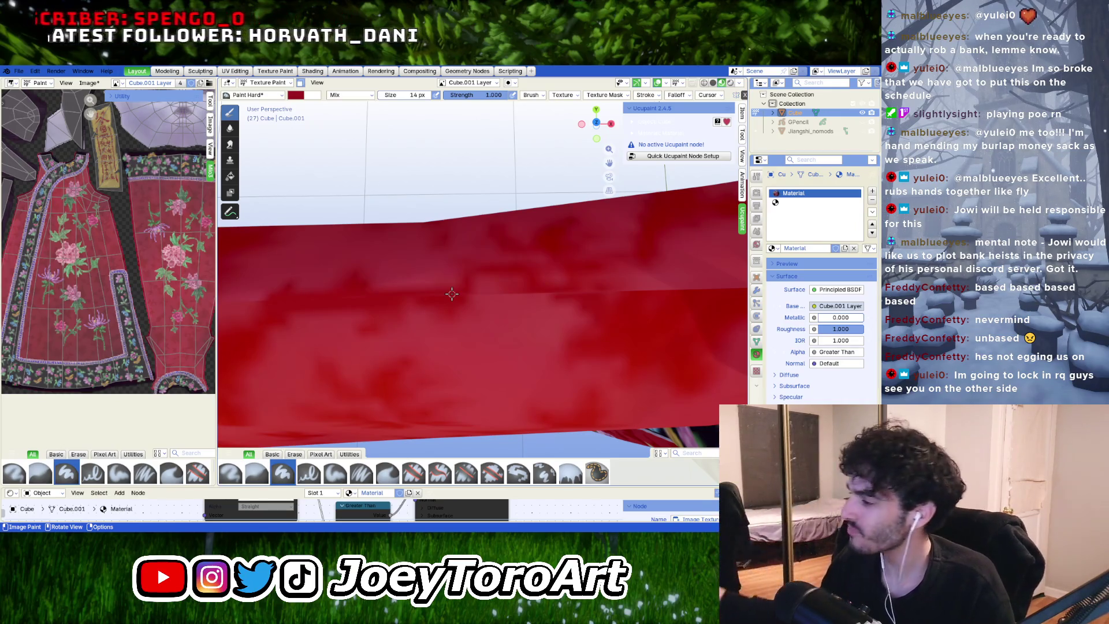
middle_click_drag(417, 294, 418, 325)
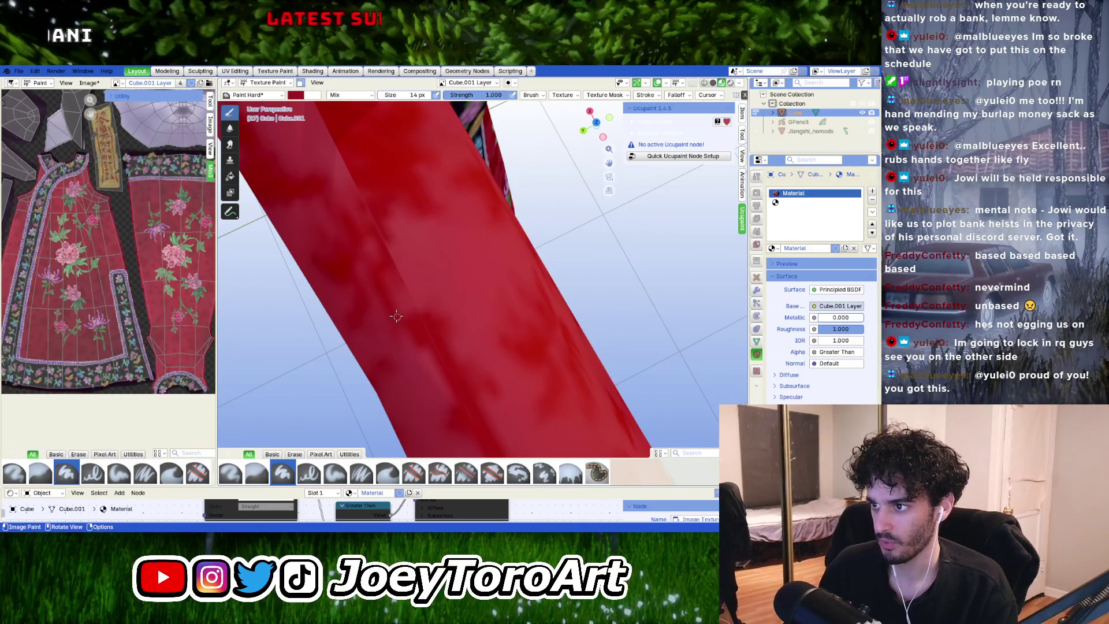
mouse_move(406, 324)
middle_mouse_down()
mouse_move(451, 229)
mouse_move(440, 250)
mouse_move(453, 290)
middle_mouse_up()
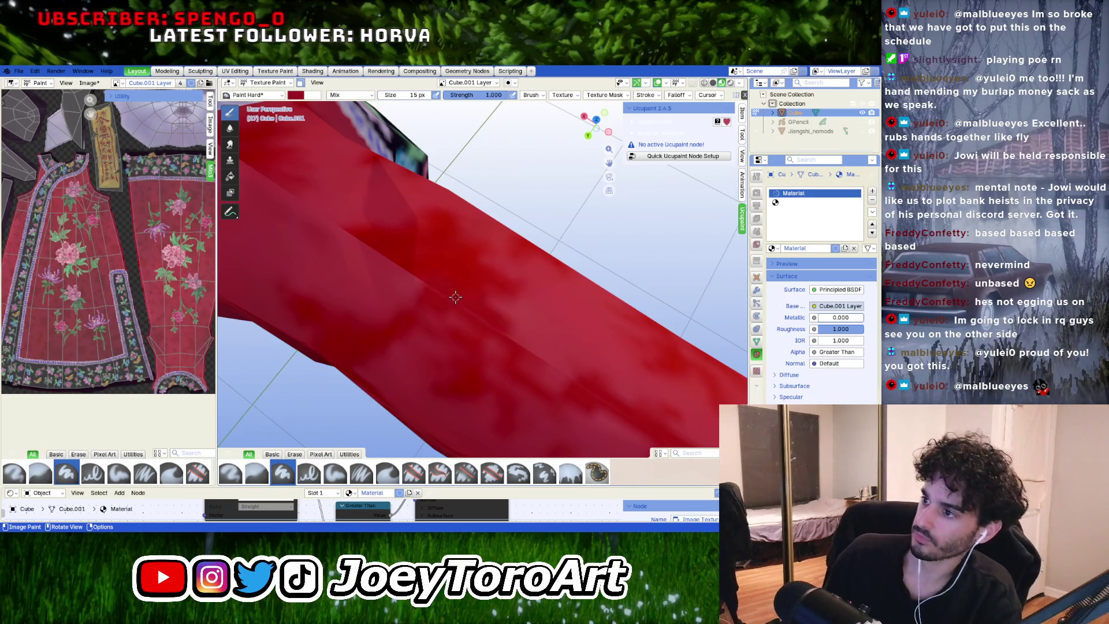
Resize the Paint Hard brush from 15 px to 28 px
key("f")
left_click(442, 295)
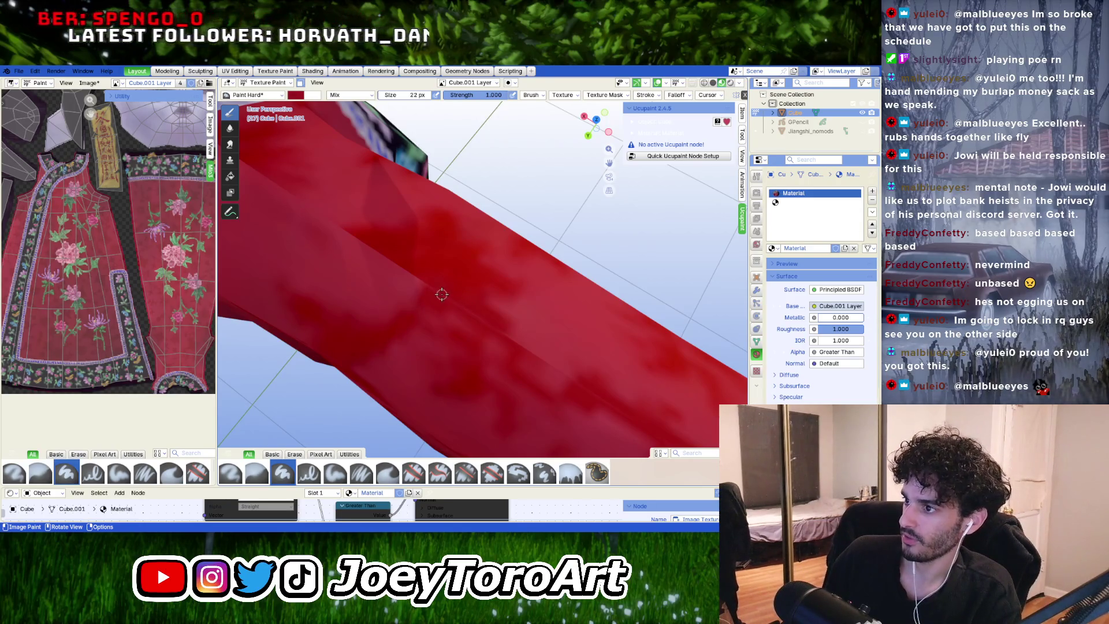
key("f")
left_click(451, 299)
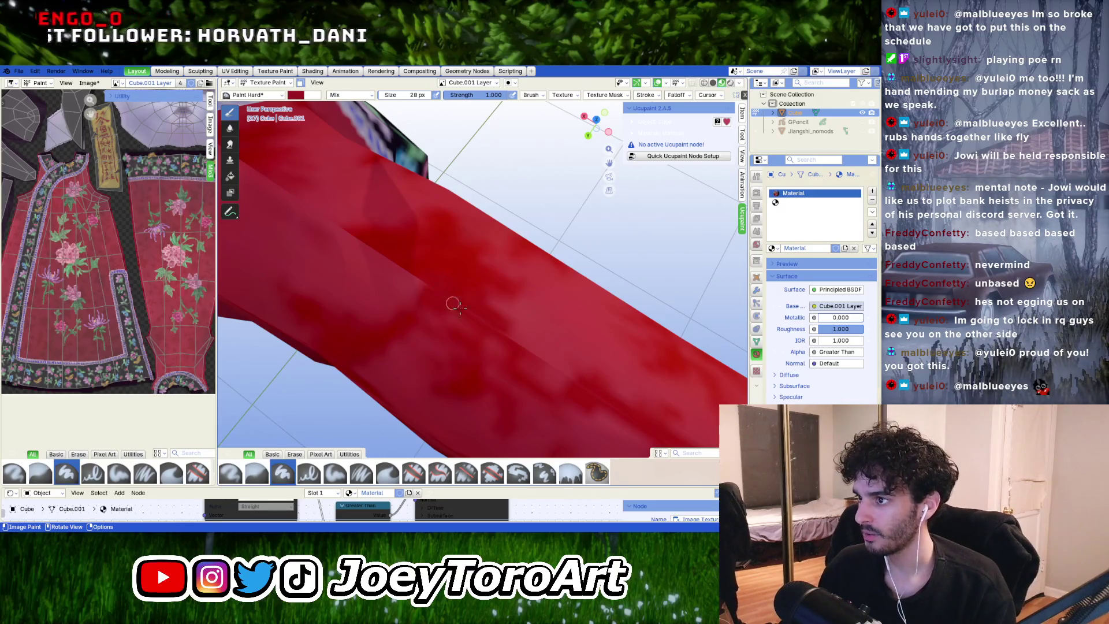
Sample the robe's red fabric as the brush colour
mouse_move(480, 333)
middle_mouse_down()
mouse_move(499, 364)
mouse_move(488, 366)
middle_mouse_up()
right_click(392, 295)
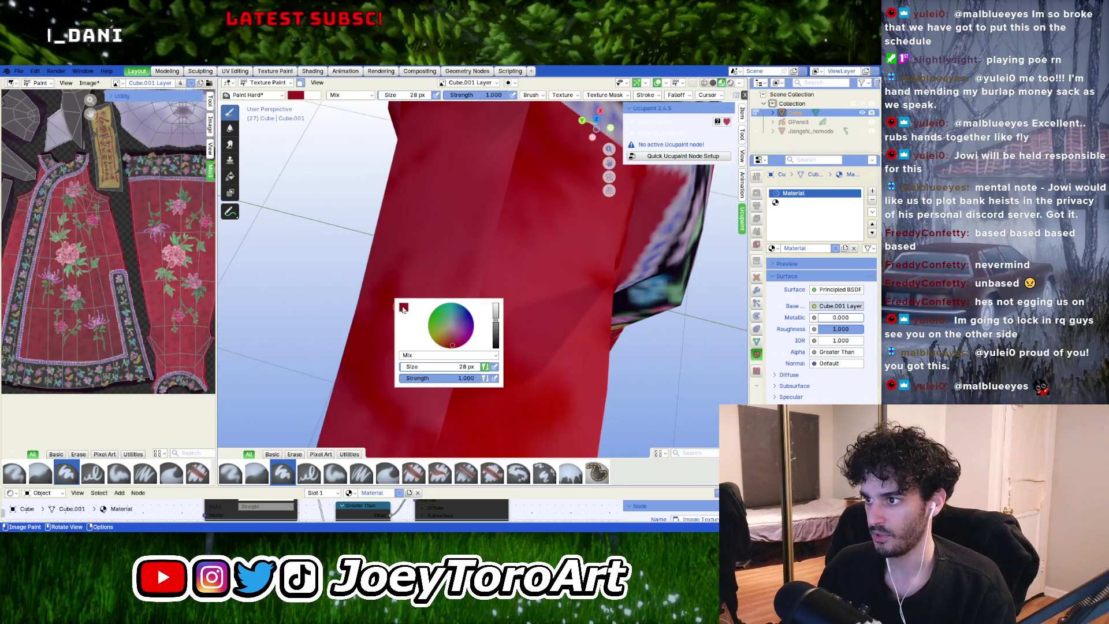
left_click(404, 308)
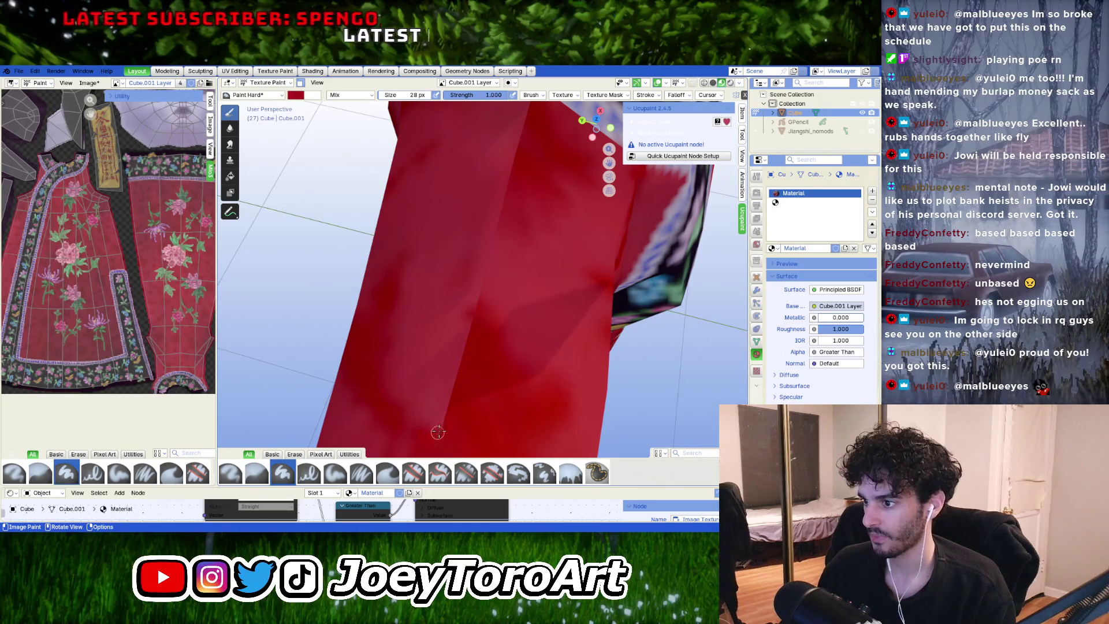
middle_click_drag(438, 432, 470, 391, "shift")
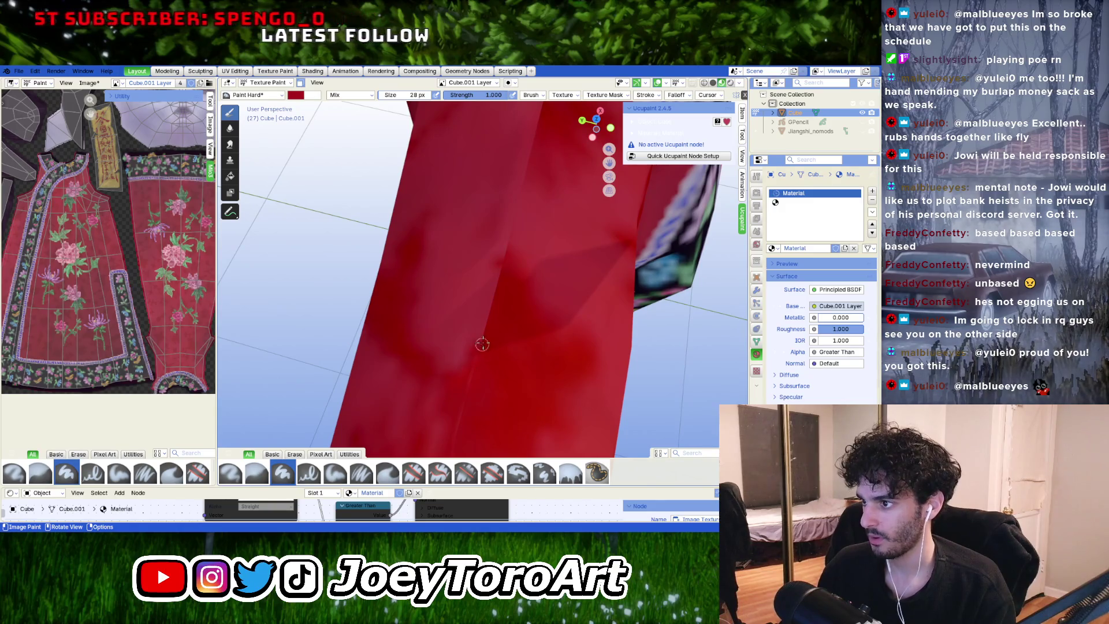
middle_click_drag(460, 419, 471, 335, "shift")
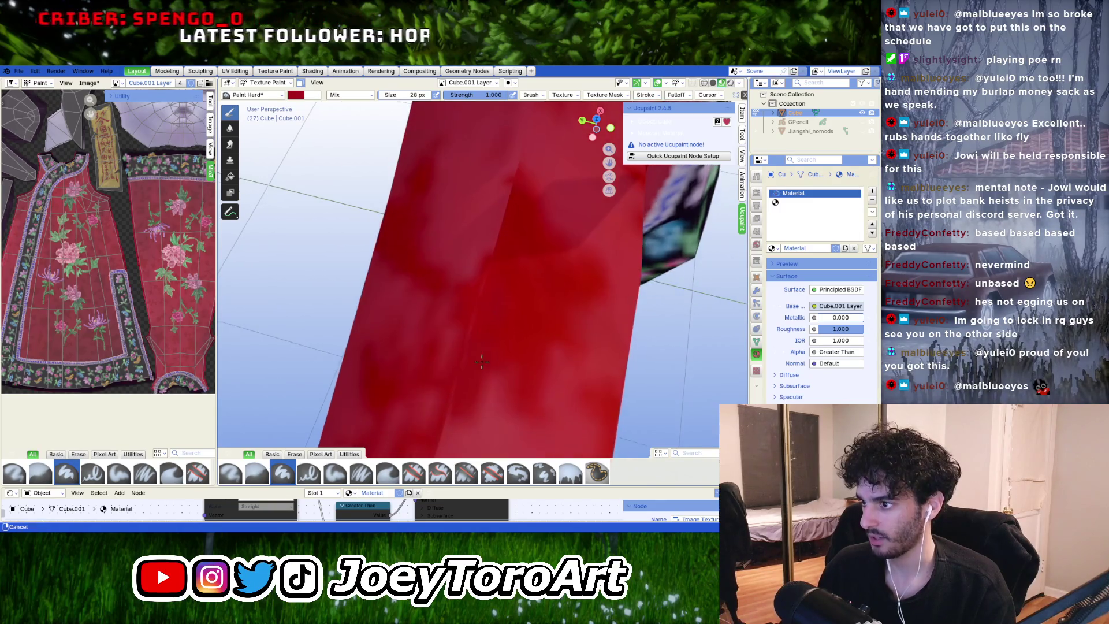
scroll(477, 347, "down", 2)
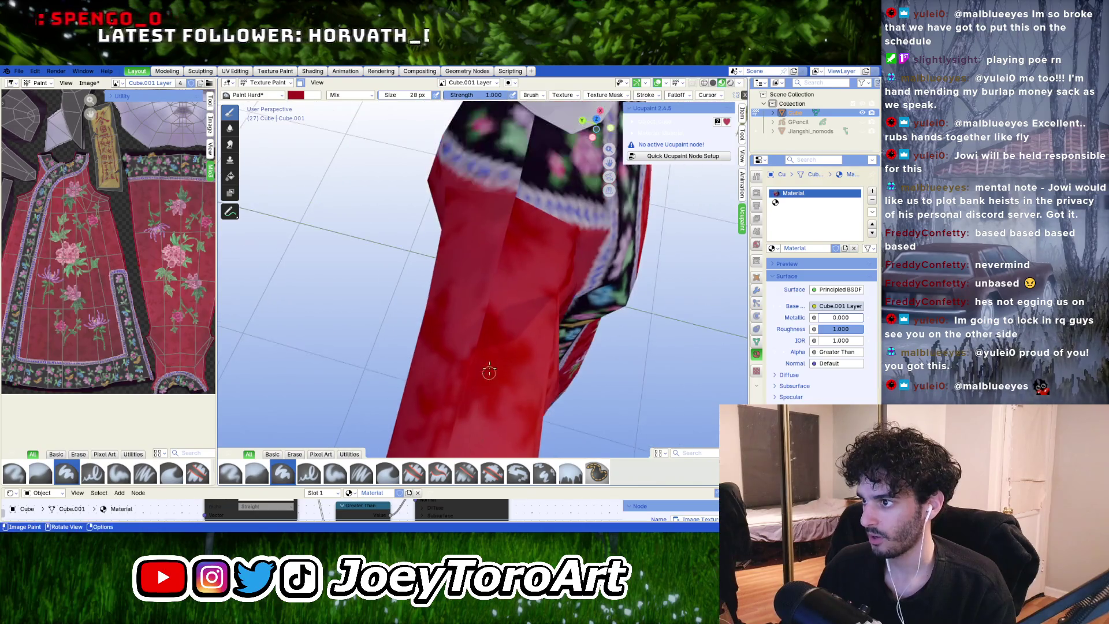
right_click(488, 369)
left_click(406, 316)
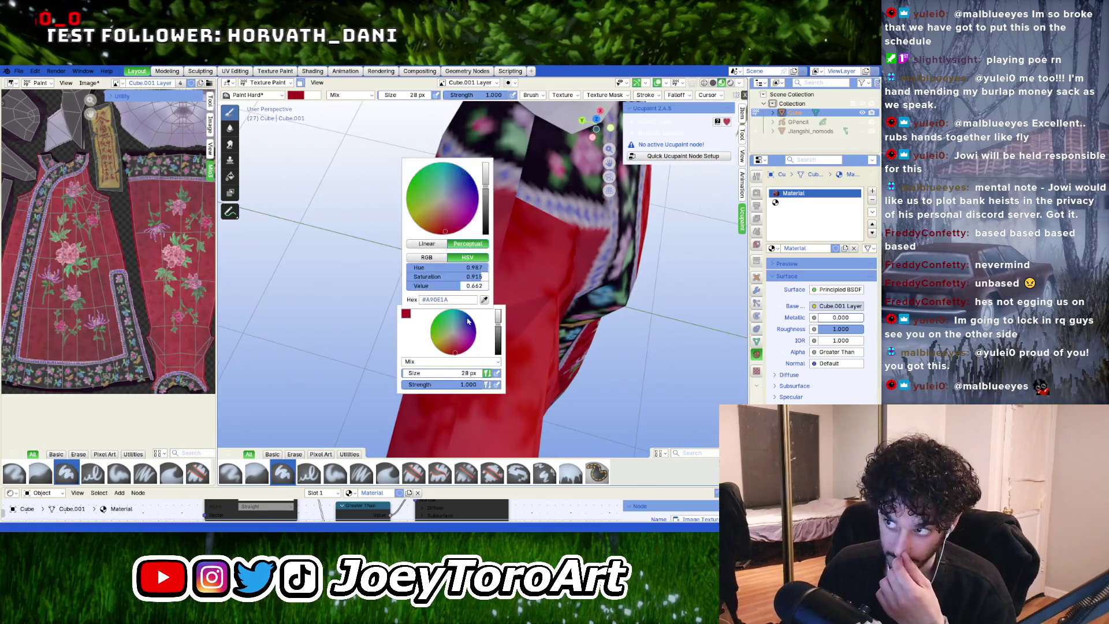
left_click(488, 301)
left_click(501, 379)
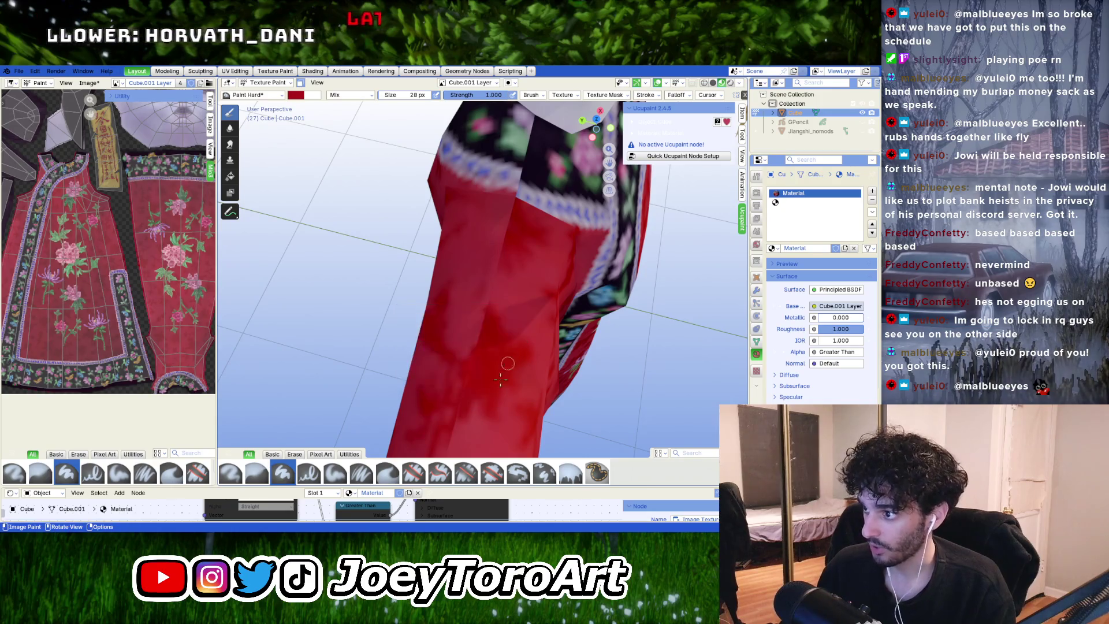
Lower the value slider to darken the sampled red
right_click(480, 368)
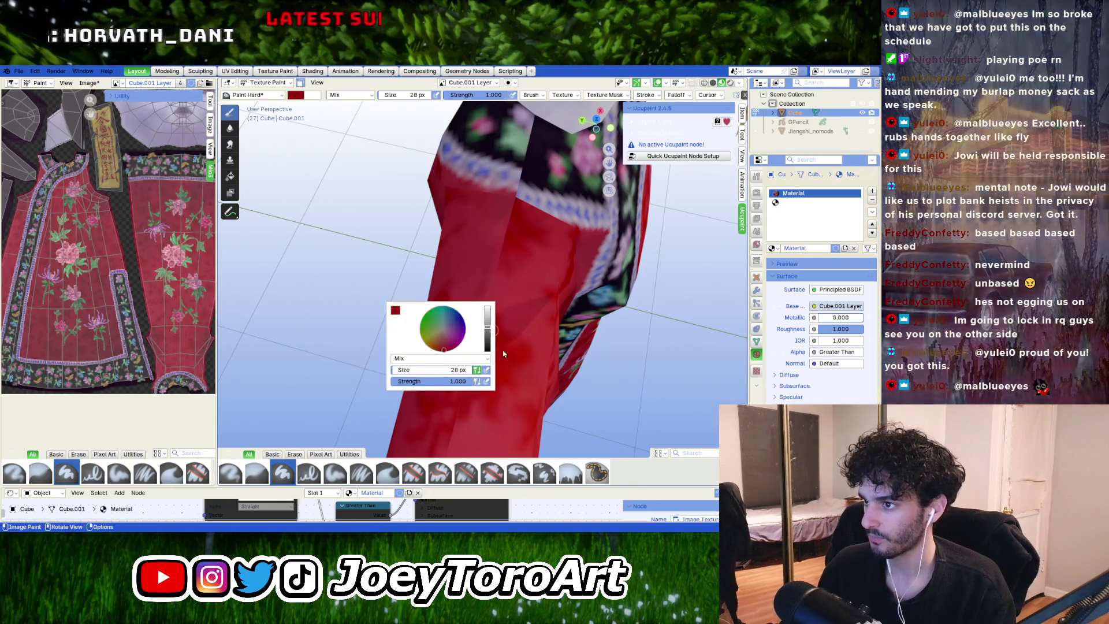
left_click_drag(488, 327, 488, 334)
middle_click_drag(488, 333, 471, 399)
right_click(486, 388)
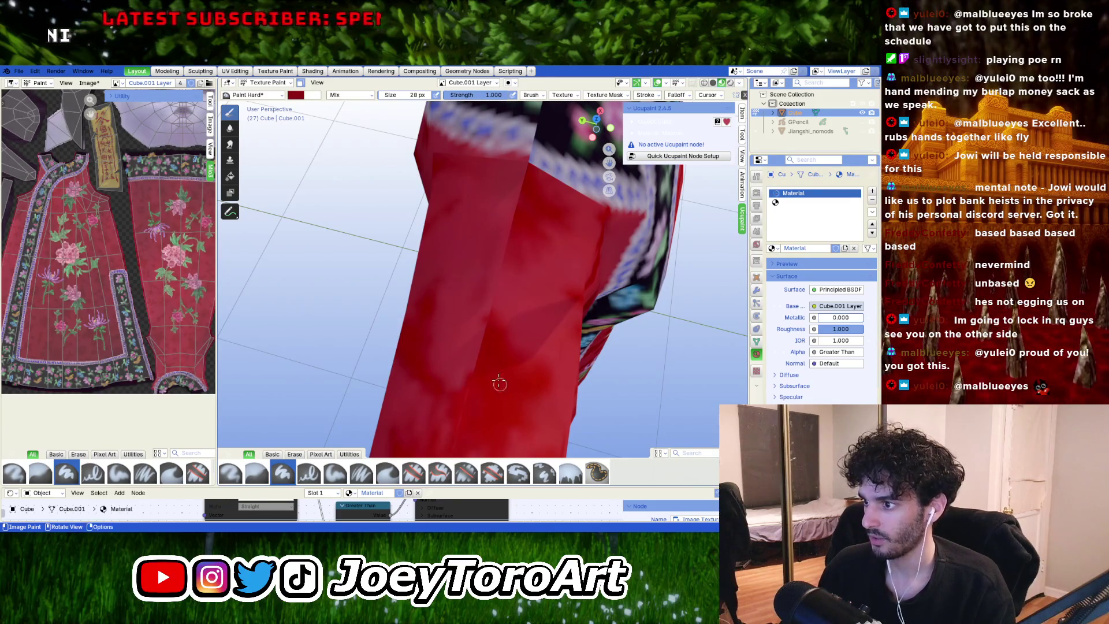
mouse_move(499, 383)
middle_mouse_down()
mouse_move(421, 378)
mouse_move(515, 345)
mouse_move(446, 356)
mouse_move(468, 344)
mouse_move(446, 359)
middle_mouse_up()
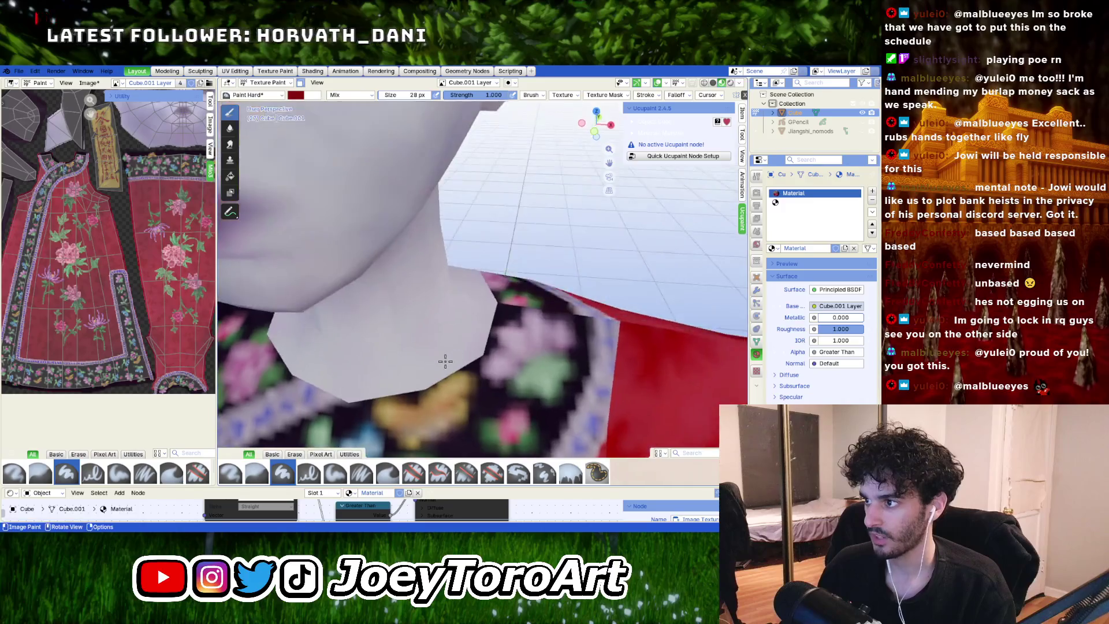
Select the linked robe front piece in Edit Mode, then enable face selection masking in Texture Paint
key("Tab")
scroll(442, 364, "down", 5)
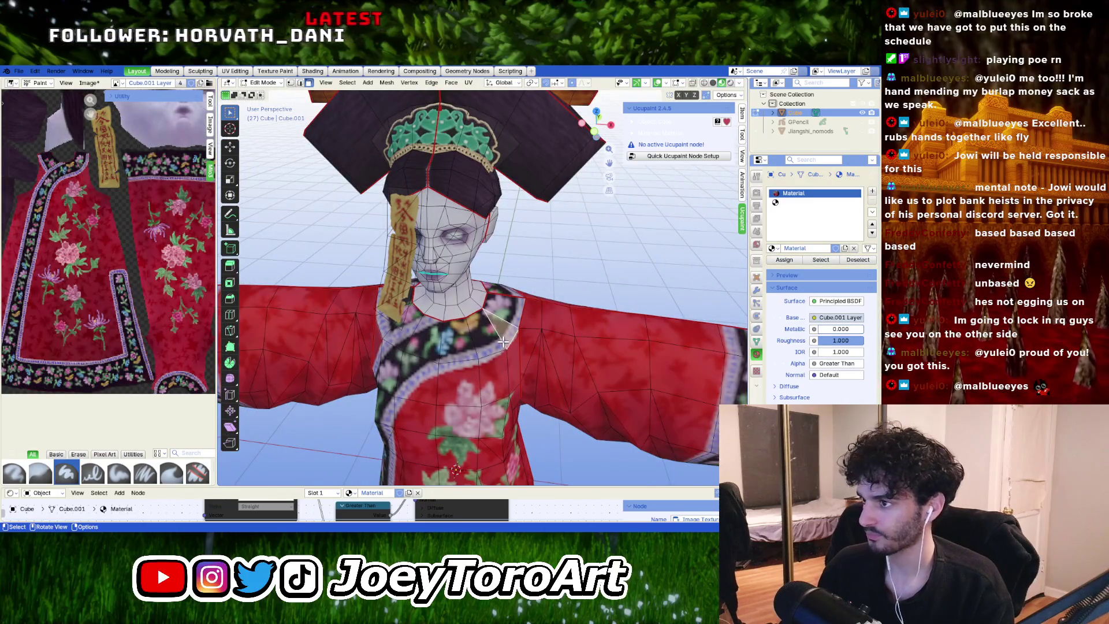
key("l")
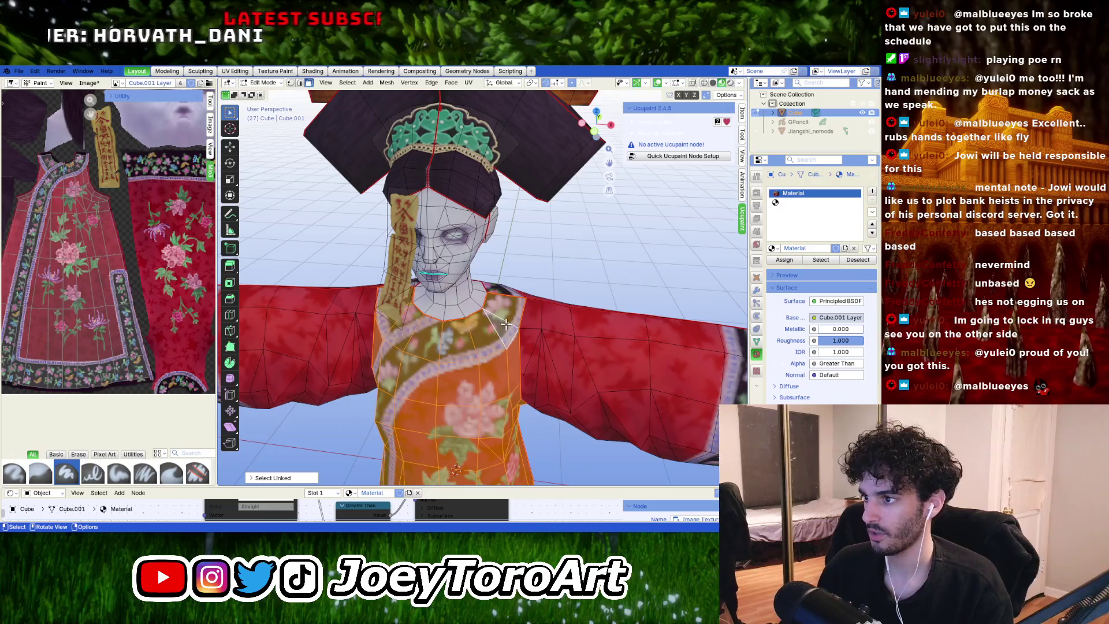
middle_click_drag(503, 336, 472, 299)
key("Tab")
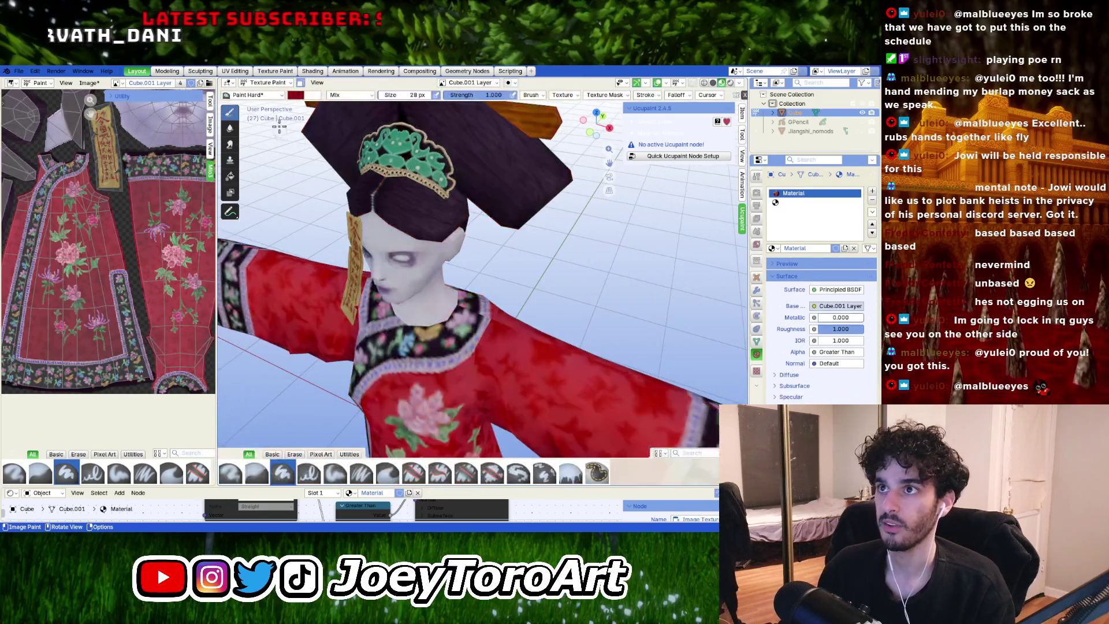
left_click(300, 83)
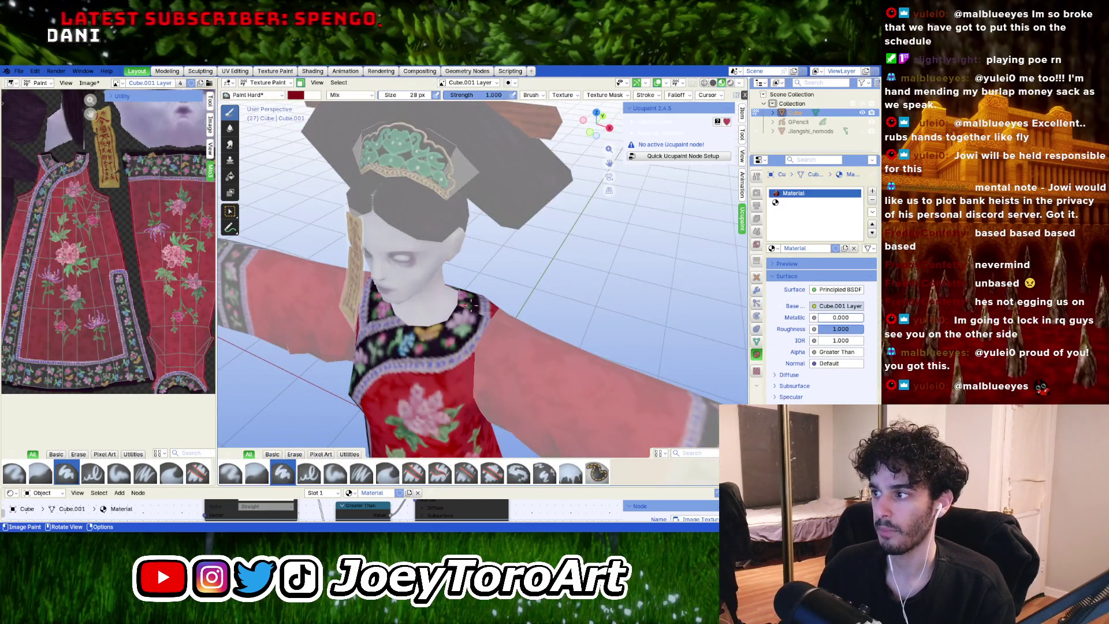
scroll(469, 304, "up", 2)
scroll(468, 368, "up", 1)
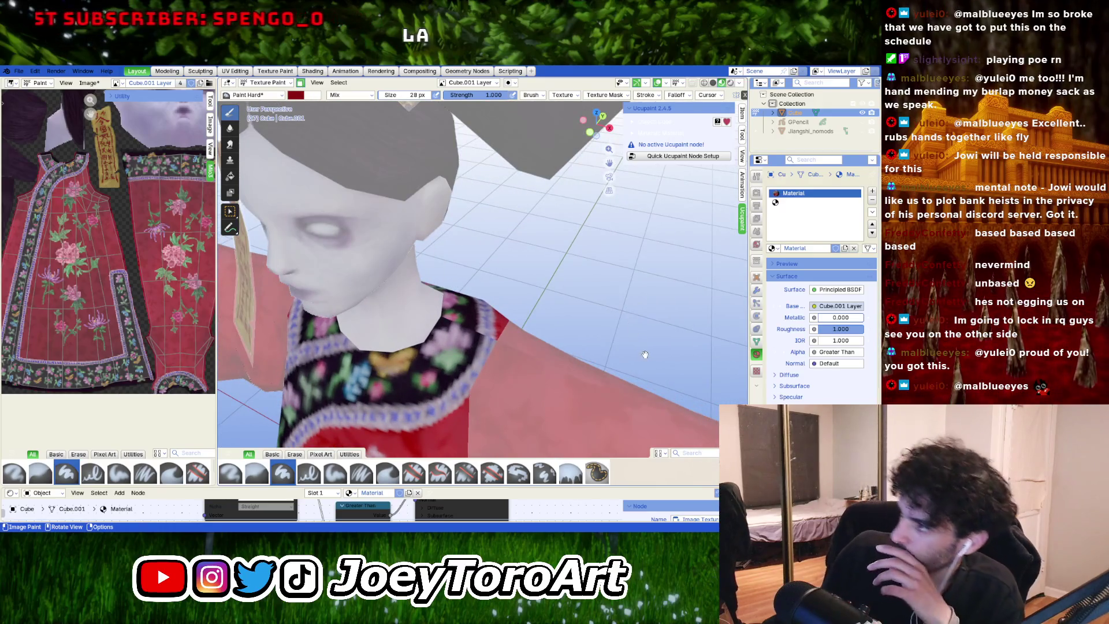
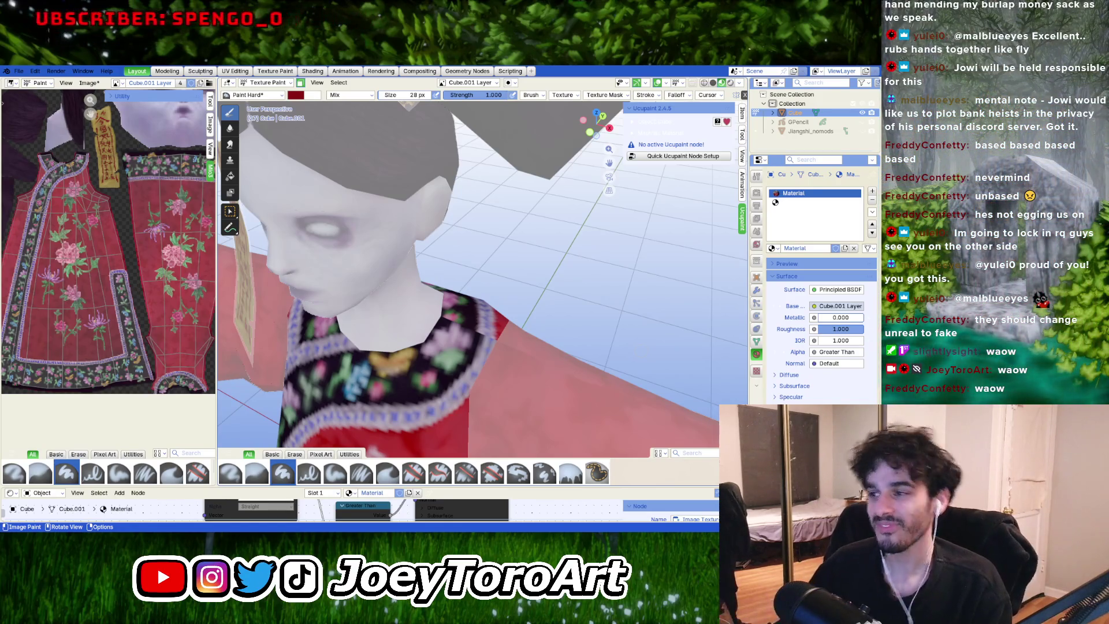
Darken the brush paint colour from dark red to a near-black purple
middle_click_drag(455, 380, 444, 365)
right_click(443, 326)
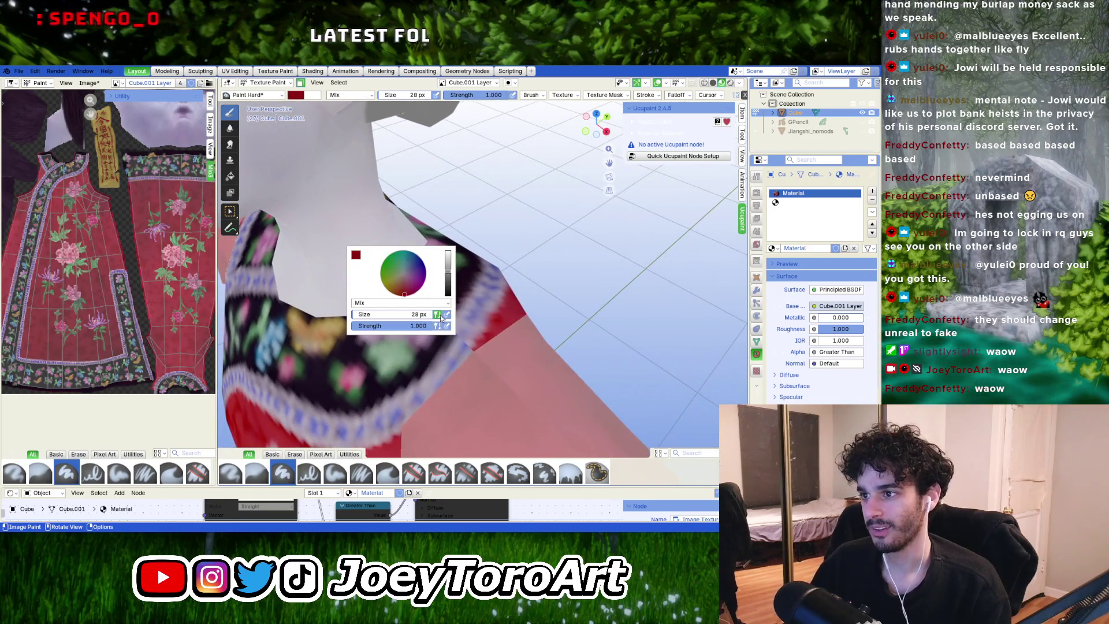
left_click(356, 255)
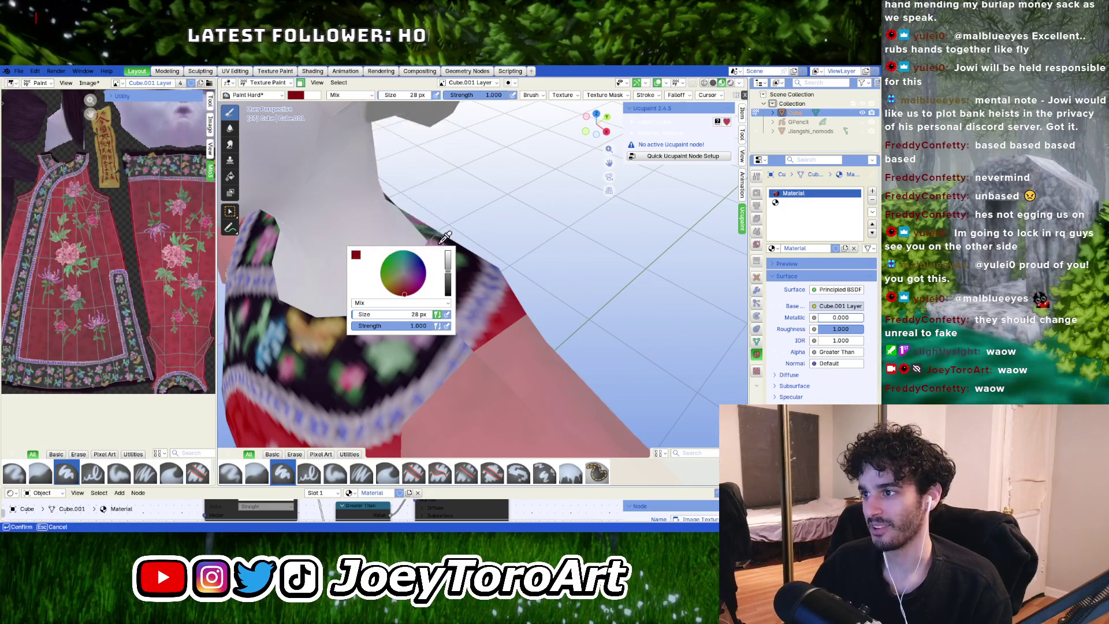
left_click_drag(448, 272, 460, 282)
Orbit and zoom around the collar to view it from several angles
middle_click_drag(463, 289, 469, 305)
scroll(469, 305, "up", 2)
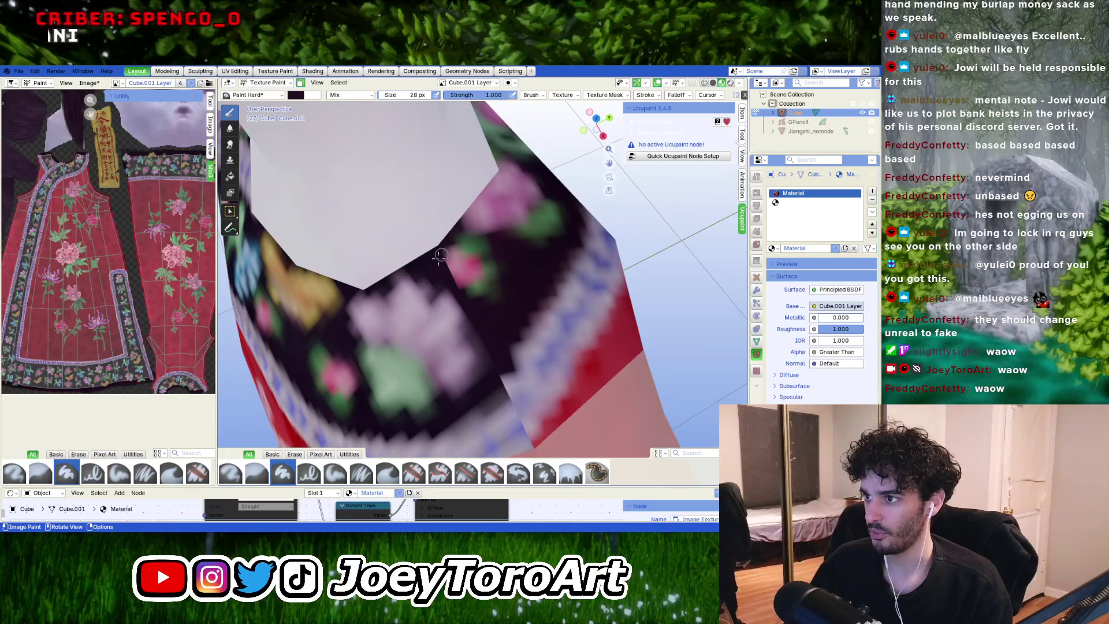
middle_click_drag(441, 275, 446, 323)
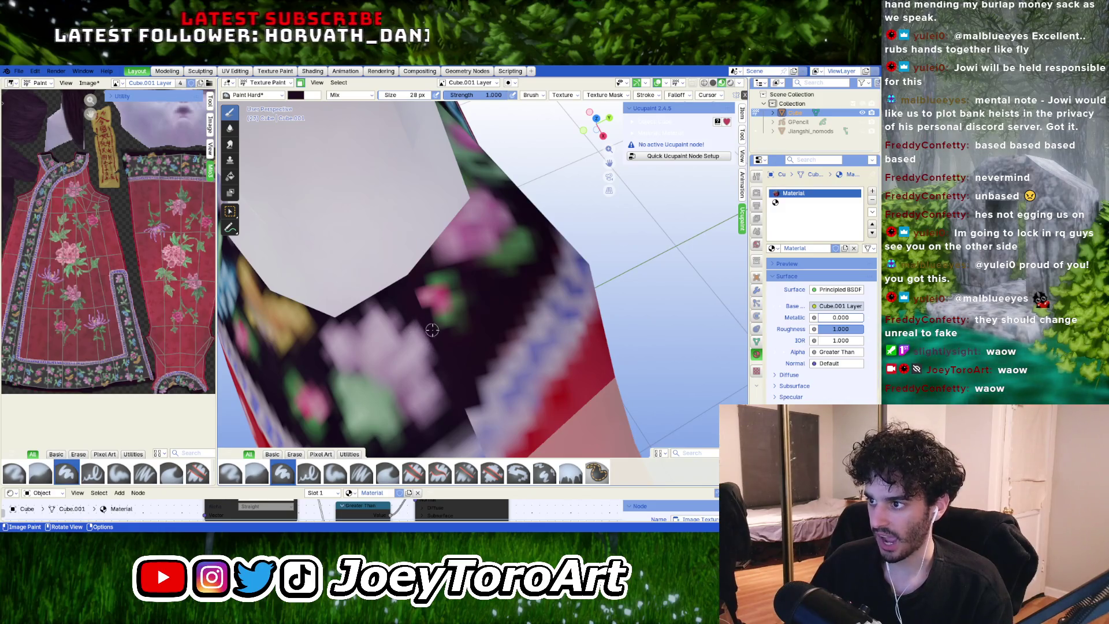
mouse_move(453, 361)
middle_mouse_down()
mouse_move(548, 338)
mouse_move(525, 345)
middle_mouse_up()
right_click(524, 345)
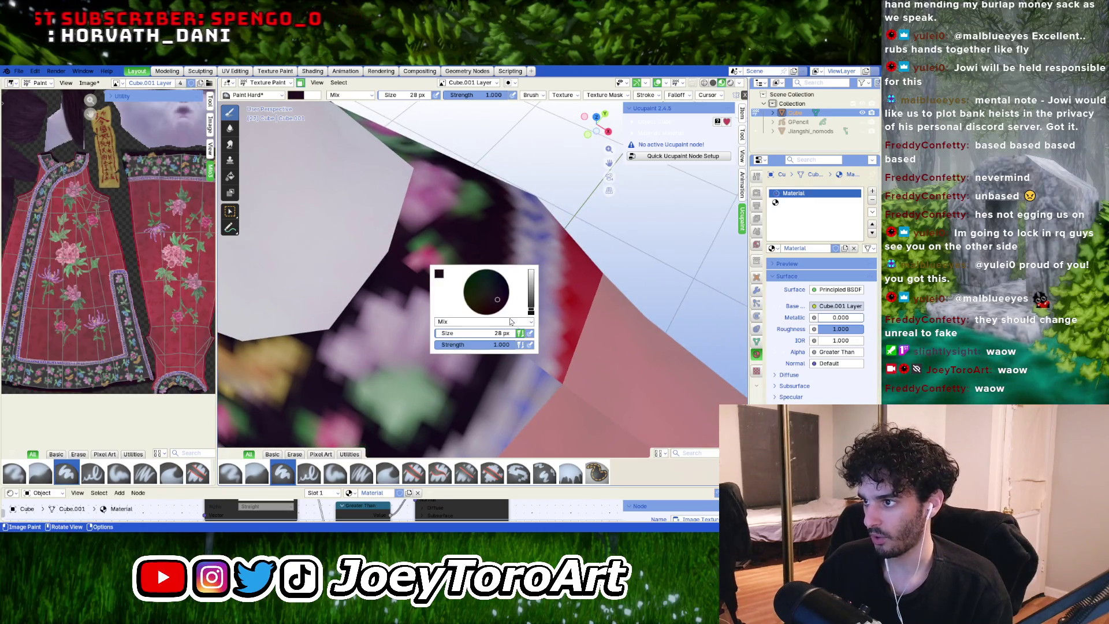
Eyedrop the light purple from the dress embroidery as the new paint colour
left_click(439, 273)
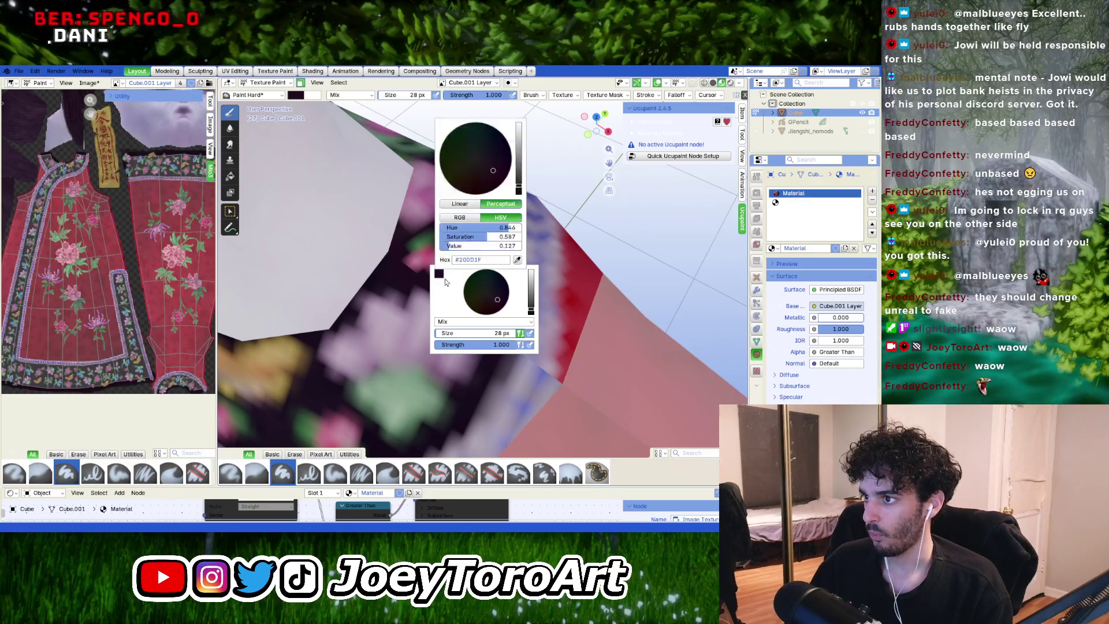
left_click(439, 274)
left_click(517, 260)
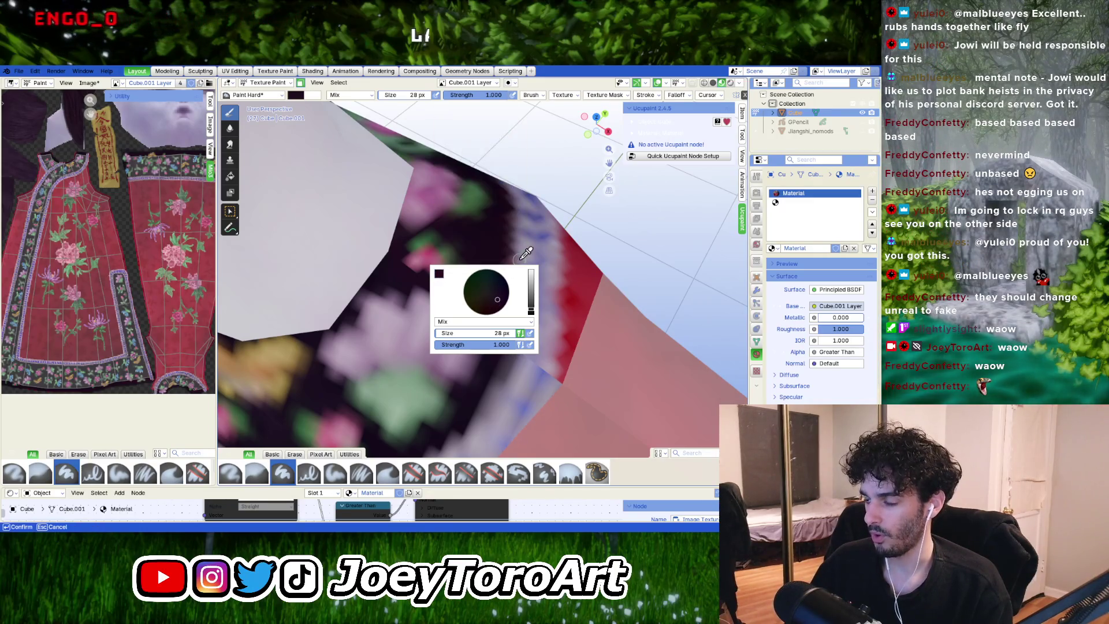
left_click(525, 360)
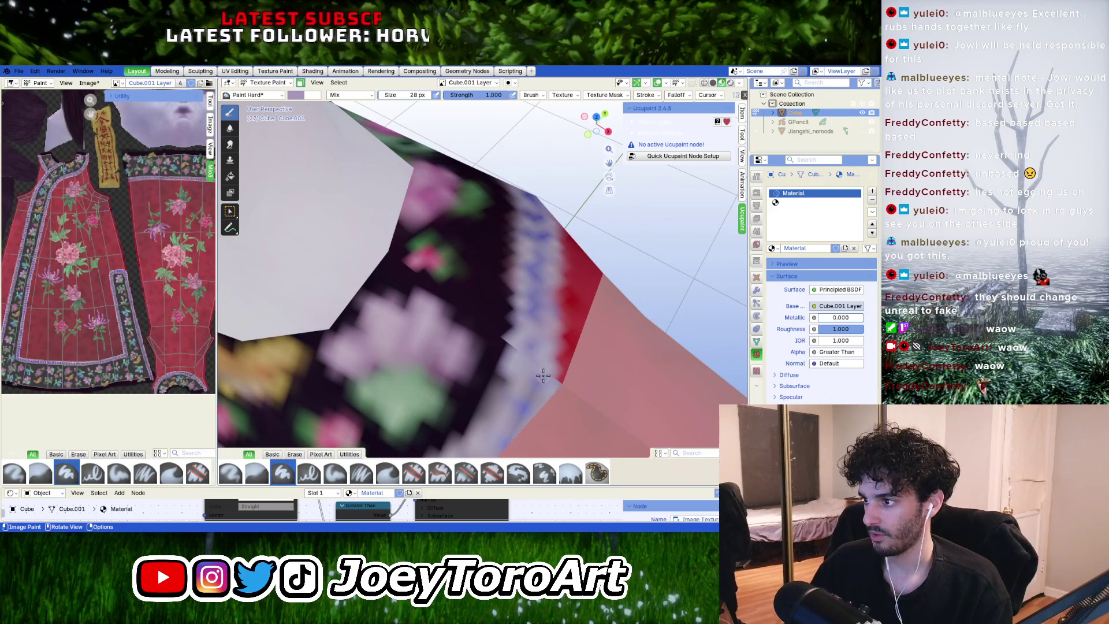
mouse_move(543, 375)
middle_mouse_down()
mouse_move(497, 346)
mouse_move(387, 329)
mouse_move(396, 347)
mouse_move(431, 327)
mouse_move(487, 379)
middle_mouse_up()
right_click(493, 373)
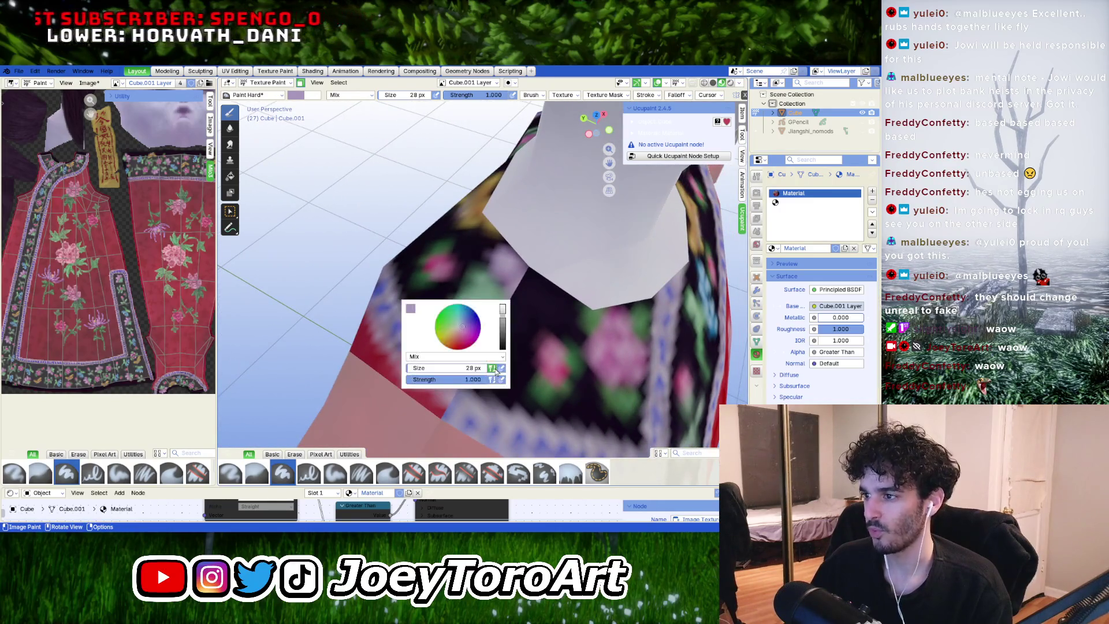
Set the paint colour back to near-black and swing the view toward the skirt hem
left_click(482, 306)
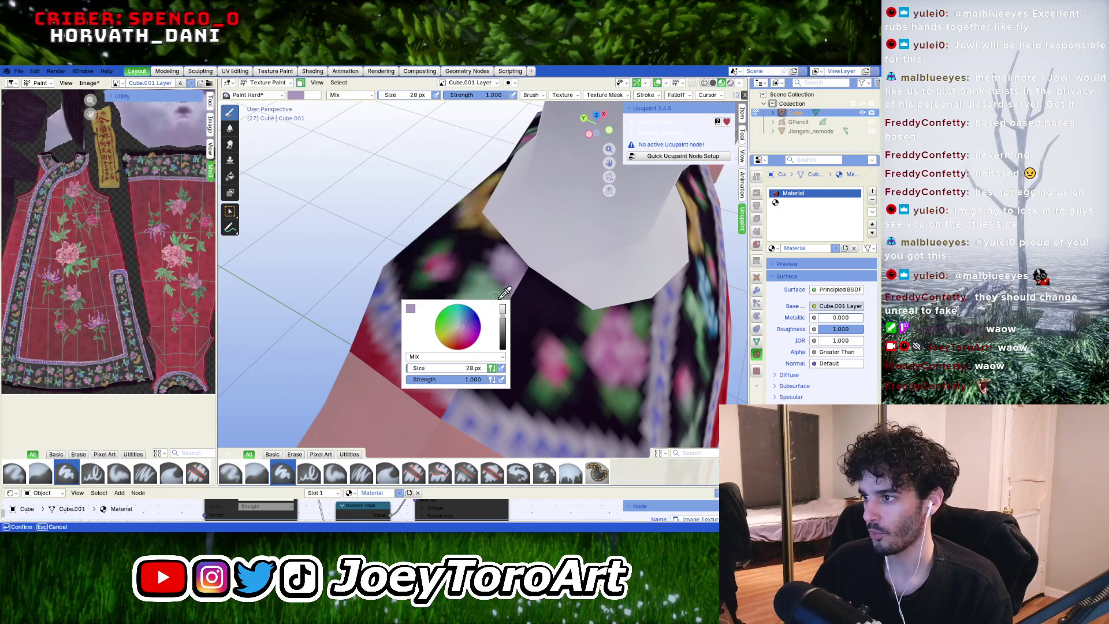
left_click_drag(503, 324, 502, 346)
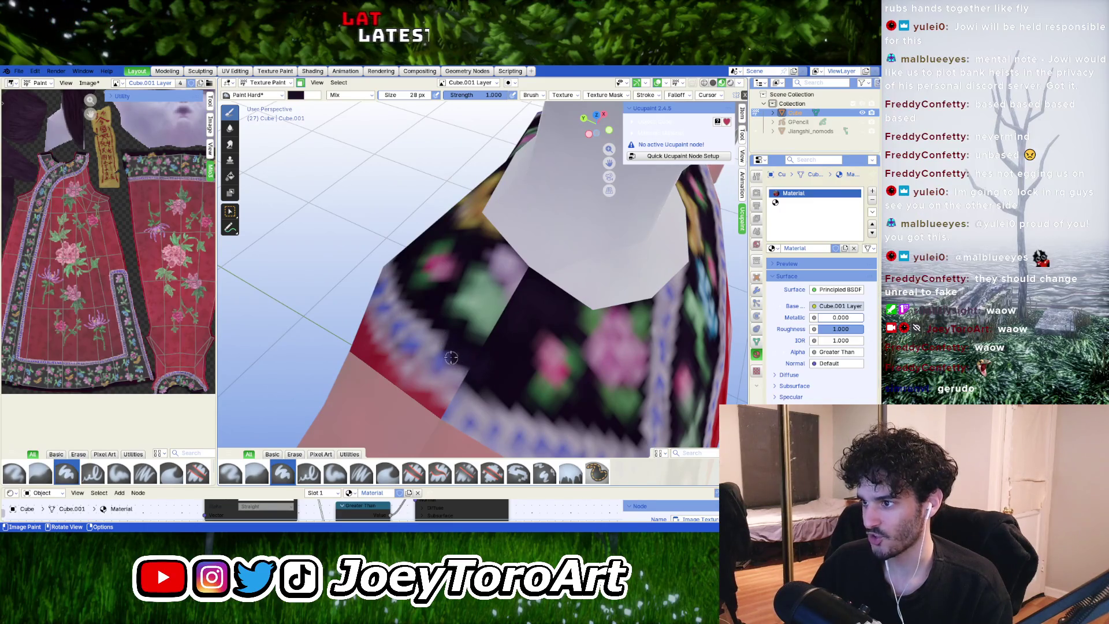
middle_click_drag(457, 351, 533, 347)
scroll(533, 347, "up", 2)
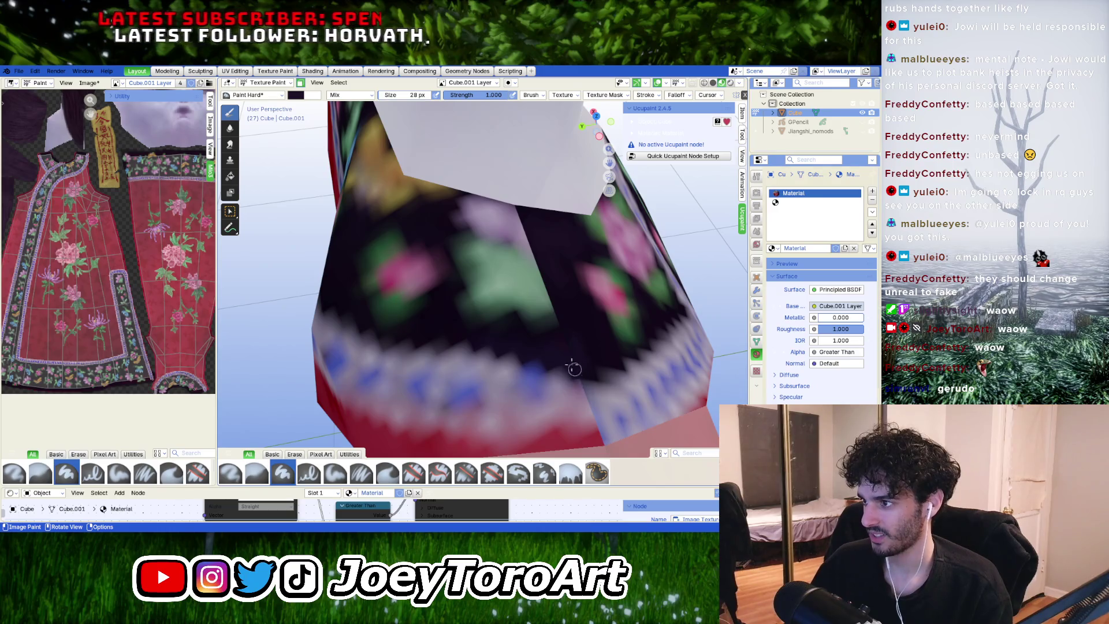
left_click_drag(559, 304, 541, 325)
middle_click_drag(541, 324, 503, 341)
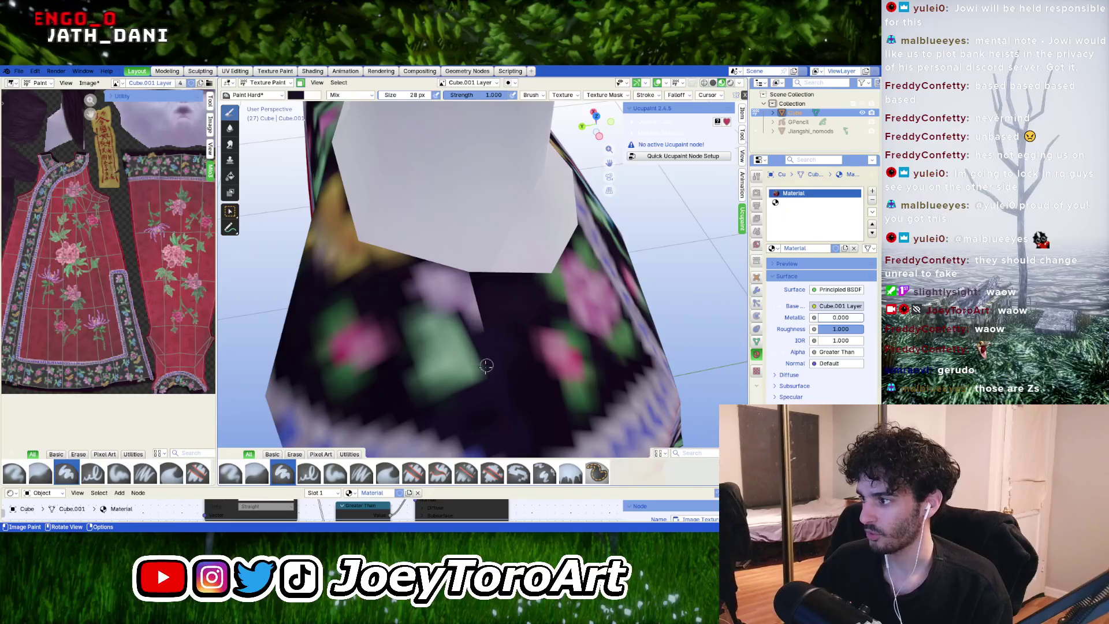
Orbit and pan around the embroidered skirt border to inspect it from several sides
scroll(477, 372, "down", 3)
mouse_move(477, 372)
middle_mouse_down()
mouse_move(507, 384)
mouse_move(496, 377)
middle_mouse_up()
scroll(497, 377, "up", 3)
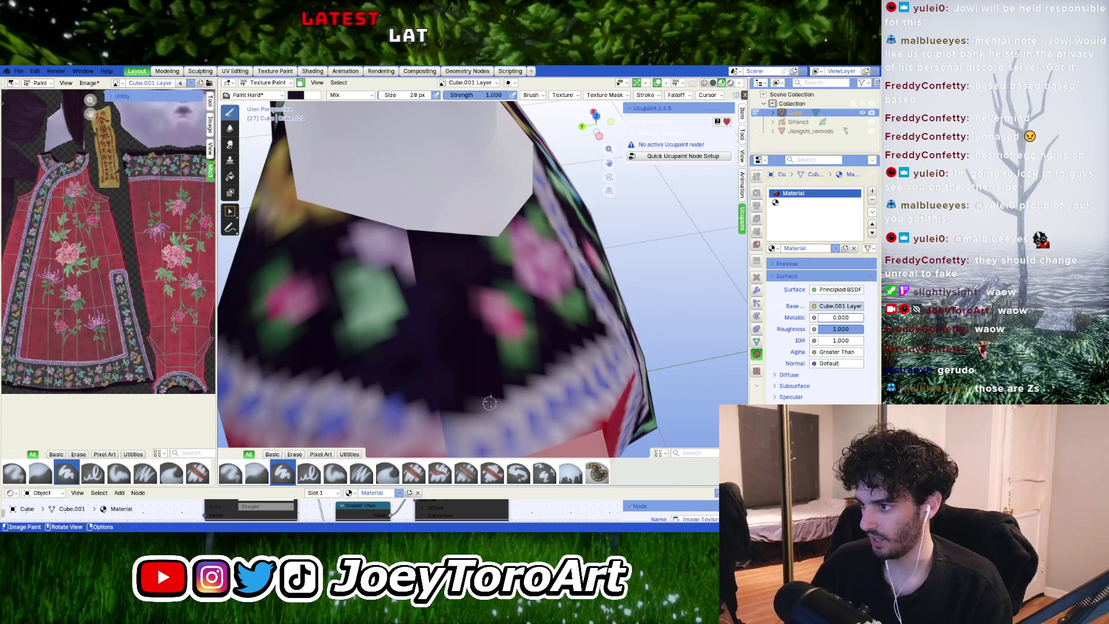
middle_click_drag(447, 360, 399, 364)
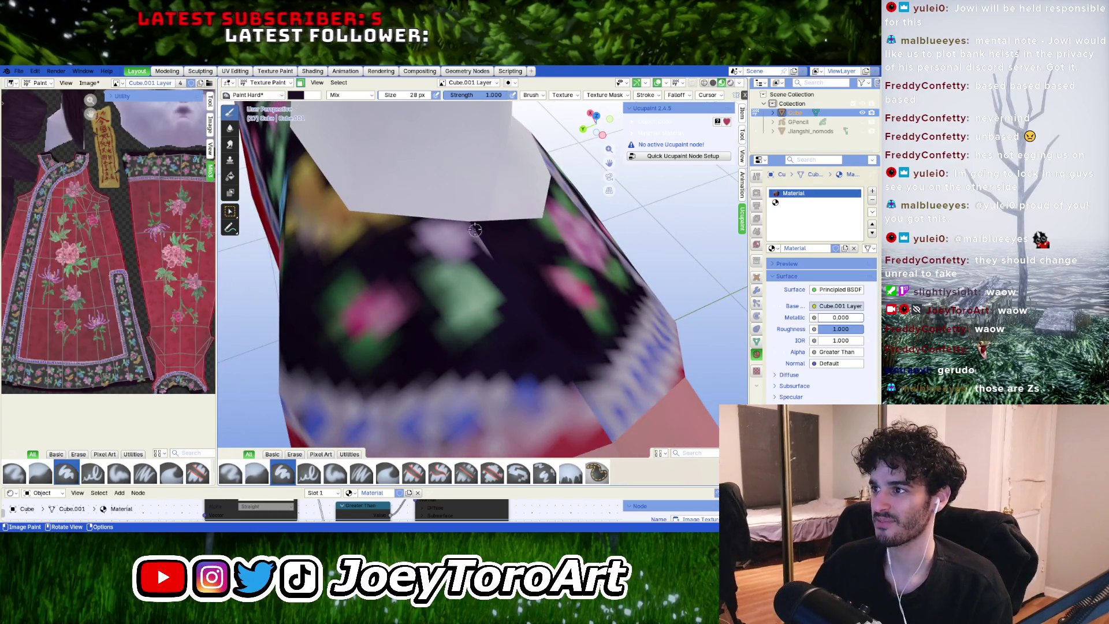
middle_click_drag(487, 252, 478, 264, "shift")
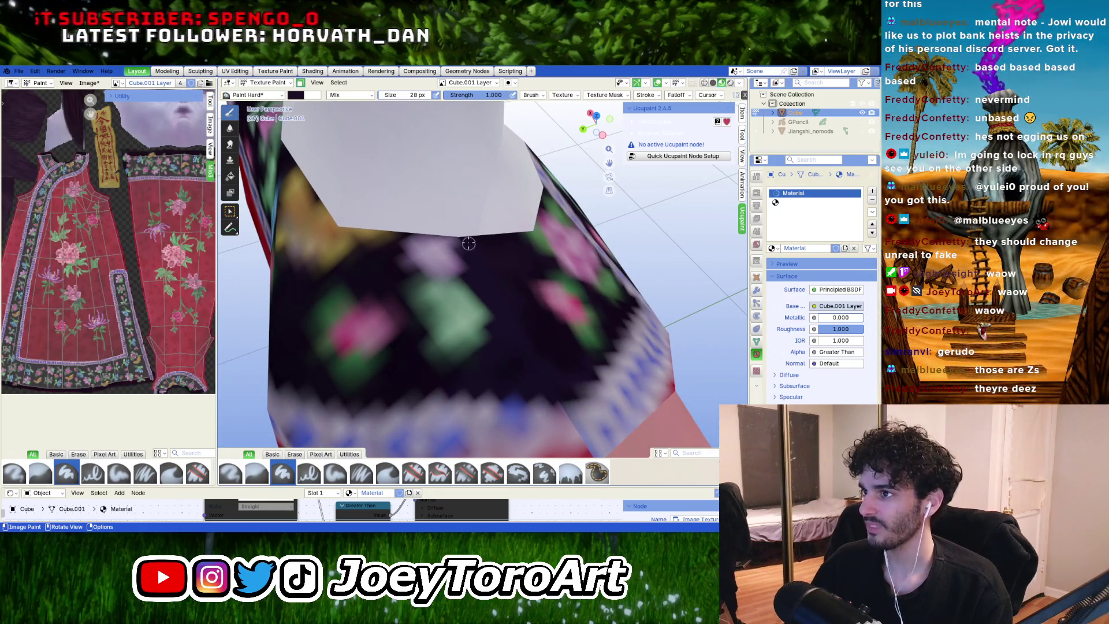
middle_click_drag(396, 241, 551, 255)
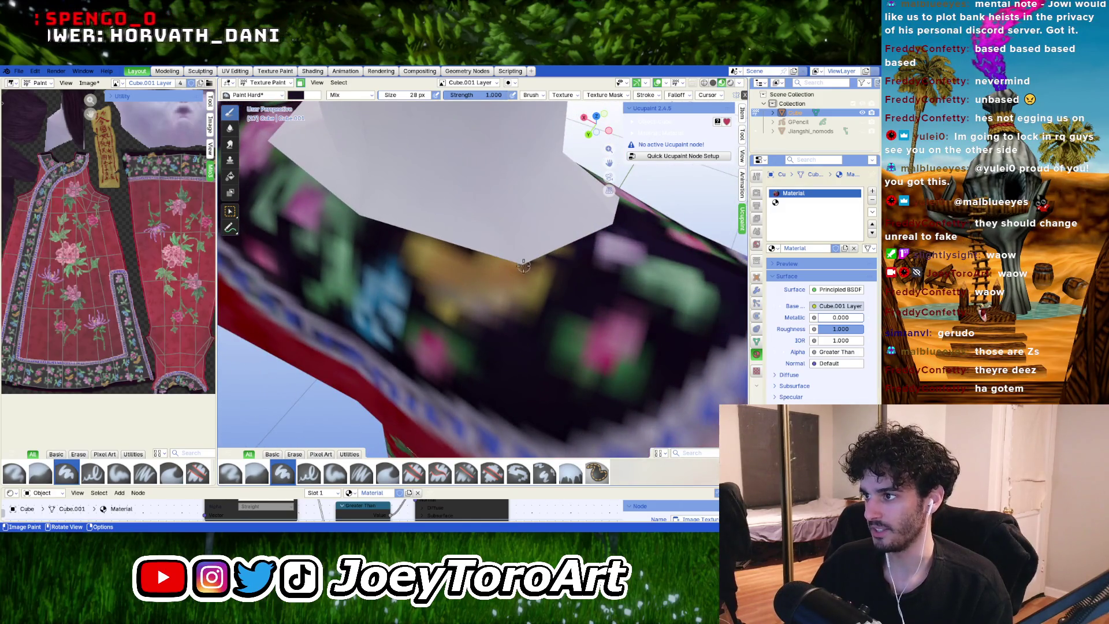
middle_click_drag(548, 264, 542, 285, "shift")
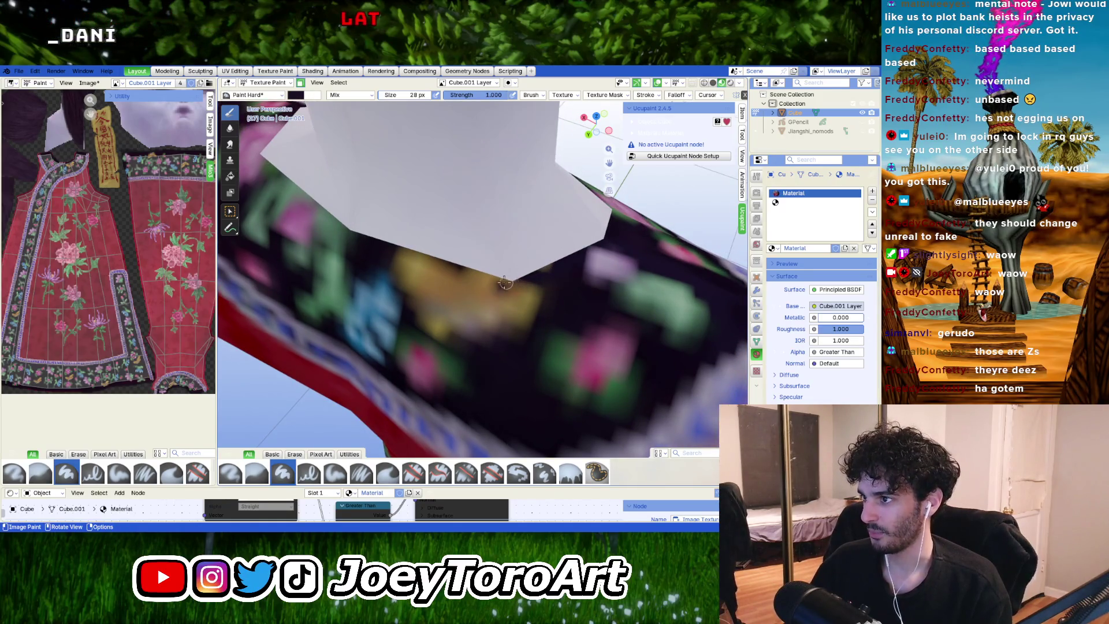
mouse_move(522, 282)
middle_mouse_down("shift")
mouse_move(513, 324)
mouse_move(484, 301)
middle_mouse_up("shift")
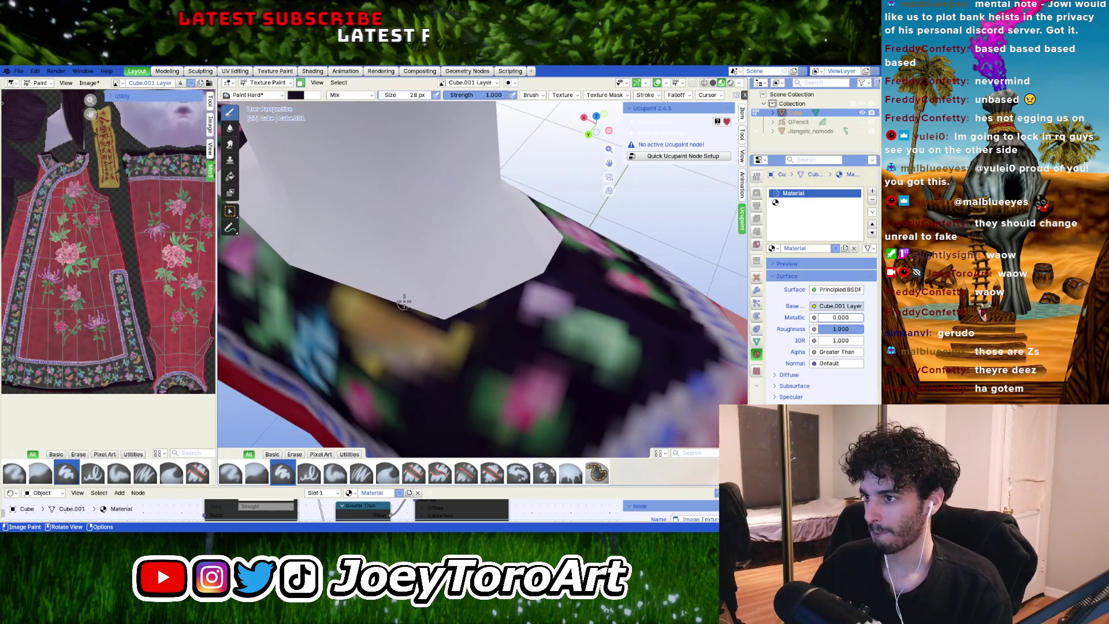
middle_click_drag(404, 301, 455, 295)
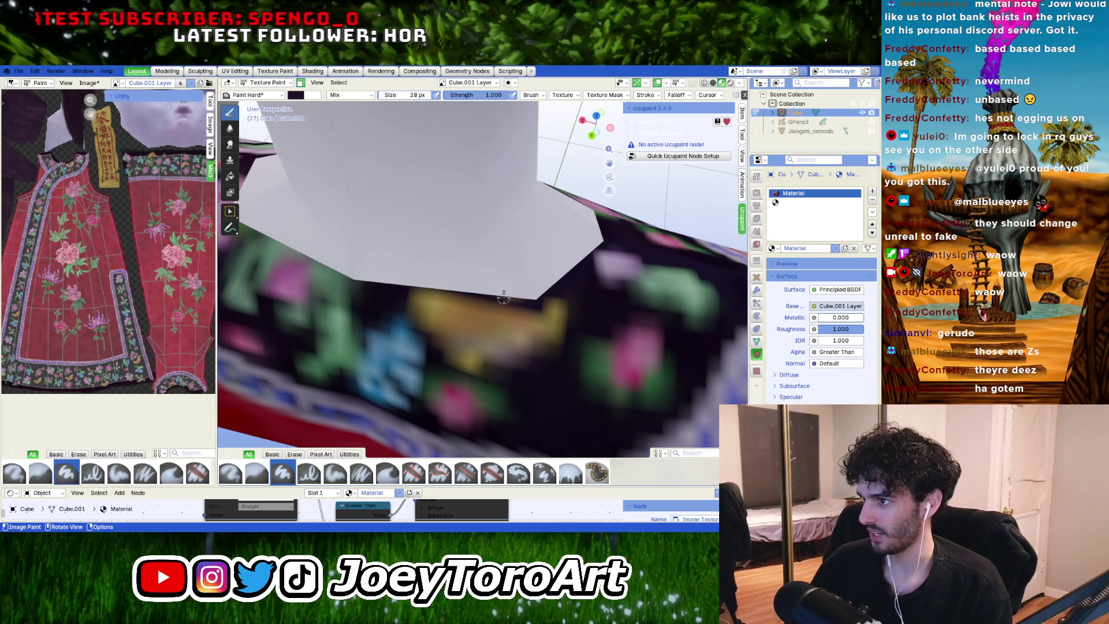
mouse_move(505, 300)
middle_mouse_down()
mouse_move(526, 287)
mouse_move(478, 288)
middle_mouse_up()
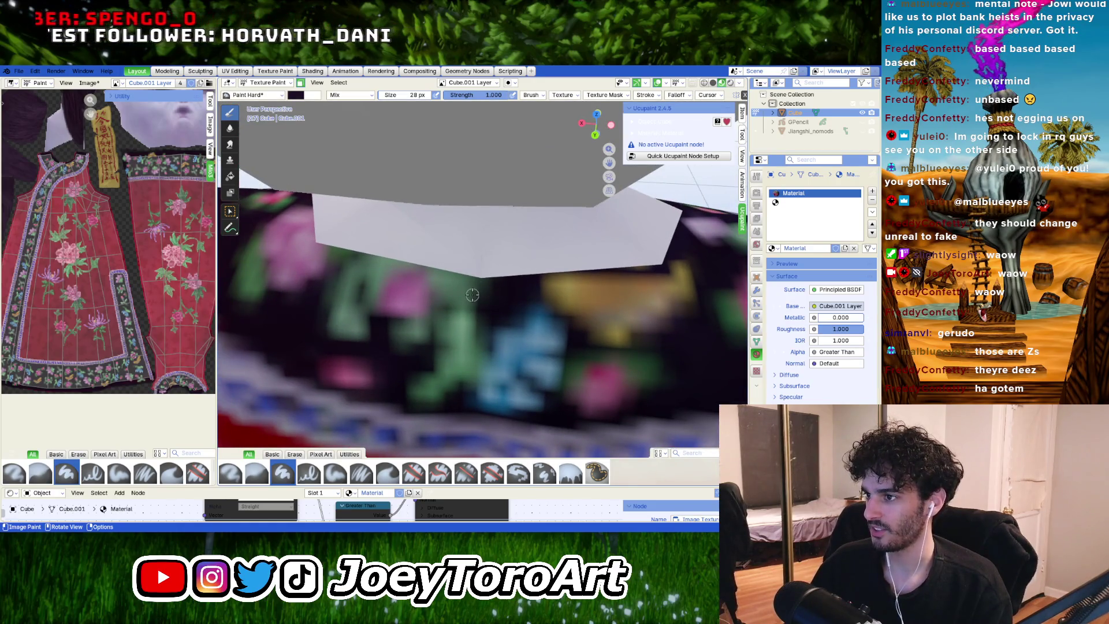
middle_click_drag(488, 296, 501, 291)
middle_click_drag(444, 255, 424, 295, "shift")
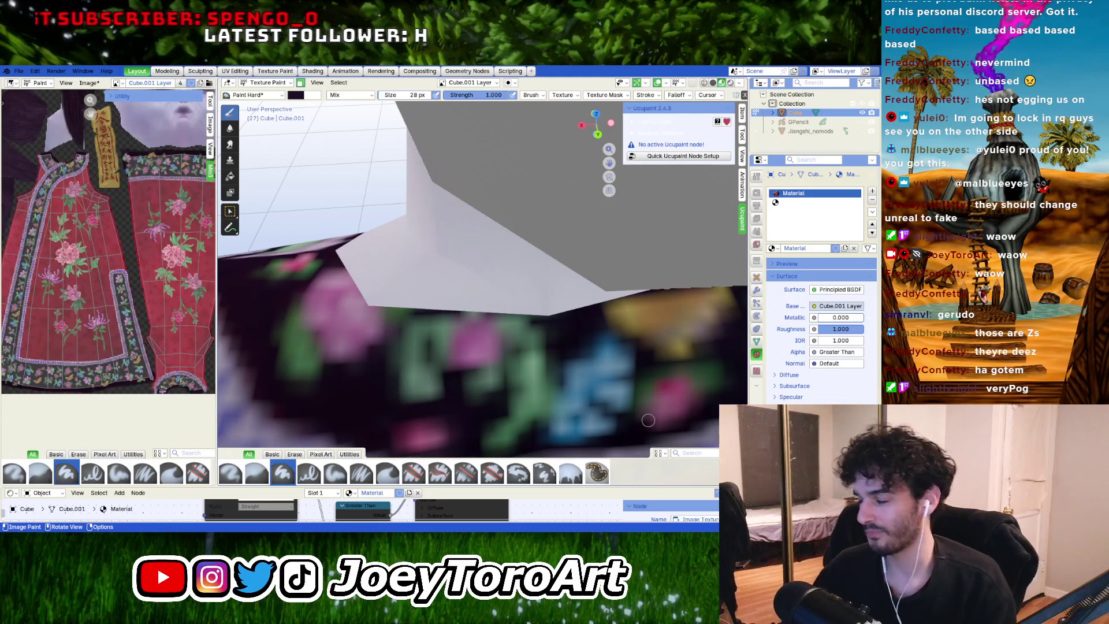
mouse_move(648, 420)
middle_mouse_down()
mouse_move(421, 292)
mouse_move(609, 251)
mouse_move(435, 300)
mouse_move(457, 274)
middle_mouse_up()
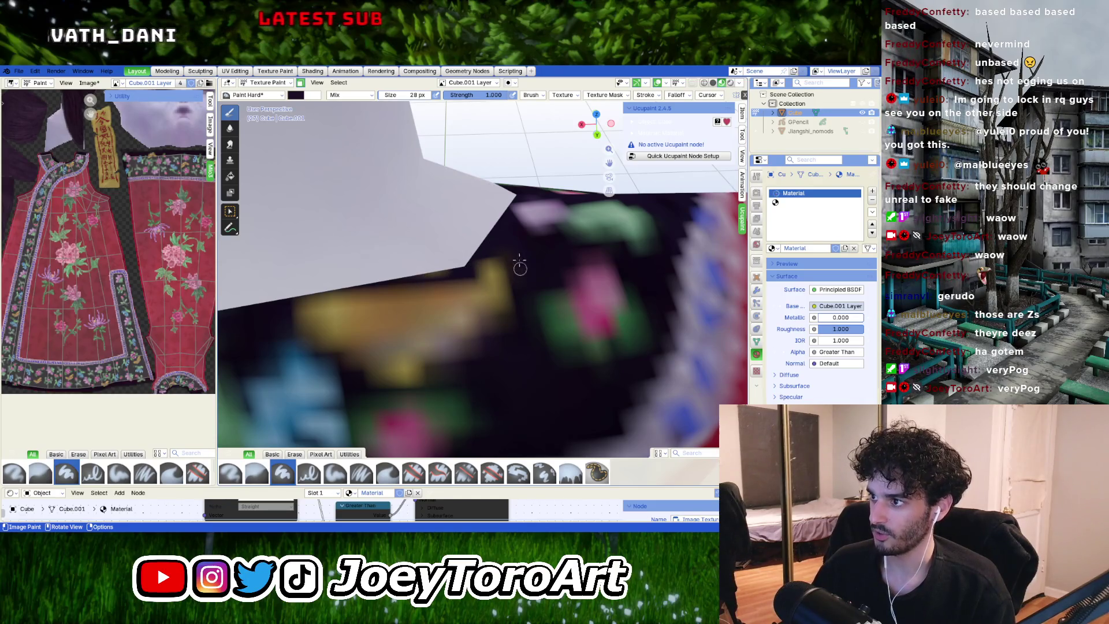
mouse_move(519, 264)
middle_mouse_down()
mouse_move(465, 314)
mouse_move(480, 300)
middle_mouse_up()
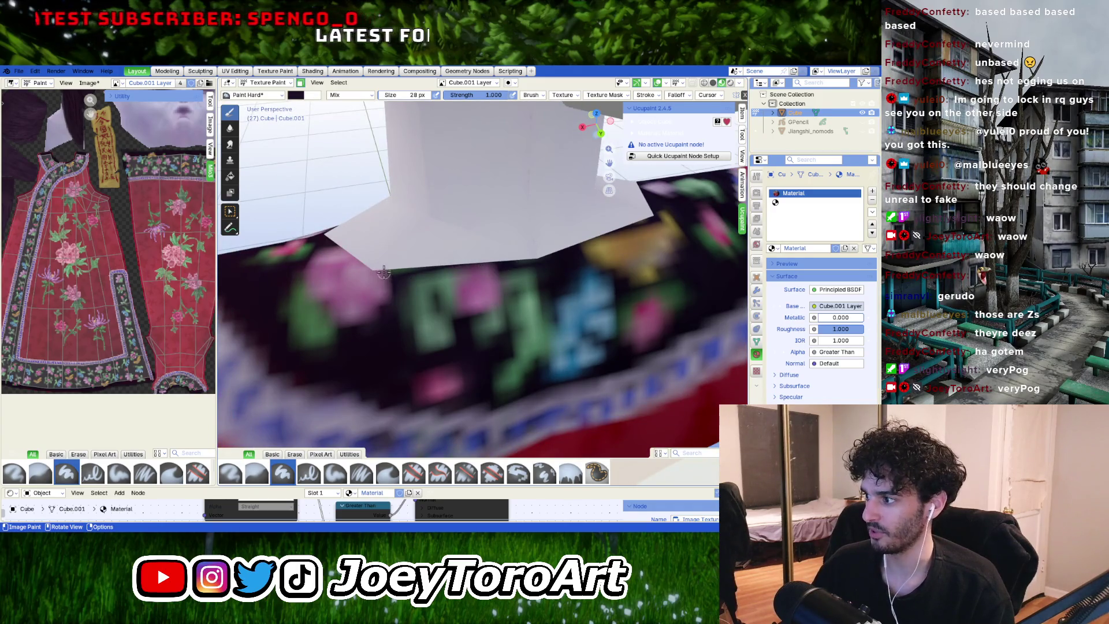
mouse_move(384, 273)
middle_mouse_down()
mouse_move(487, 301)
mouse_move(495, 322)
mouse_move(429, 343)
middle_mouse_up()
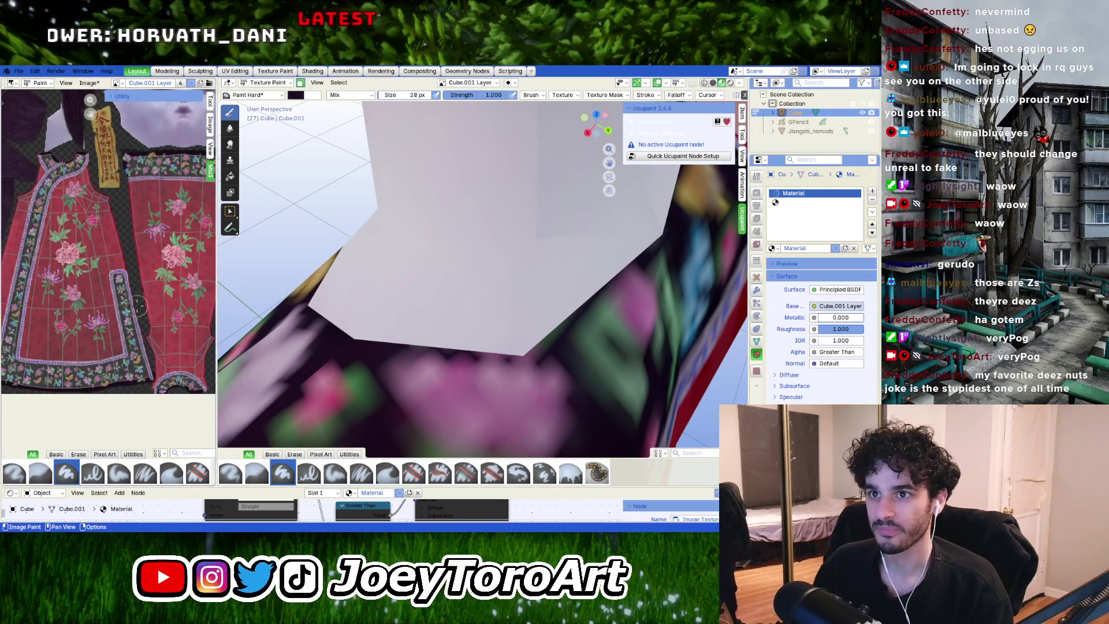
Zoom the Image Editor in on the collar region of the dress texture
scroll(174, 370, "up", 5)
scroll(175, 365, "down", 3)
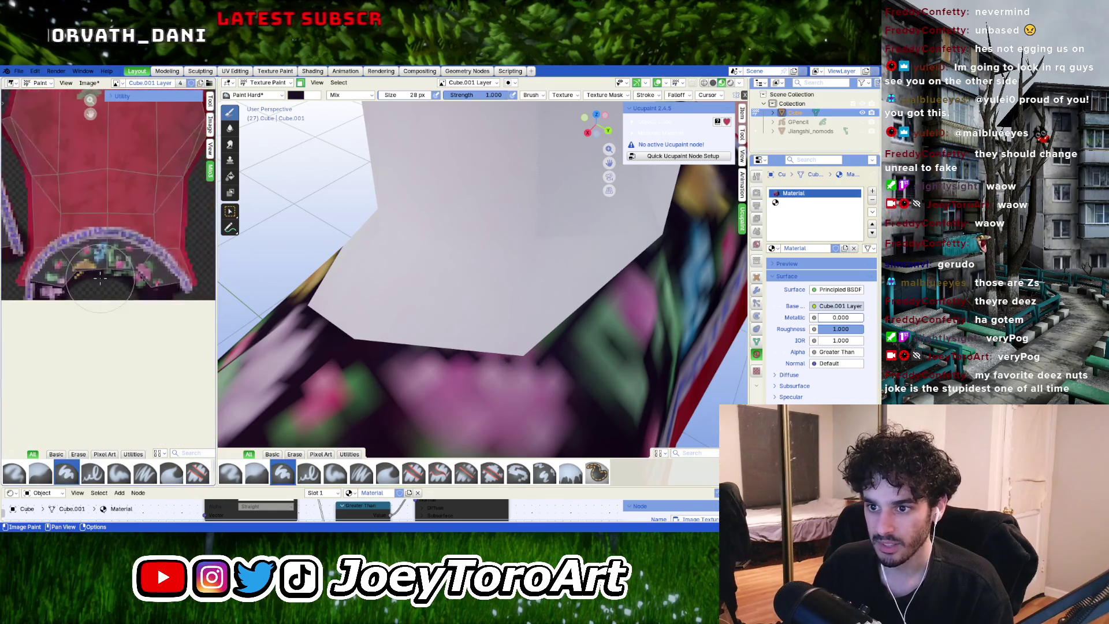
scroll(120, 328, "up", 2)
scroll(404, 277, "down", 4)
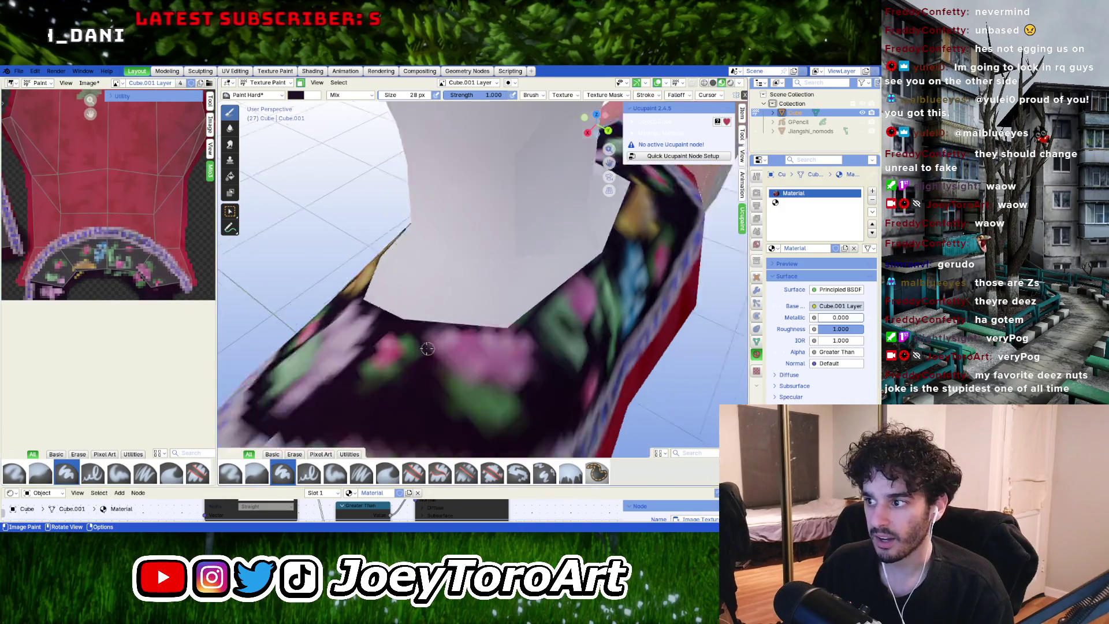
scroll(82, 297, "up", 2)
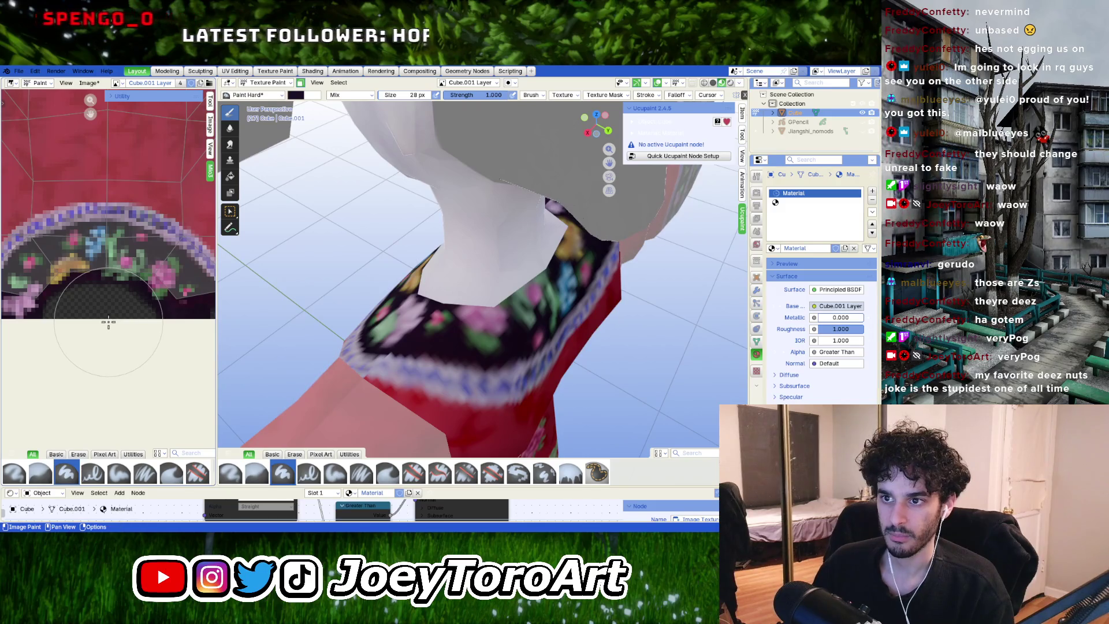
left_click(37, 84)
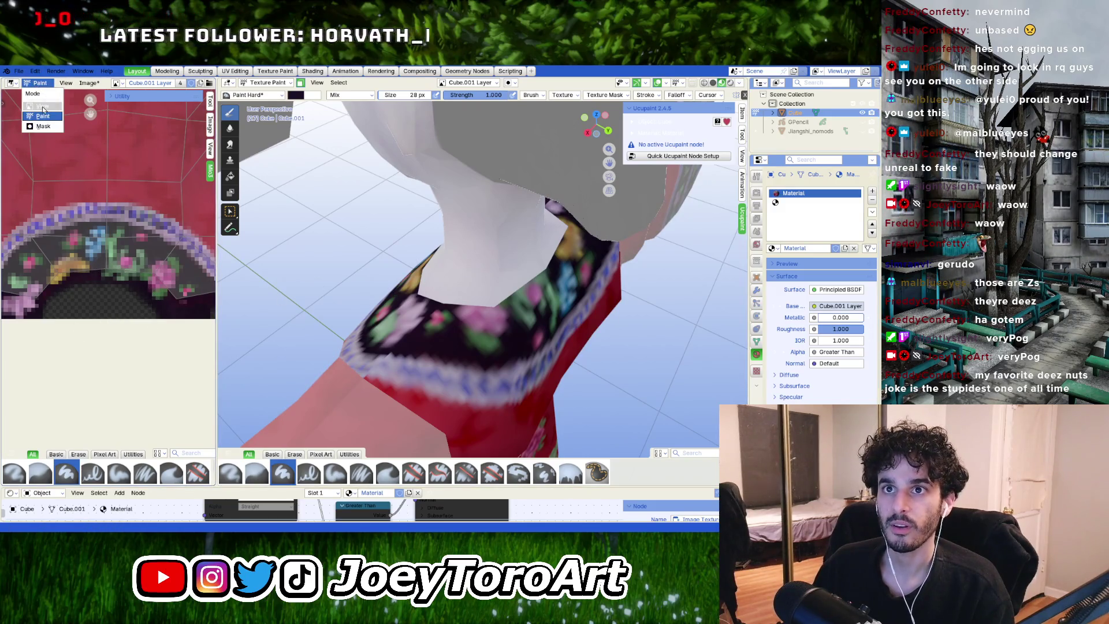
Turn the viewport to a frontal view of the bodice and switch to Object Mode
middle_click_drag(505, 339, 299, 327)
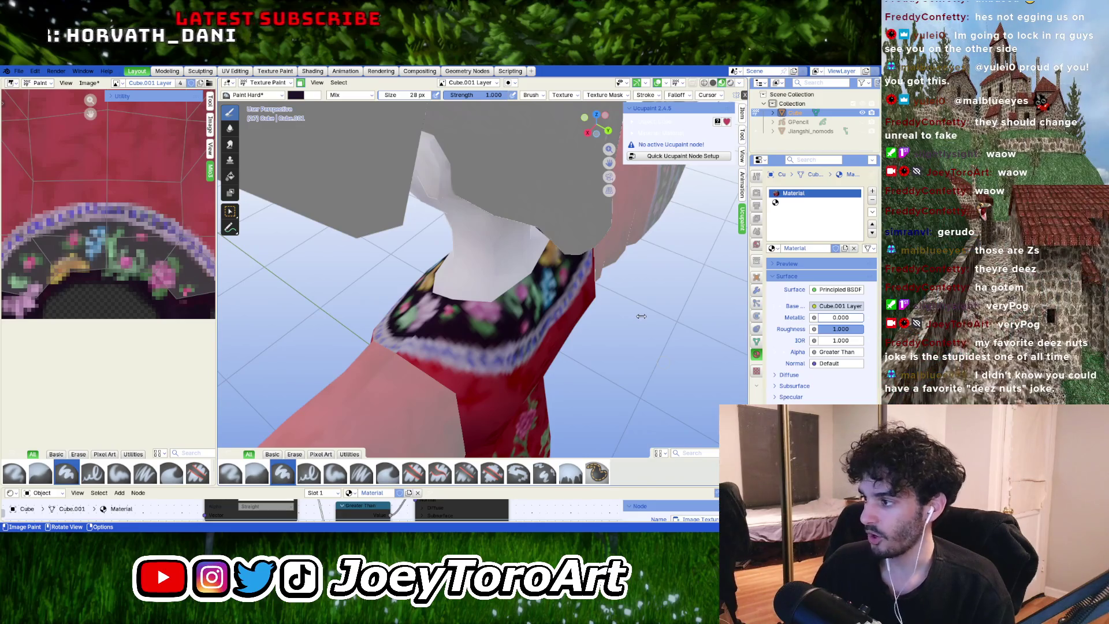
middle_click_drag(536, 328, 462, 315)
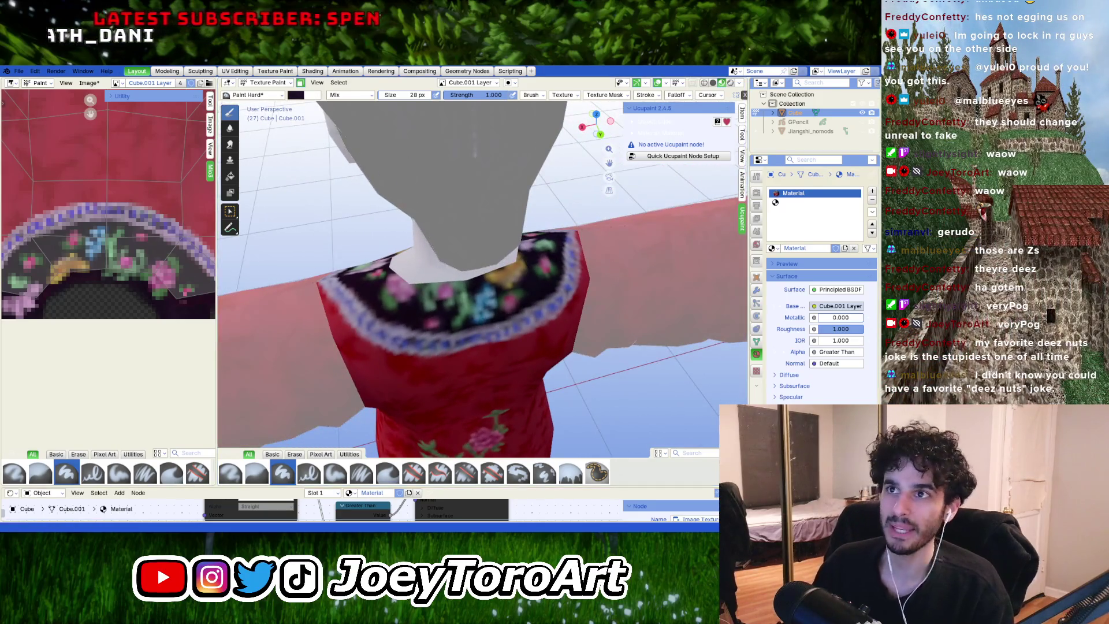
left_click(281, 87)
left_click(281, 93)
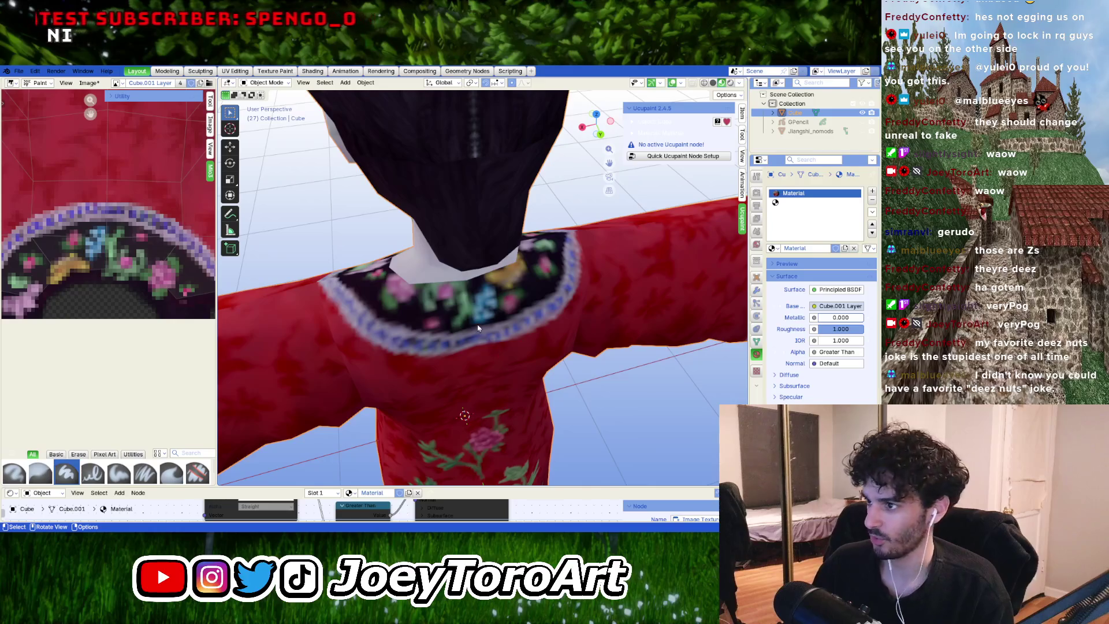
Select the whole dress piece in Edit Mode and make the left area a wider UV Editor
key("Tab")
left_click(430, 298)
key("ctrl+l")
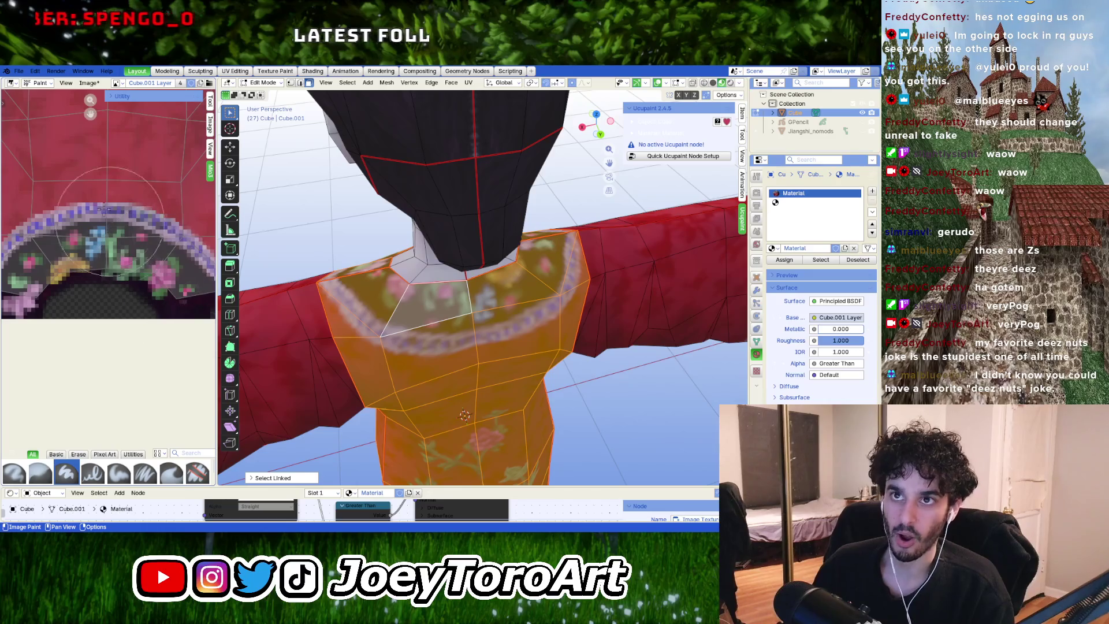
left_click(38, 84)
left_click(38, 105)
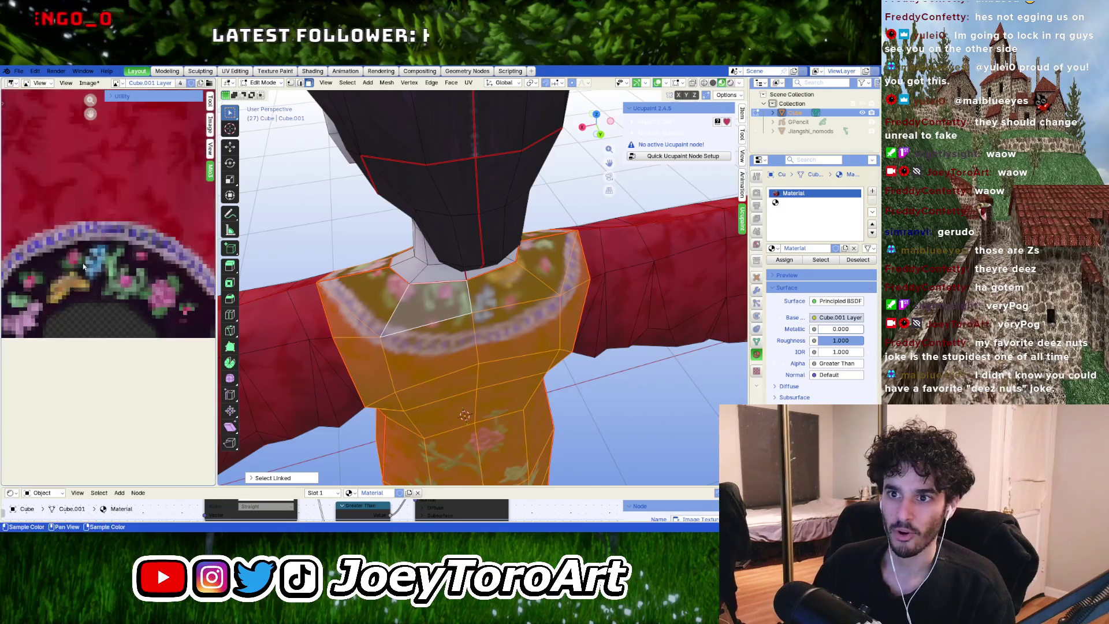
left_click(11, 83)
left_click(32, 128)
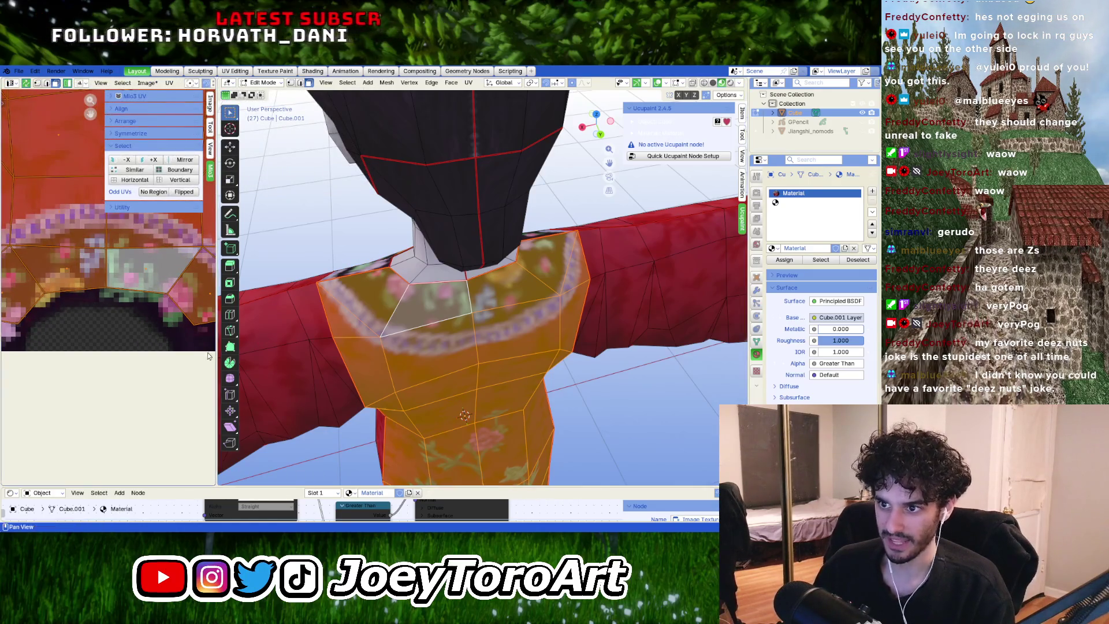
left_click_drag(217, 355, 338, 354)
In edge select mode, shift the lower-left collar UV edge slightly down
key("2")
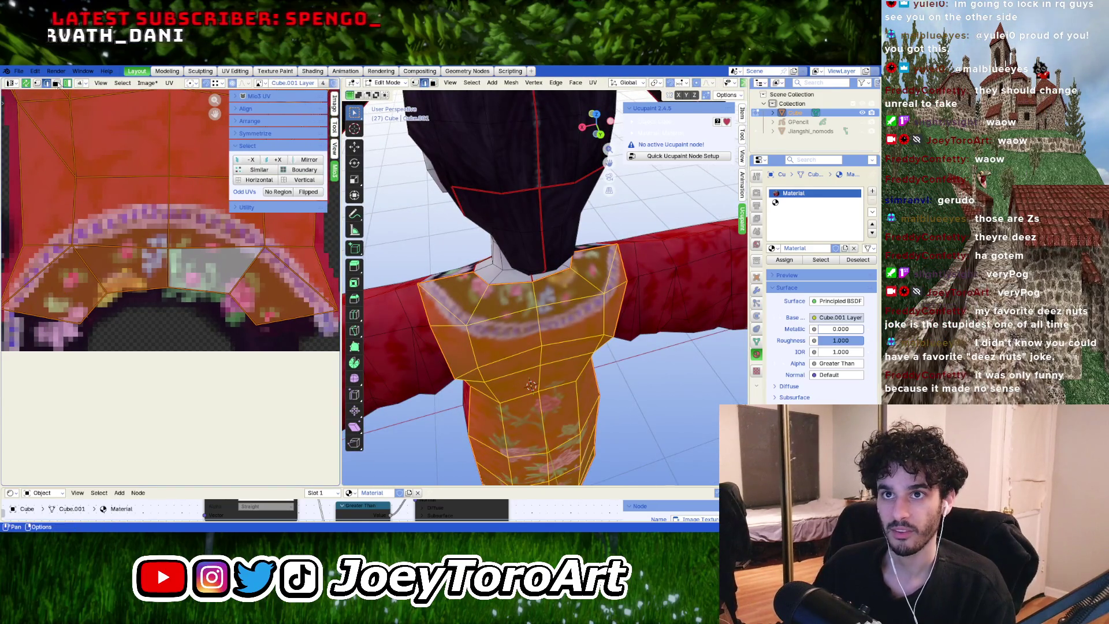
left_click(107, 305, "shift")
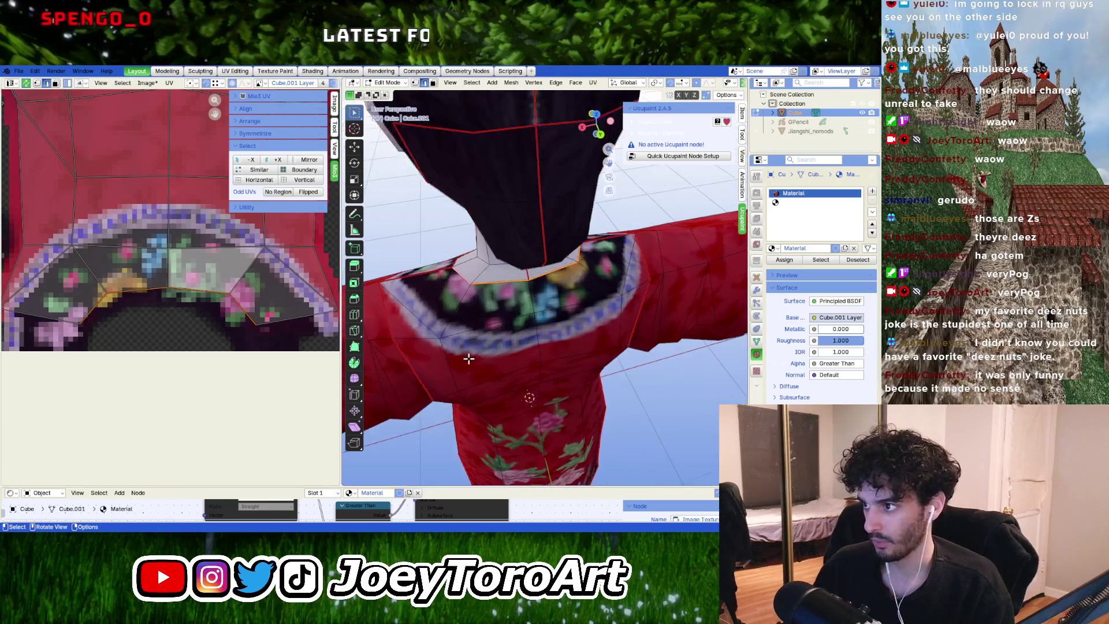
key("g")
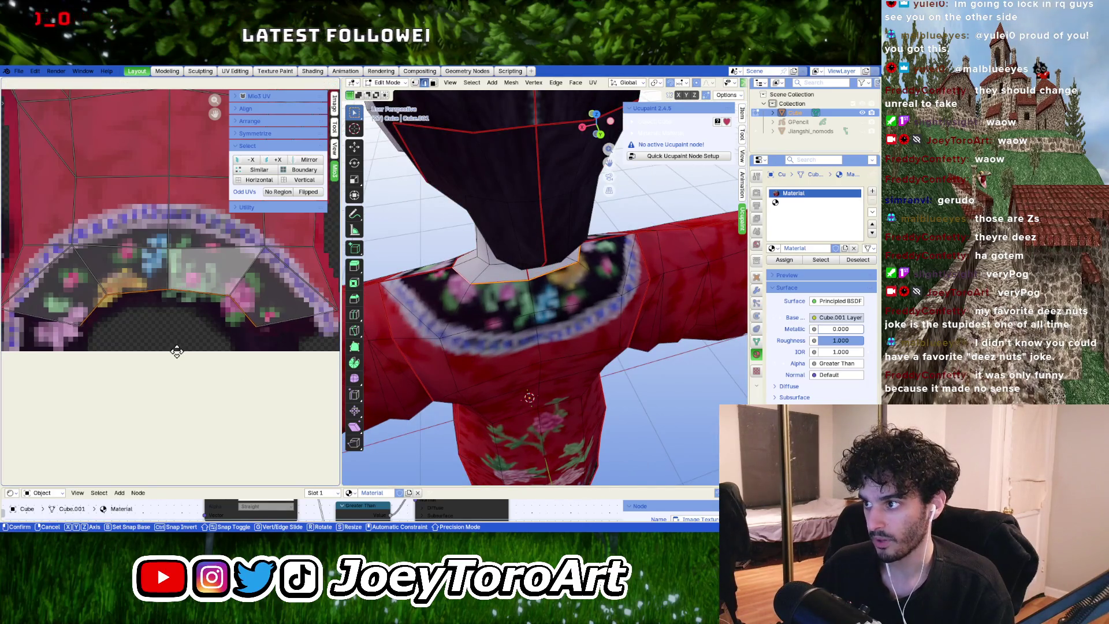
right_click(178, 358)
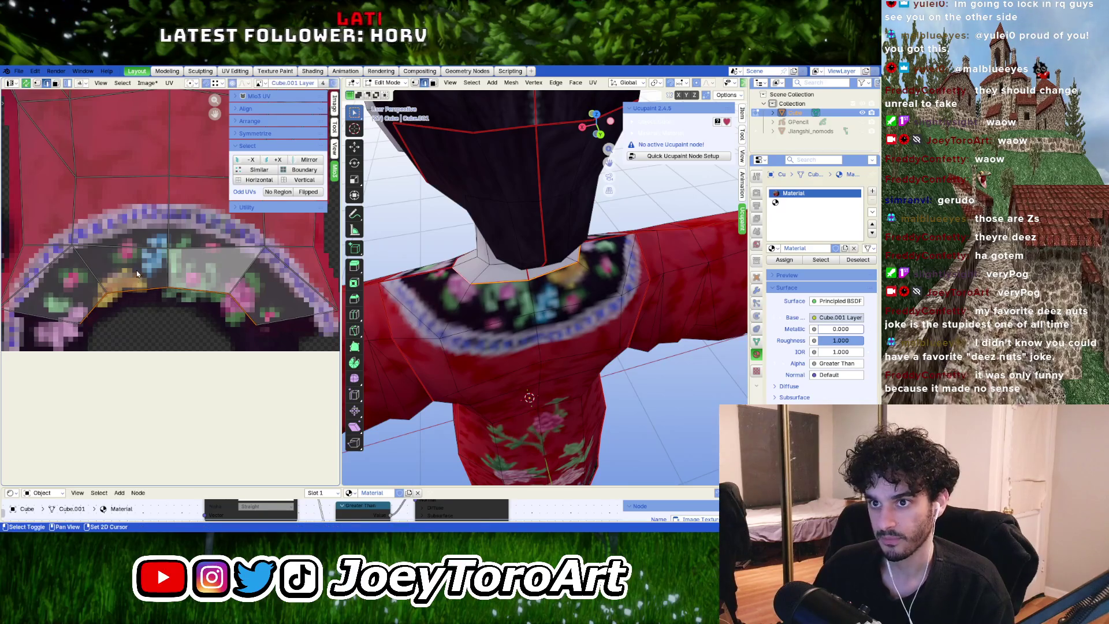
key("g")
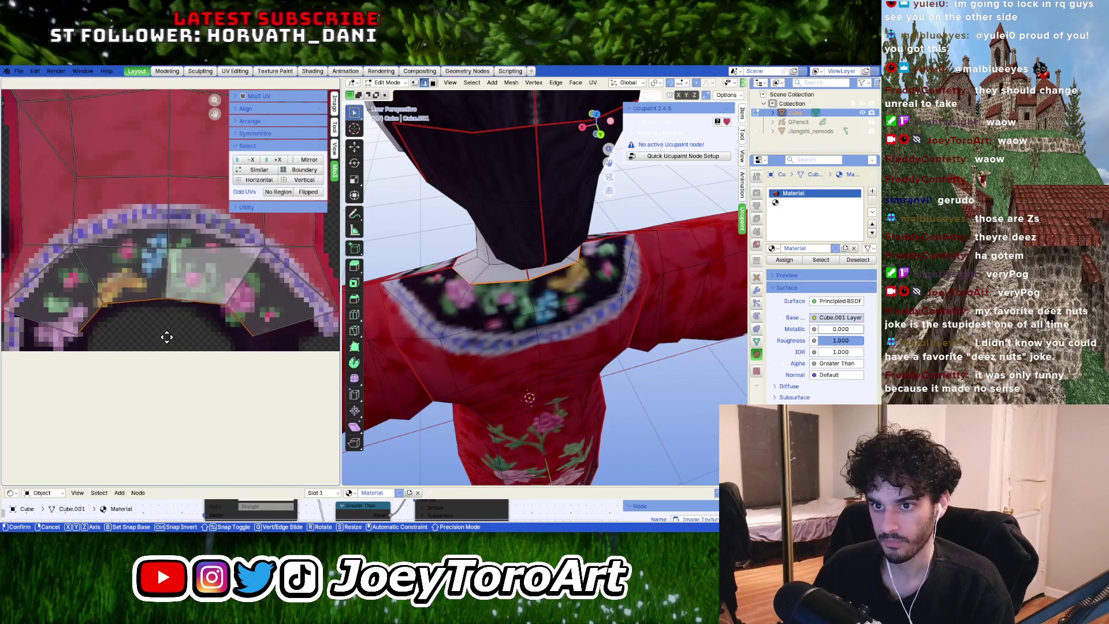
left_click(166, 334)
scroll(133, 356, "up", 1)
key("g")
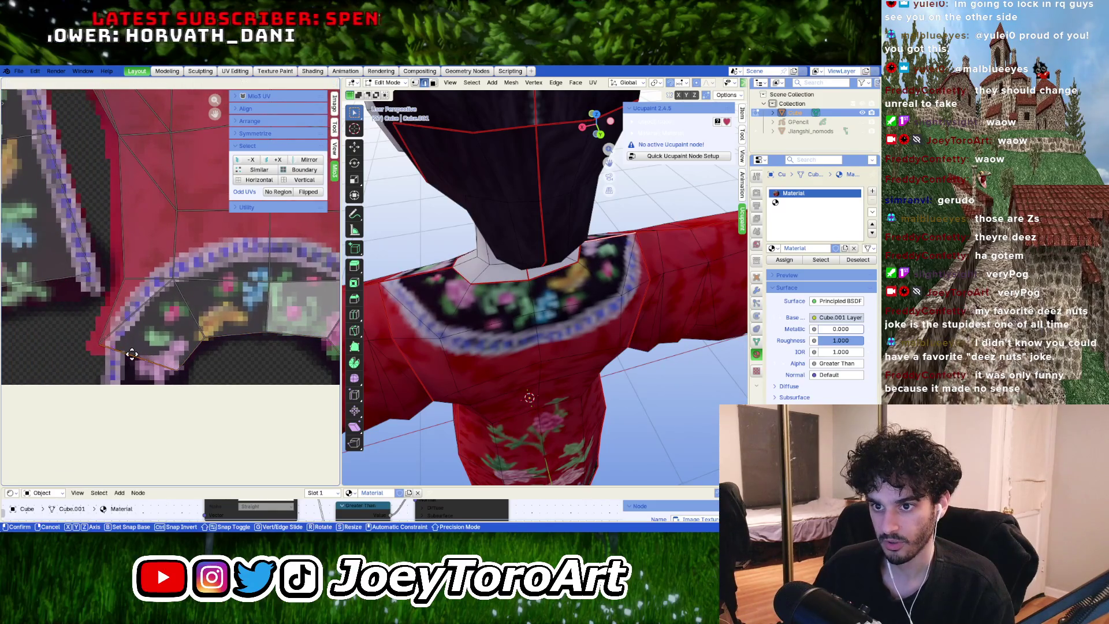
left_click(130, 365)
Reposition one collar UV point to fit the embroidered band
middle_click_drag(592, 341, 573, 344)
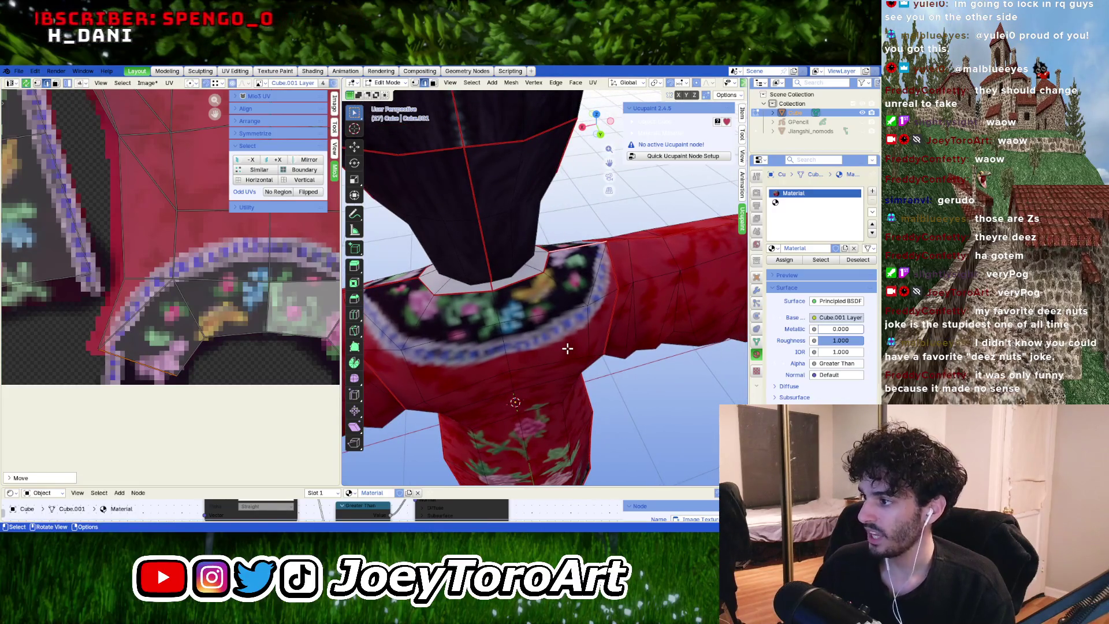
middle_click_drag(215, 364, 148, 329)
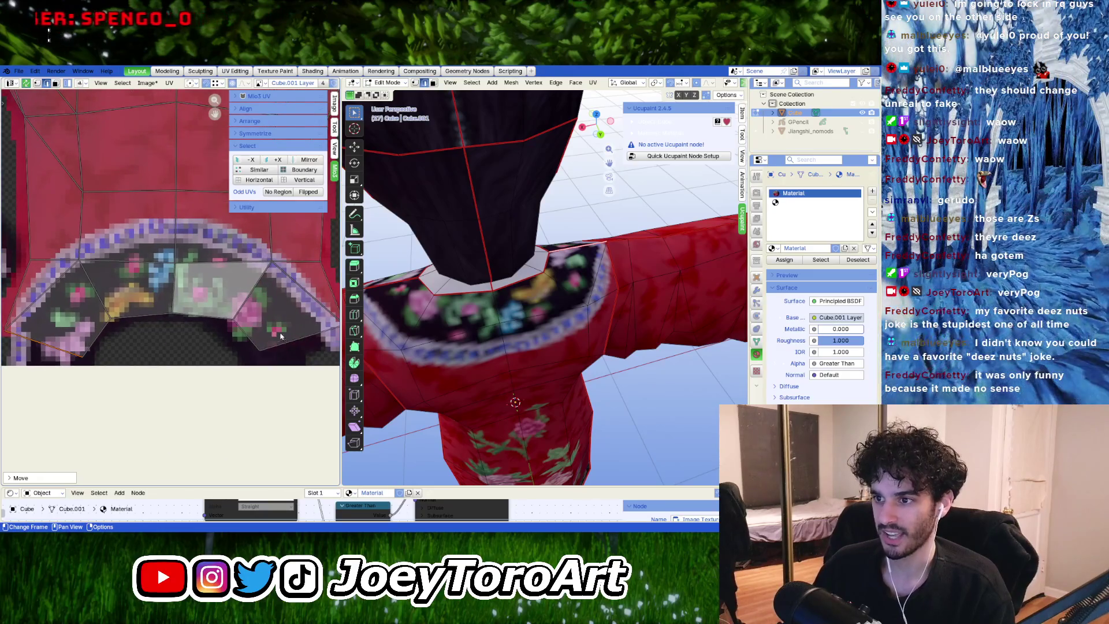
key("g")
left_click(287, 351)
middle_click_drag(287, 351, 268, 352)
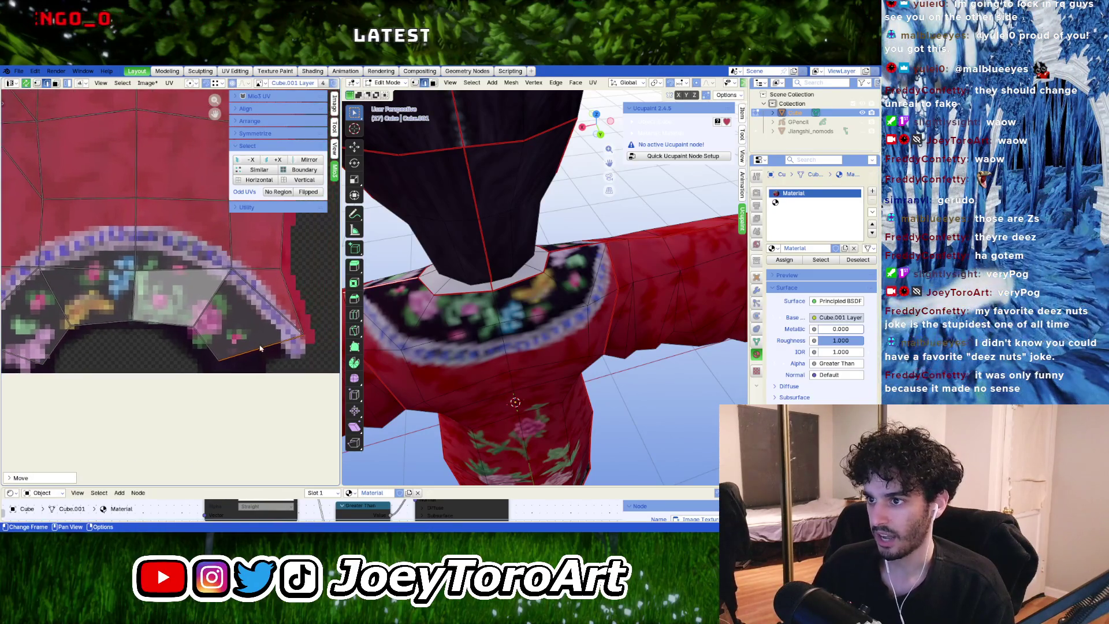
key("g")
left_click(268, 352)
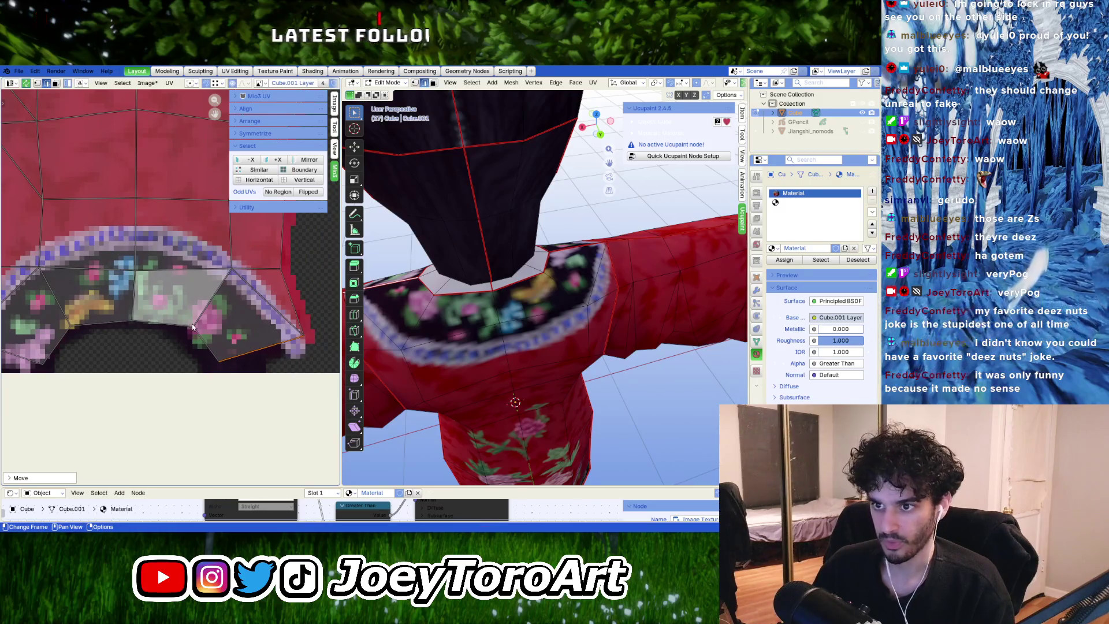
Move another collar UV point, then a pair of corner points, into place
left_click(193, 326)
key("g")
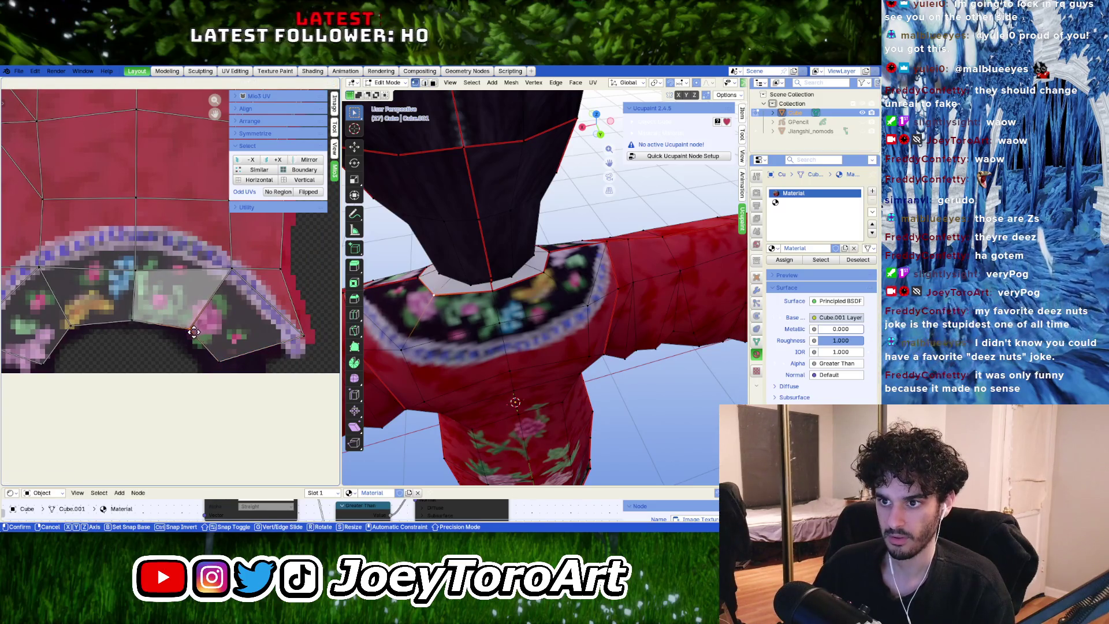
left_click(193, 331)
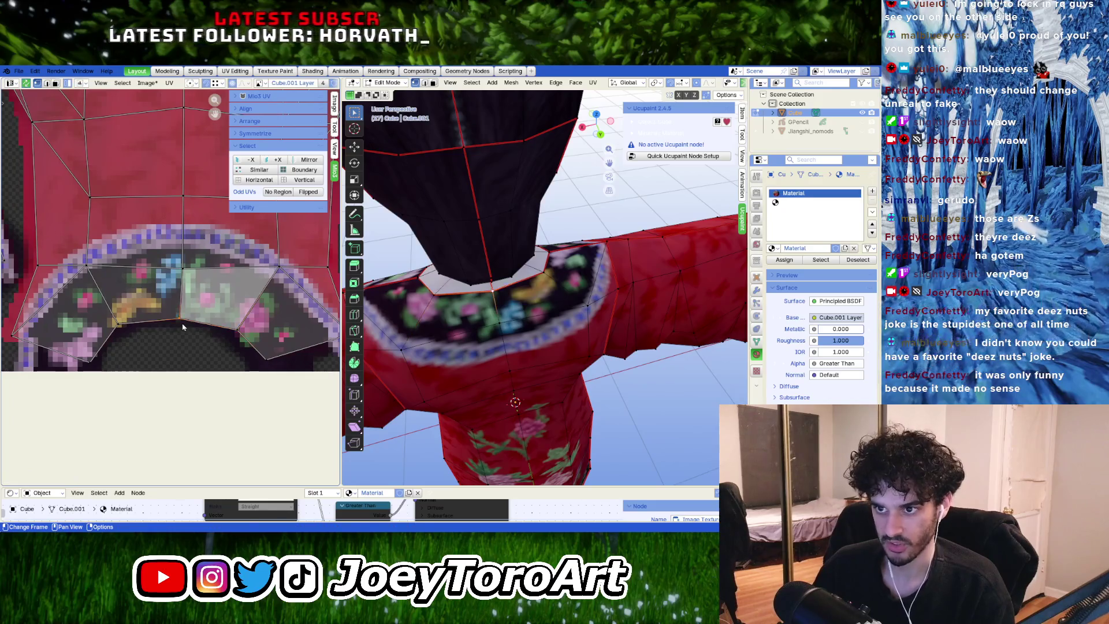
scroll(182, 327, "up", 4)
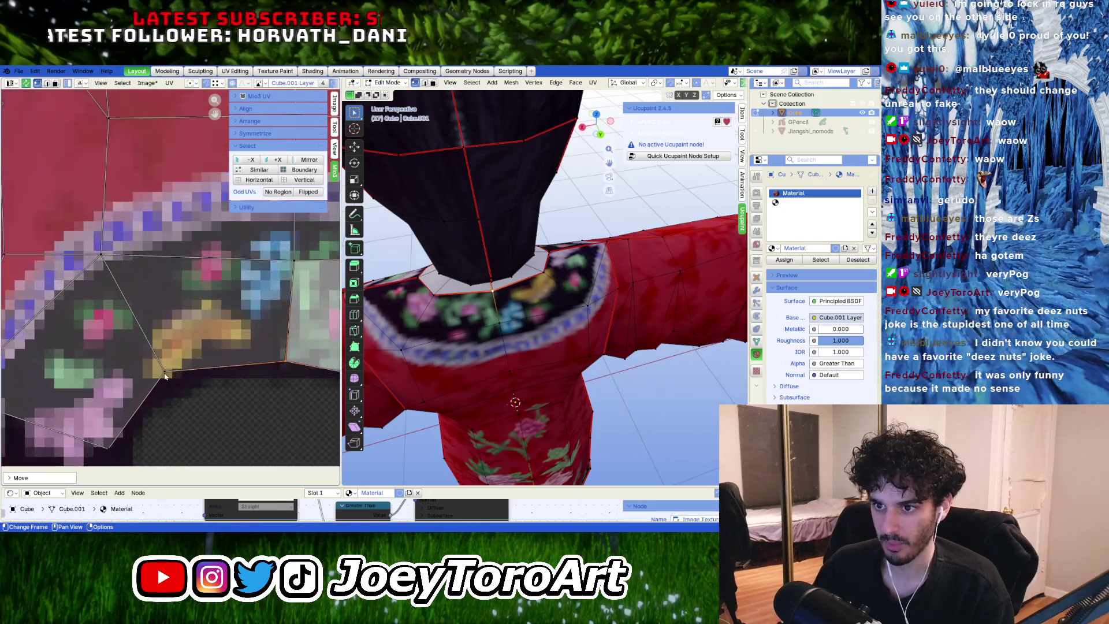
left_click(108, 446, "shift")
middle_click_drag(108, 447, 194, 355)
key("g")
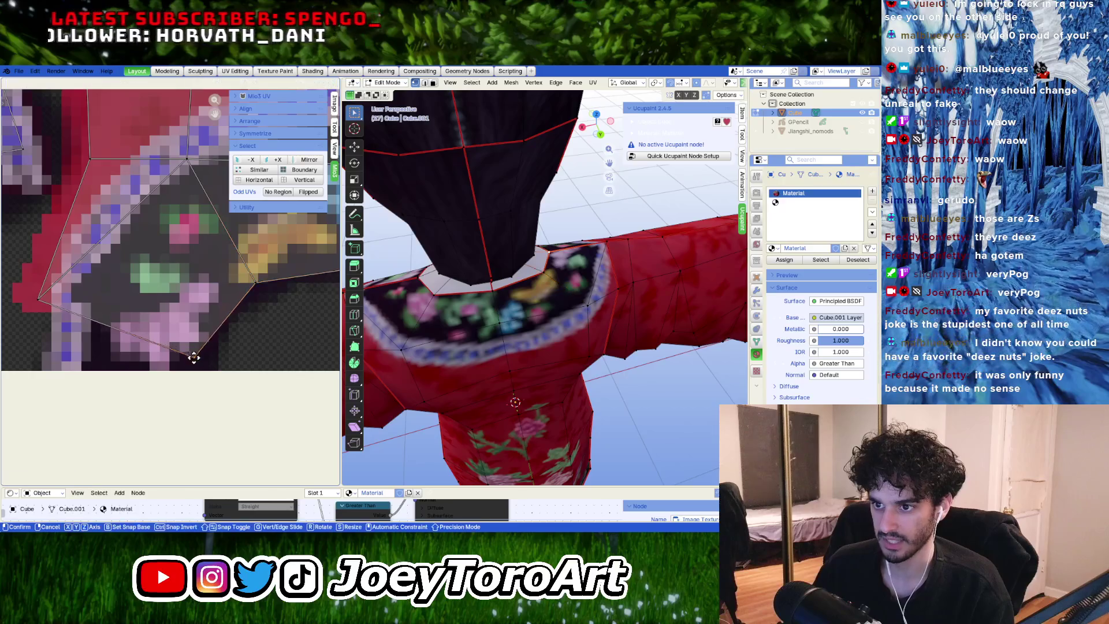
left_click(193, 356)
Adjust the remaining collar corner points, setting the bottom one on the collar edge, then exit Edit Mode
middle_click_drag(507, 314, 439, 306)
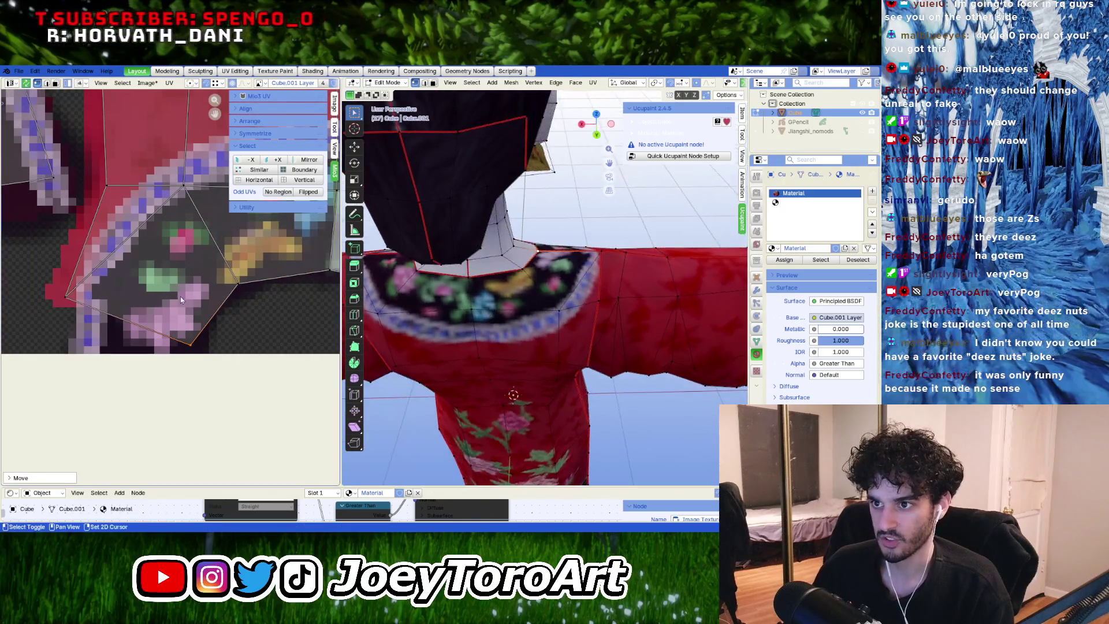
middle_click_drag(180, 296, 70, 304)
left_click(223, 279)
key("g")
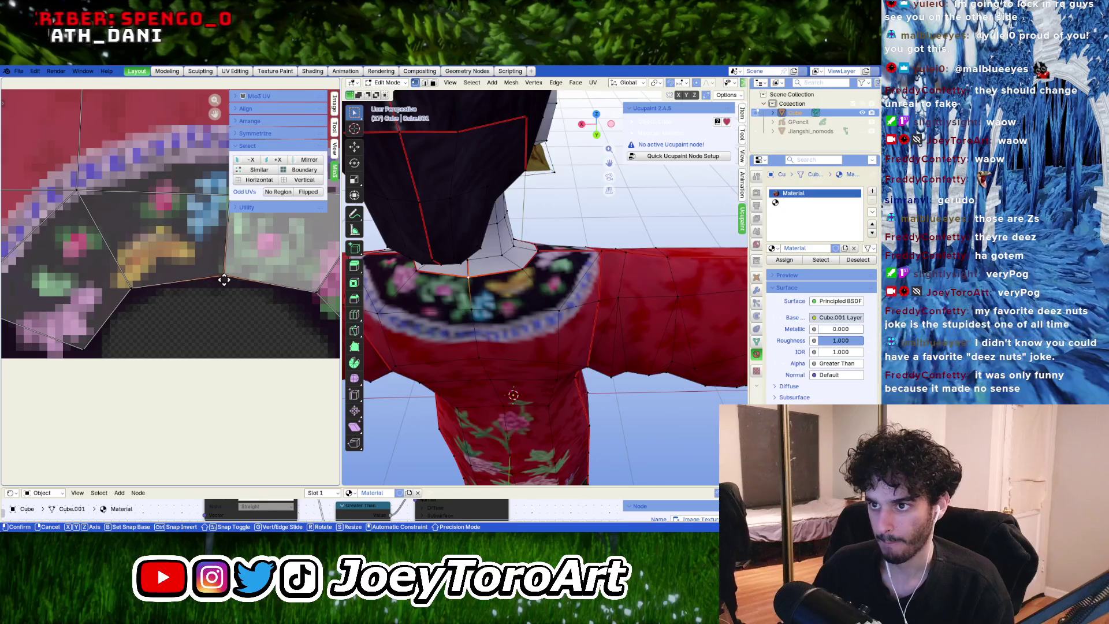
left_click(223, 279)
middle_click_drag(335, 304, 218, 301)
left_click(201, 293)
key("g")
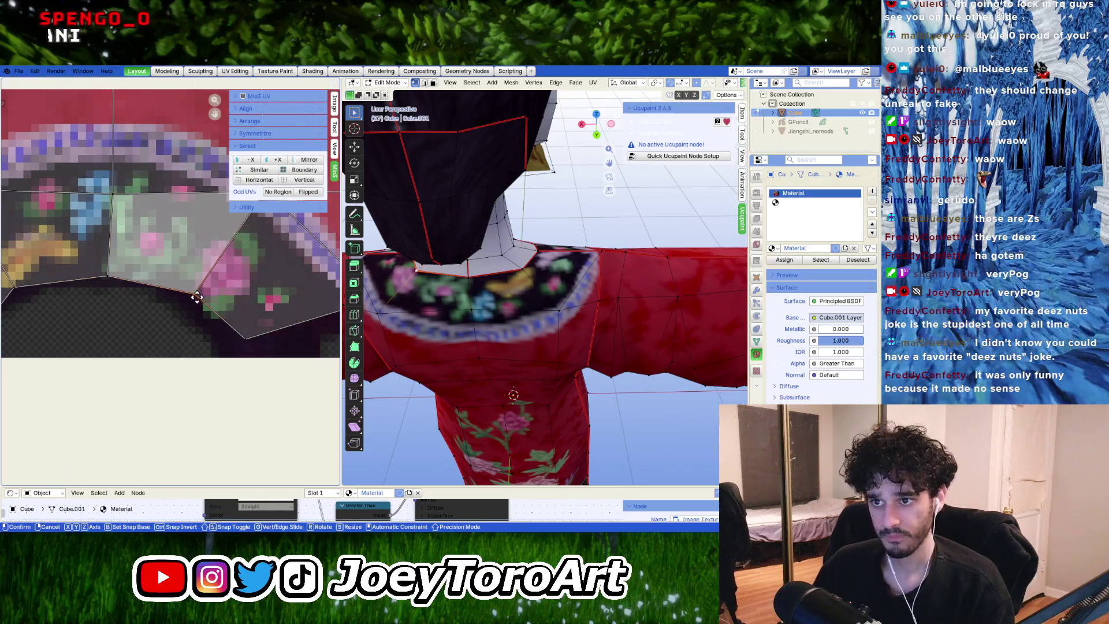
left_click(194, 296)
left_click(234, 336)
key("g")
left_click(228, 343)
key("Tab")
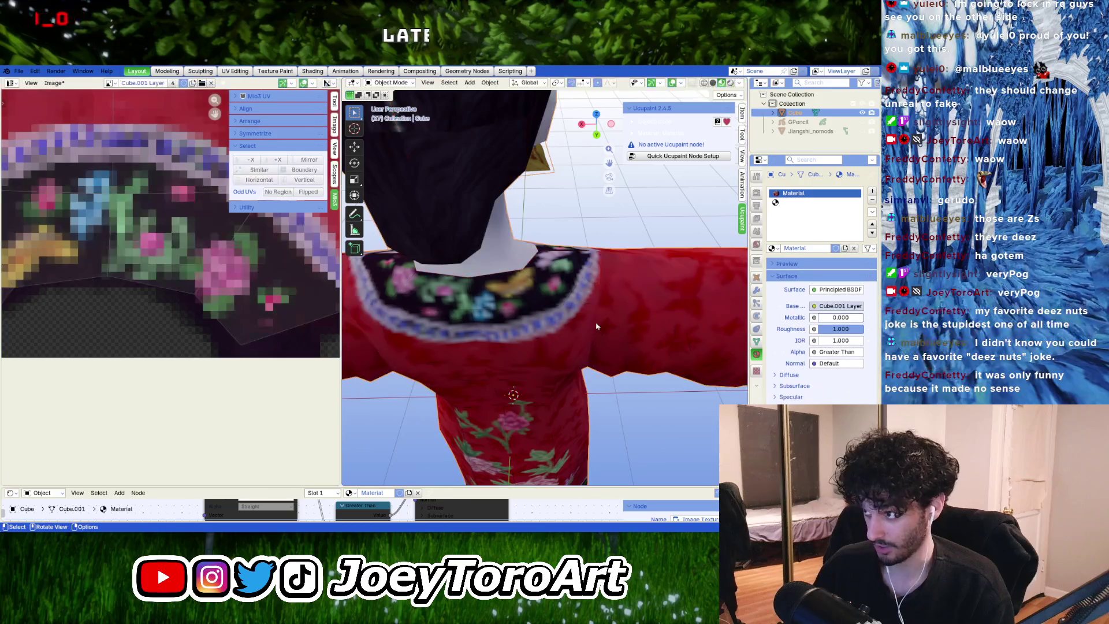
Nudge the bottom collar UV point slightly down-right, then view the doll's front in Object Mode
mouse_move(577, 323)
middle_mouse_down()
mouse_move(582, 306)
mouse_move(558, 325)
middle_mouse_up()
key("Tab")
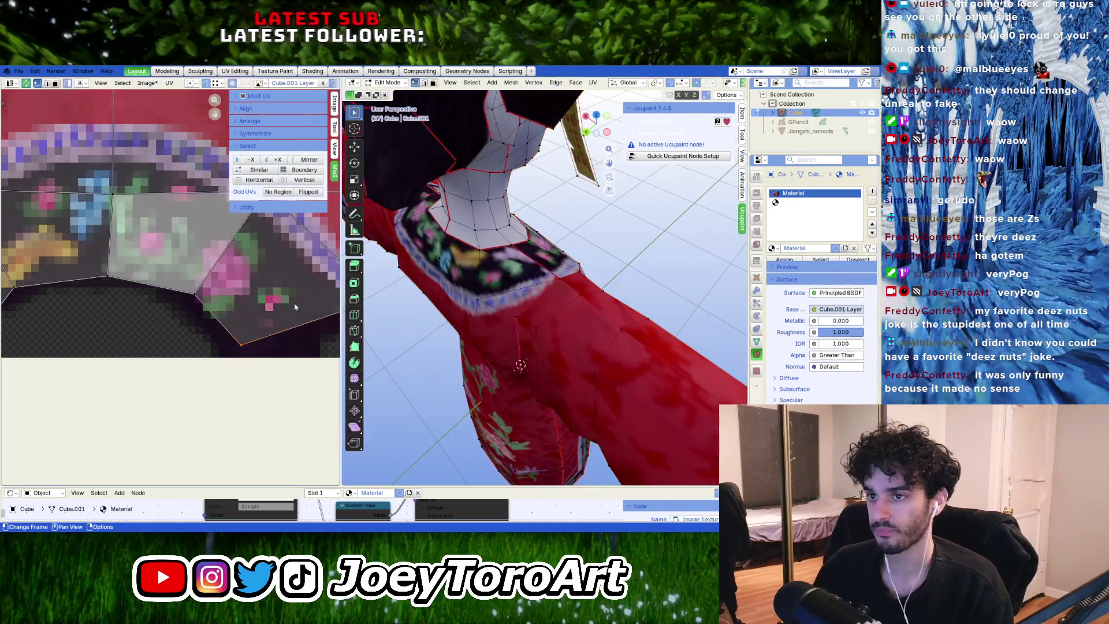
scroll(138, 306, "down", 3)
scroll(138, 306, "up", 5)
scroll(139, 306, "up", 2)
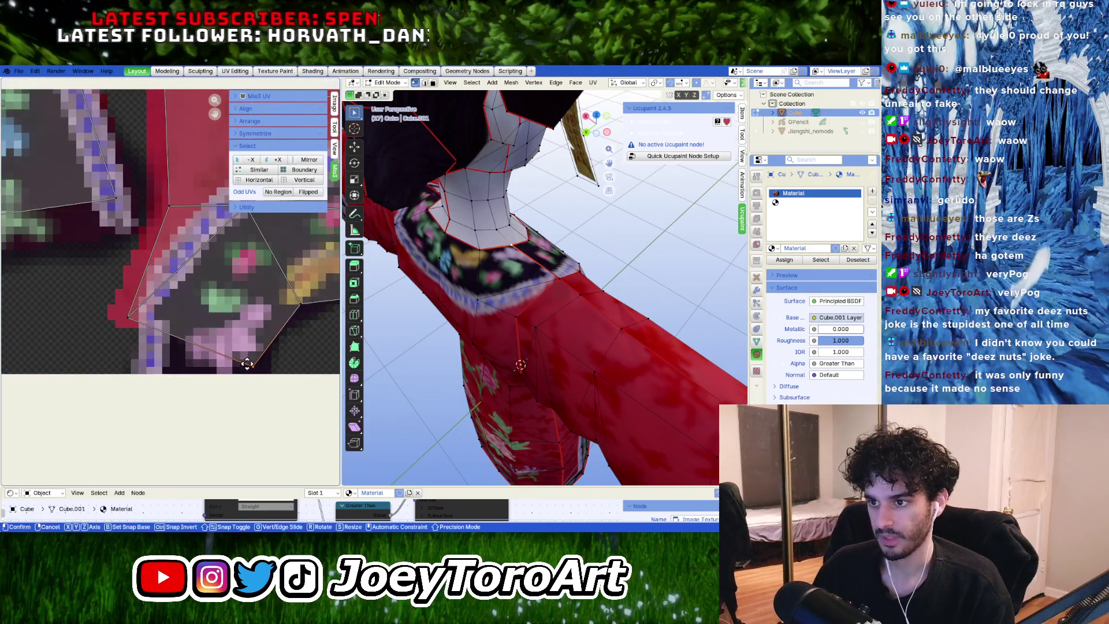
left_click_drag(248, 366, 253, 368)
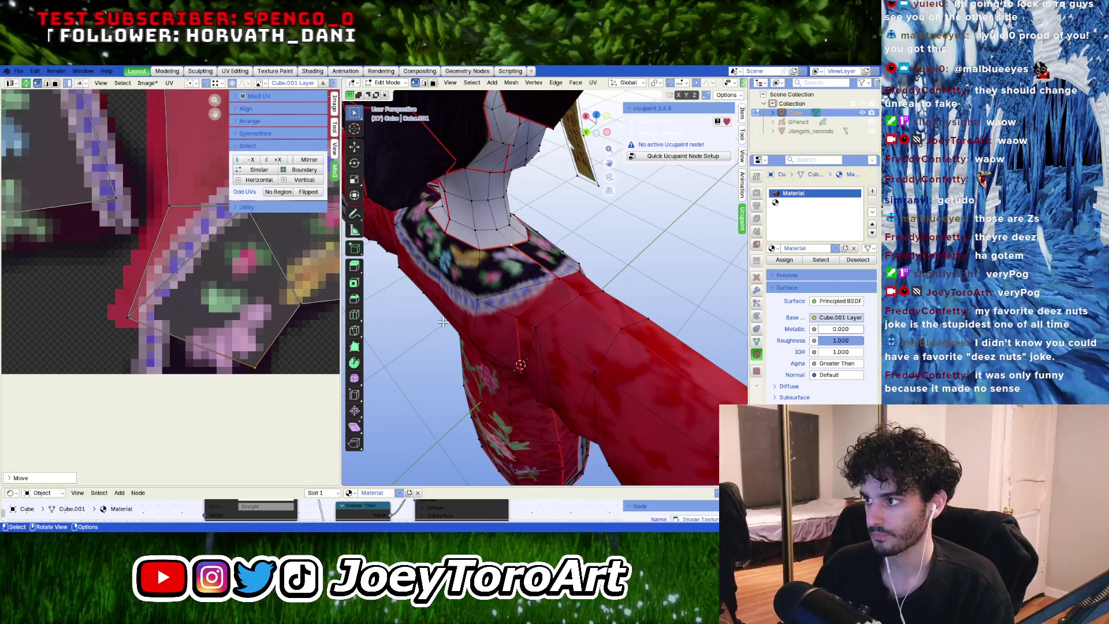
key("Tab")
mouse_move(554, 301)
middle_mouse_down()
mouse_move(600, 293)
mouse_move(564, 331)
mouse_move(459, 316)
mouse_move(518, 251)
mouse_move(458, 316)
middle_mouse_up()
scroll(149, 224, "down", 8)
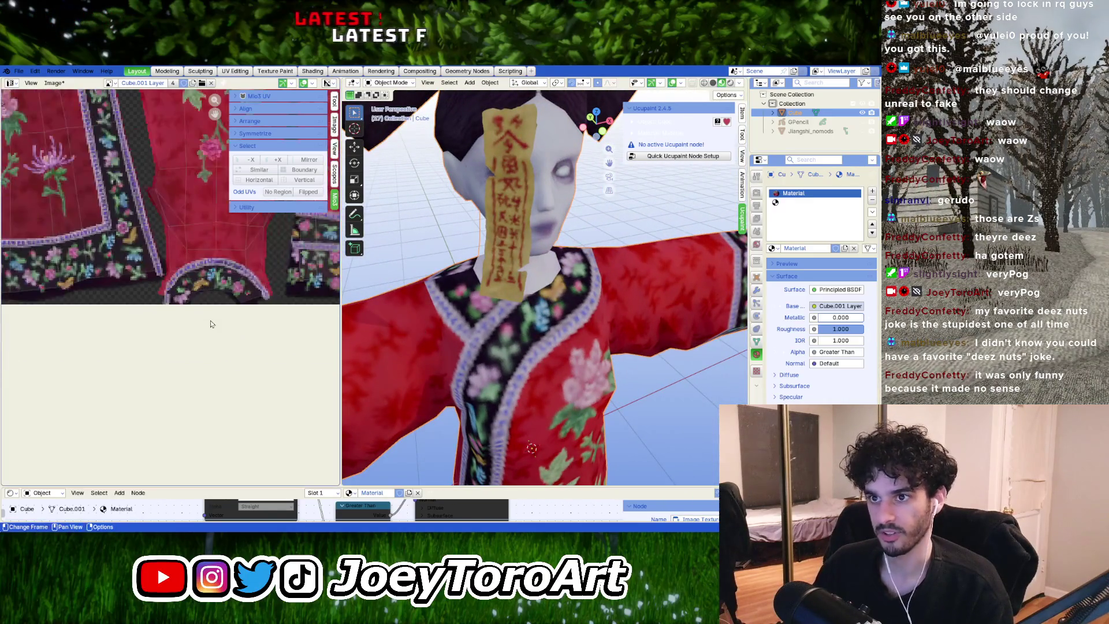
Rotate a selected collar UV edge level in Edit Mode
scroll(149, 224, "up", 5)
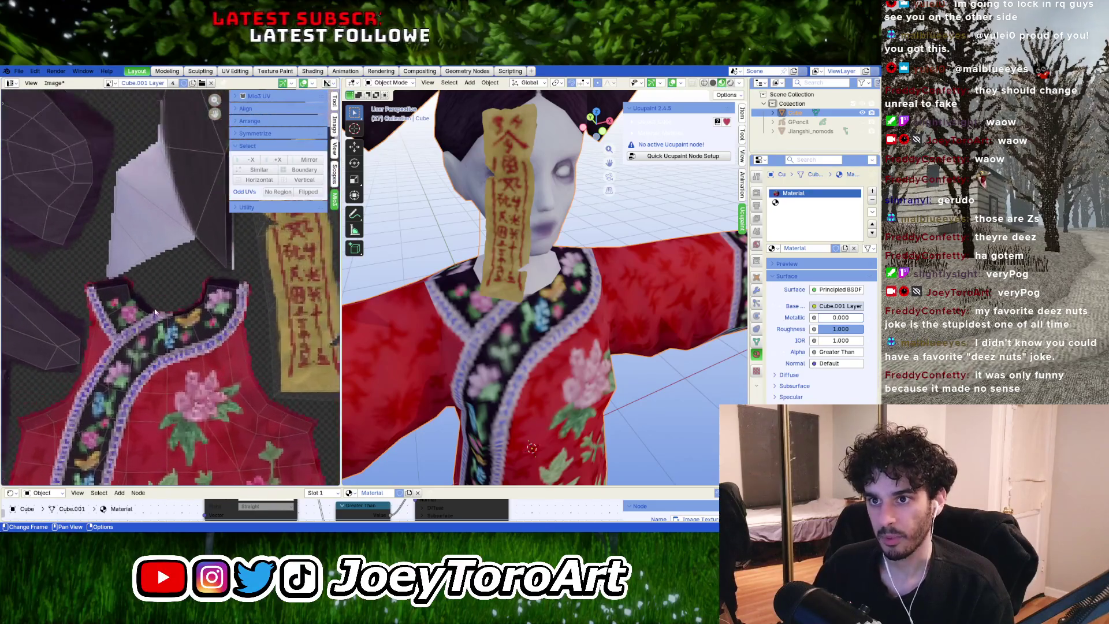
key("Tab")
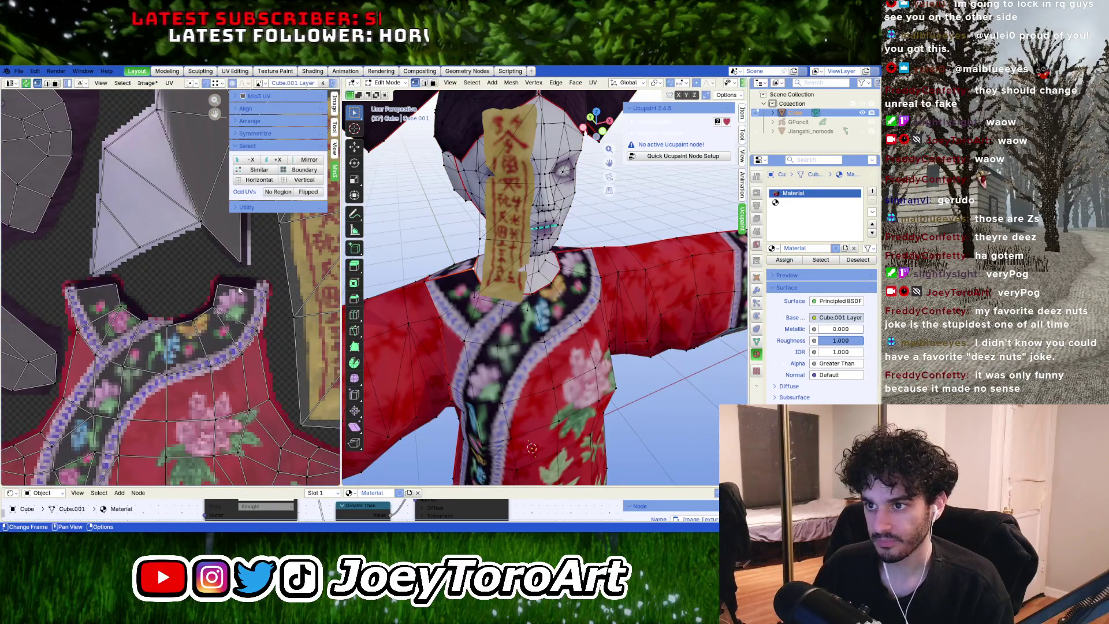
scroll(269, 307, "up", 3)
scroll(269, 307, "up", 1)
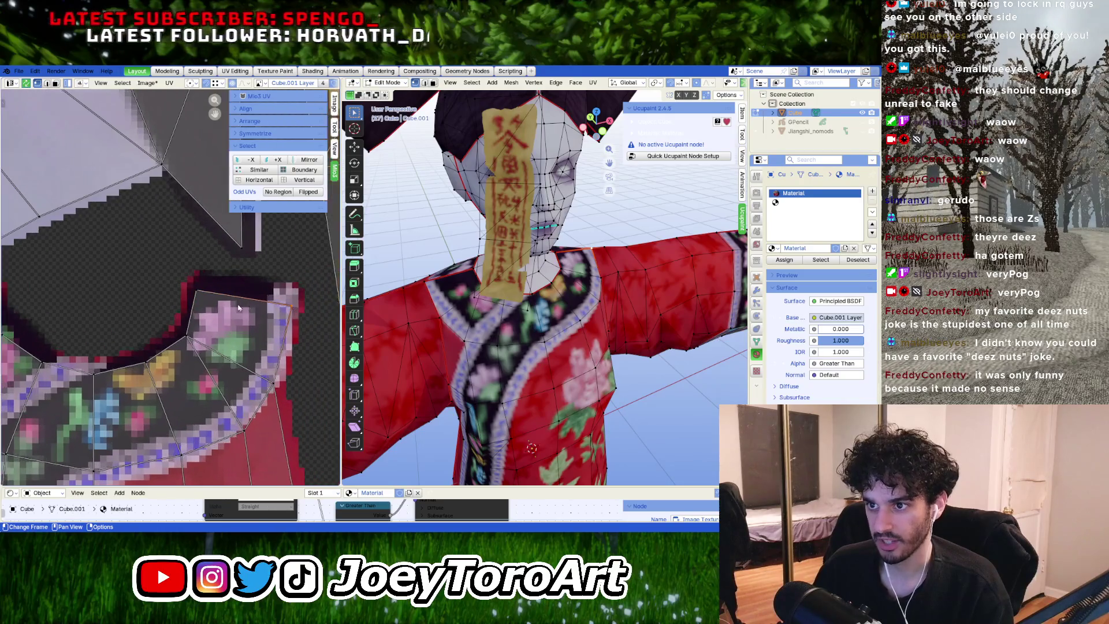
key("r")
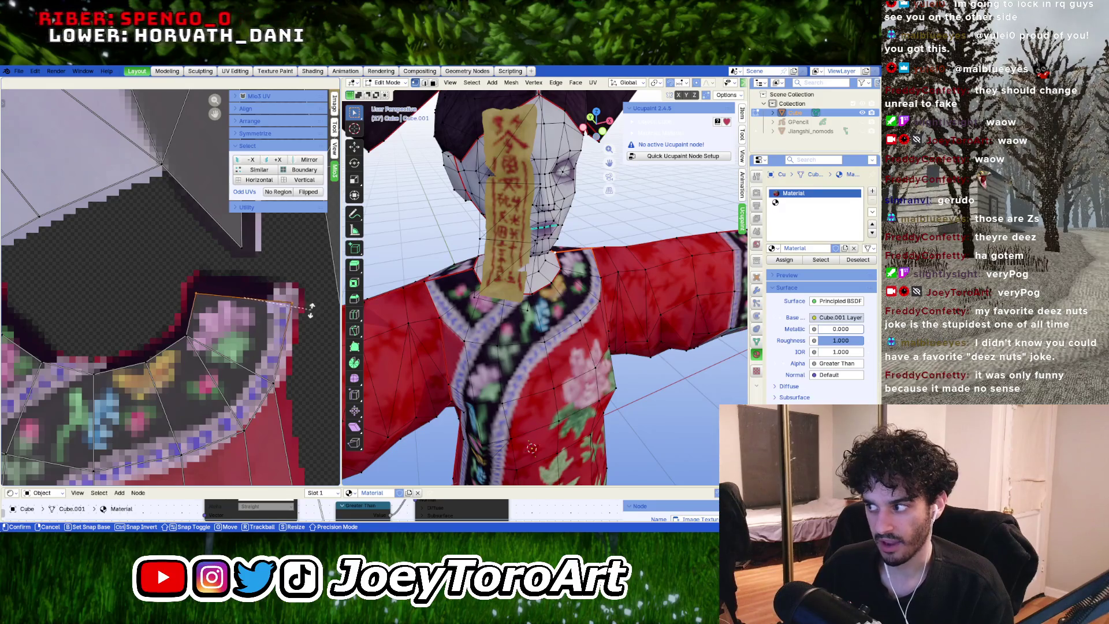
left_click(312, 306)
key("g")
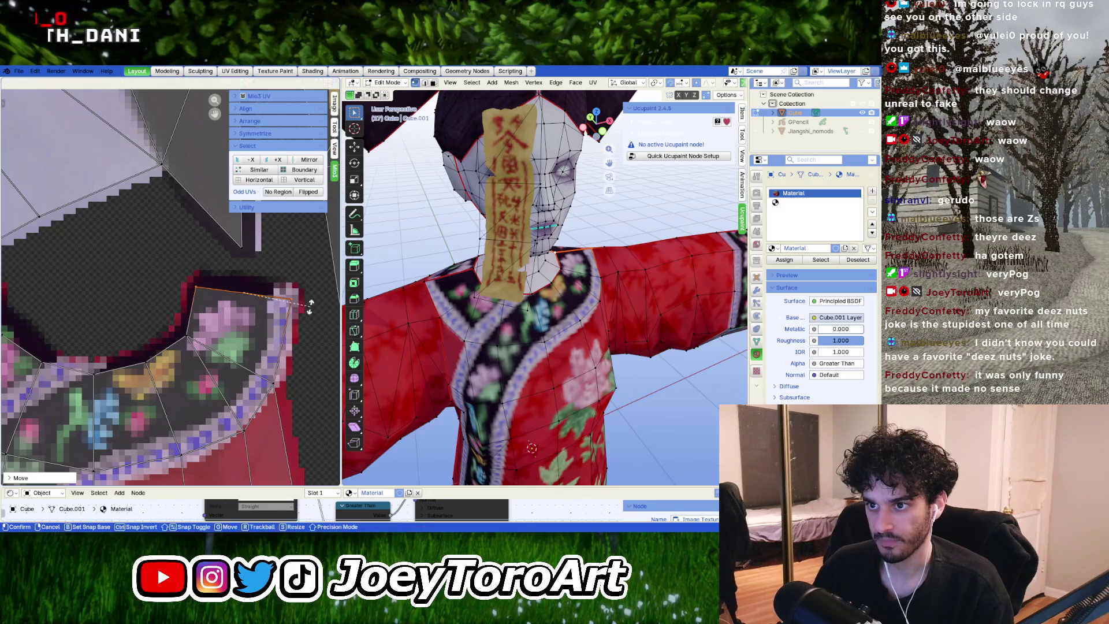
key("Escape")
Rotate and move the neckline UV edges so they sit on the floral trim
middle_click_drag(337, 288, 220, 292)
left_click(71, 290)
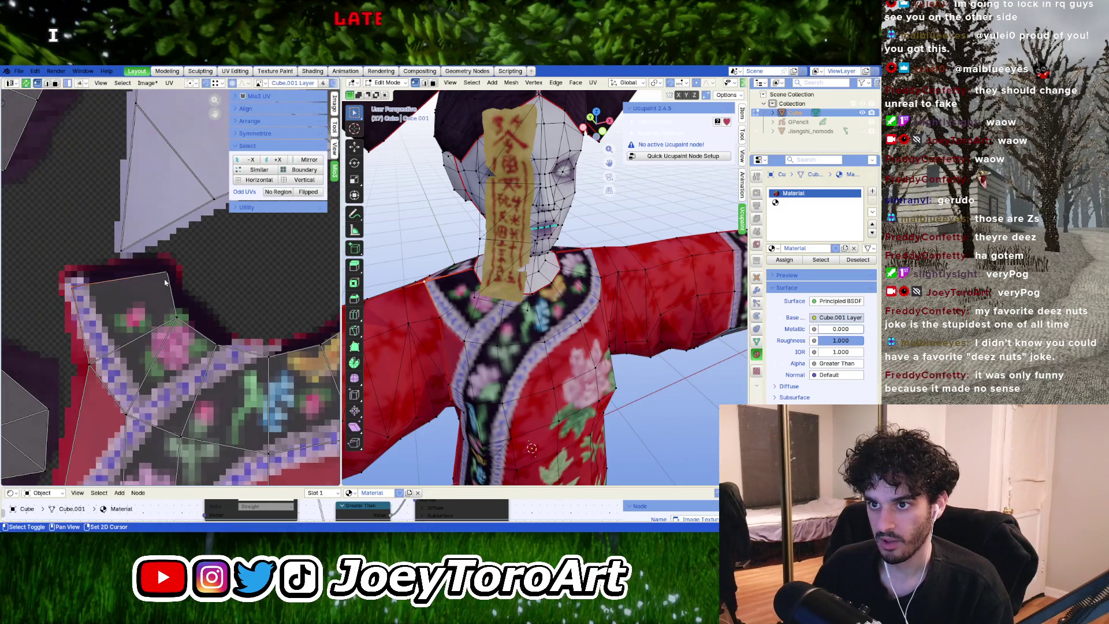
key("r")
left_click(234, 283)
key("g")
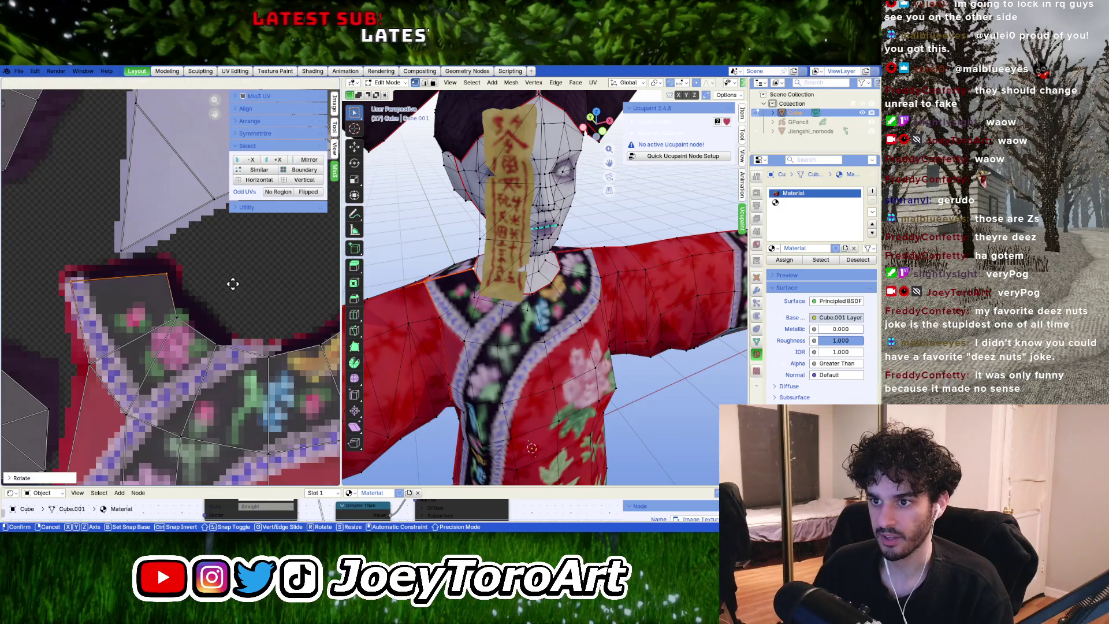
left_click(185, 309)
middle_click_drag(222, 345, 180, 308)
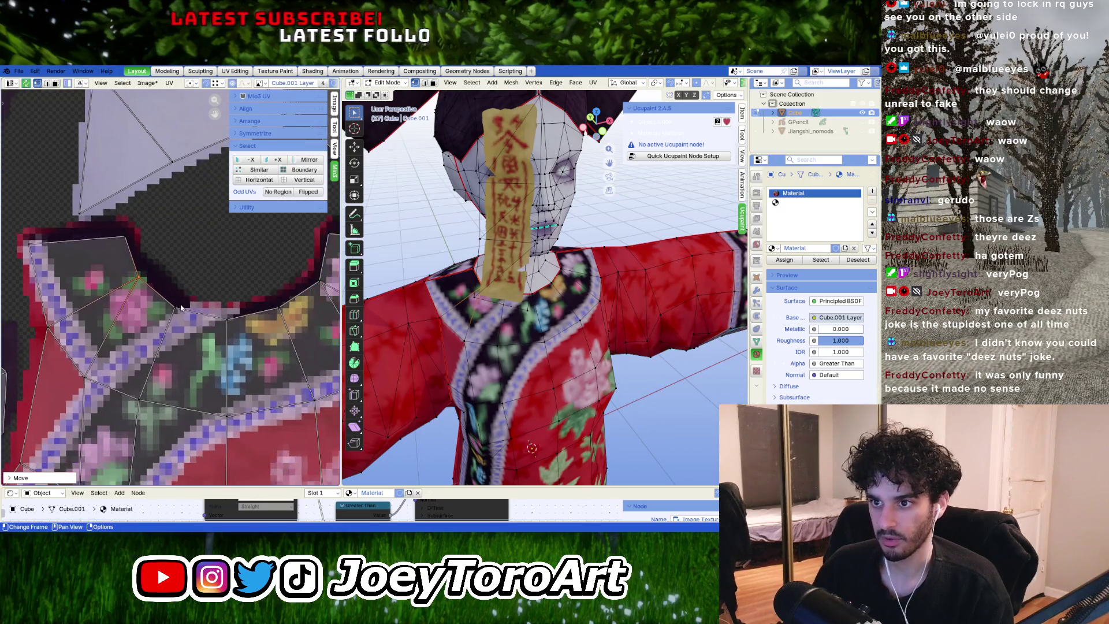
left_click(269, 316, "shift")
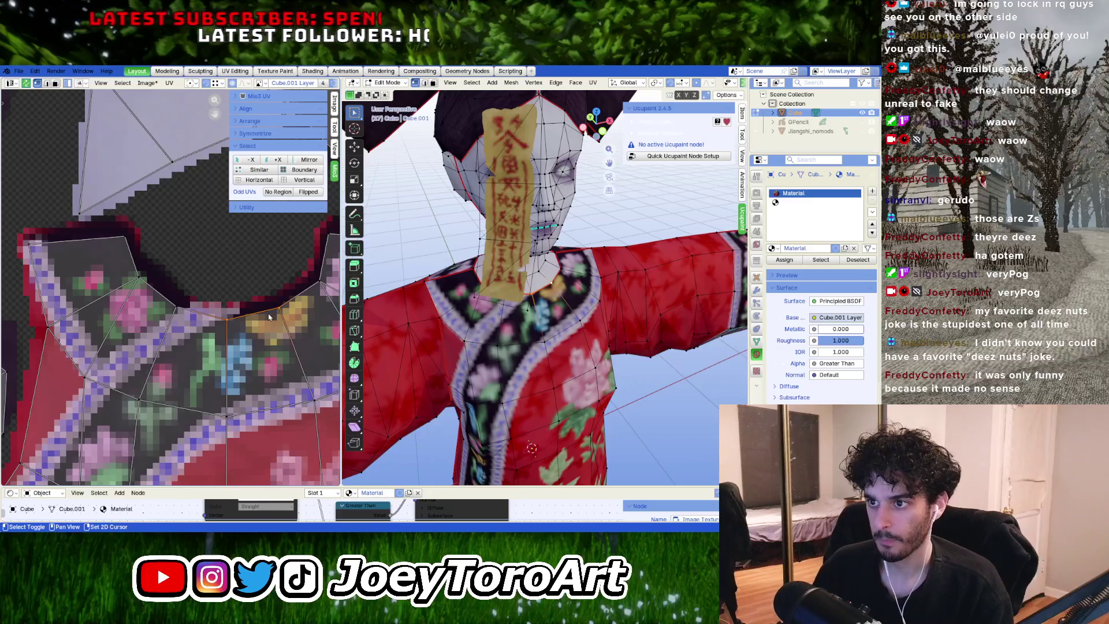
key("g")
left_click(269, 316)
middle_click_drag(329, 289, 261, 329)
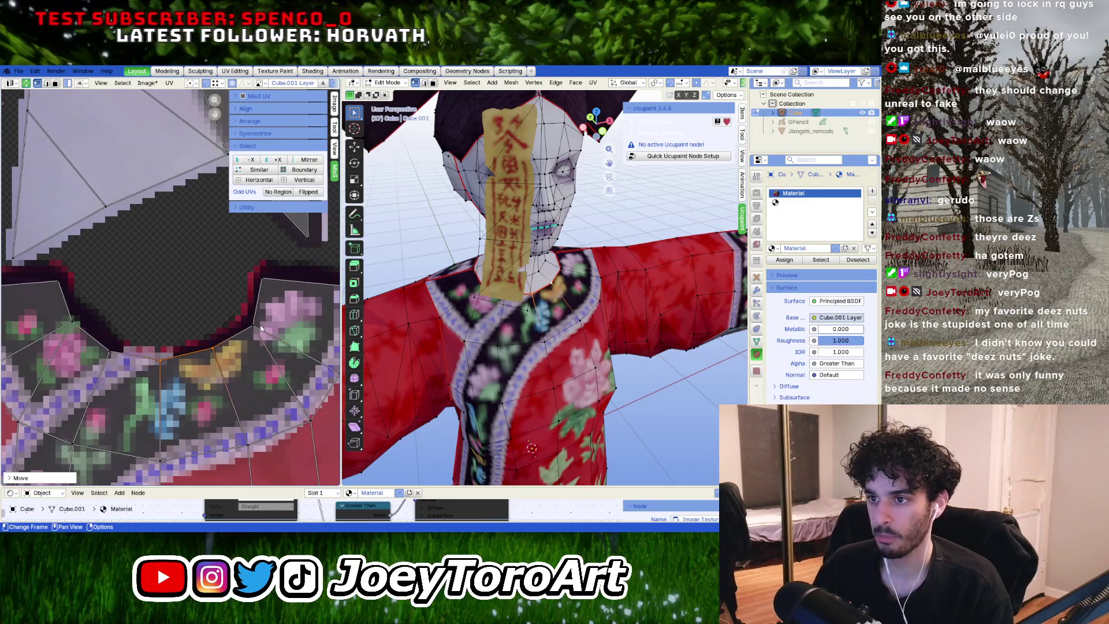
Reselect the connected dress pieces, including the dress front, in Edit Mode
key("Tab")
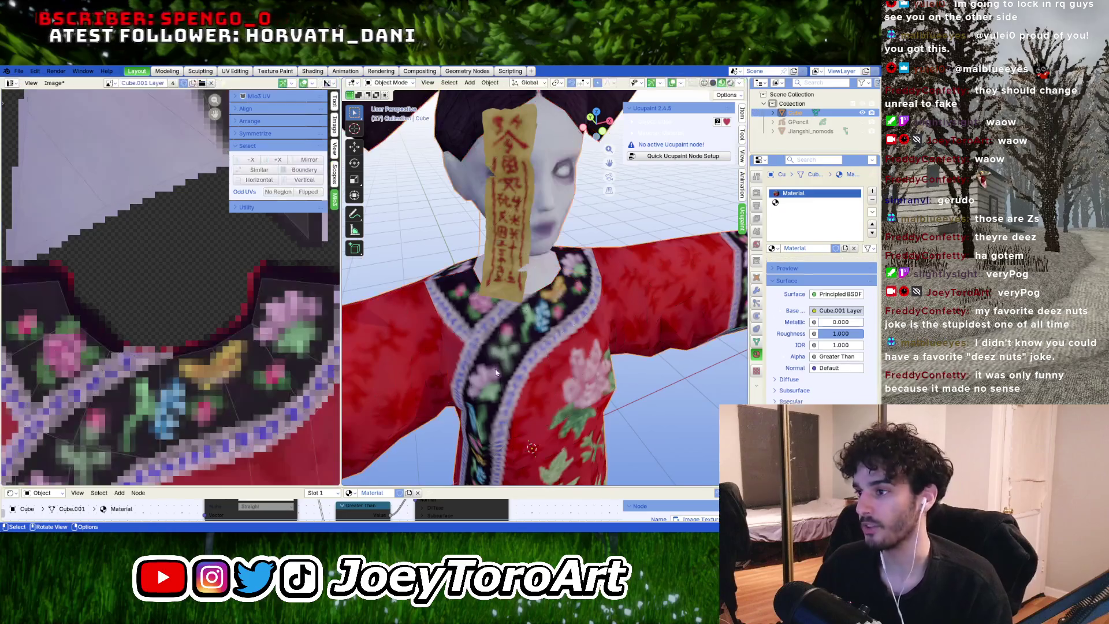
key("Tab")
key("ctrl+l")
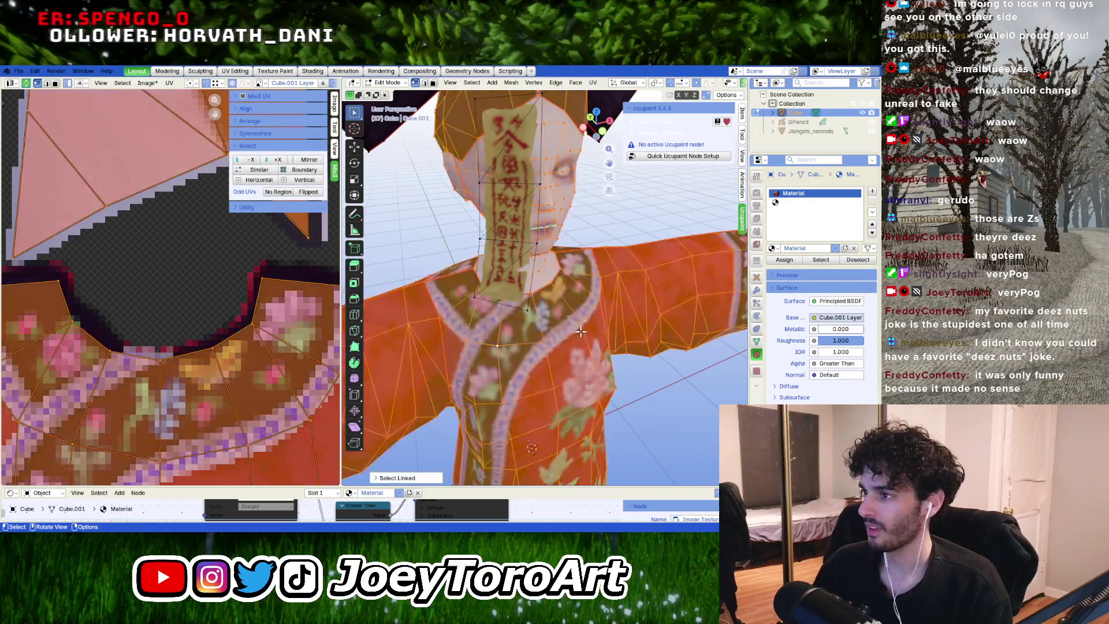
middle_click_drag(580, 333, 403, 246)
key("alt+a")
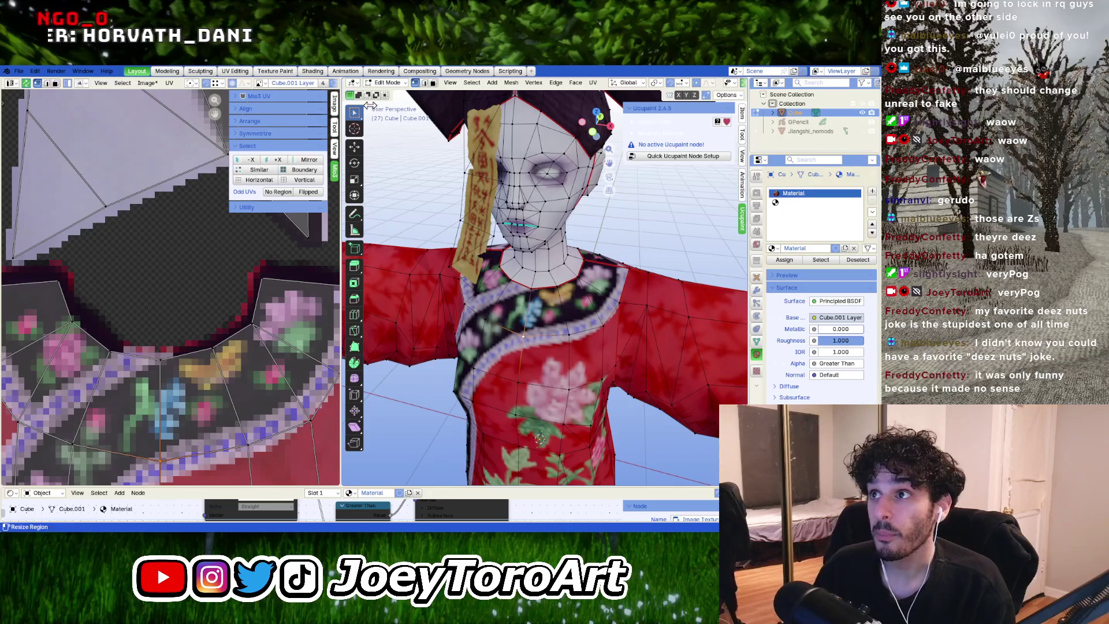
left_click(489, 347)
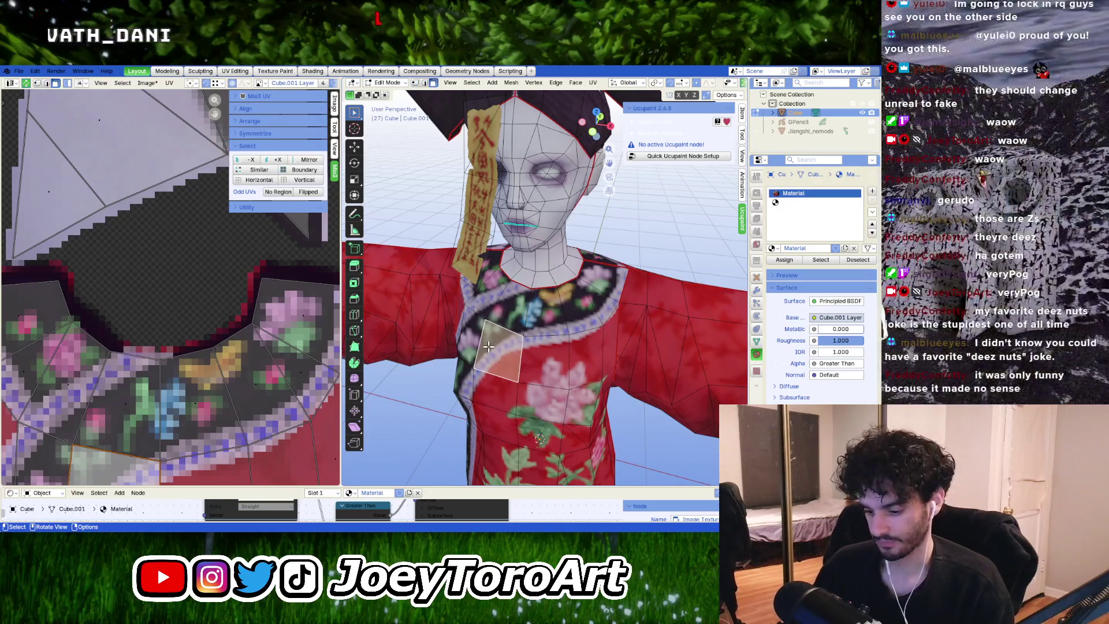
key("ctrl+l")
middle_click_drag(491, 349, 534, 388)
key("ctrl+l")
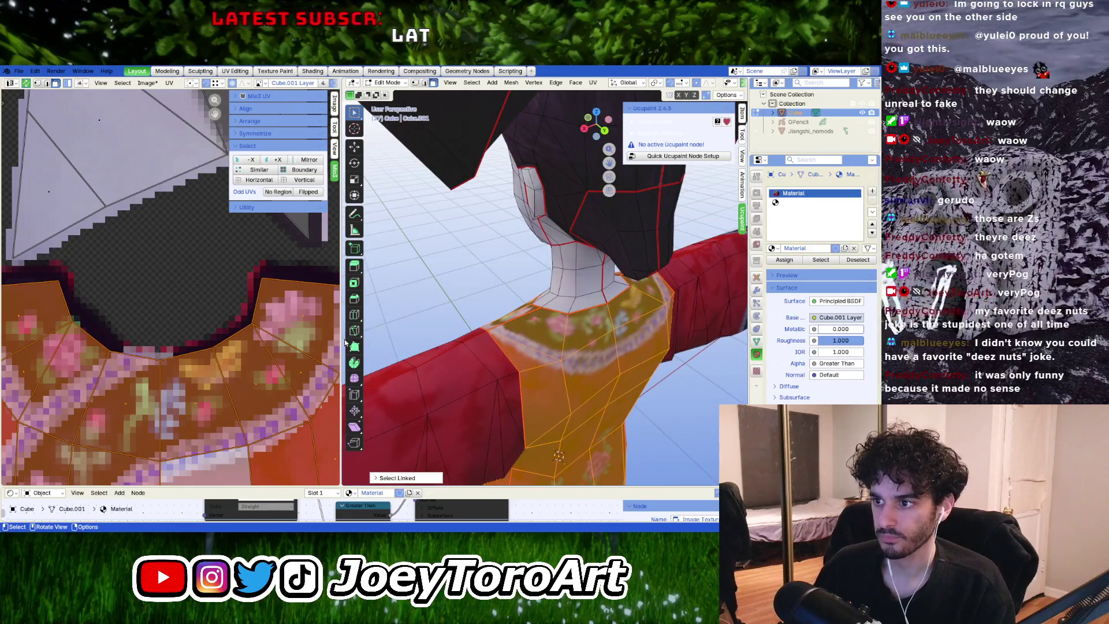
Give the 3D view more room and switch to Texture Paint mode
left_click_drag(346, 343, 176, 342)
scroll(430, 375, "up", 3)
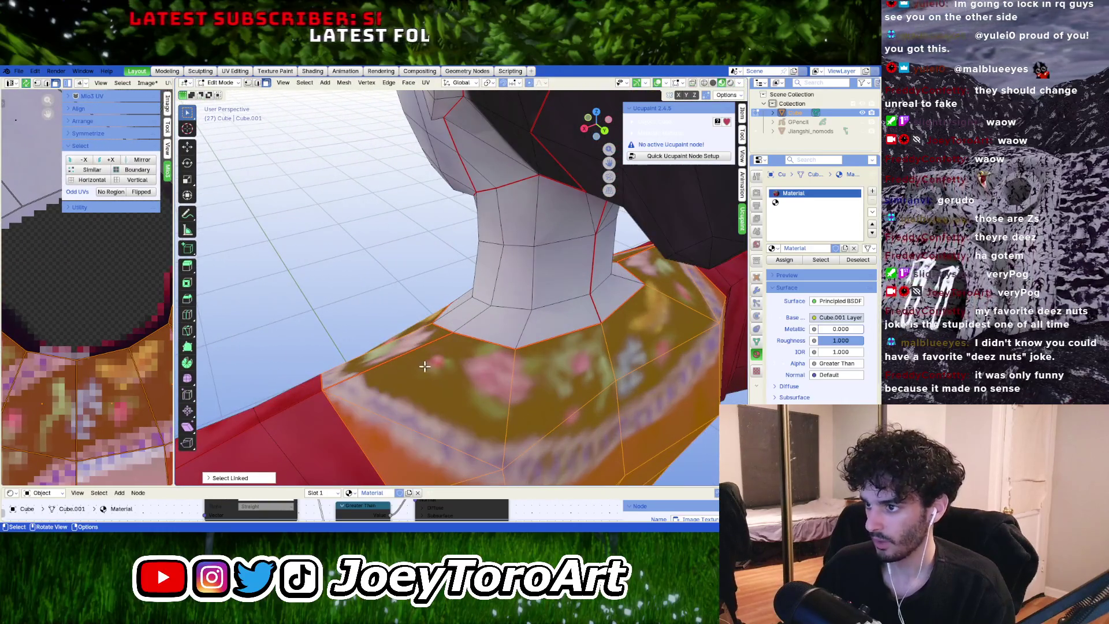
left_click(220, 82)
left_click(224, 145)
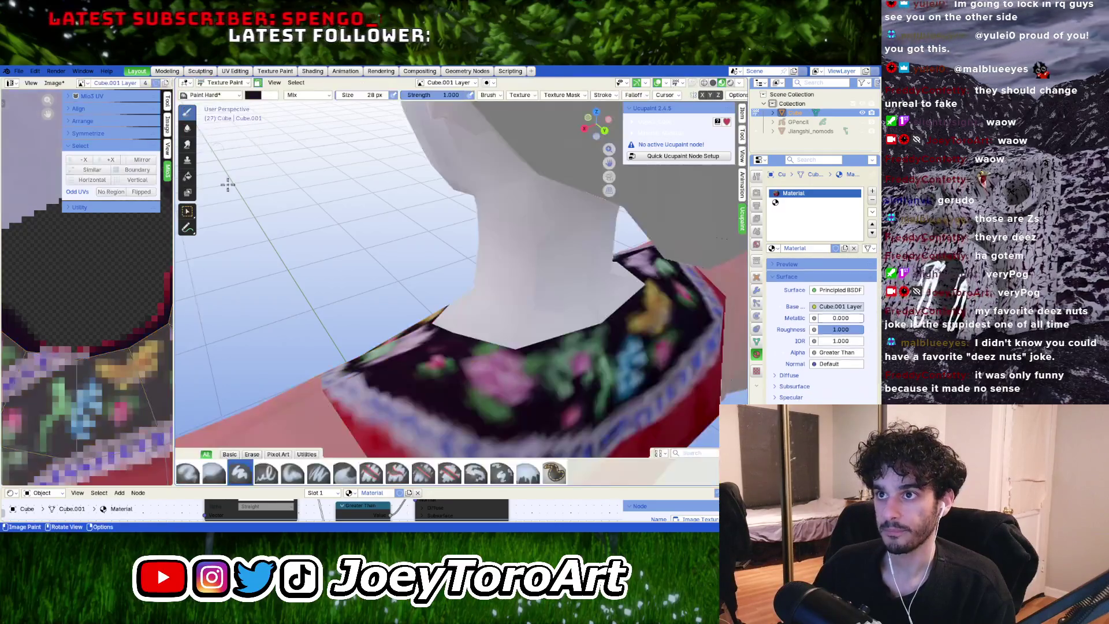
Zoom in on the collar and eyedrop the lavender from its trim as the brush colour
middle_click_drag(405, 347, 512, 357)
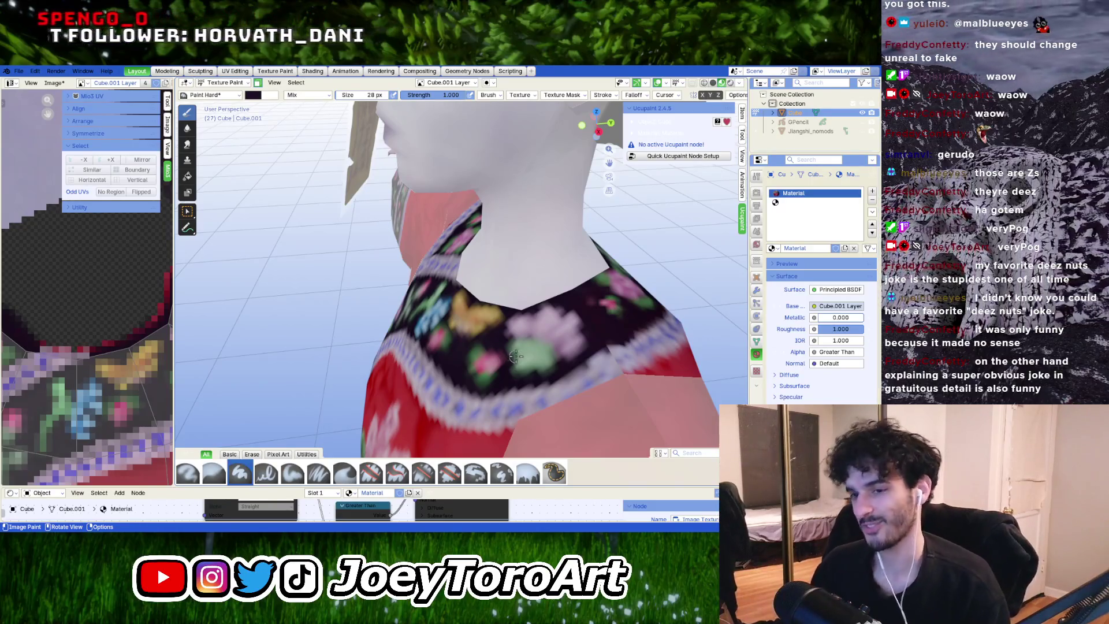
middle_click_drag(537, 348, 438, 344)
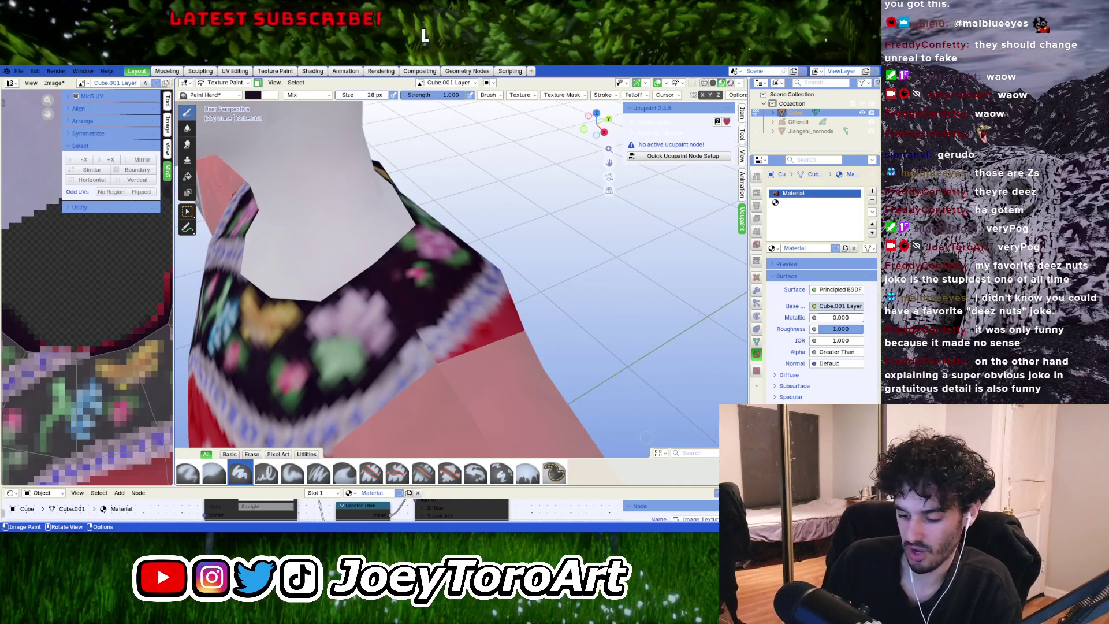
scroll(379, 368, "up", 2)
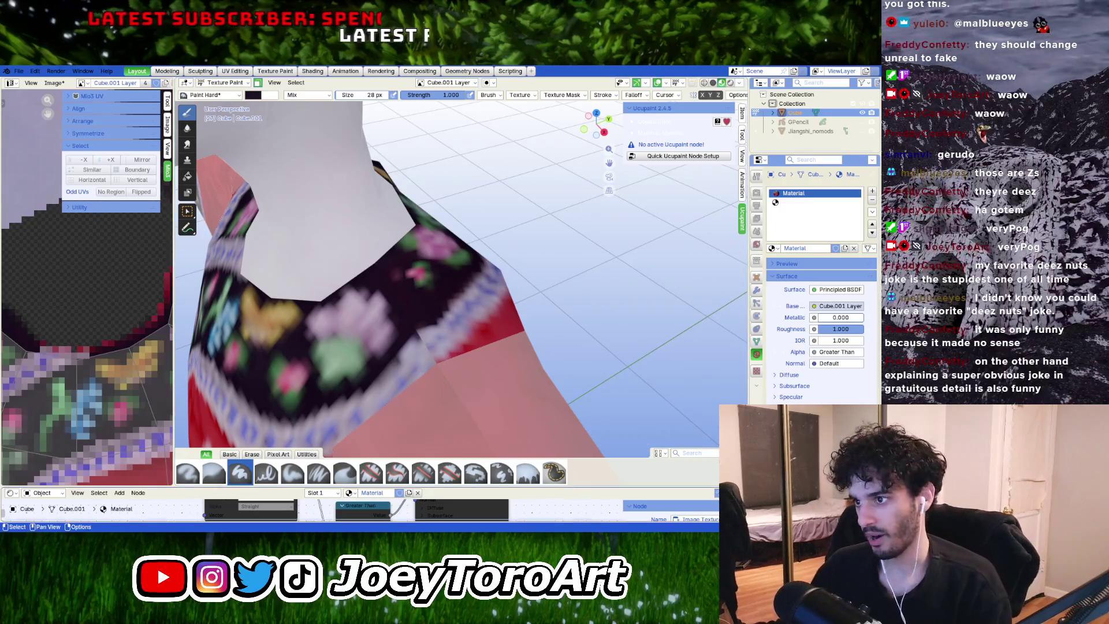
right_click(407, 357)
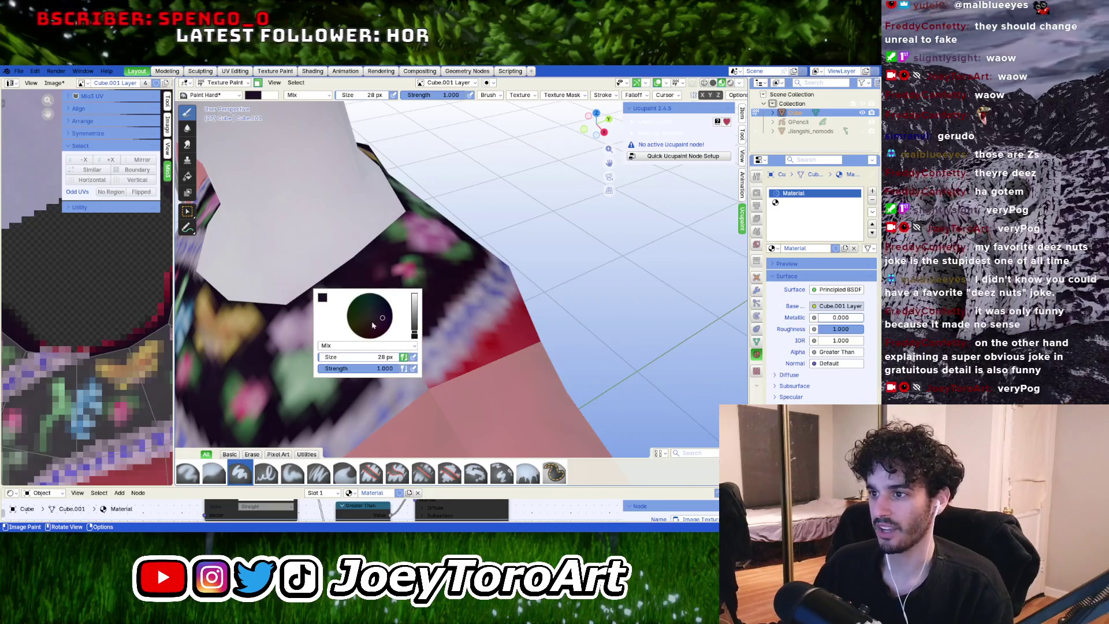
middle_click_drag(408, 324, 433, 331)
right_click(434, 331)
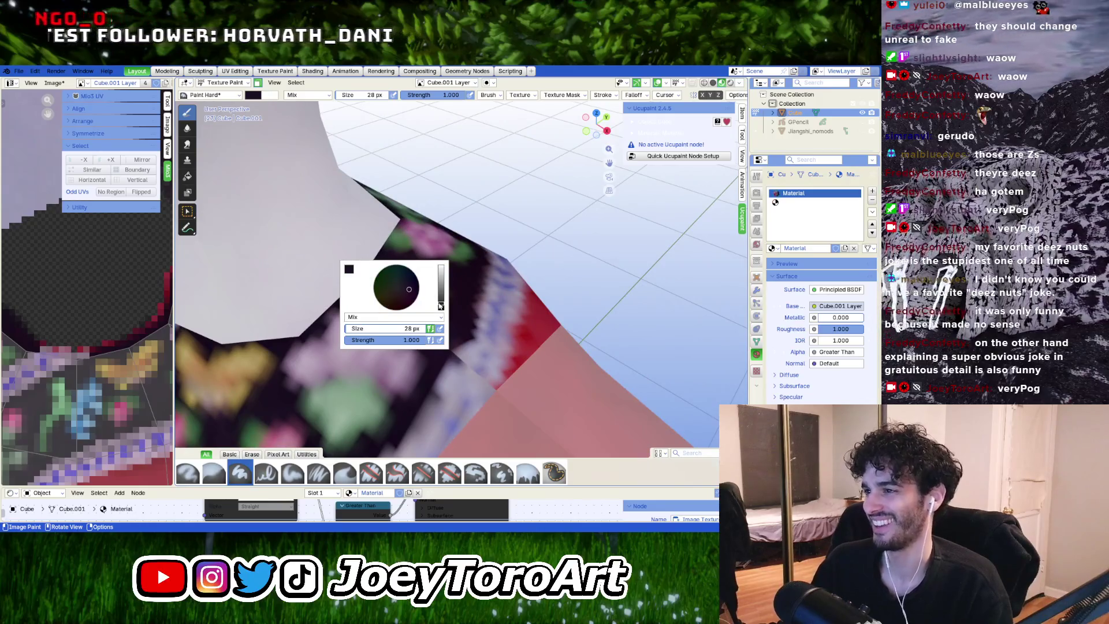
left_click(348, 270)
left_click(350, 270)
left_click(352, 270)
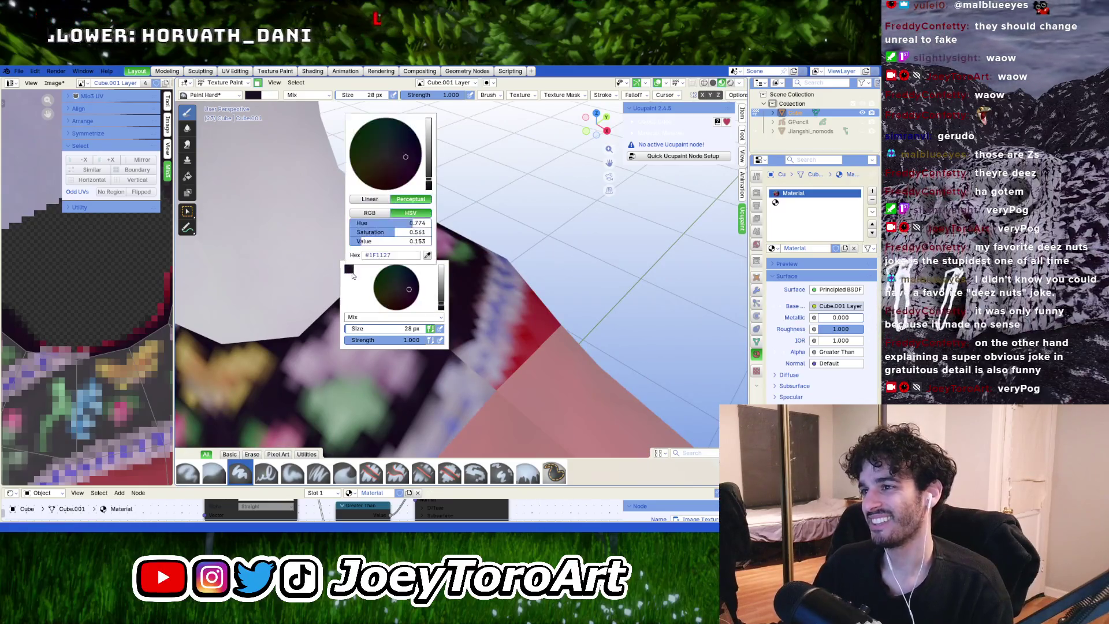
left_click(426, 257)
left_click(462, 370)
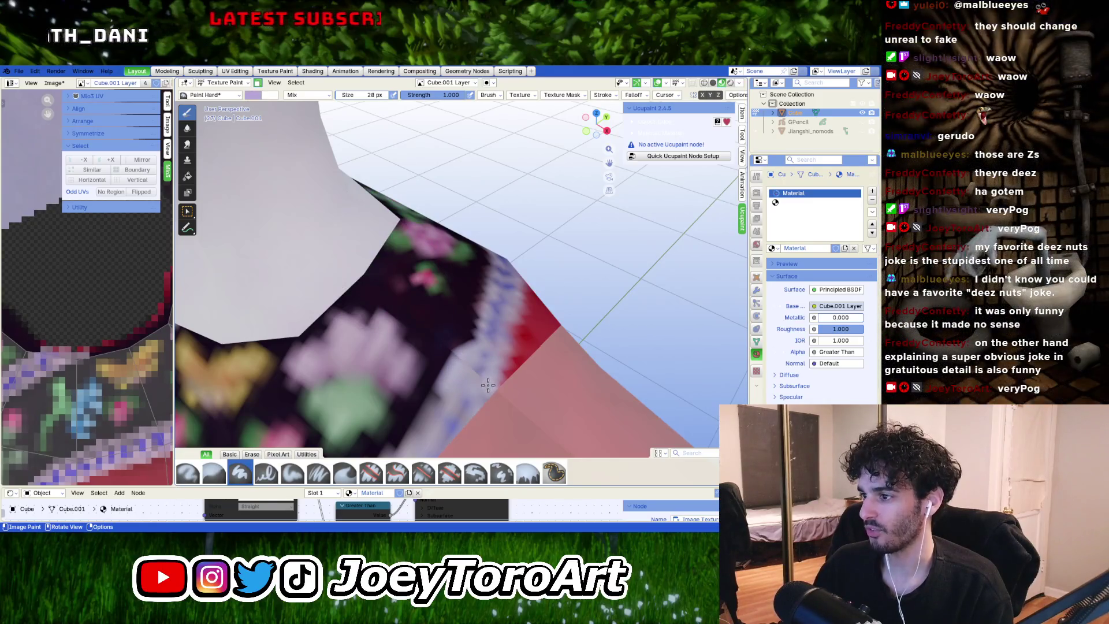
Try a darker purple sampled from the collar texture instead
middle_click_drag(488, 385, 481, 353)
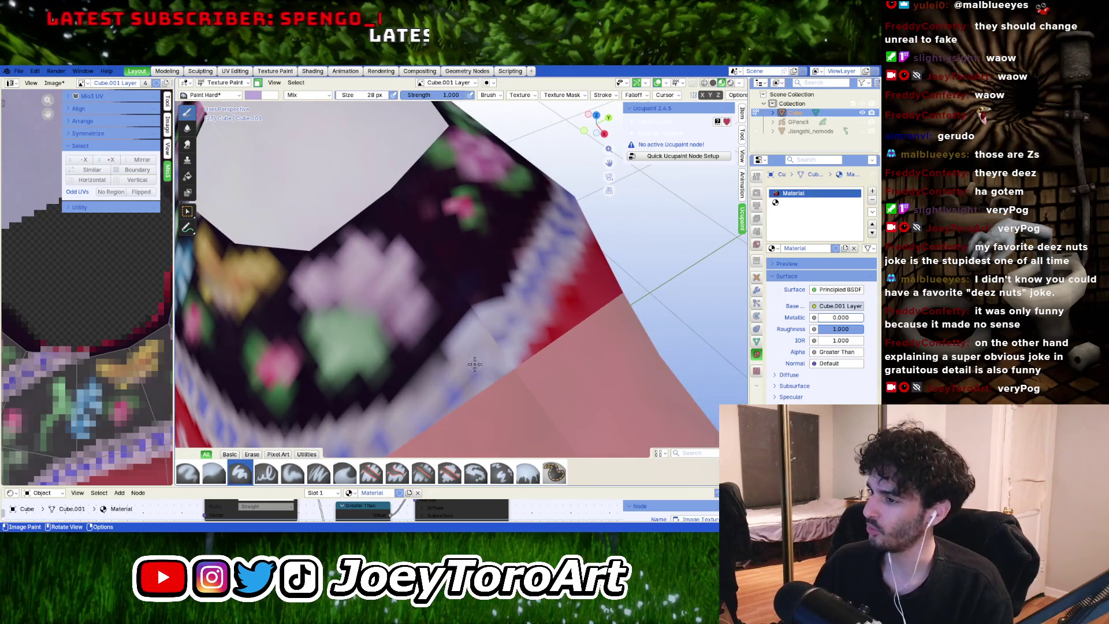
right_click(474, 364)
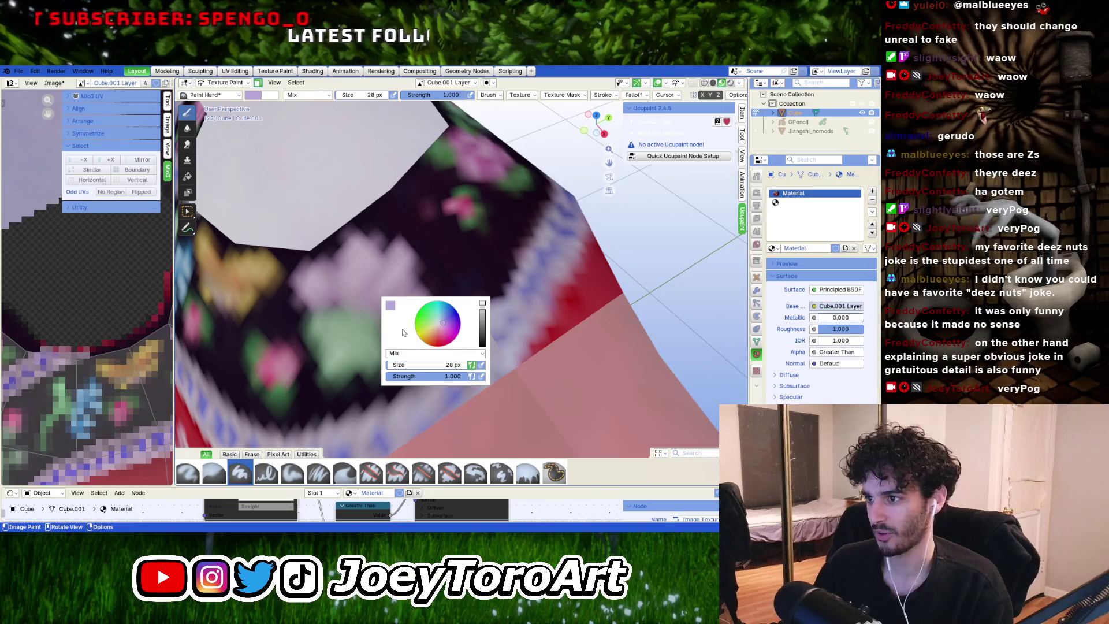
left_click(389, 309)
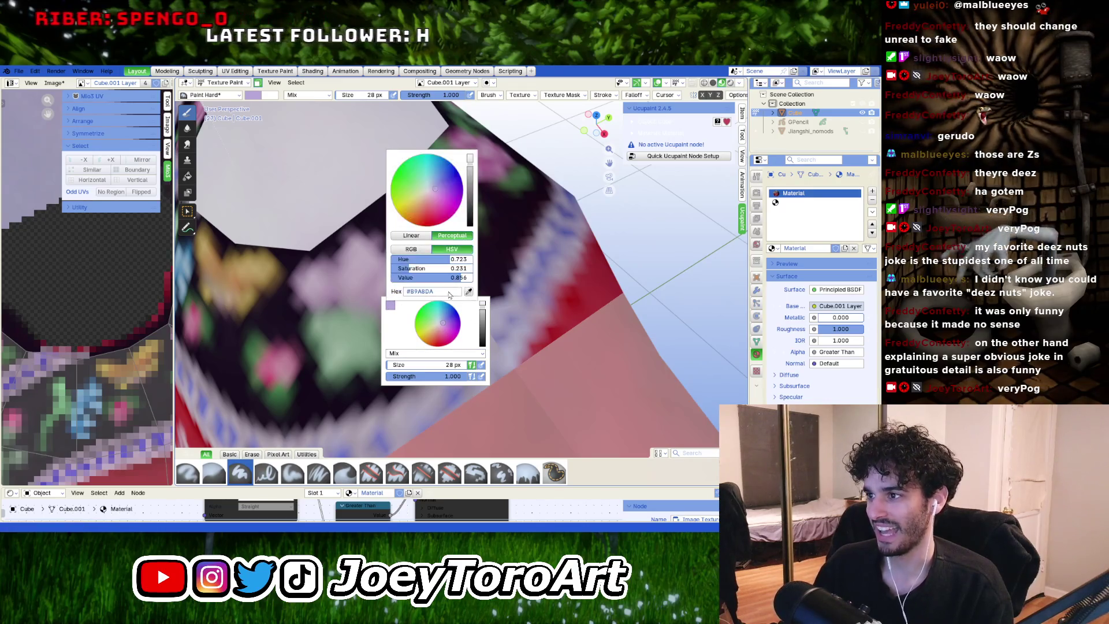
left_click(469, 292)
left_click(527, 288)
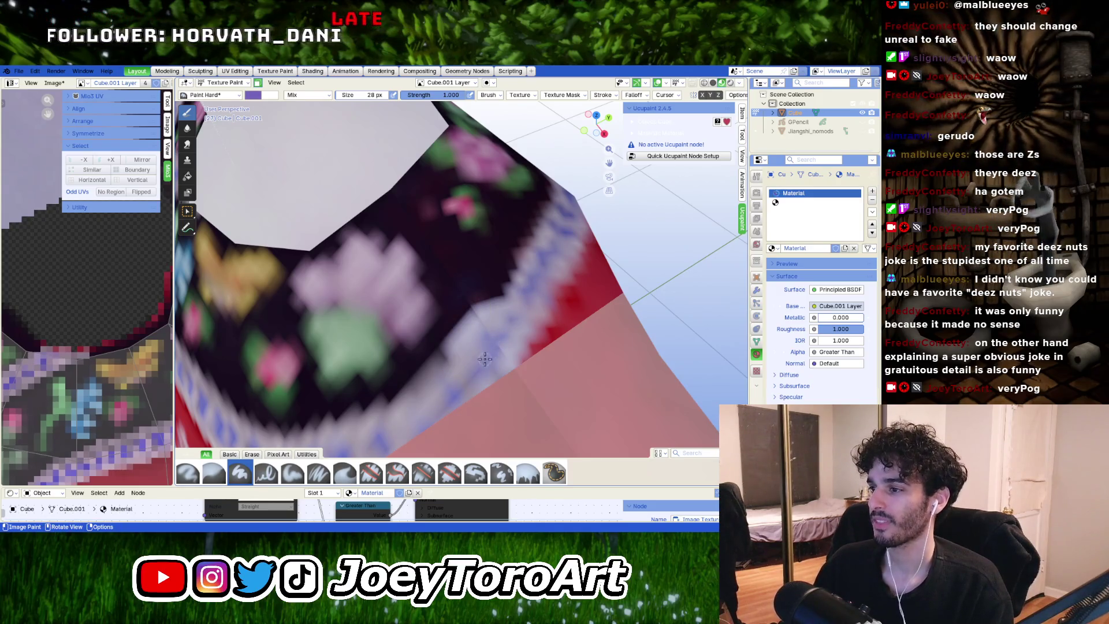
Go back to the pale lavender of the trim as the brush colour
middle_click_drag(485, 359, 442, 355)
mouse_move(360, 340)
middle_mouse_down()
mouse_move(329, 345)
mouse_move(387, 325)
mouse_move(459, 366)
mouse_move(435, 371)
middle_mouse_up()
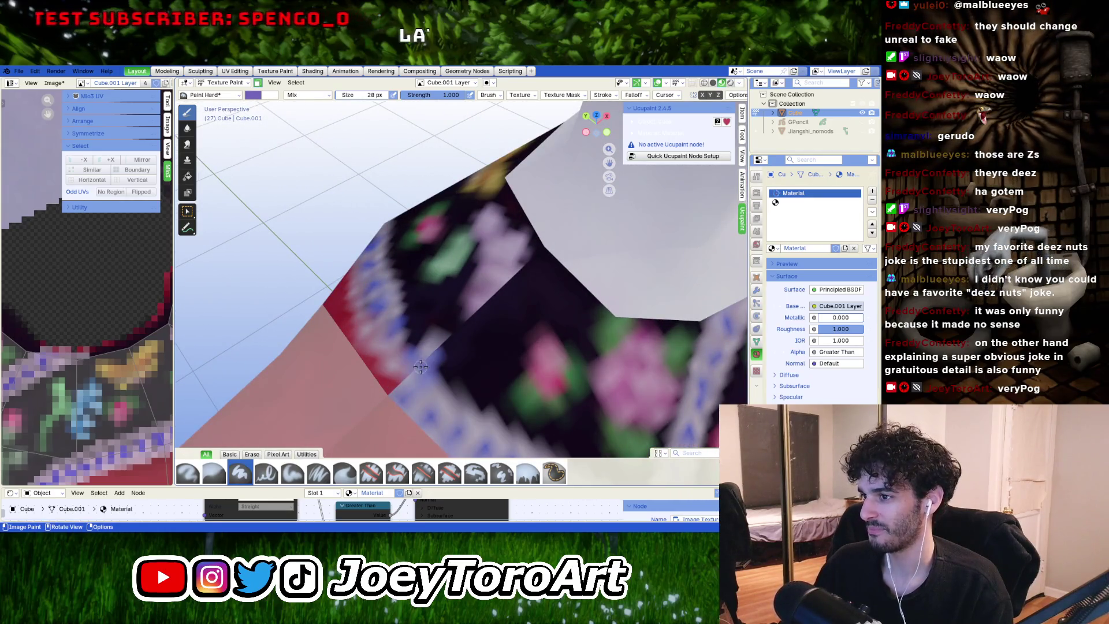
right_click(367, 331)
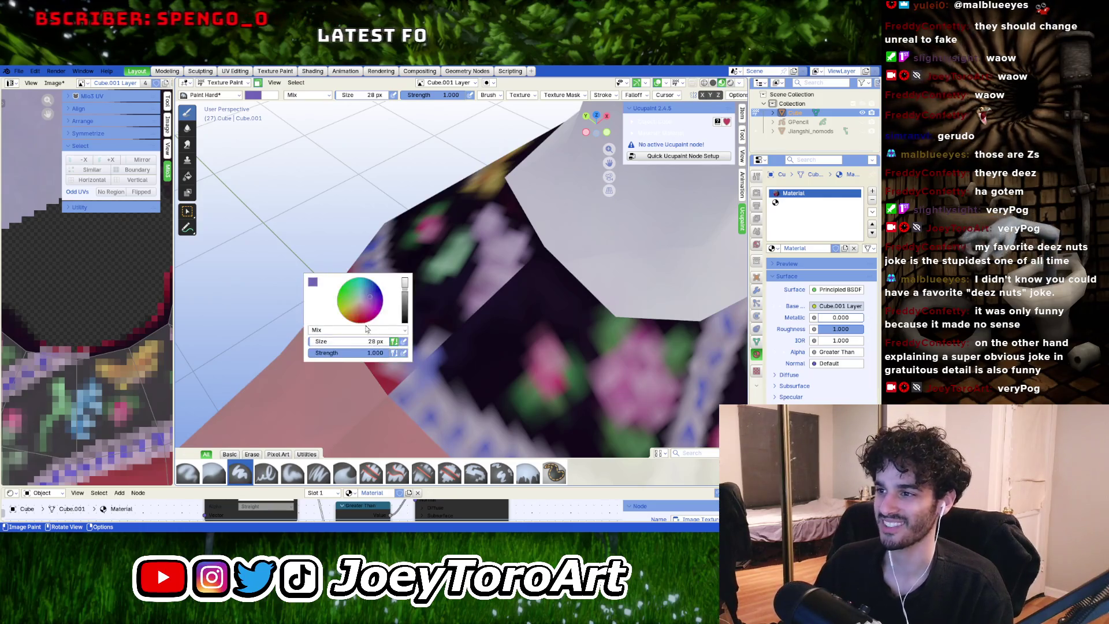
left_click(313, 281)
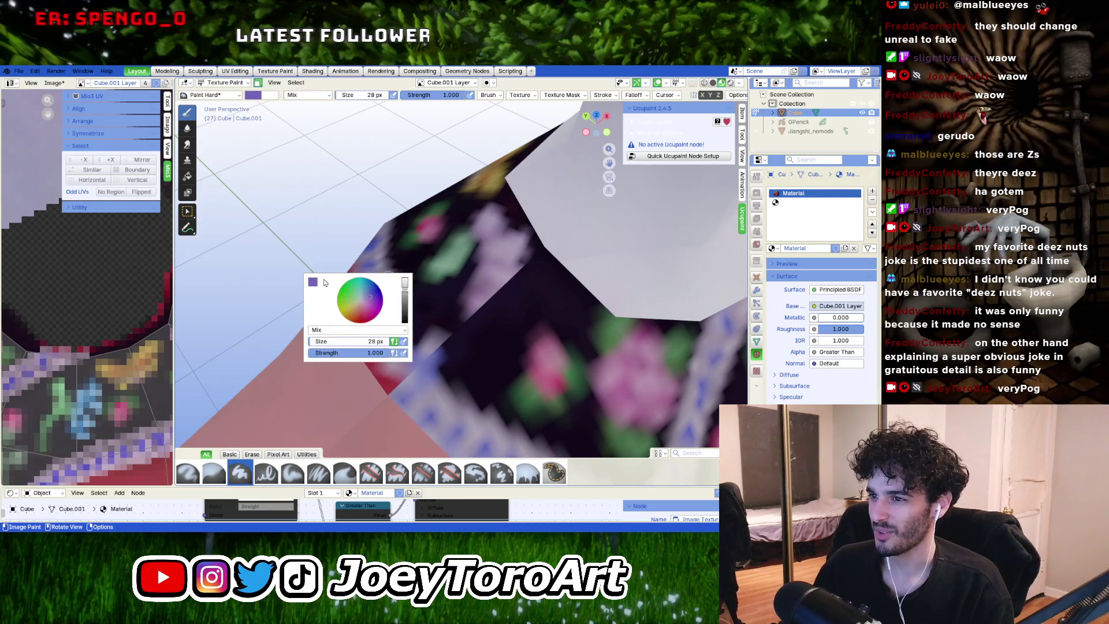
left_click(314, 284)
left_click(389, 268)
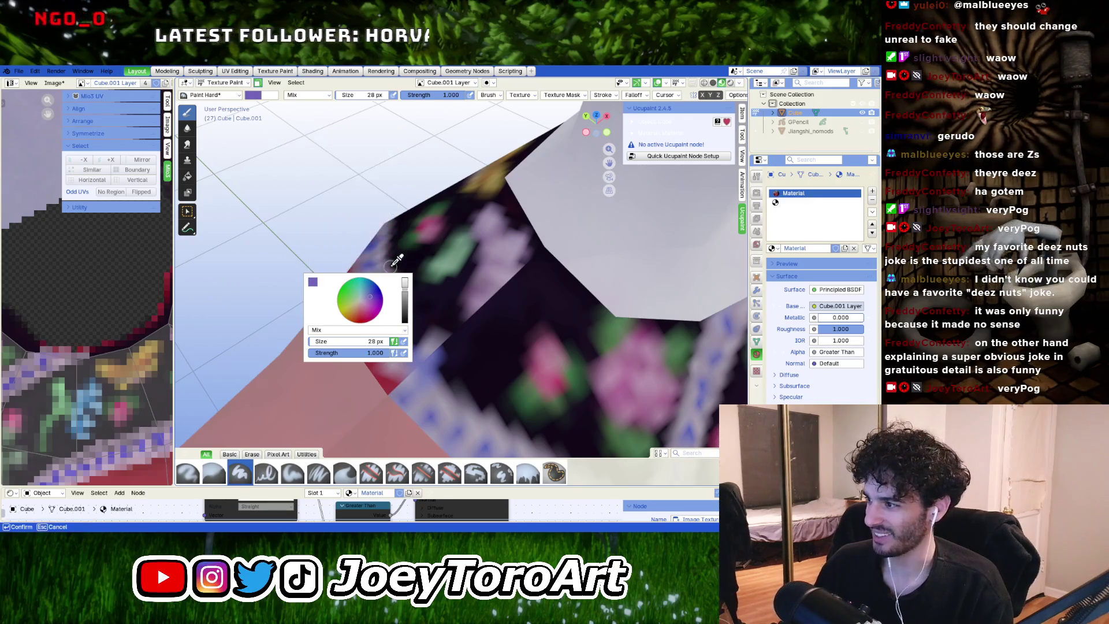
left_click(440, 397)
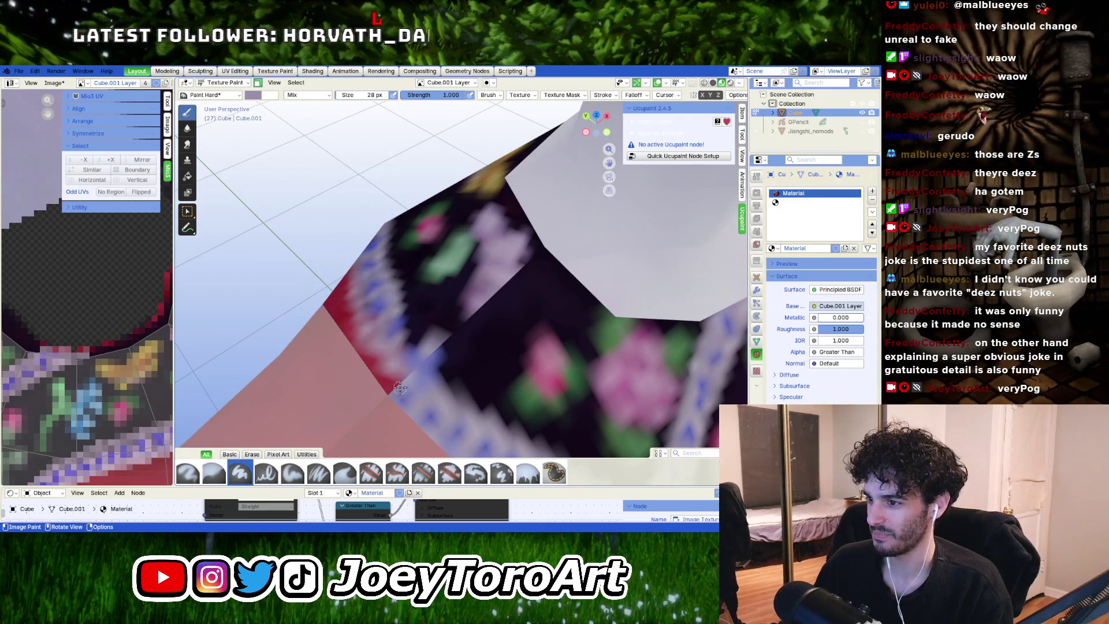
middle_click_drag(396, 381, 429, 378)
scroll(444, 383, "up", 2)
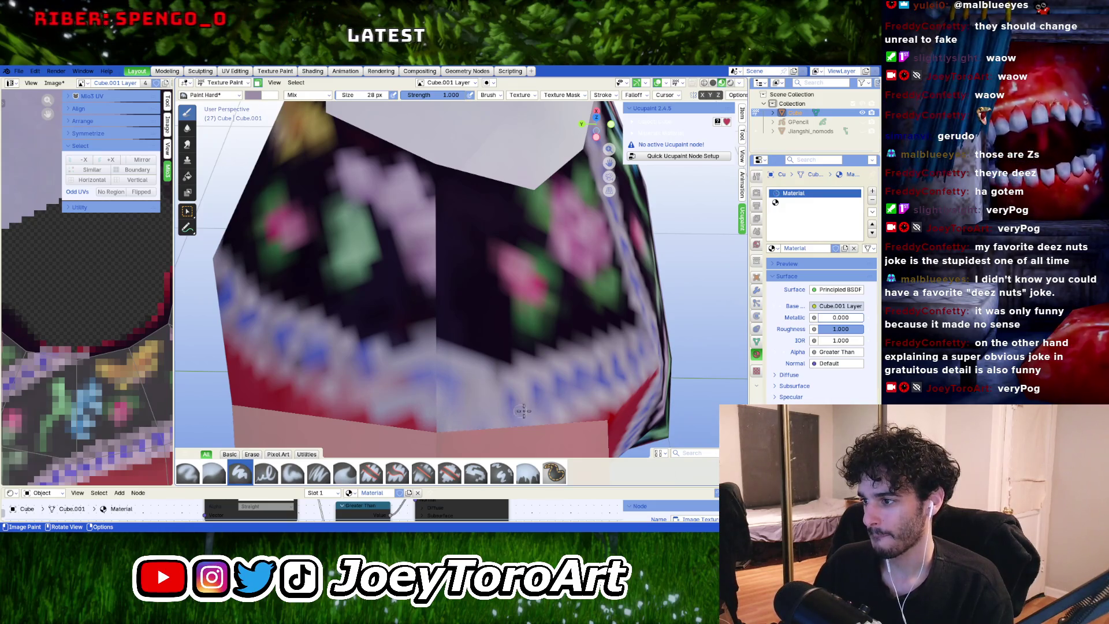
middle_click_drag(527, 412, 478, 395, "shift")
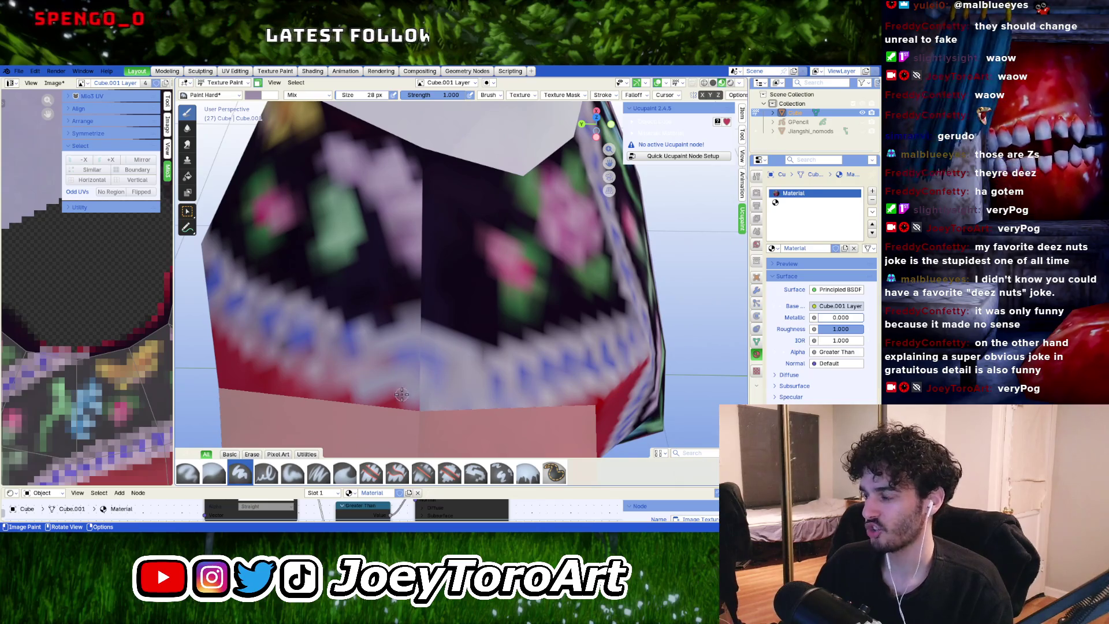
Sample the dress's dark red as the brush colour
right_click(279, 394)
left_click(196, 334)
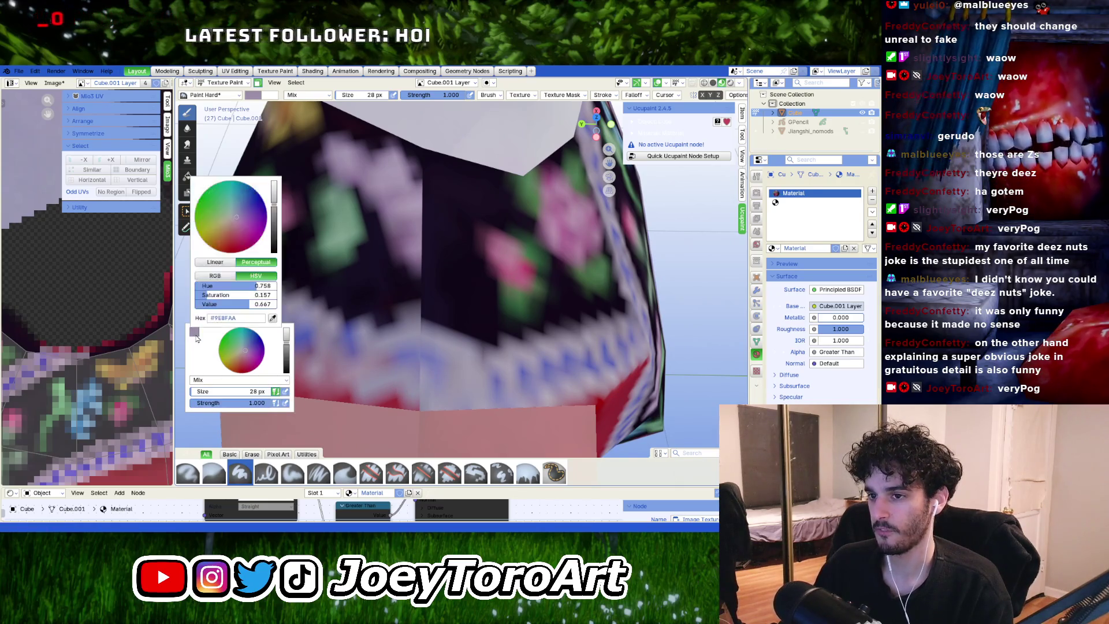
left_click(272, 317)
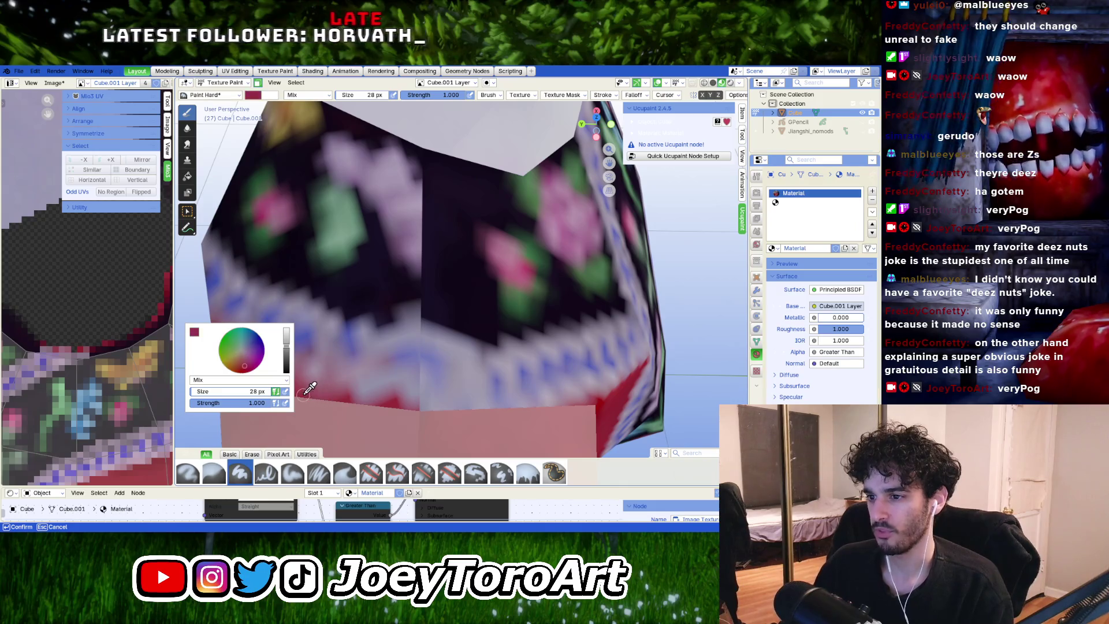
left_click_drag(302, 394, 322, 401)
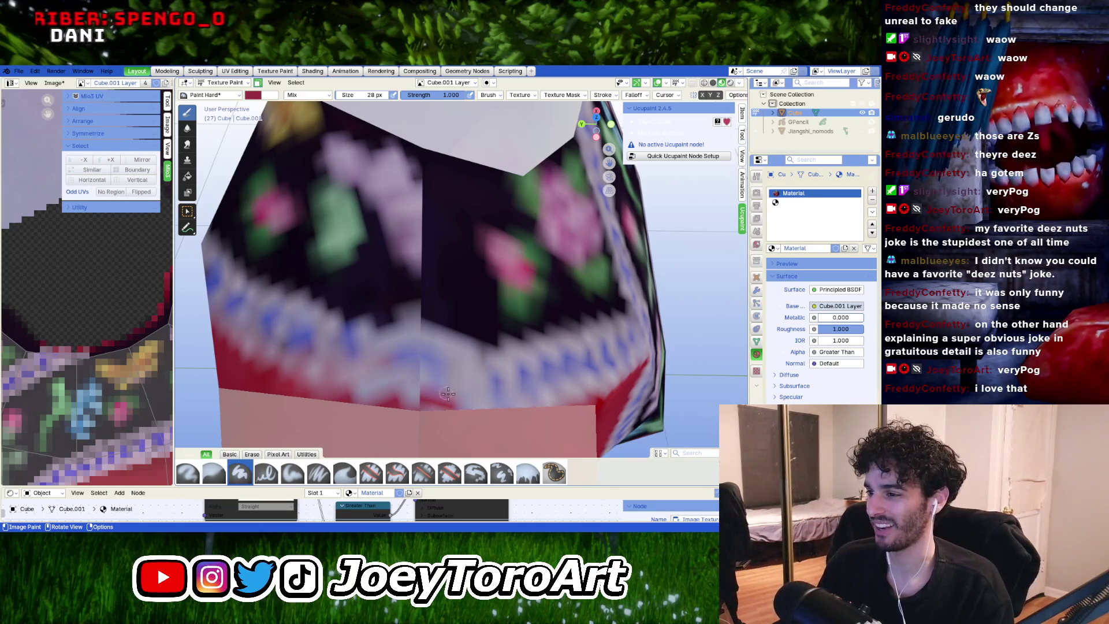
Resize the brush to 55 px, then 61 px, while orbiting around the dress hem
middle_click_drag(448, 394, 460, 349)
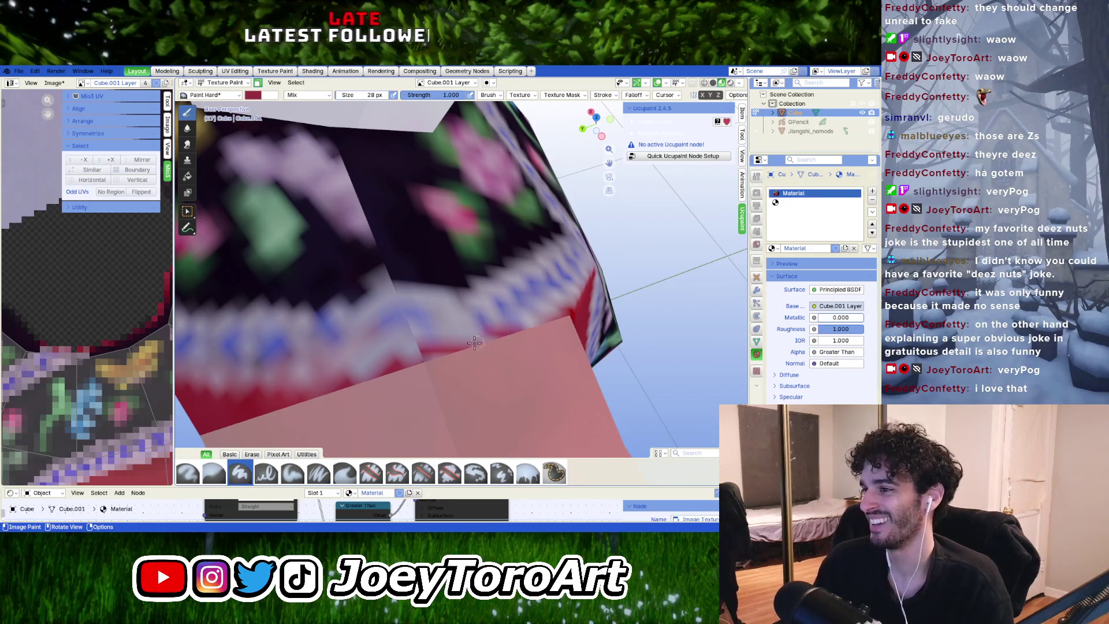
middle_click_drag(477, 345, 511, 362)
key("f")
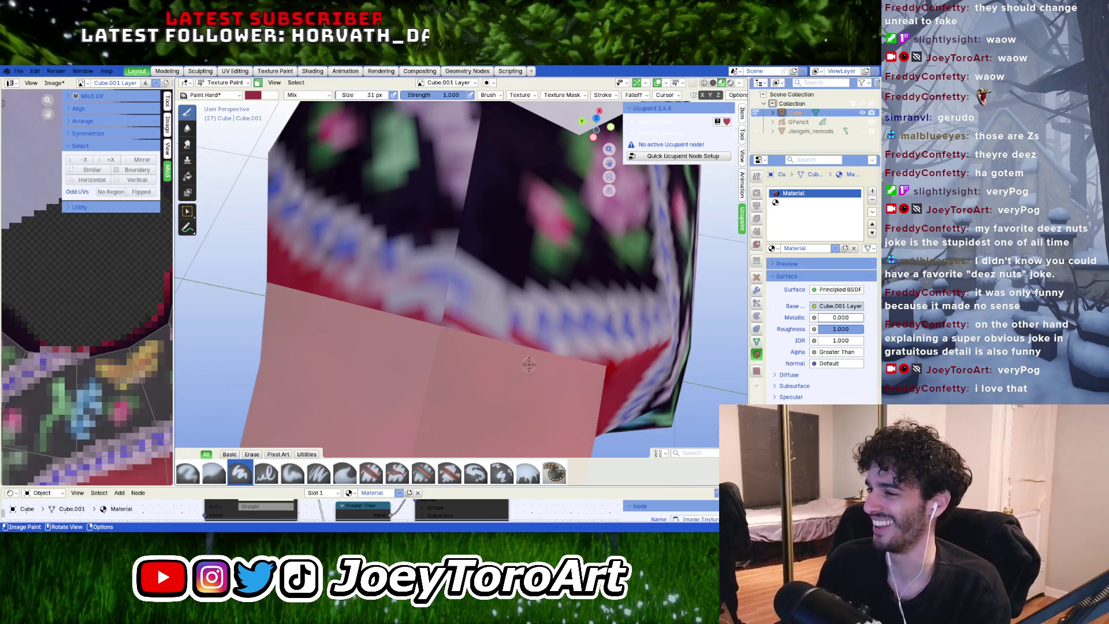
left_click(564, 358)
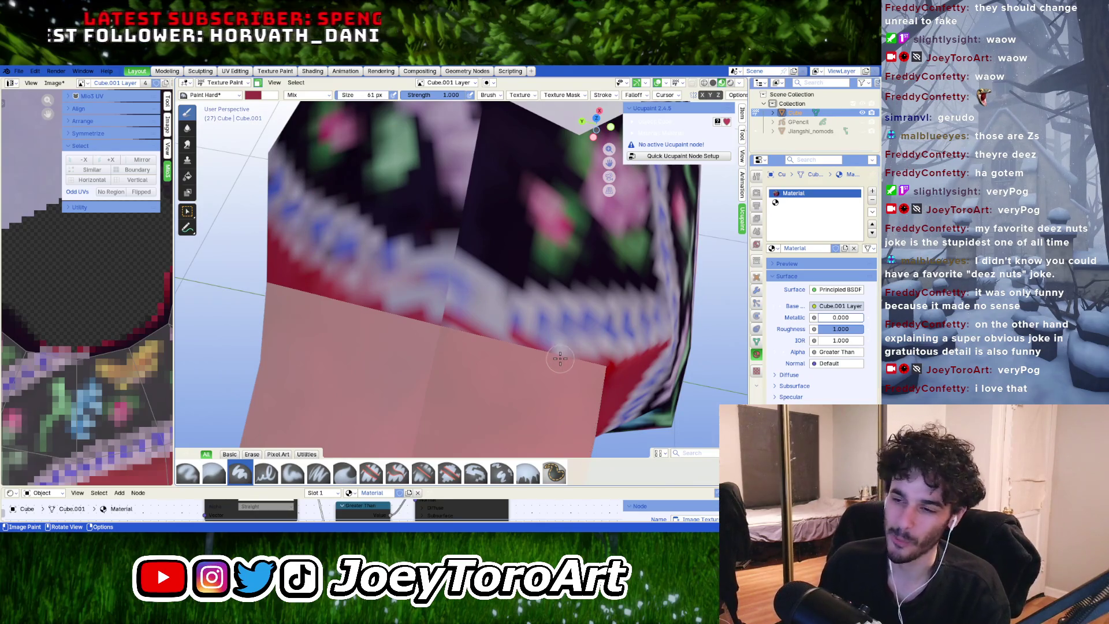
key("f")
left_click(599, 363)
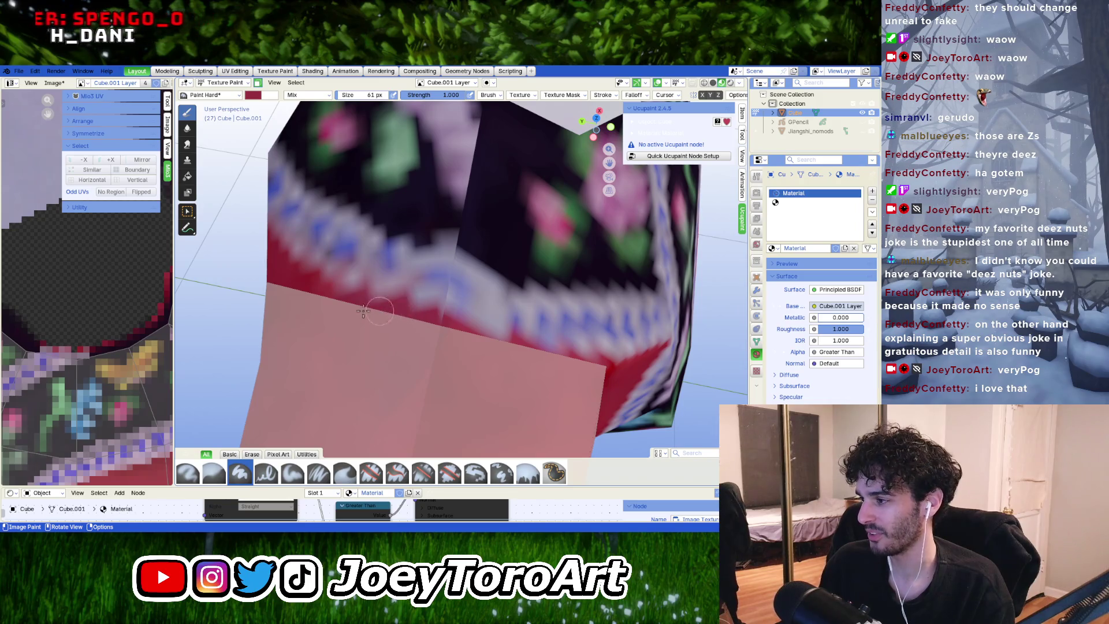
middle_click_drag(363, 312, 422, 326)
middle_click_drag(541, 373, 523, 350)
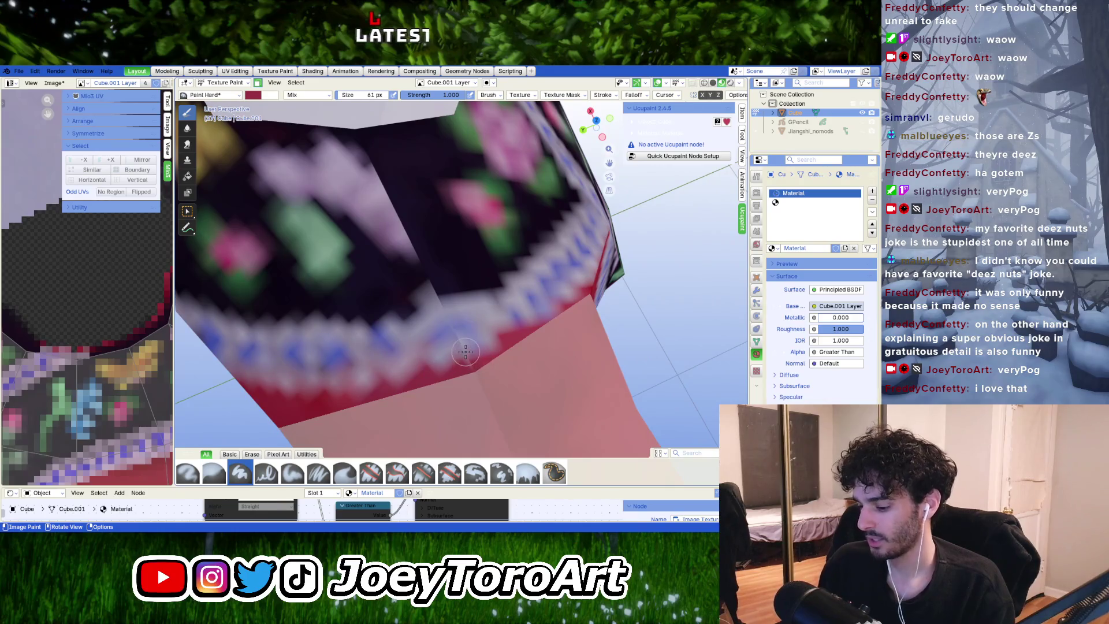
right_click(432, 349)
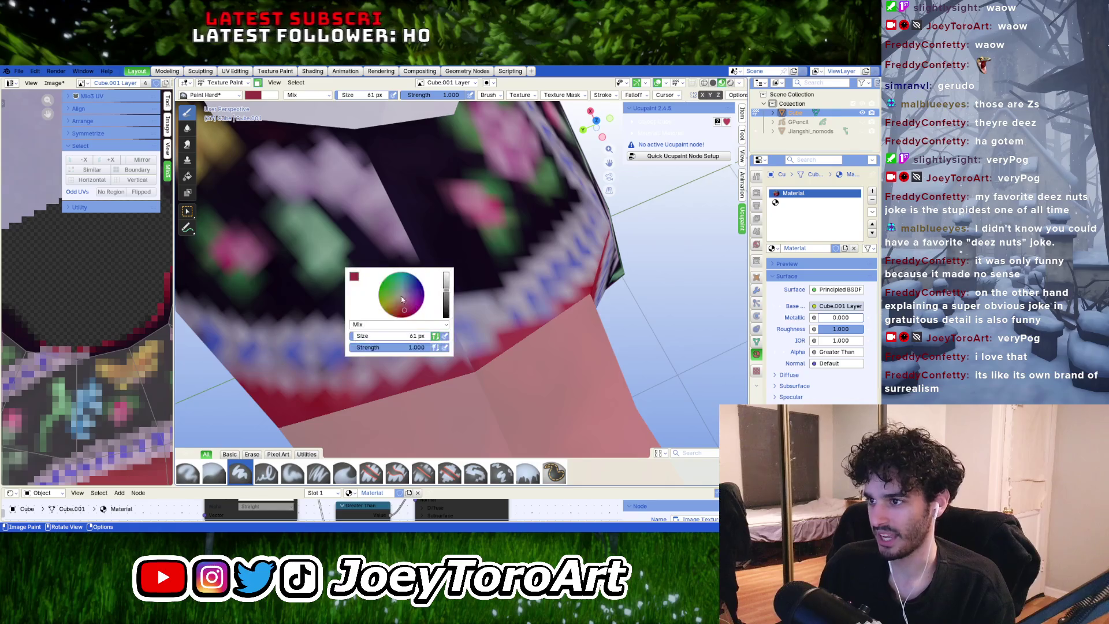
Sample a blue-purple from the dress trim and shrink the brush to 34 px
left_click(354, 276)
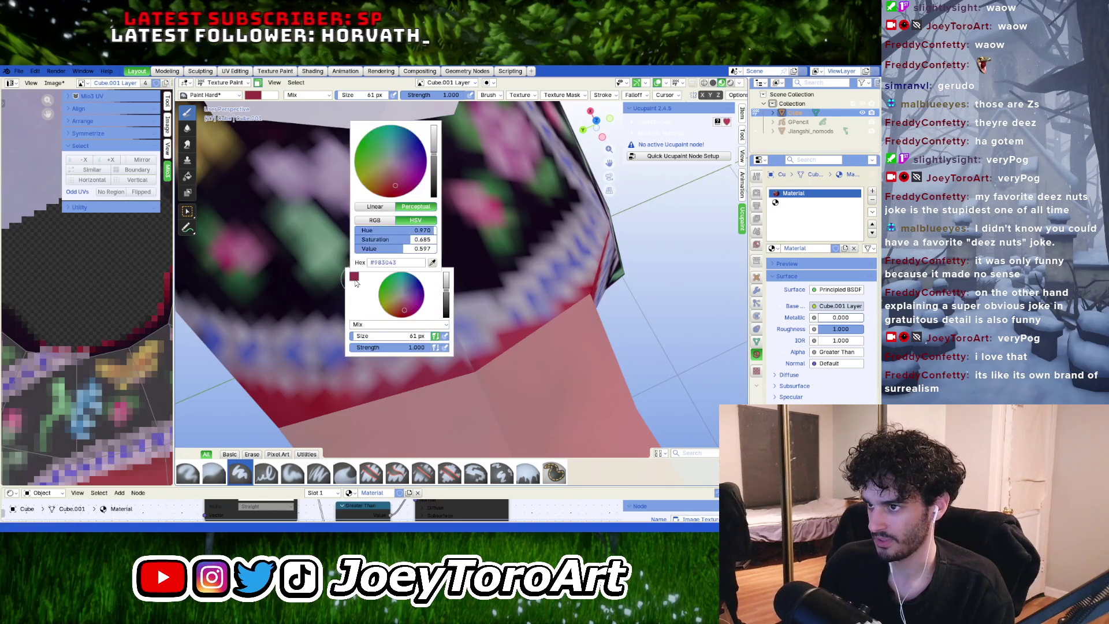
key("e")
left_click(483, 338)
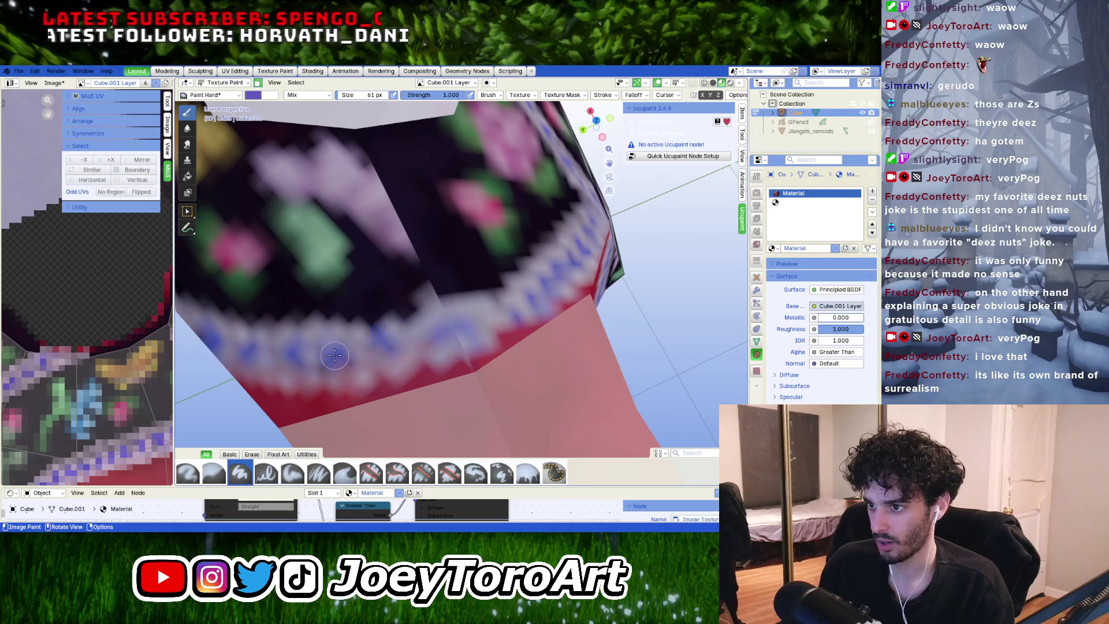
key("f")
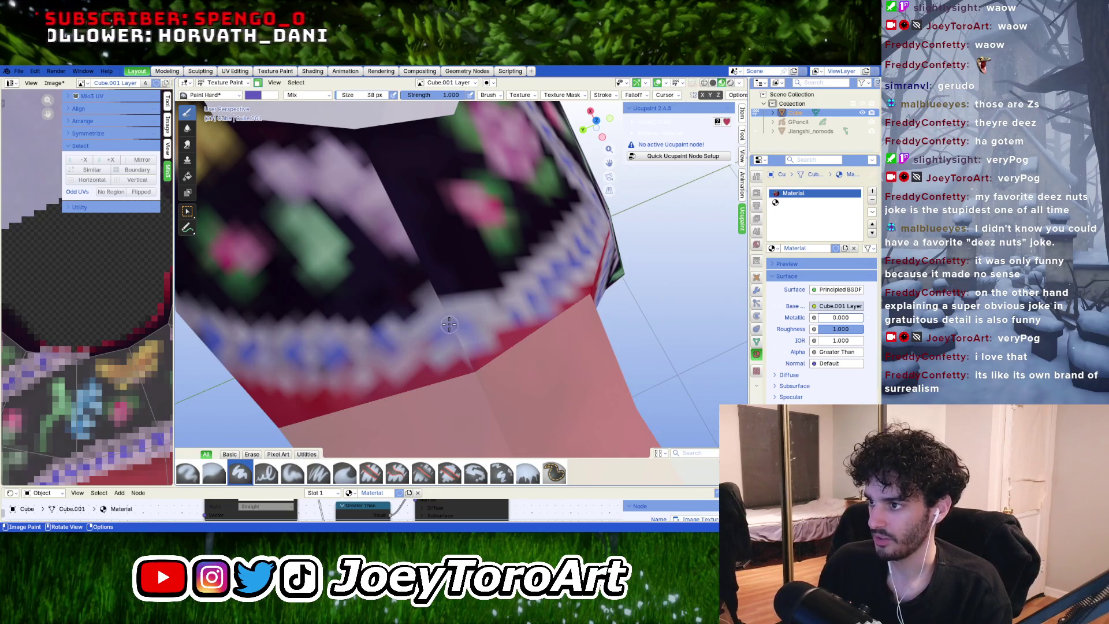
left_click(449, 327)
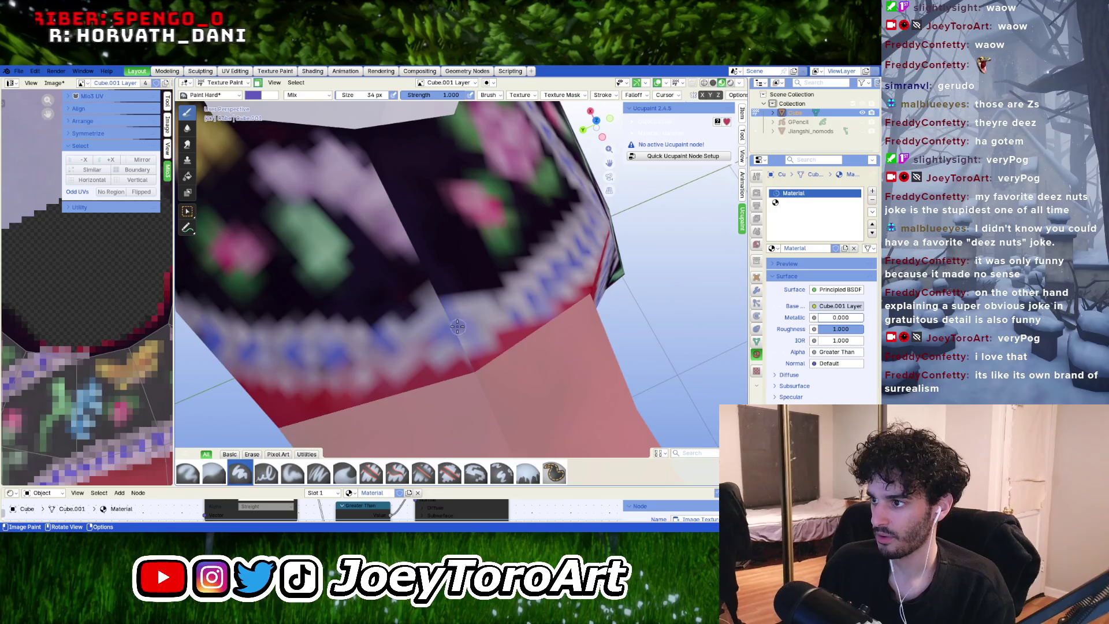
Try other colours sampled from the dress, including its dark background shade
right_click(479, 318)
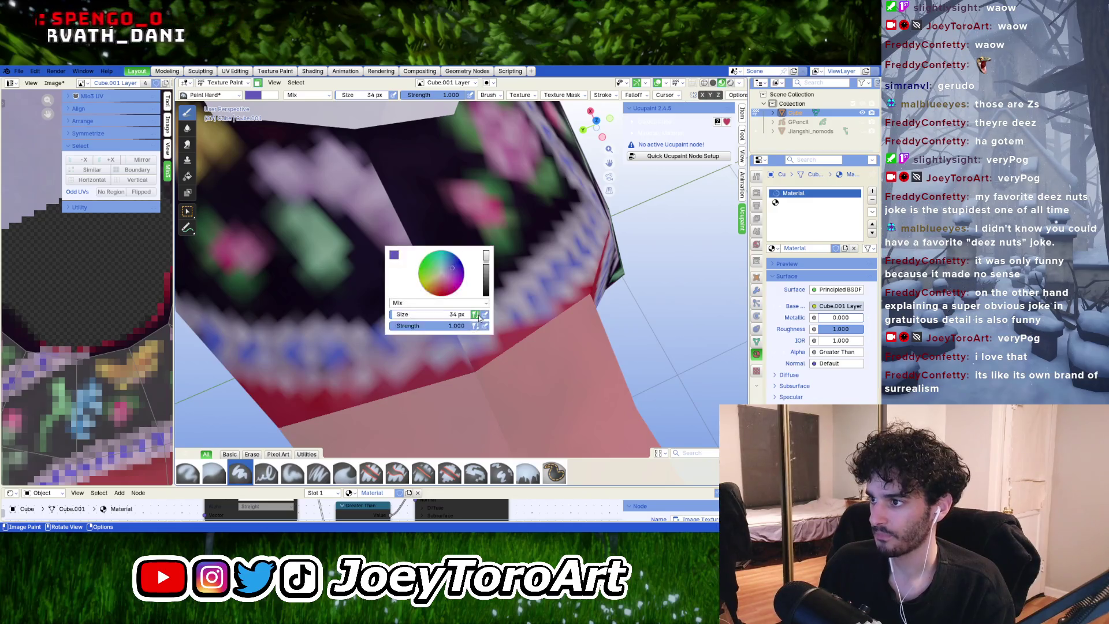
left_click(395, 255)
left_click(395, 258)
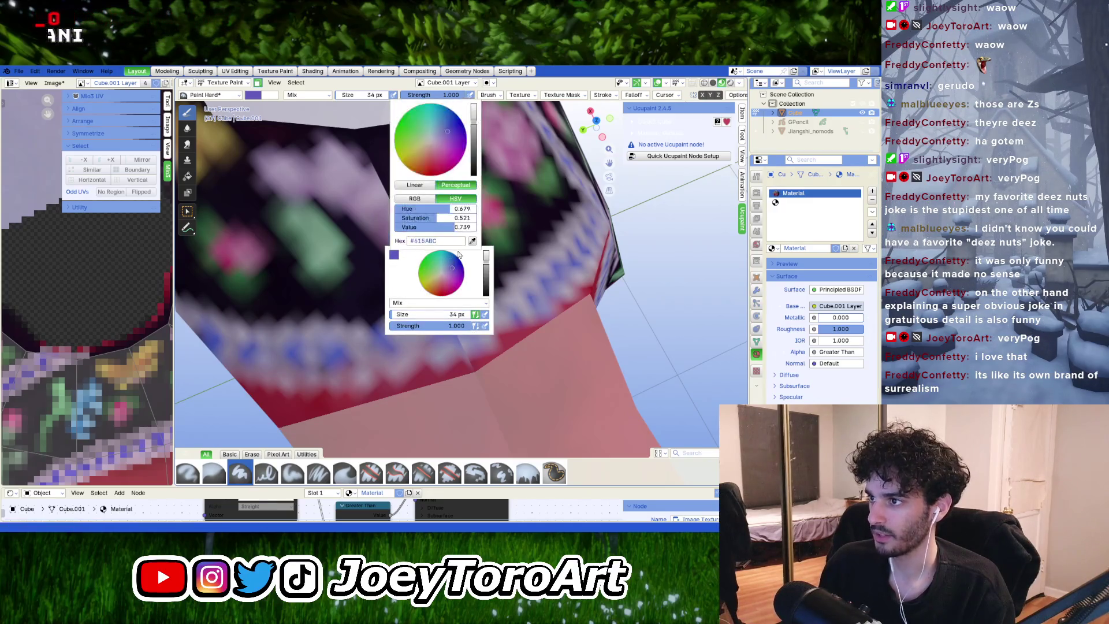
left_click(470, 242)
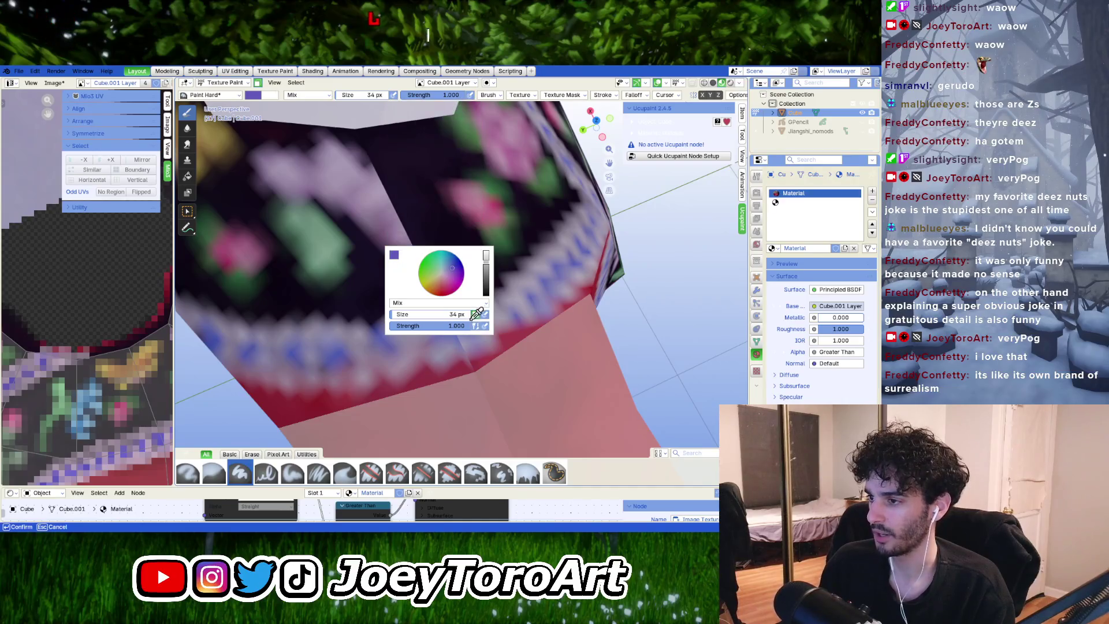
left_click(424, 354)
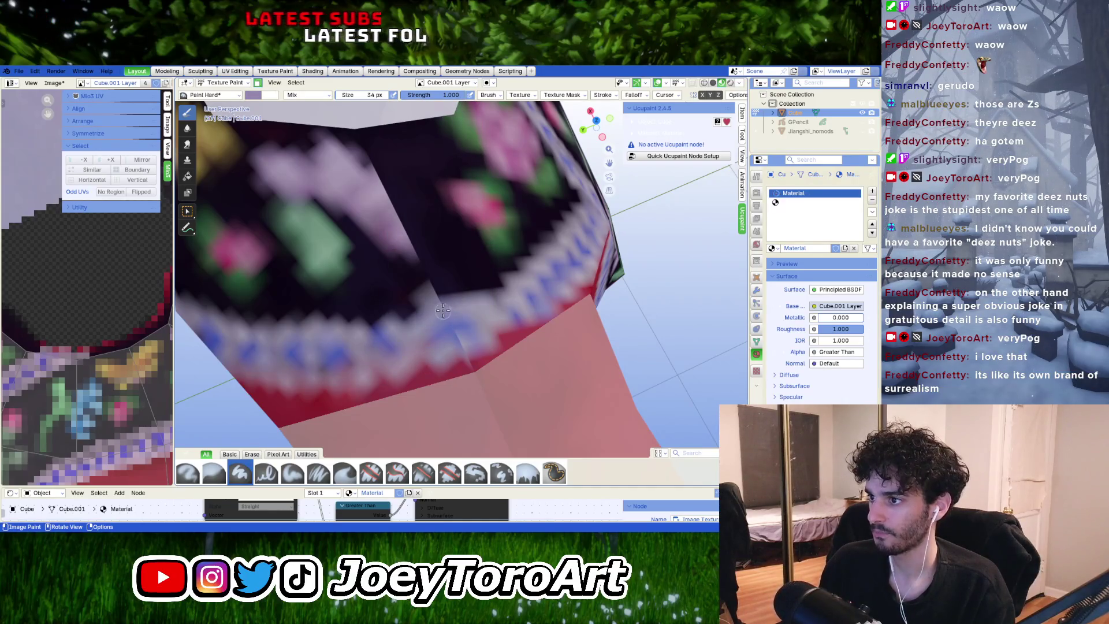
middle_click_drag(443, 306, 439, 272)
right_click(434, 245)
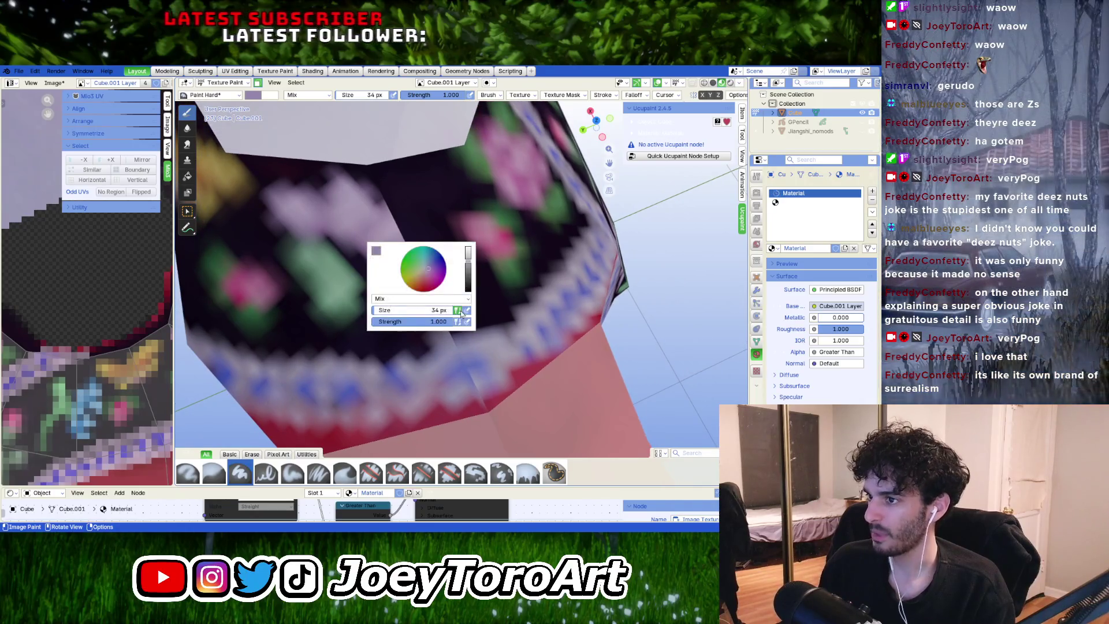
left_click(377, 251)
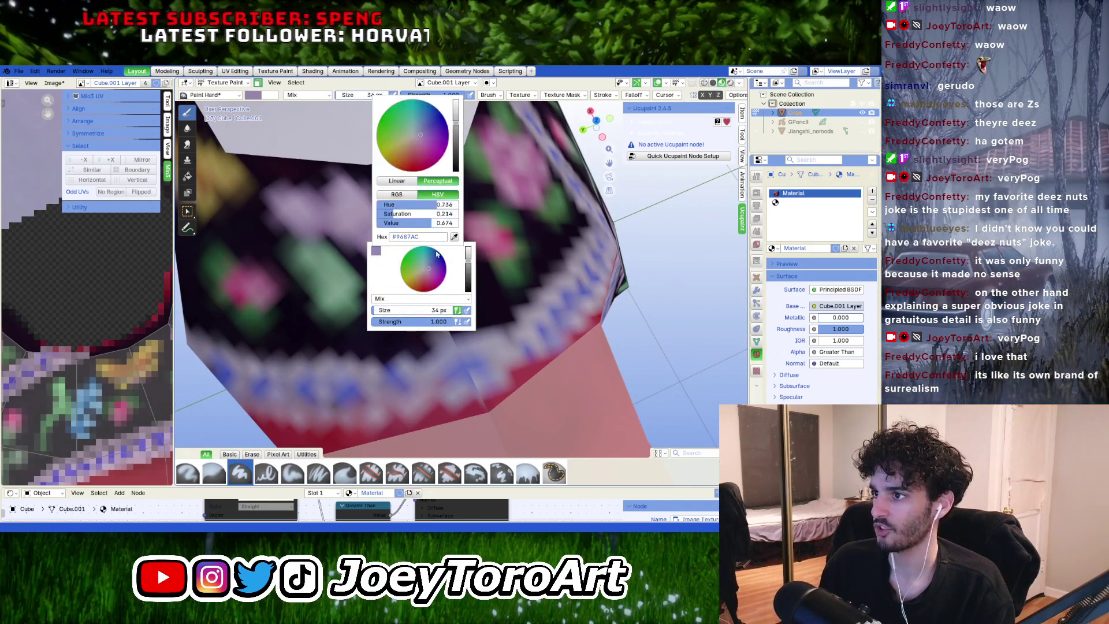
left_click(455, 243)
left_click(488, 299)
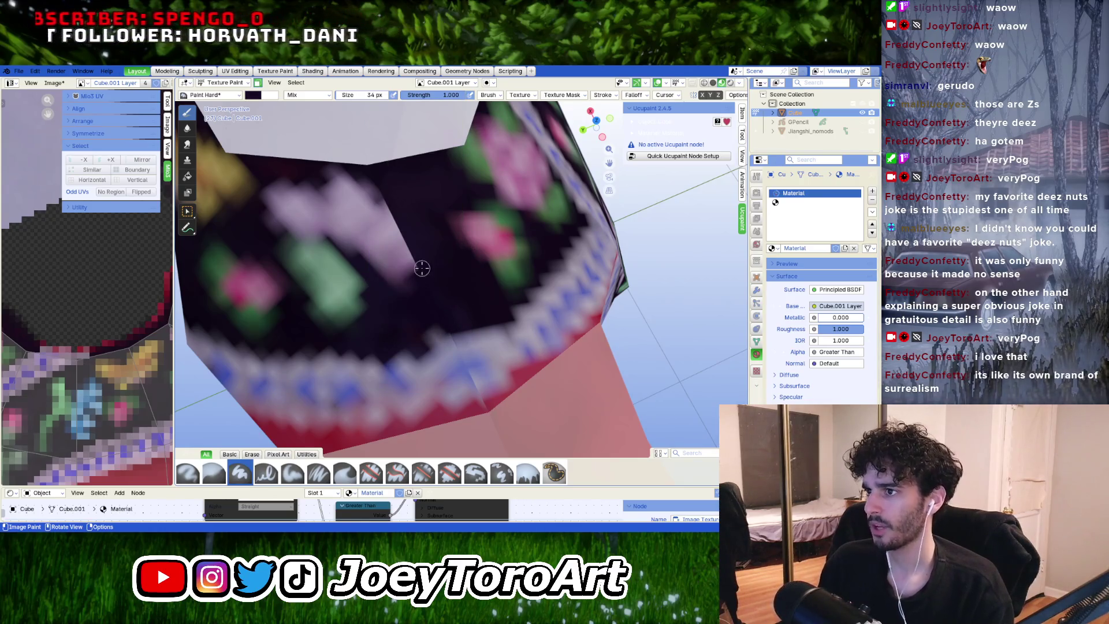
Settle on a light purple from the floral pattern, then view the whole doll
middle_click_drag(421, 267, 412, 304)
right_click(411, 304)
left_click(327, 243)
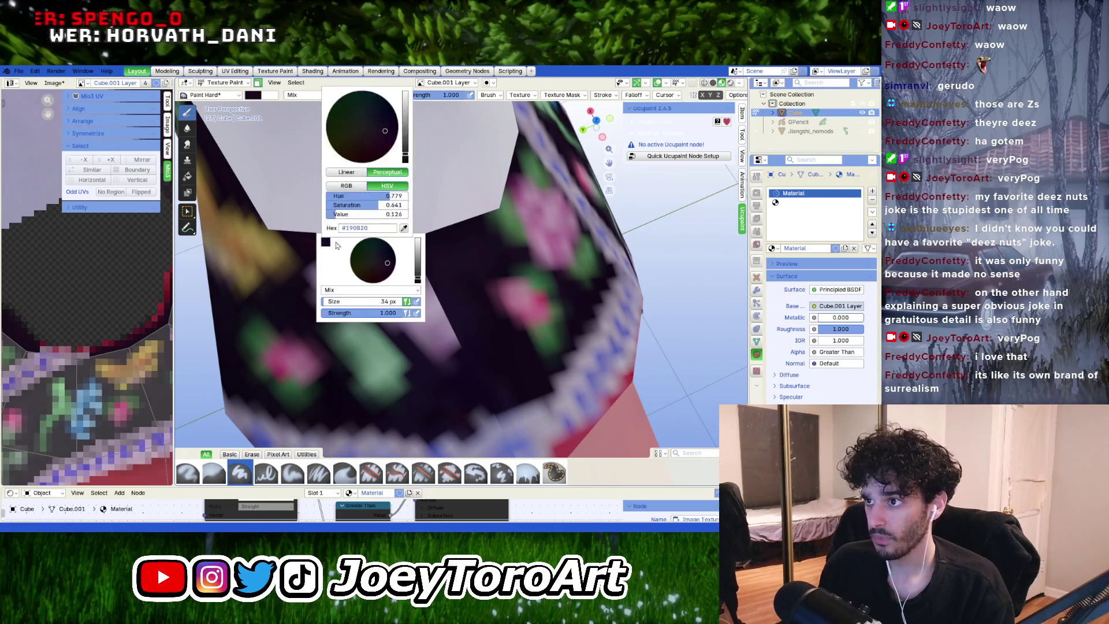
left_click(405, 229)
left_click(443, 306)
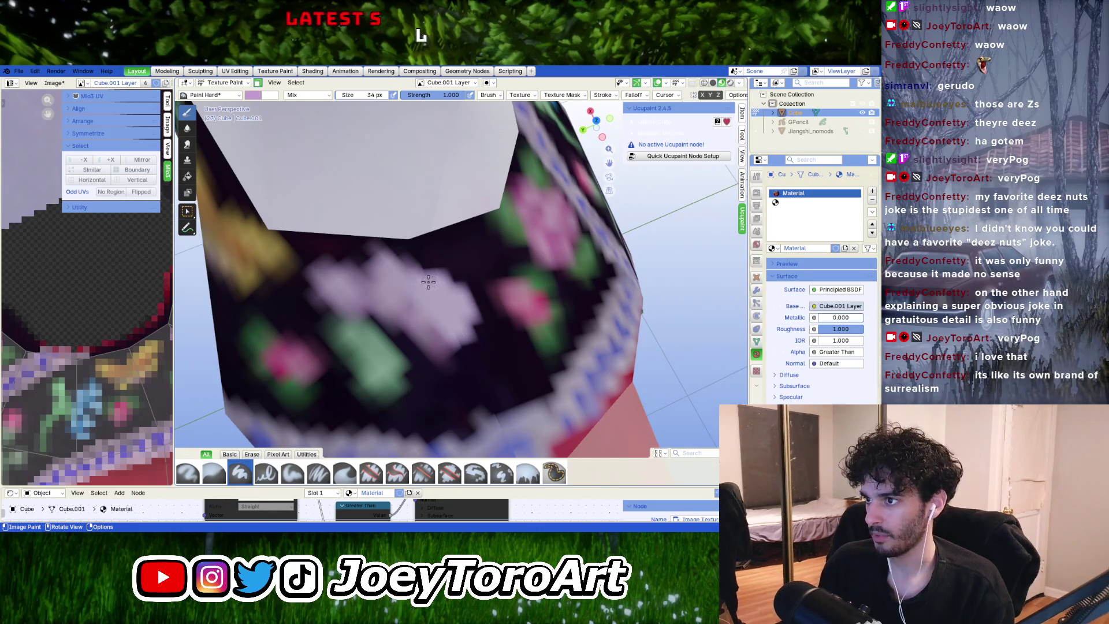
scroll(456, 333, "down", 5)
mouse_move(456, 334)
middle_mouse_down()
mouse_move(347, 287)
mouse_move(306, 287)
mouse_move(514, 322)
mouse_move(532, 355)
middle_mouse_up()
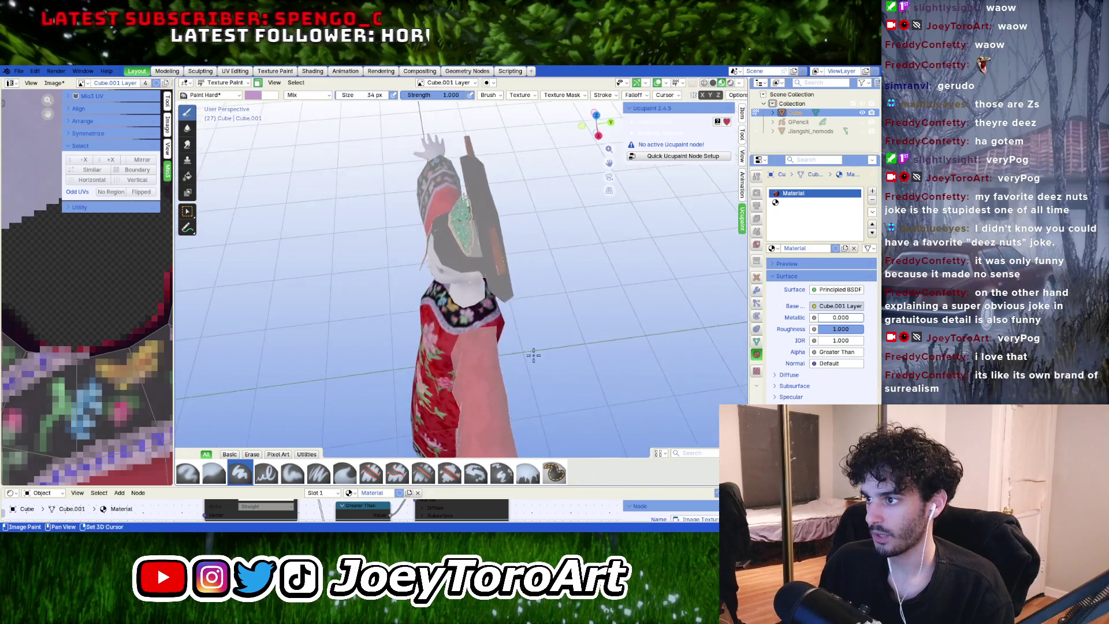
Frame the doll from the front and switch its mesh into Edit Mode
scroll(426, 345, "up", 5)
scroll(425, 345, "down", 3)
scroll(439, 344, "up", 3)
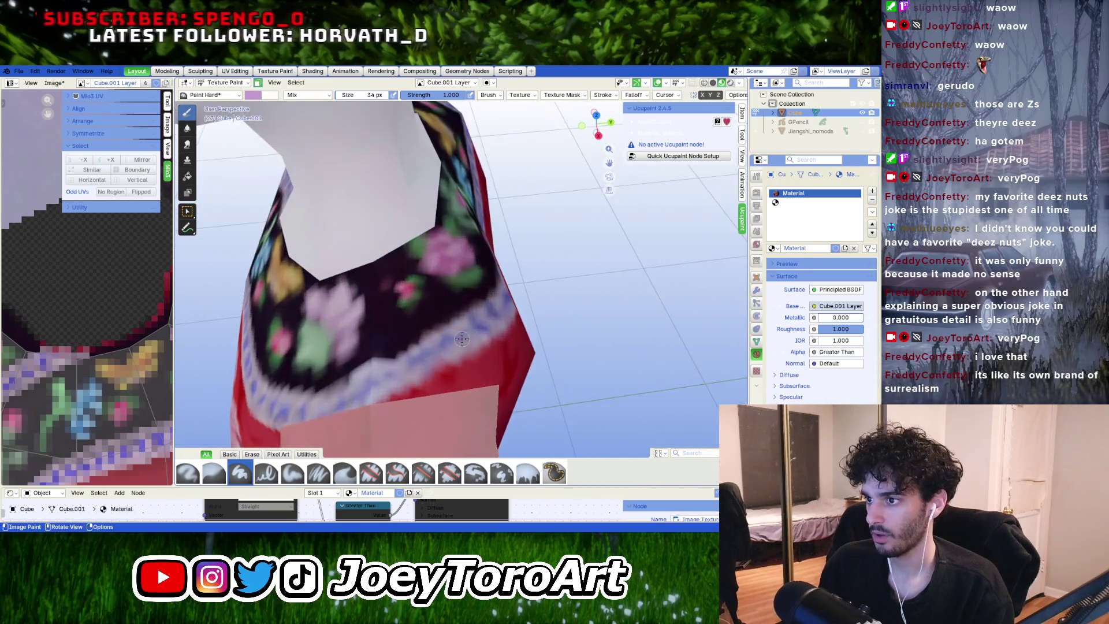
scroll(460, 339, "down", 3)
scroll(460, 339, "down", 3)
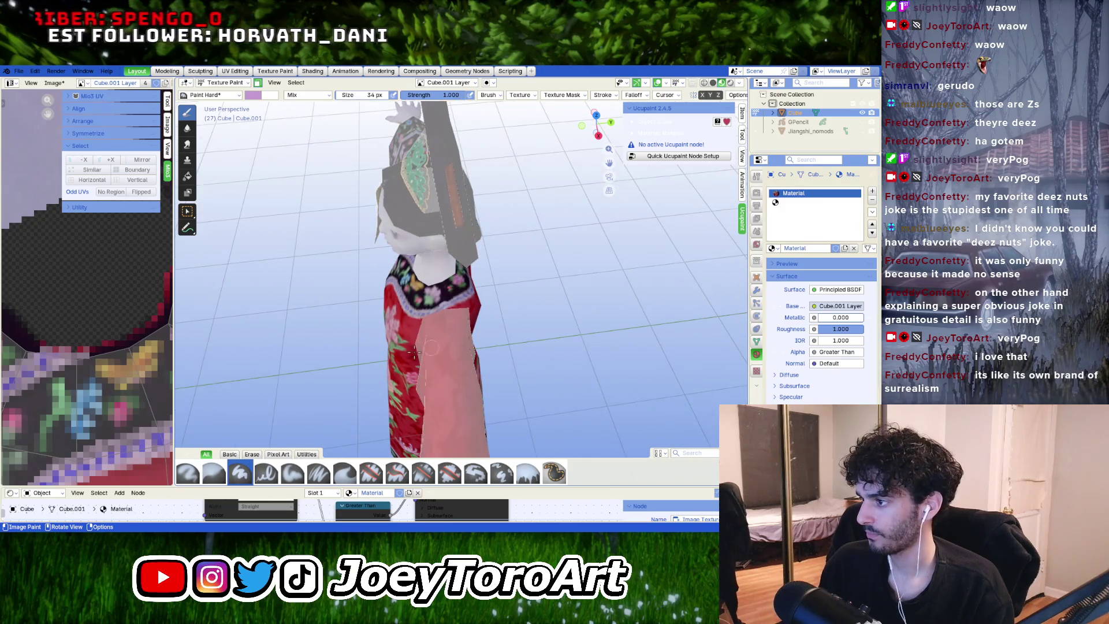
middle_click_drag(460, 339, 470, 321)
scroll(470, 320, "down", 1)
key("Tab")
scroll(552, 394, "up", 2)
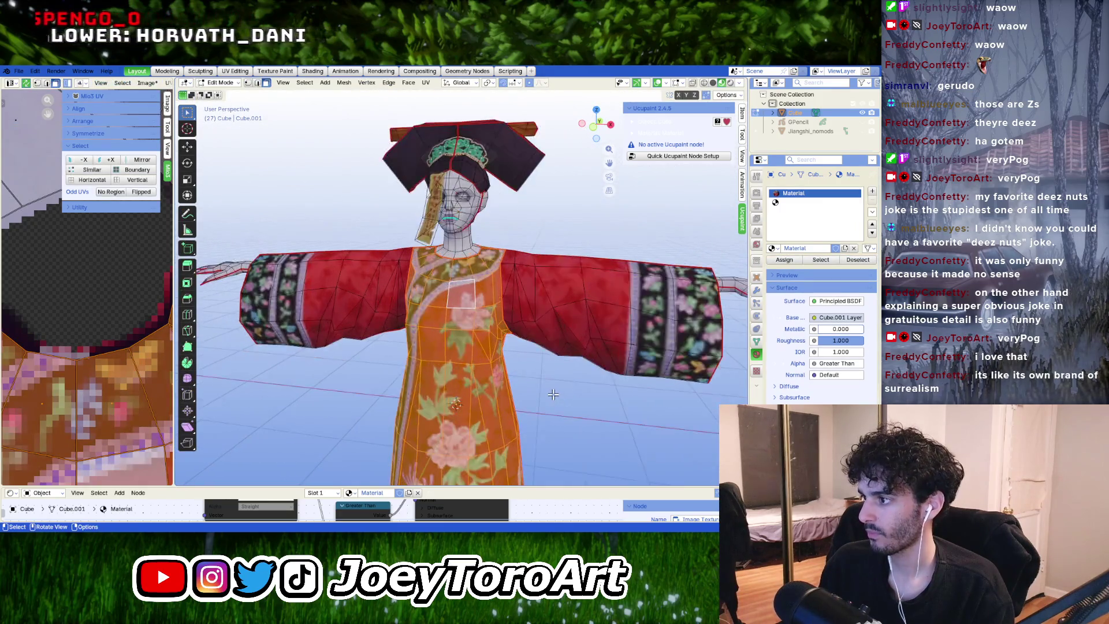
Save the painted texture as jiangshi_reformed_texture.png, then undo back to painting
left_click(147, 82)
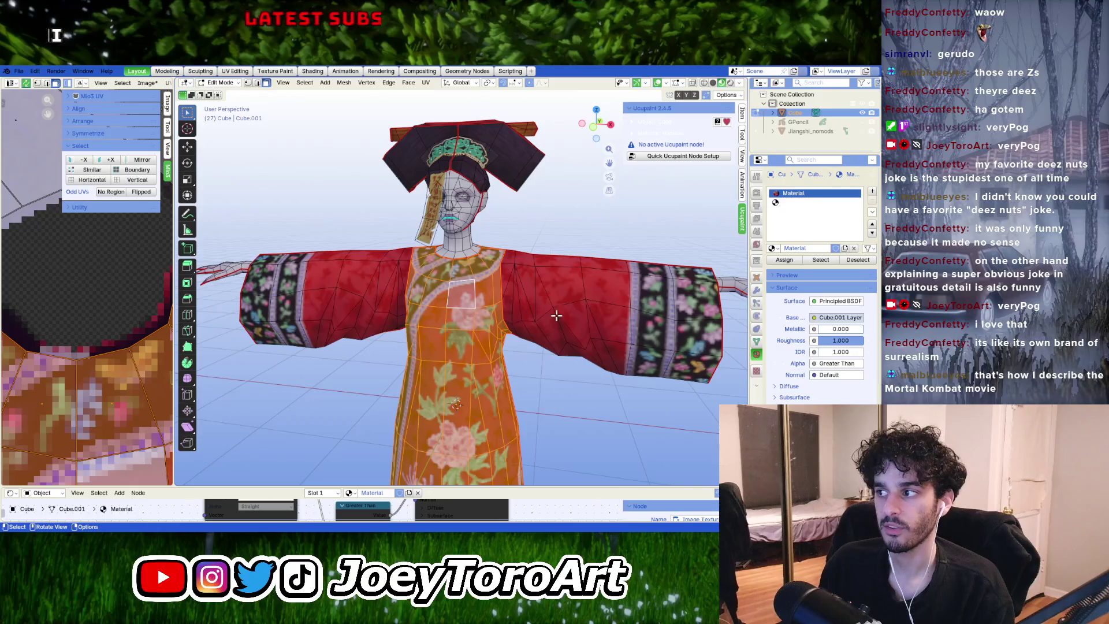
middle_click_drag(557, 315, 435, 362)
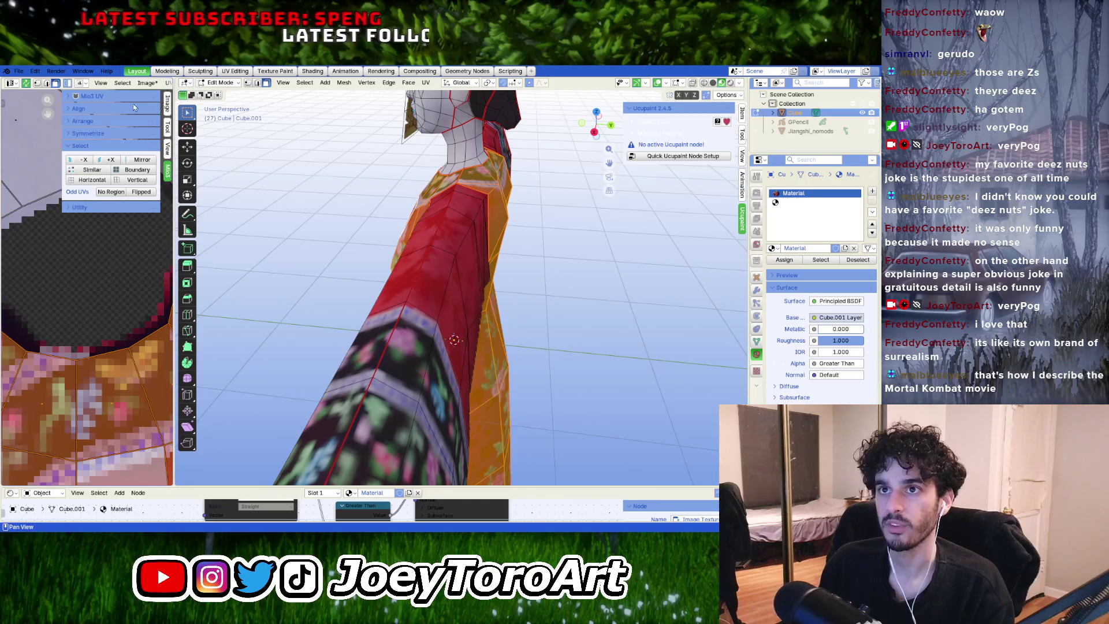
left_click(146, 82)
left_click(156, 186)
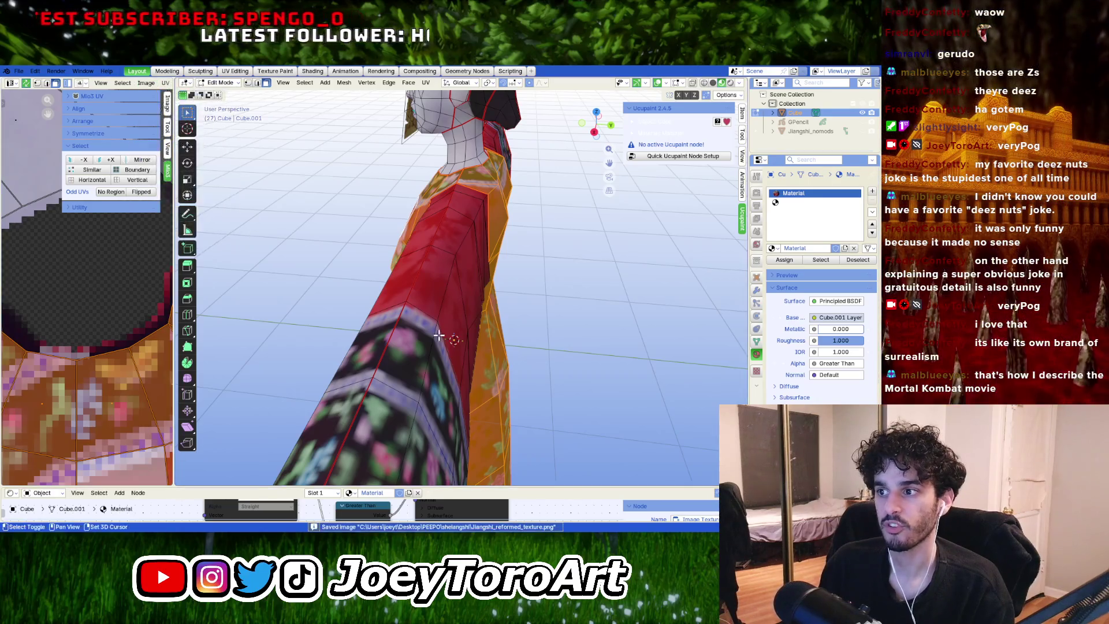
key("ctrl+z")
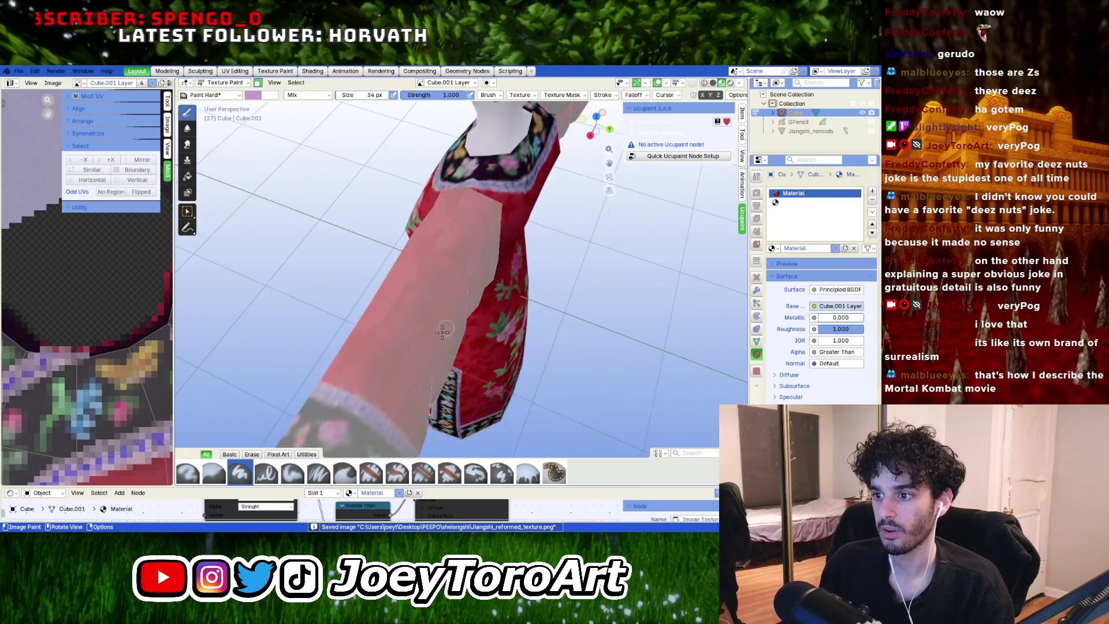
Return to Texture Paint mode and bring the red sleeve's cuff into view
mouse_move(442, 331)
middle_mouse_down()
mouse_move(475, 273)
mouse_move(426, 255)
mouse_move(471, 334)
middle_mouse_up()
scroll(430, 245, "up", 4)
middle_click_drag(528, 361, 444, 258, "shift")
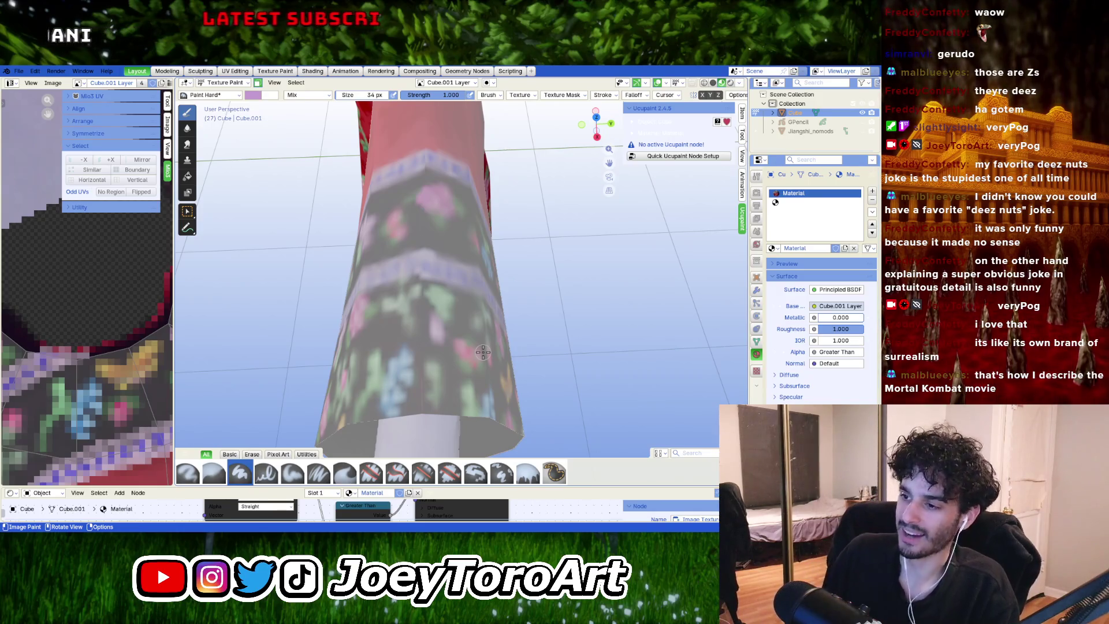
key("Tab")
key("Tab")
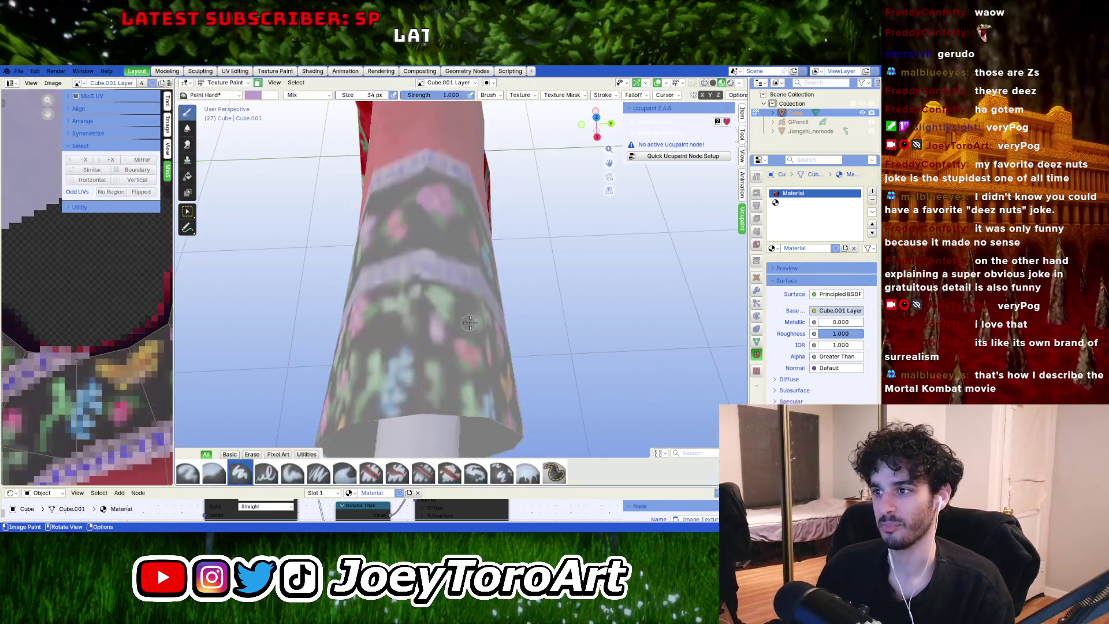
middle_click_drag(316, 133, 459, 298)
scroll(446, 287, "down", 4)
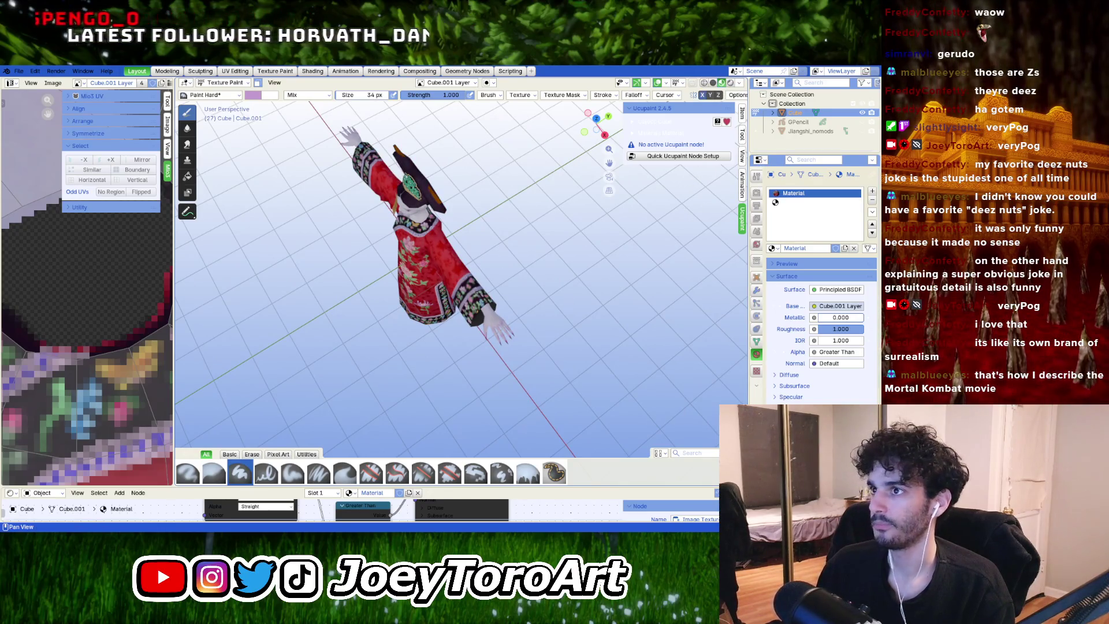
scroll(430, 302, "up", 8)
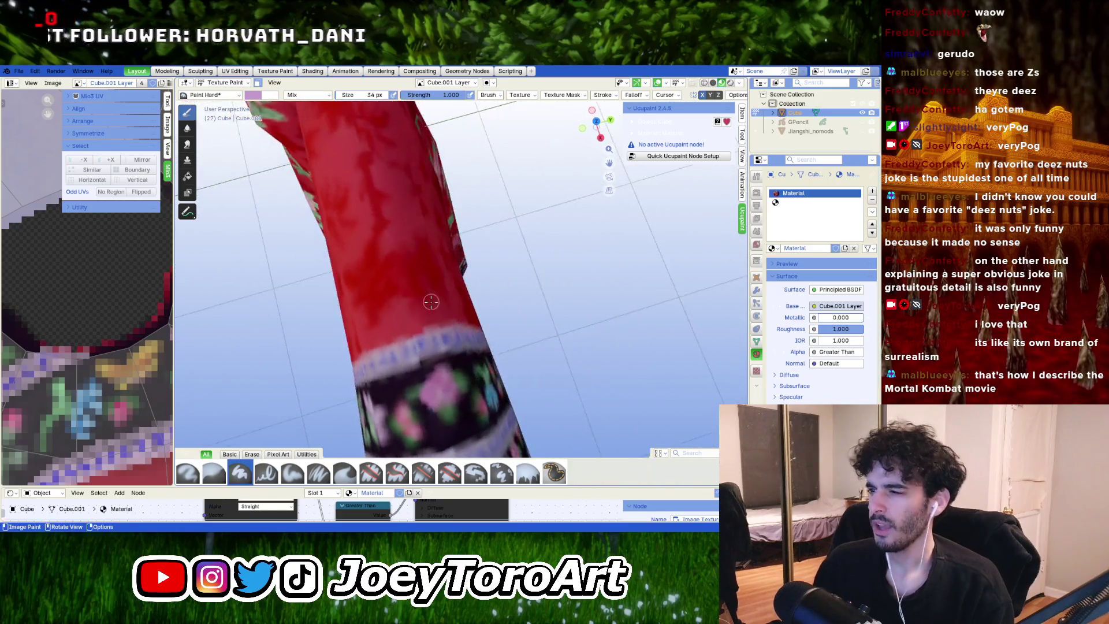
scroll(403, 321, "up", 4)
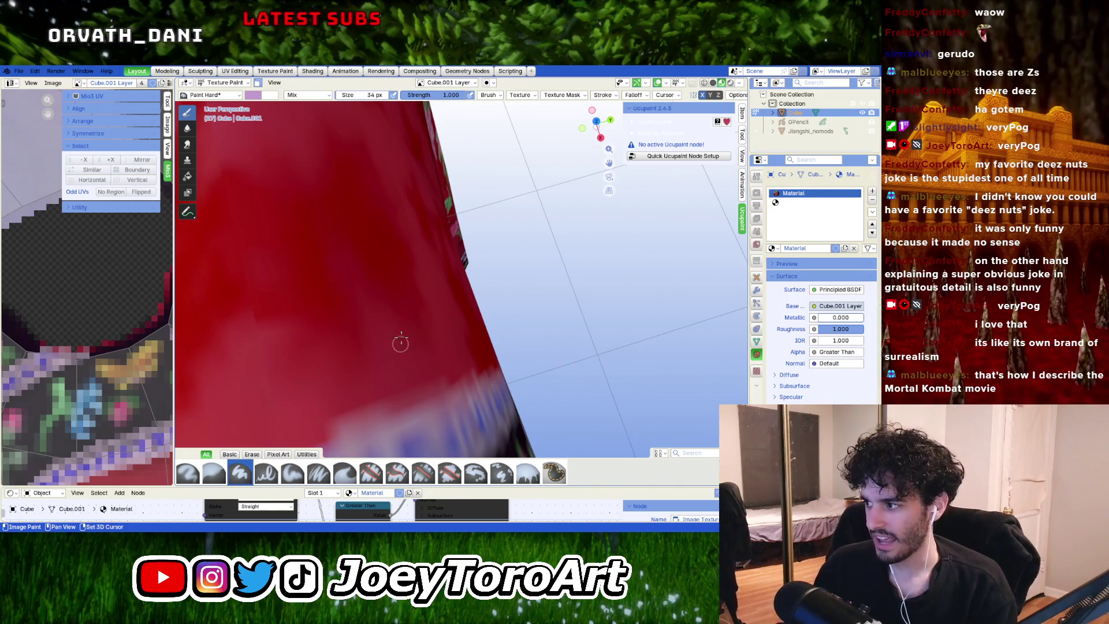
middle_click_drag(401, 343, 427, 331)
Sample the cuff's lavender trim colour as the brush colour
right_click(427, 331)
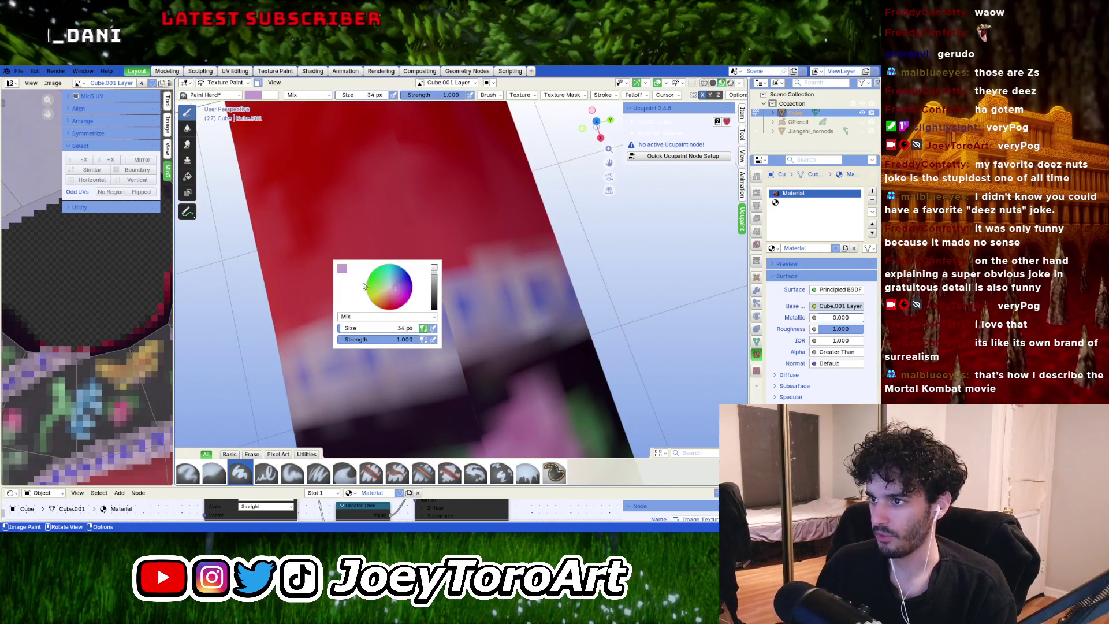
left_click(342, 268)
left_click(420, 256)
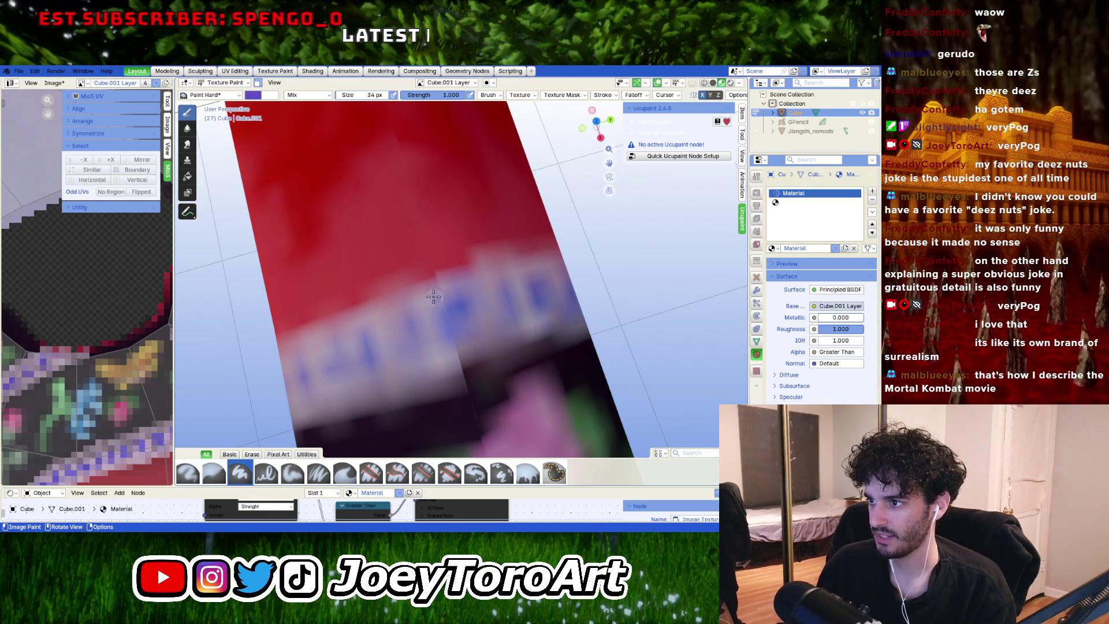
right_click(433, 296)
left_click(342, 239)
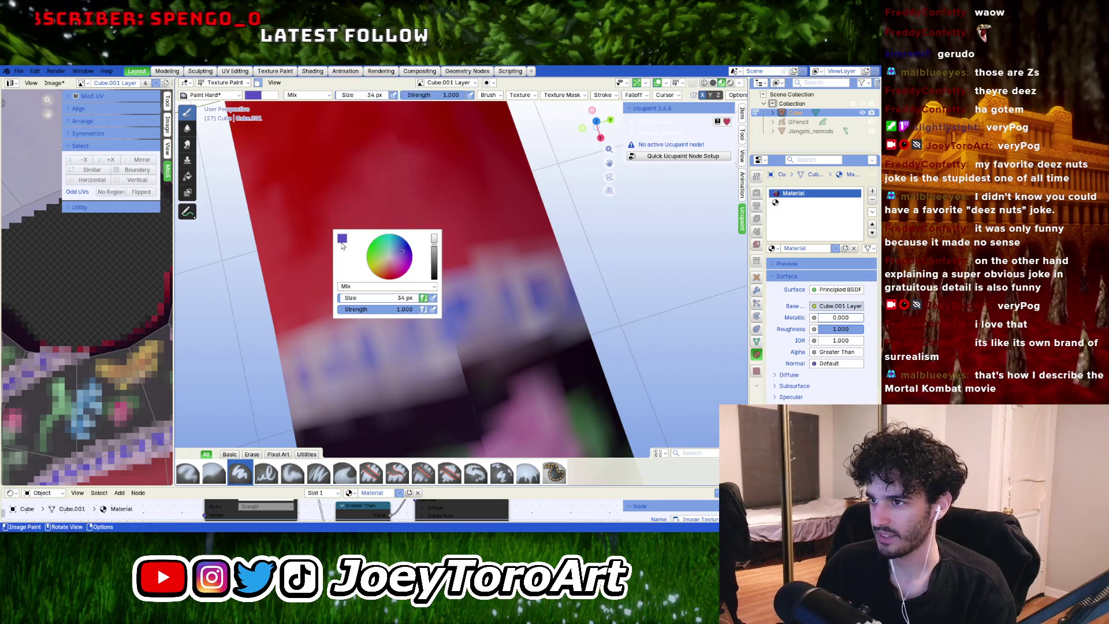
left_click(342, 241)
left_click(420, 225)
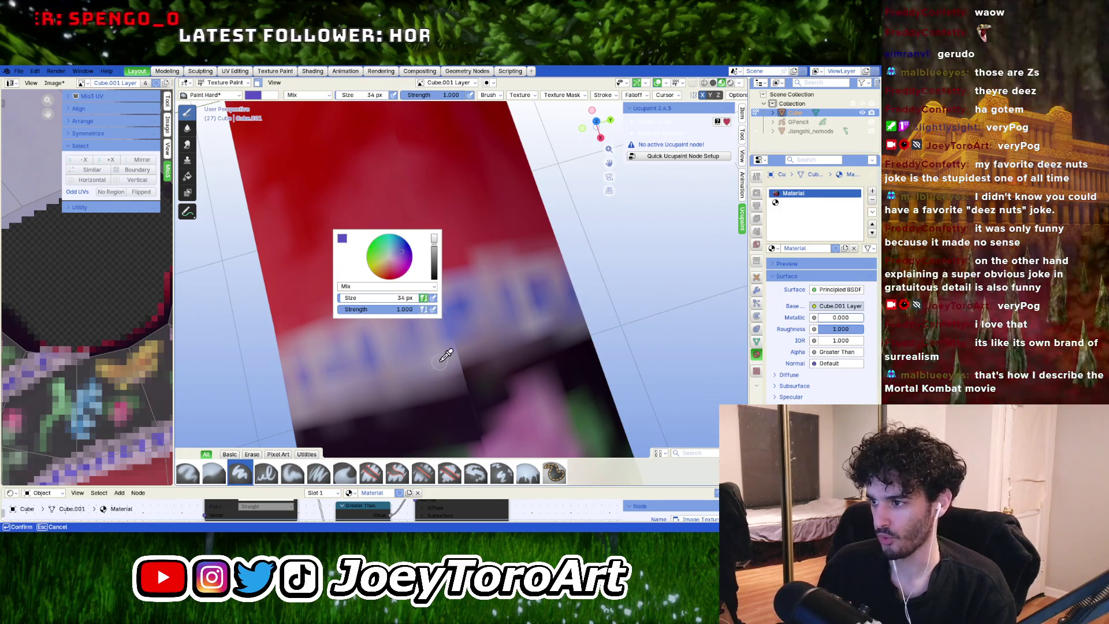
left_click(455, 363)
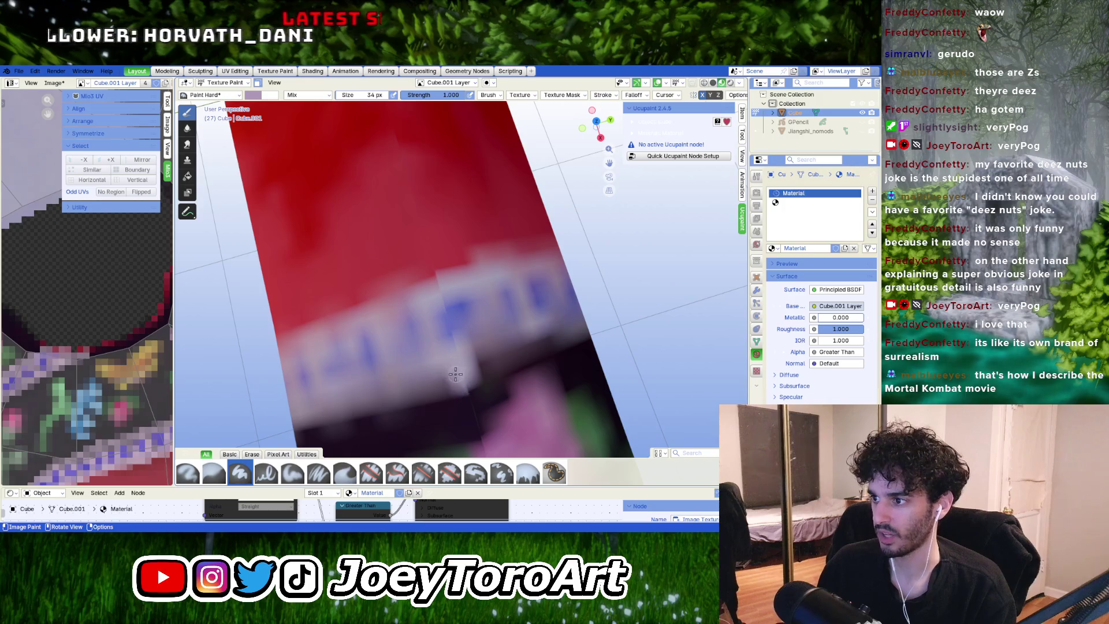
Switch to a dark colour sampled from the cuff band, then view the whole figure
right_click(460, 406)
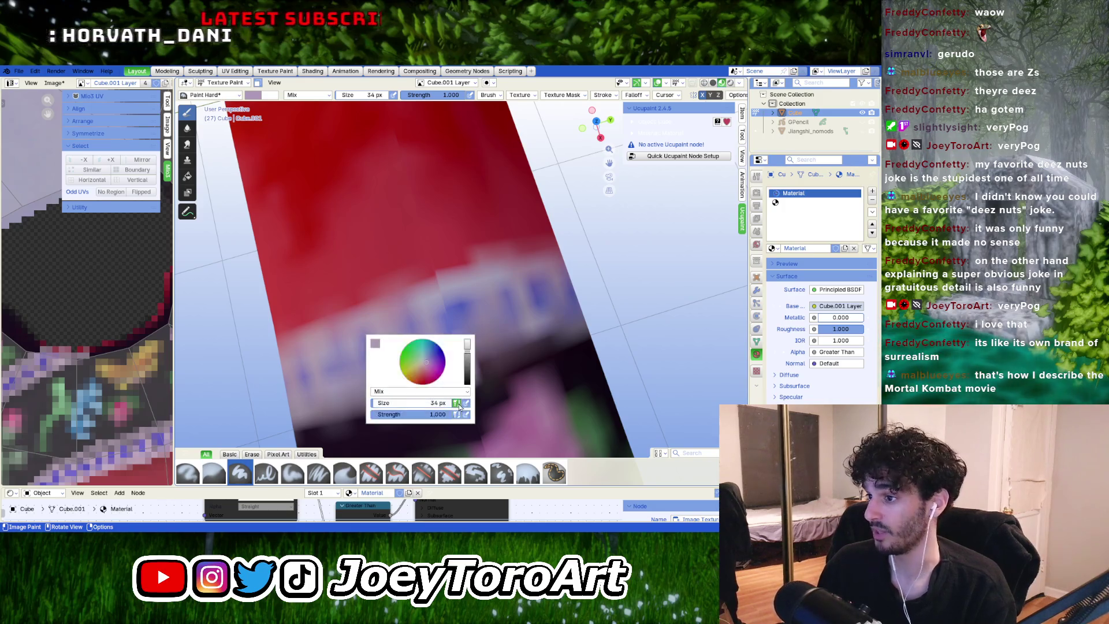
left_click(377, 344)
left_click(453, 329)
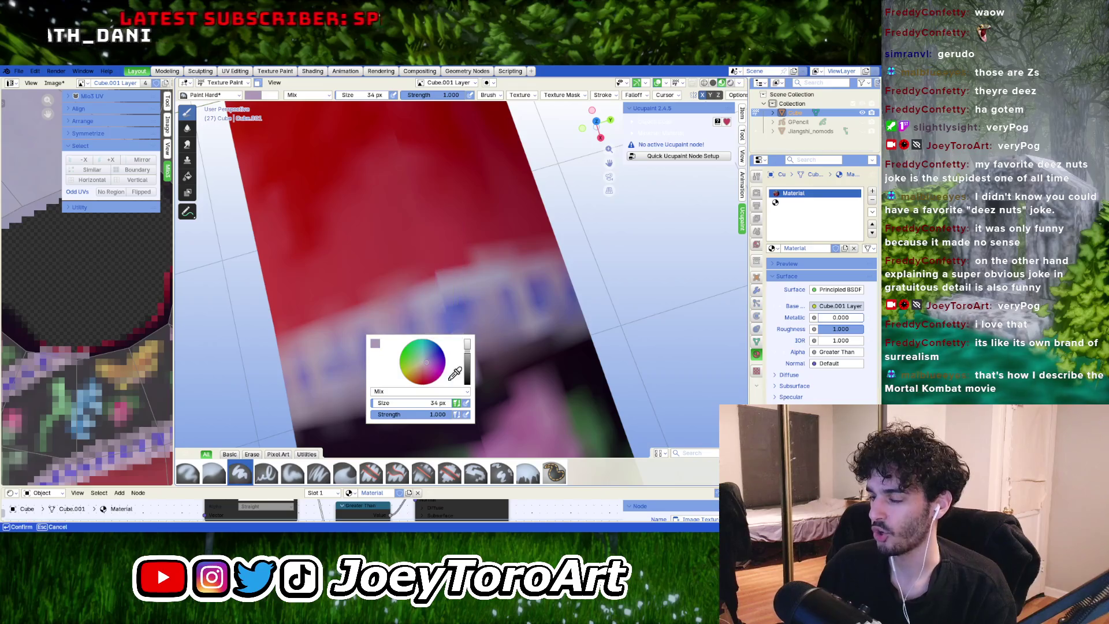
left_click(446, 428)
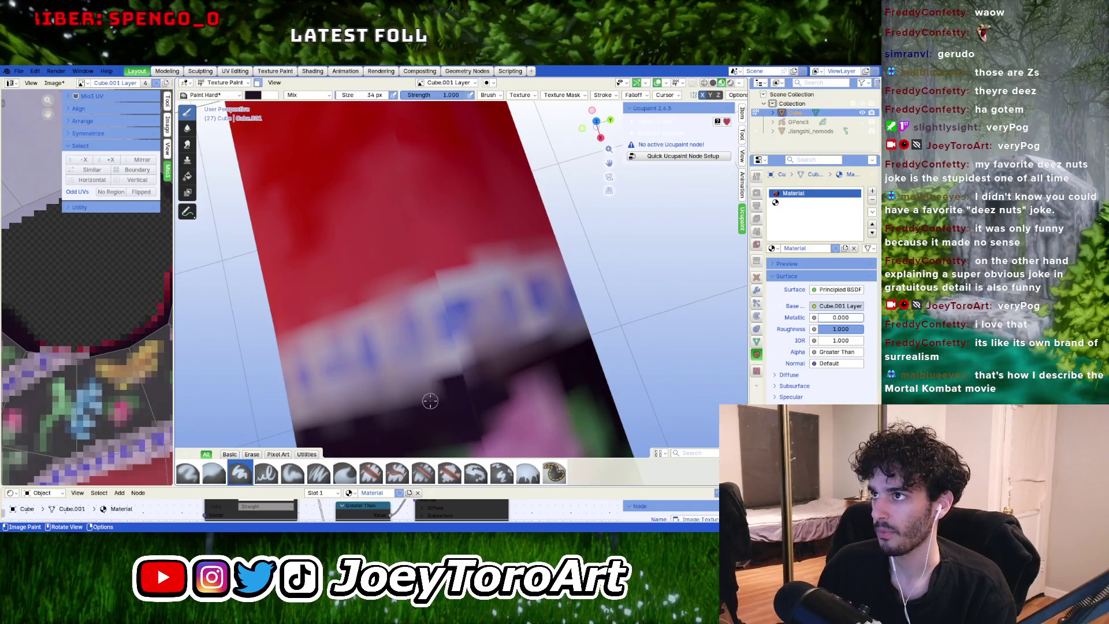
mouse_move(463, 346)
middle_mouse_down()
mouse_move(469, 327)
mouse_move(453, 331)
mouse_move(443, 315)
mouse_move(439, 348)
middle_mouse_up()
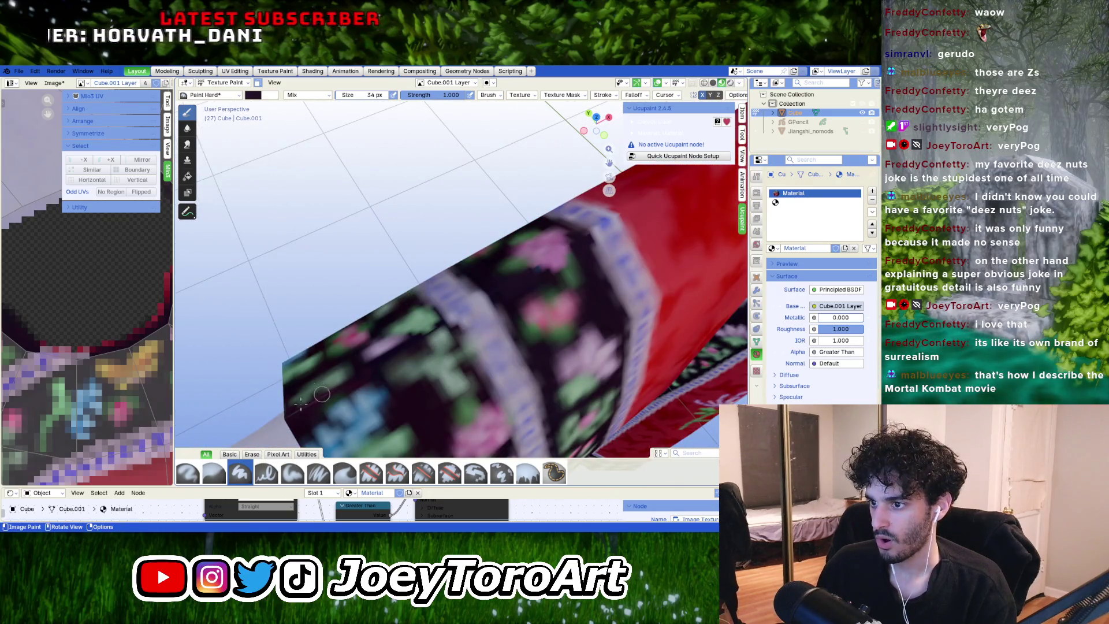
mouse_move(300, 403)
middle_mouse_down()
mouse_move(341, 376)
mouse_move(307, 279)
middle_mouse_up()
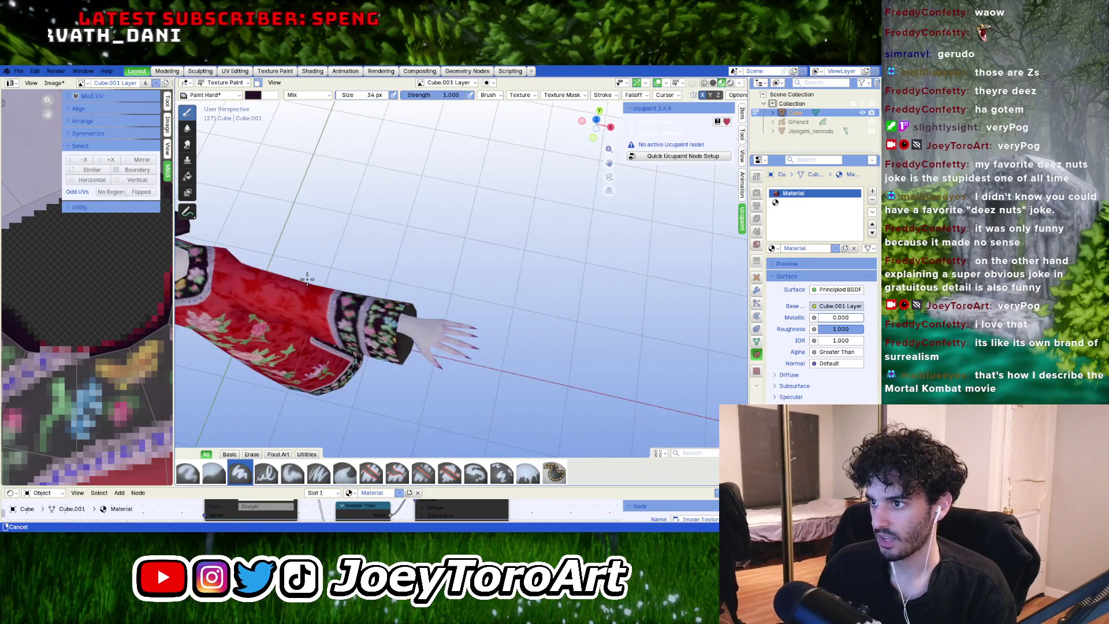
mouse_move(394, 335)
middle_mouse_down()
mouse_move(459, 364)
mouse_move(217, 116)
middle_mouse_up()
left_click(53, 82)
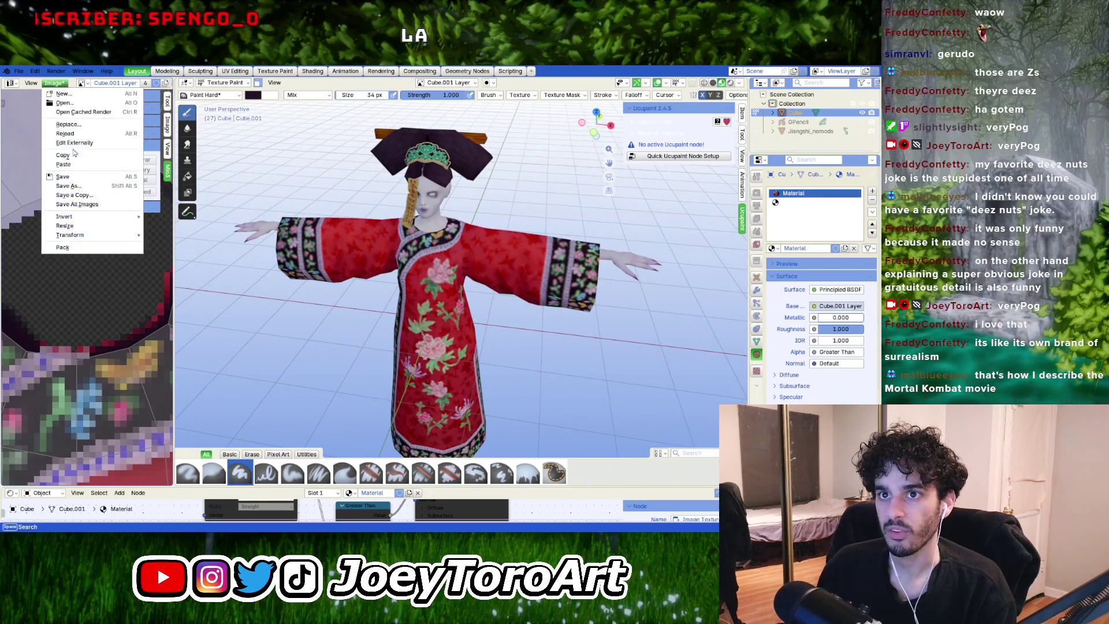
Save the texture image, then make the brush very large at 0.070 strength
left_click(67, 178)
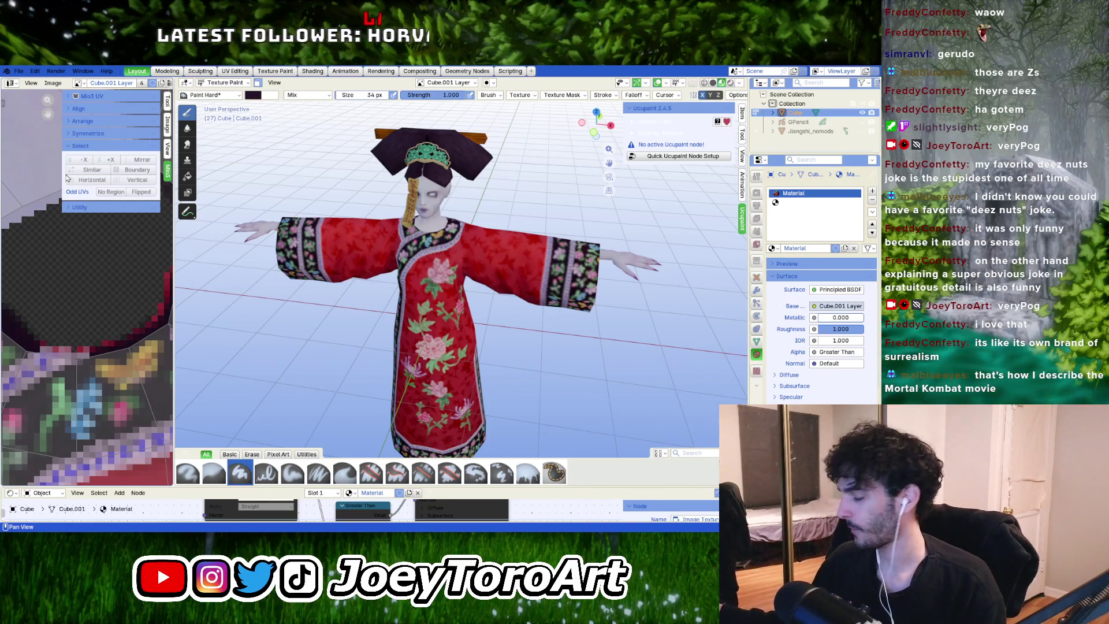
middle_click_drag(404, 312, 479, 287)
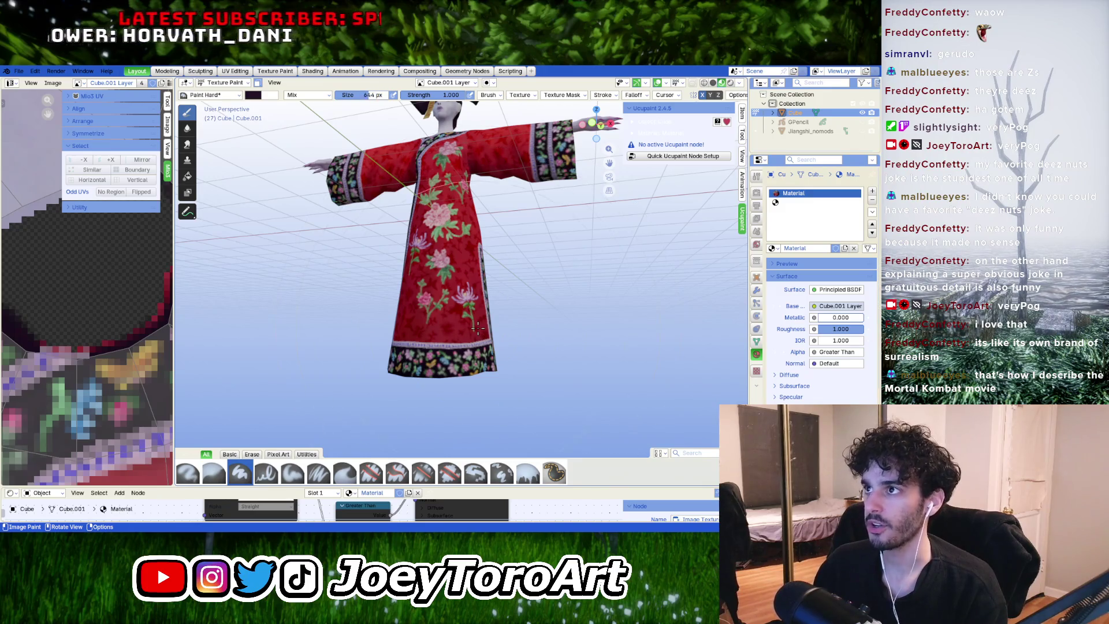
key("f")
left_click(428, 248)
key("shift+f")
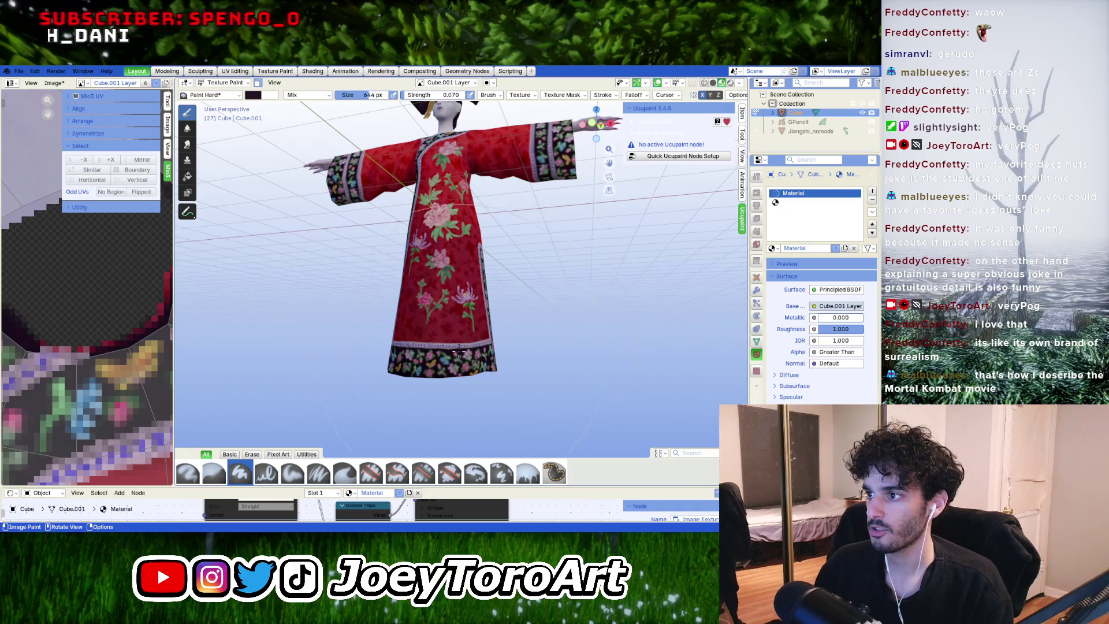
Orbit and zoom around the robe and sleeve to inspect the figure from several sides
mouse_move(471, 344)
middle_mouse_down()
mouse_move(404, 333)
mouse_move(505, 354)
middle_mouse_up()
scroll(463, 342, "down", 5)
scroll(505, 354, "up", 6)
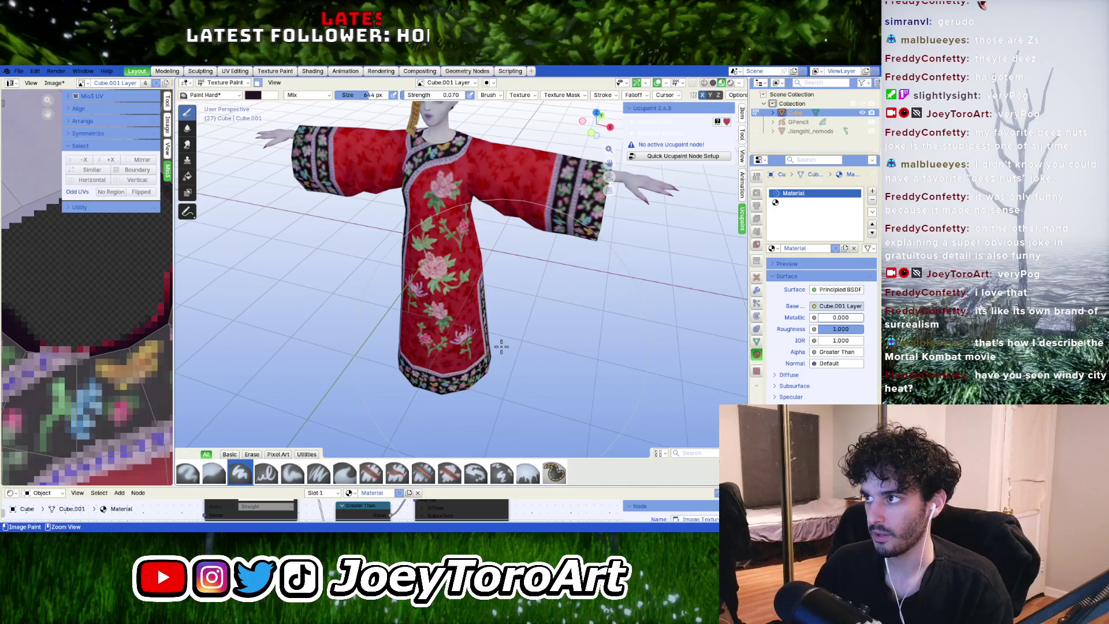
mouse_move(526, 257)
middle_mouse_down()
mouse_move(429, 271)
mouse_move(439, 278)
mouse_move(431, 300)
middle_mouse_up()
scroll(428, 347, "up", 6)
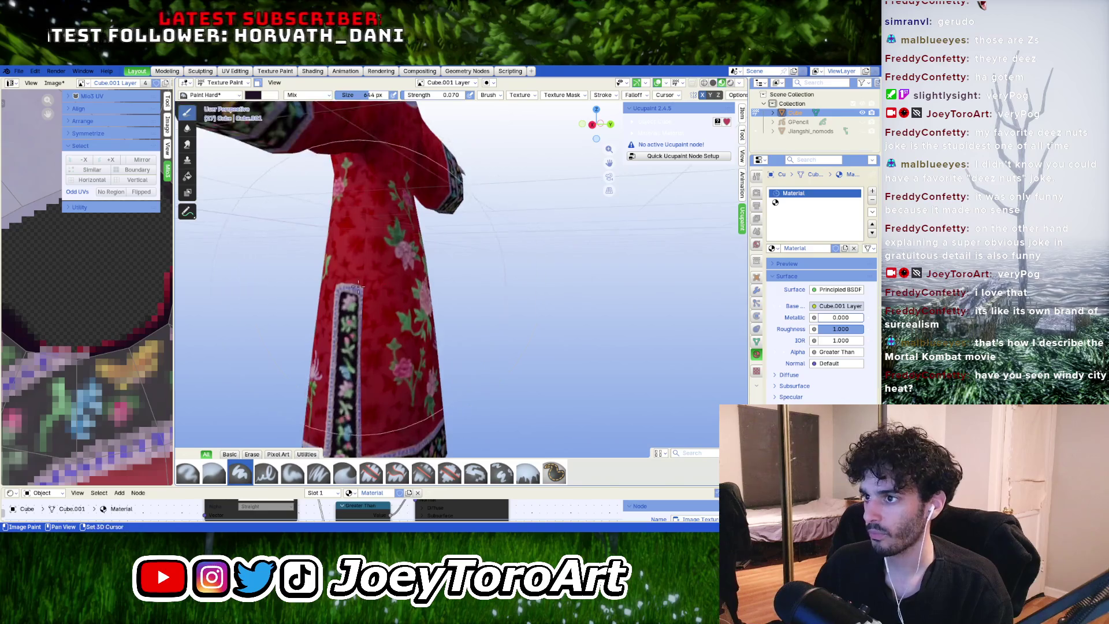
mouse_move(567, 358)
middle_mouse_down()
mouse_move(449, 358)
mouse_move(545, 356)
mouse_move(419, 336)
mouse_move(532, 329)
mouse_move(534, 279)
mouse_move(515, 324)
mouse_move(413, 241)
middle_mouse_up()
mouse_move(398, 302)
middle_mouse_down()
mouse_move(500, 312)
mouse_move(512, 300)
mouse_move(453, 313)
middle_mouse_up()
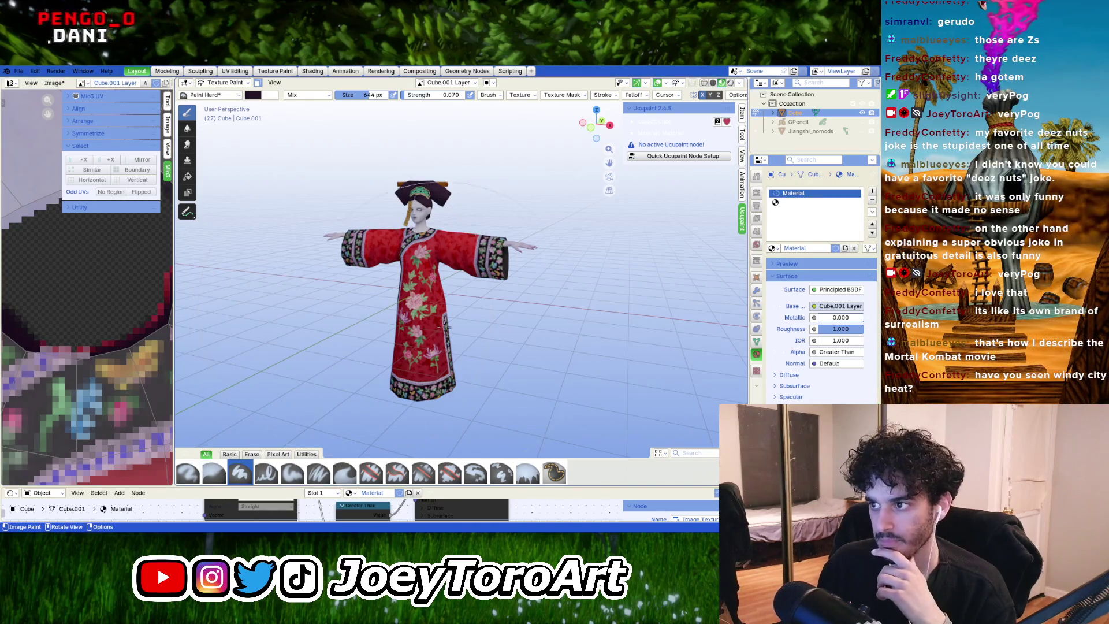
scroll(446, 326, "up", 5)
scroll(445, 323, "down", 5)
mouse_move(445, 323)
middle_mouse_down()
mouse_move(437, 287)
mouse_move(485, 287)
middle_mouse_up()
scroll(437, 293, "up", 4)
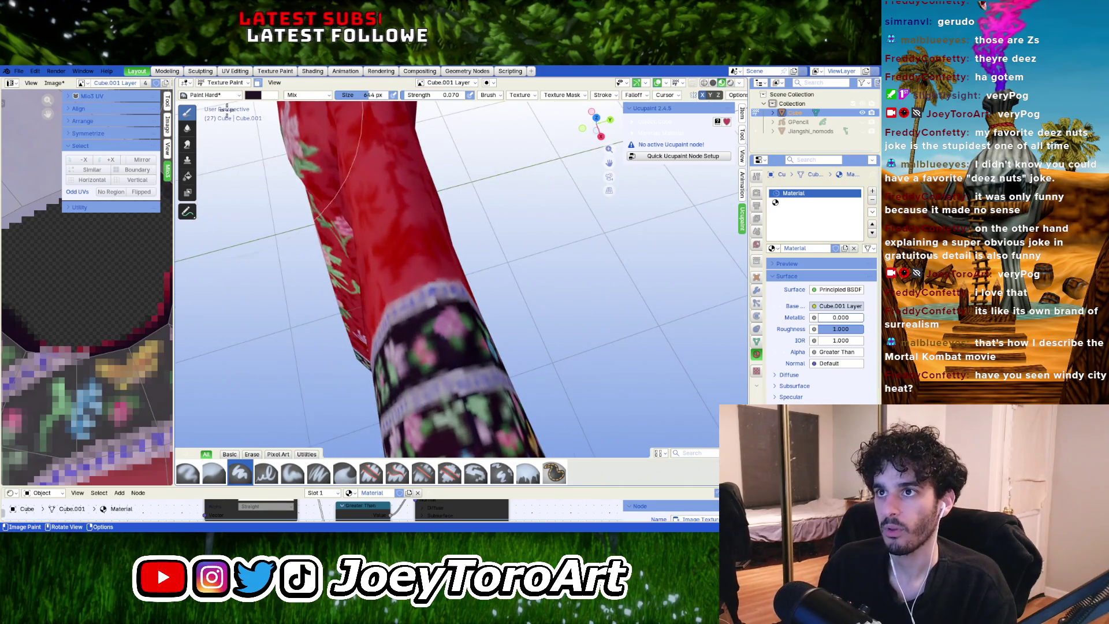
Shrink the brush to 42 px and bring the robe's hem band into view
left_click(420, 343)
key("f")
left_click(416, 346)
mouse_move(416, 347)
middle_mouse_down()
mouse_move(442, 379)
mouse_move(466, 330)
middle_mouse_up()
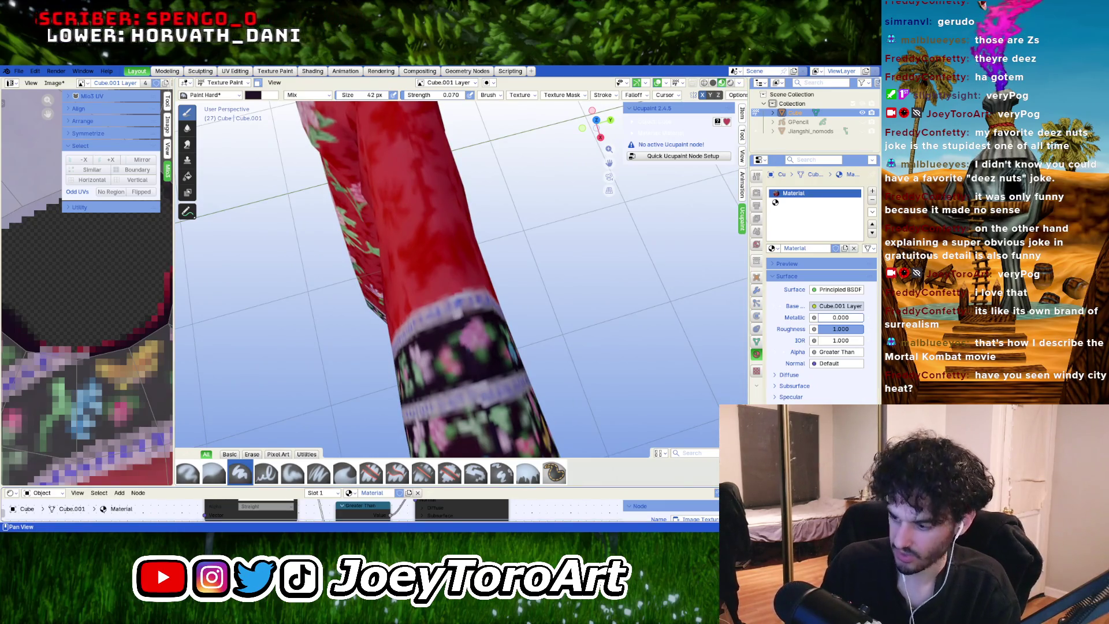
scroll(455, 343, "up", 3)
scroll(455, 343, "down", 2)
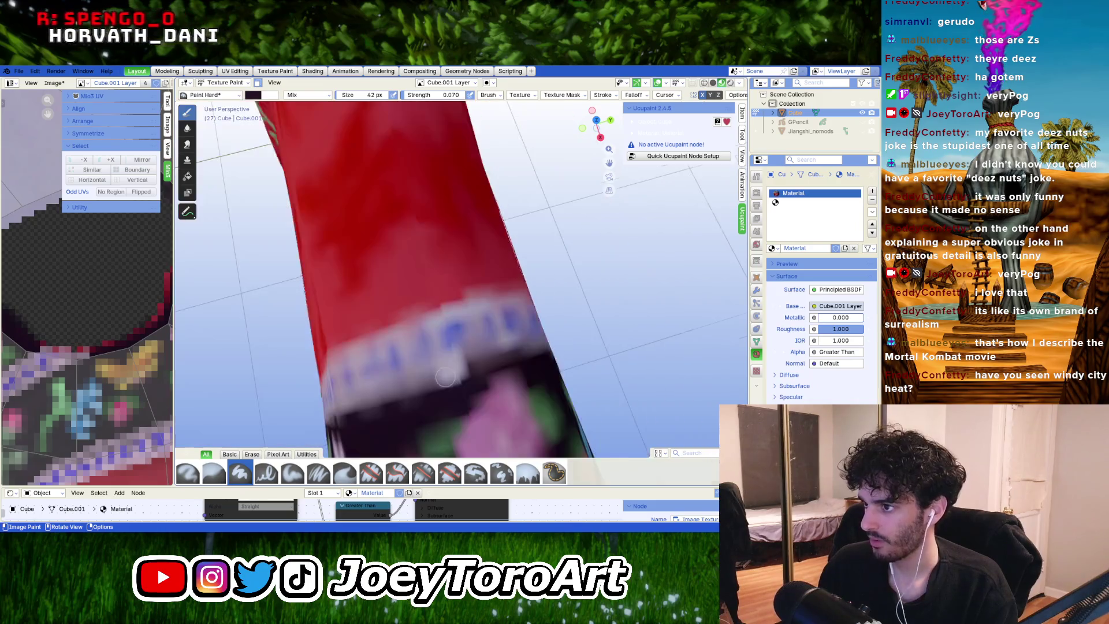
middle_click_drag(455, 343, 447, 321, "shift")
Sample a greyish purple from the cuff band as the brush colour
right_click(372, 283)
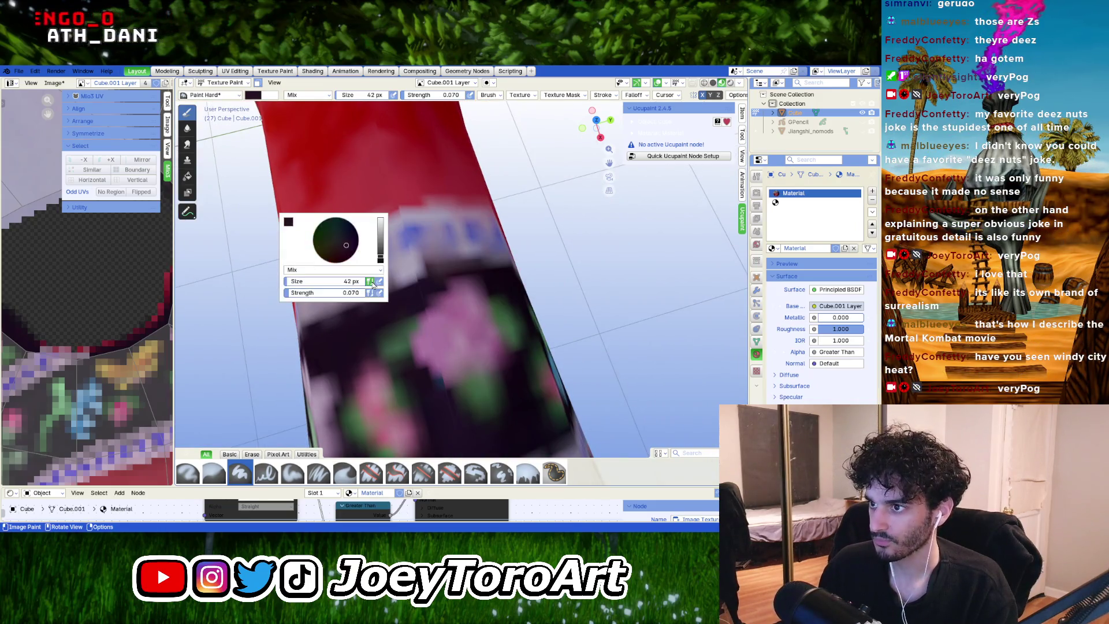
left_click(288, 222)
left_click(367, 368)
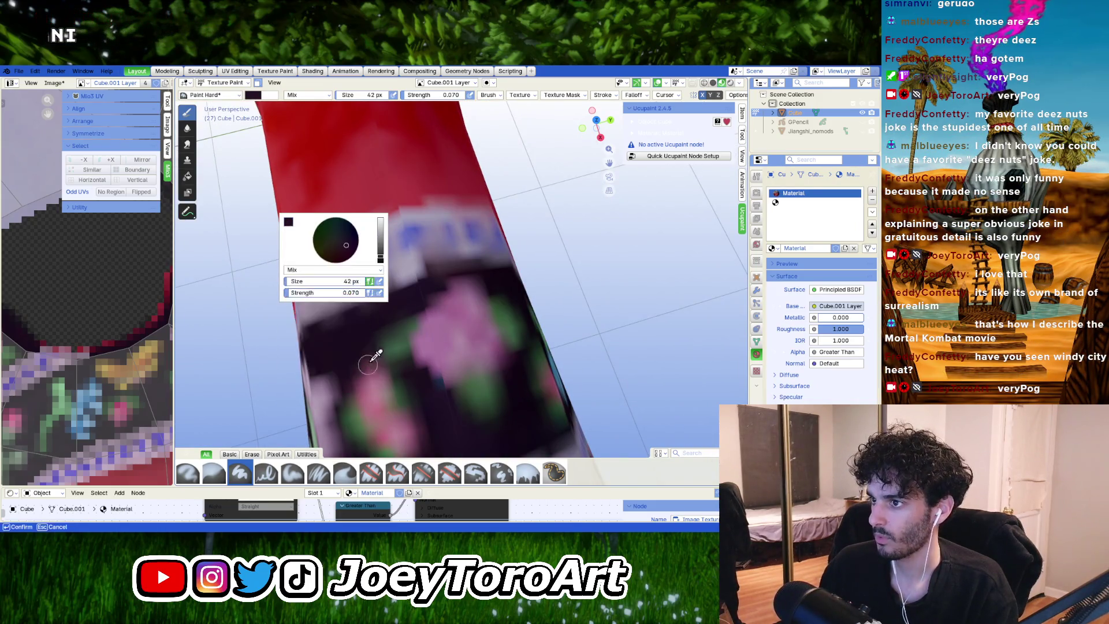
left_click(429, 260)
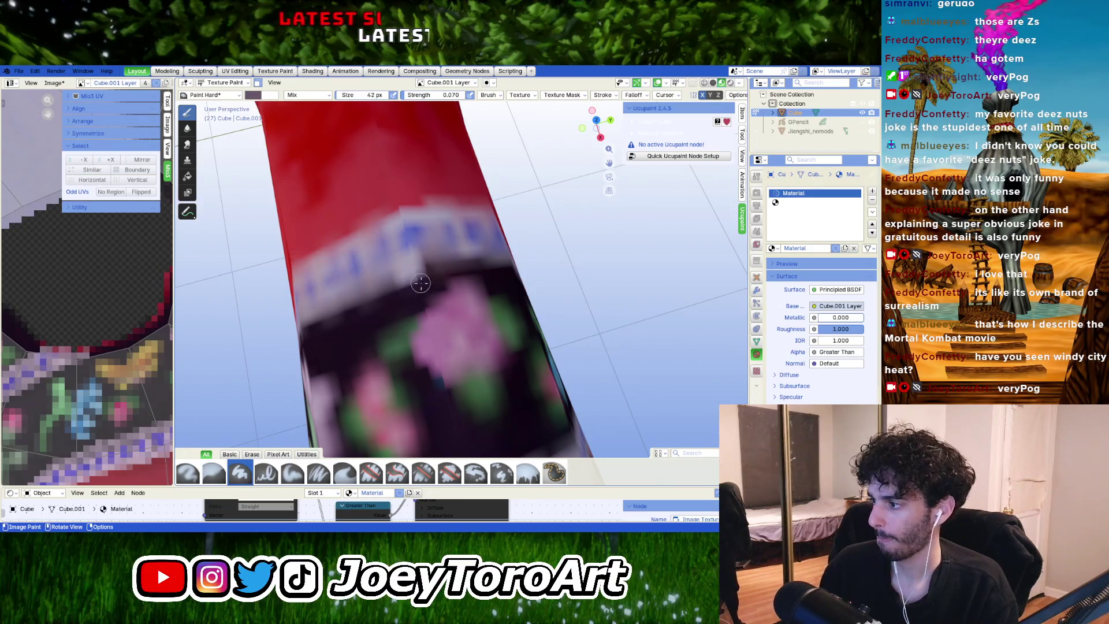
mouse_move(420, 283)
middle_mouse_down()
mouse_move(490, 326)
mouse_move(525, 389)
mouse_move(517, 383)
middle_mouse_up()
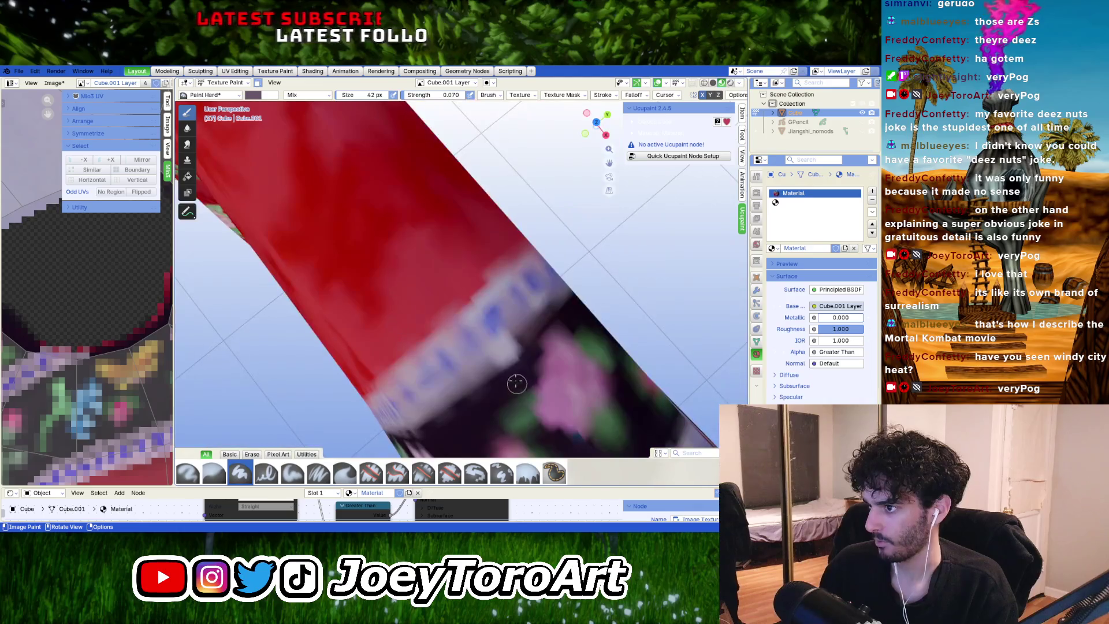
scroll(503, 363, "down", 5)
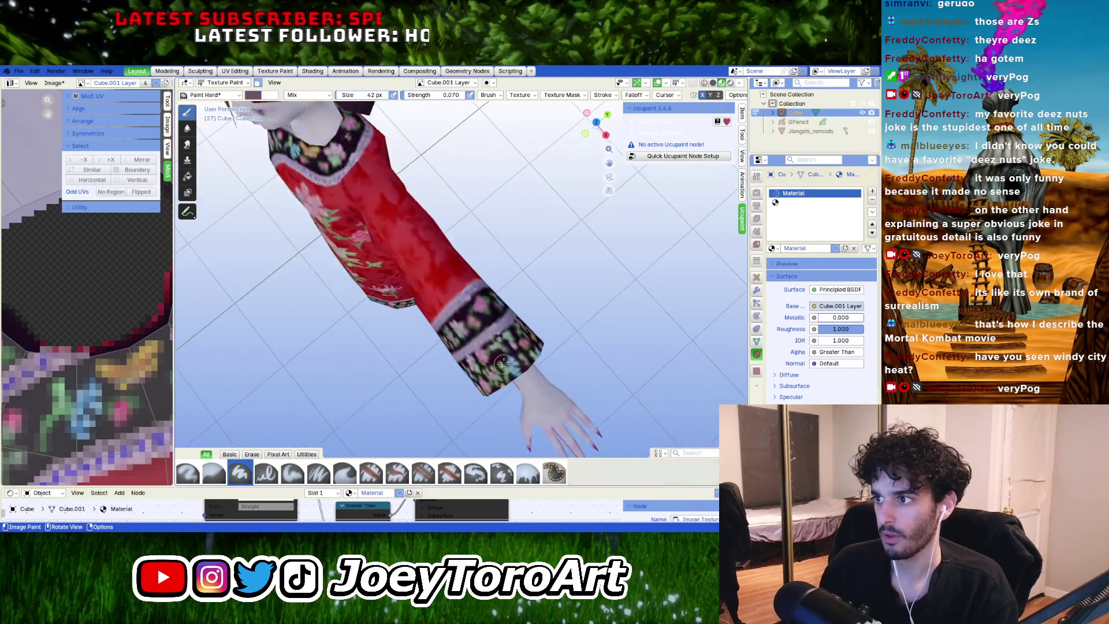
scroll(503, 362, "up", 3)
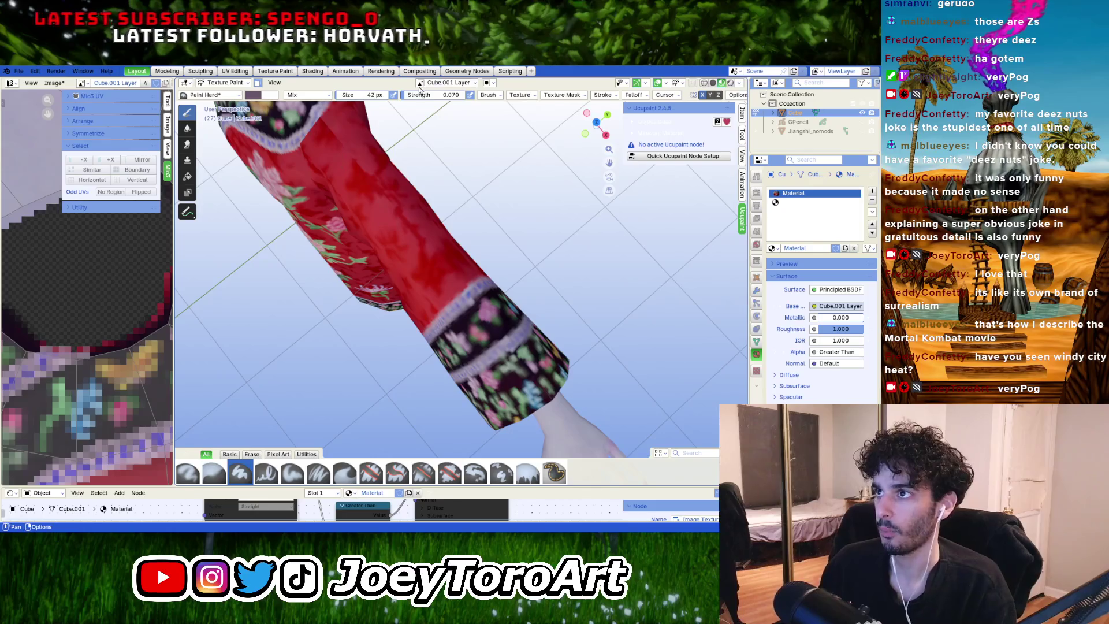
Raise brush strength to 1.000 and sample a pinkish lavender from the cuff trim
left_click_drag(421, 95, 467, 94)
scroll(502, 341, "up", 3)
middle_click_drag(503, 341, 509, 347)
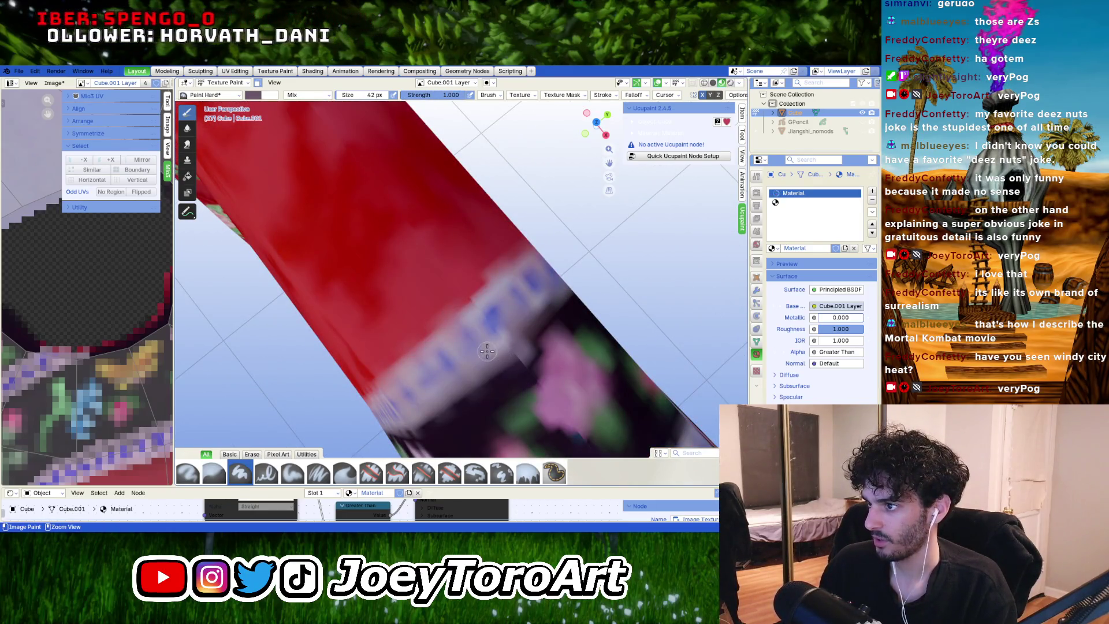
right_click(459, 312)
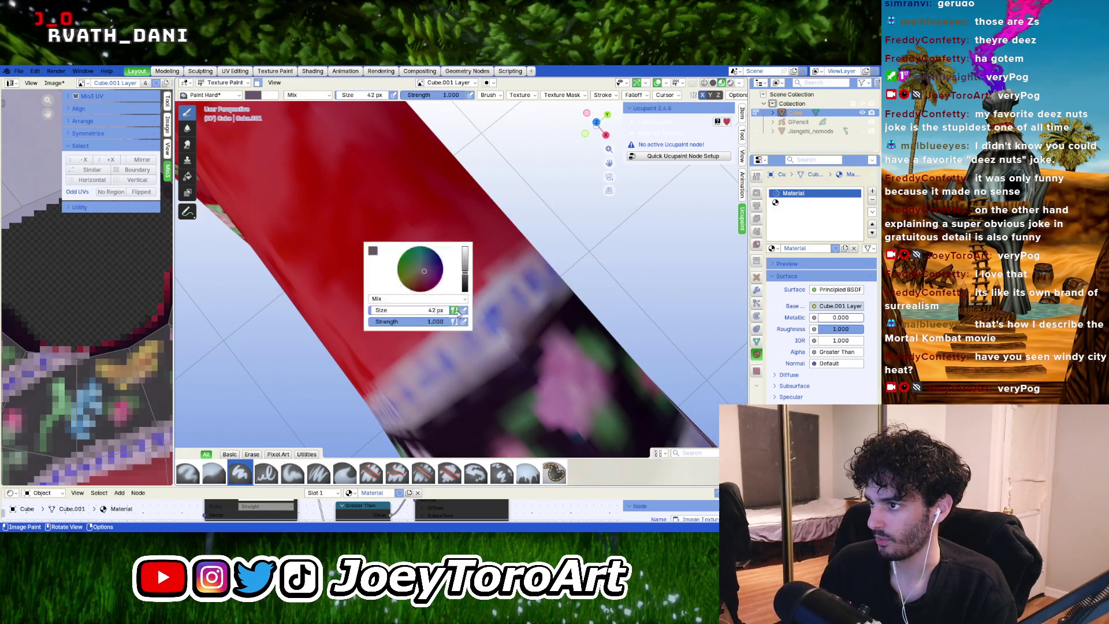
left_click(374, 249)
left_click(373, 252)
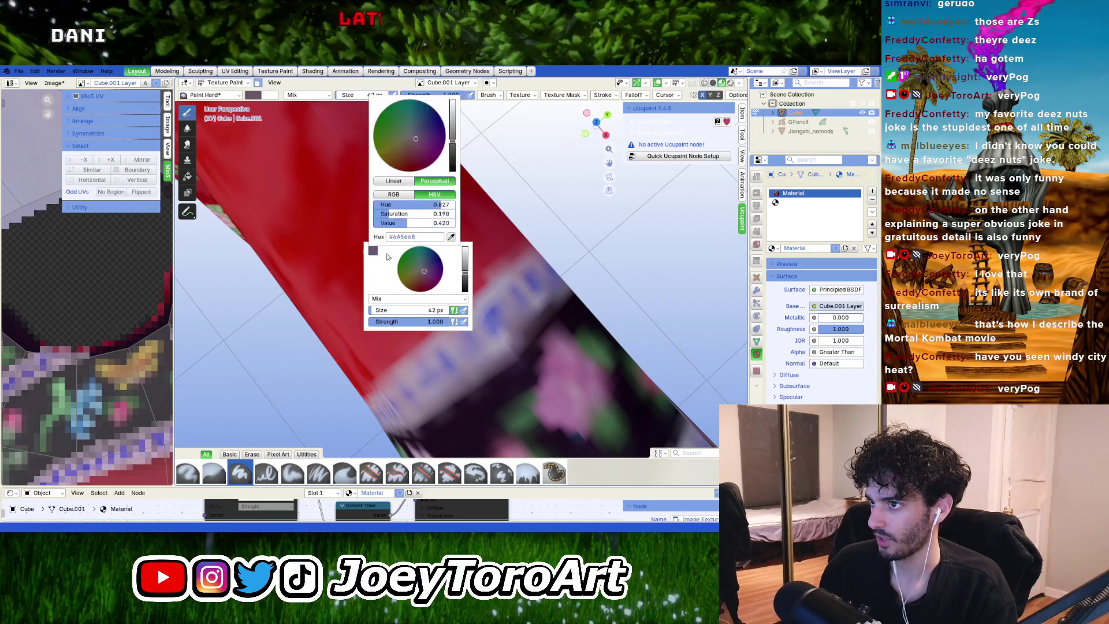
left_click(452, 237)
left_click(488, 286)
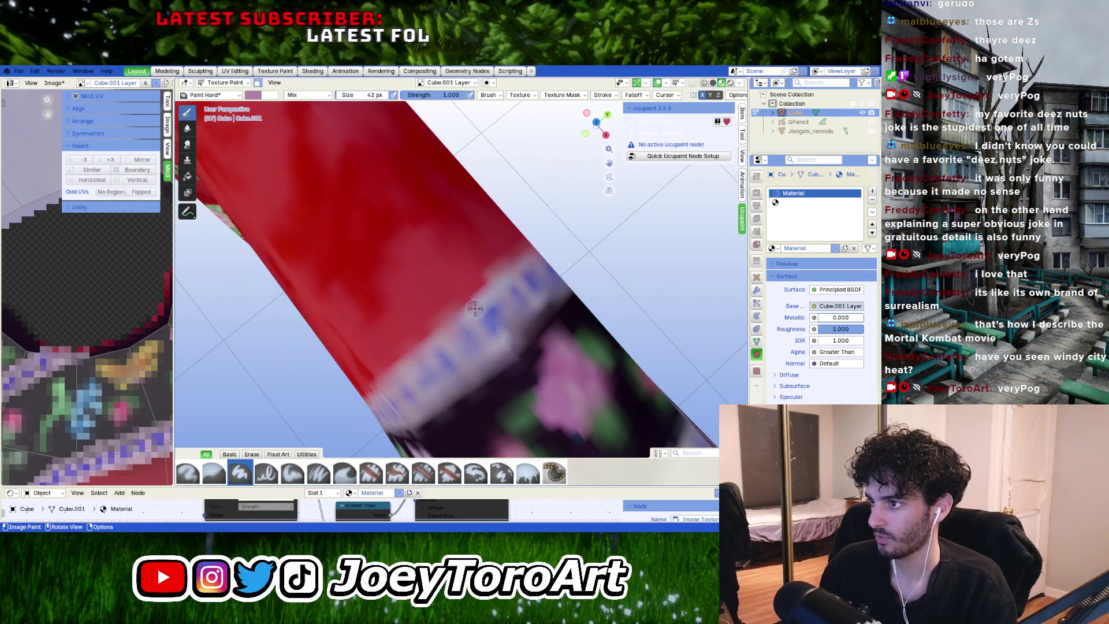
scroll(591, 282, "down", 10)
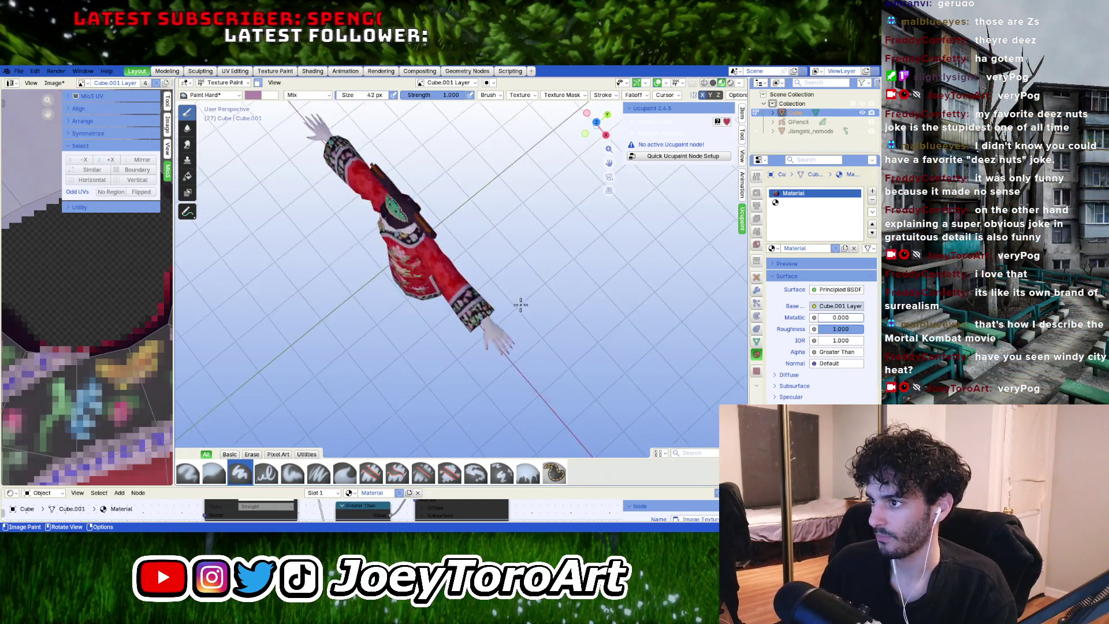
Save the painted doll texture image from Blender's image menu
mouse_move(517, 304)
middle_mouse_down()
mouse_move(380, 246)
mouse_move(392, 248)
middle_mouse_up()
left_click(53, 82)
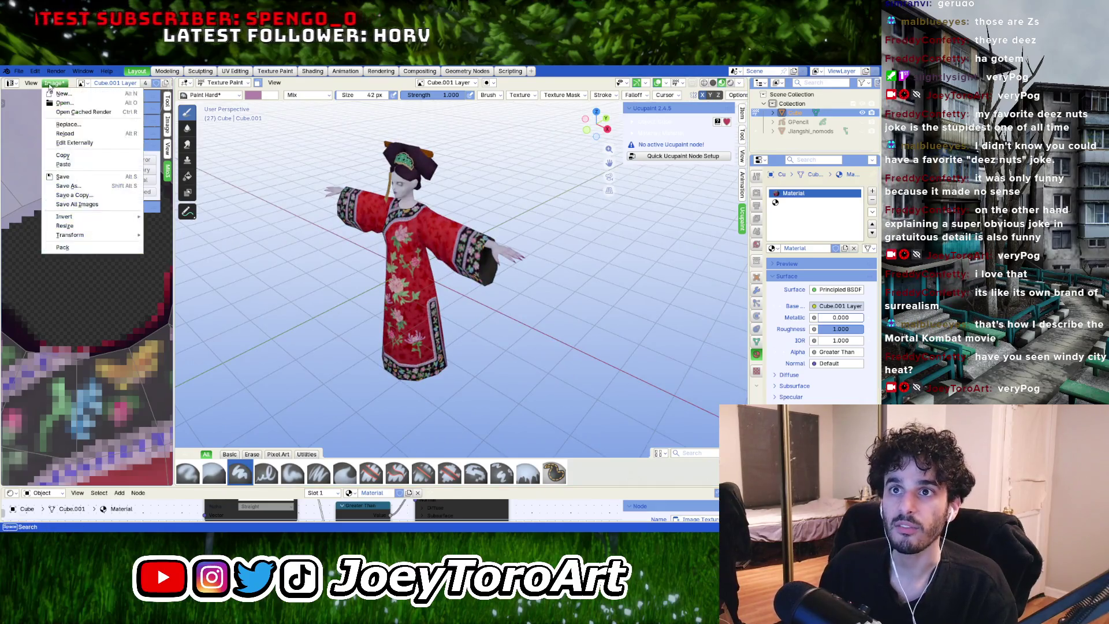
left_click(67, 169)
Orbit and zoom the viewport to inspect the doll's face and crown up close
scroll(402, 272, "up", 5)
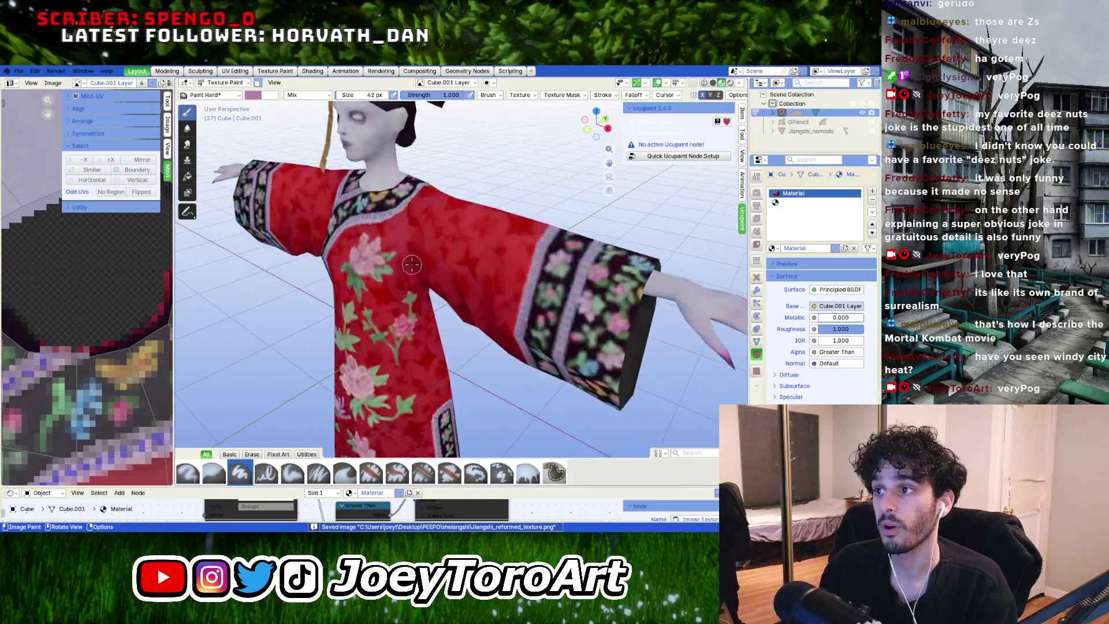
middle_click_drag(403, 271, 445, 249)
scroll(410, 266, "up", 5)
scroll(428, 254, "down", 4)
scroll(491, 249, "down", 5)
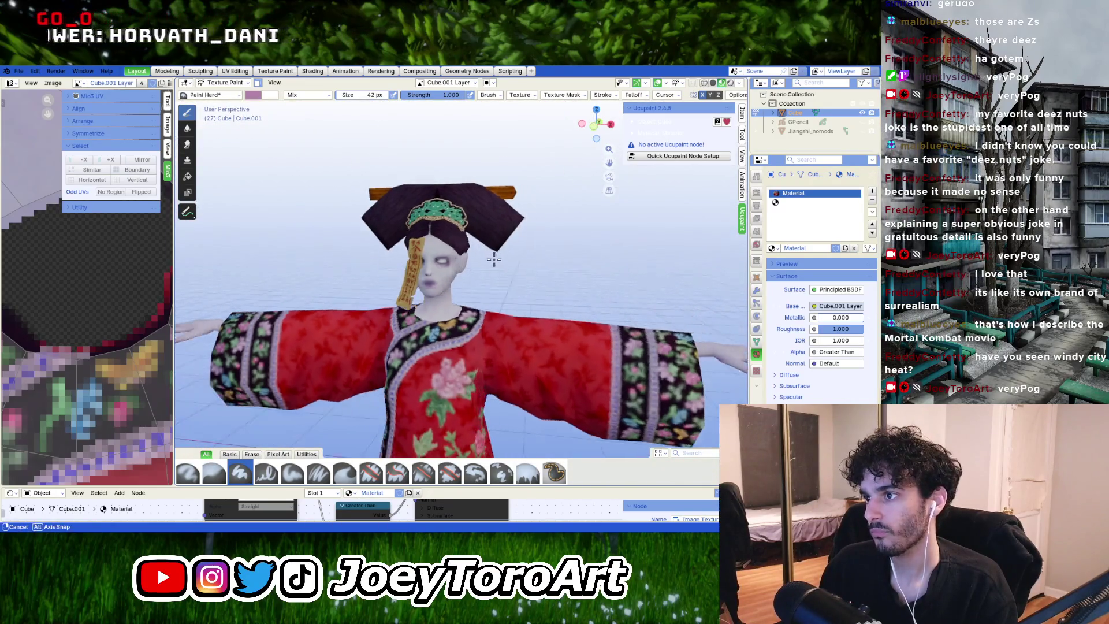
scroll(329, 340, "down", 2)
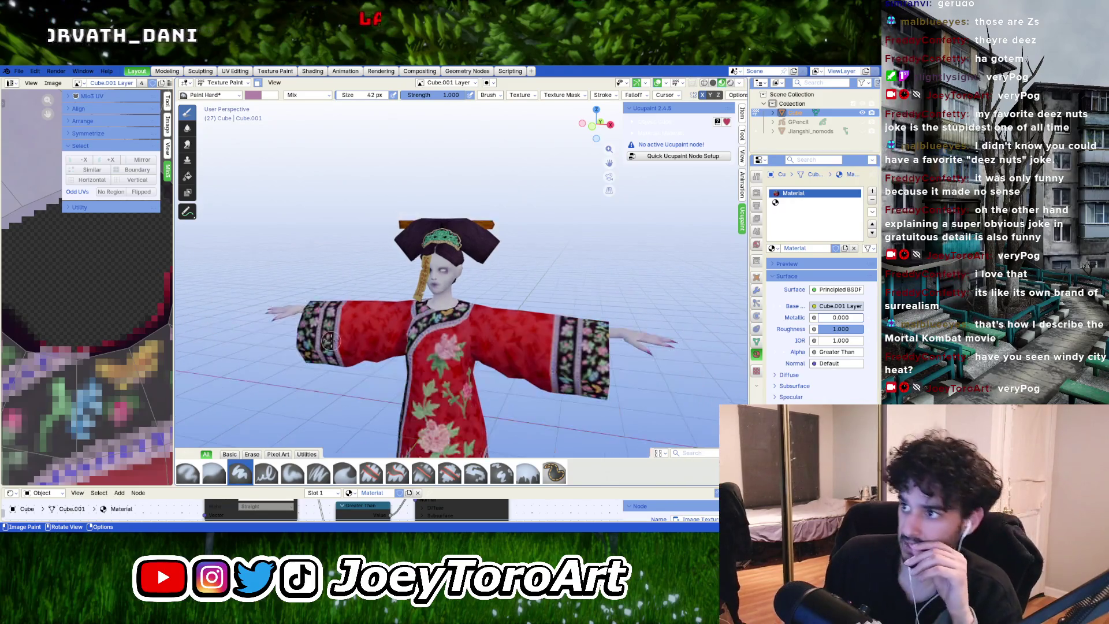
scroll(402, 248, "up", 3)
mouse_move(403, 248)
middle_mouse_down()
mouse_move(523, 292)
mouse_move(494, 300)
middle_mouse_up()
scroll(508, 292, "up", 3)
scroll(537, 291, "up", 4)
scroll(406, 222, "down", 5)
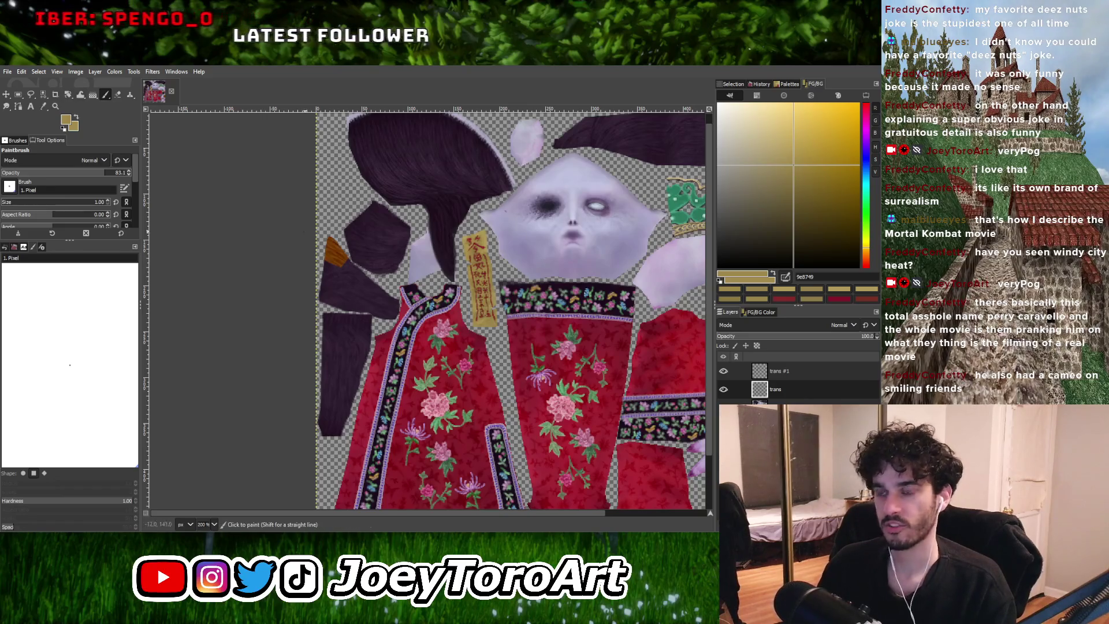
Sample the outline's light tan, dark brown, dark purple and mid tan colours
scroll(307, 243, "down", 3, "ctrl")
scroll(630, 254, "up", 9, "ctrl")
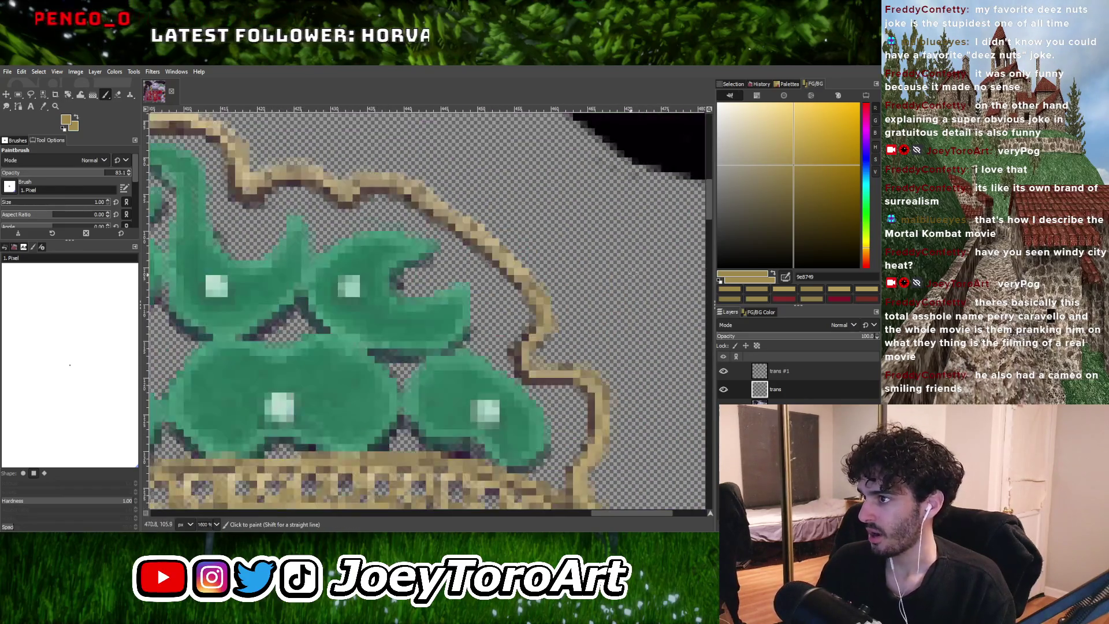
scroll(513, 328, "down", 2, "ctrl")
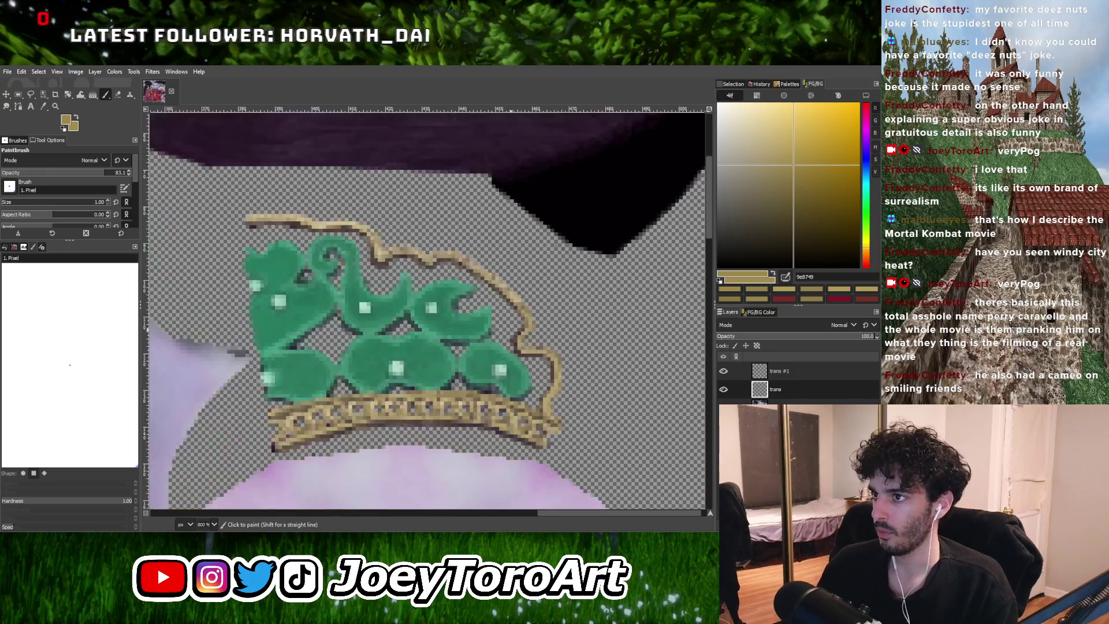
scroll(332, 222, "up", 5, "ctrl")
left_click(386, 316, "ctrl")
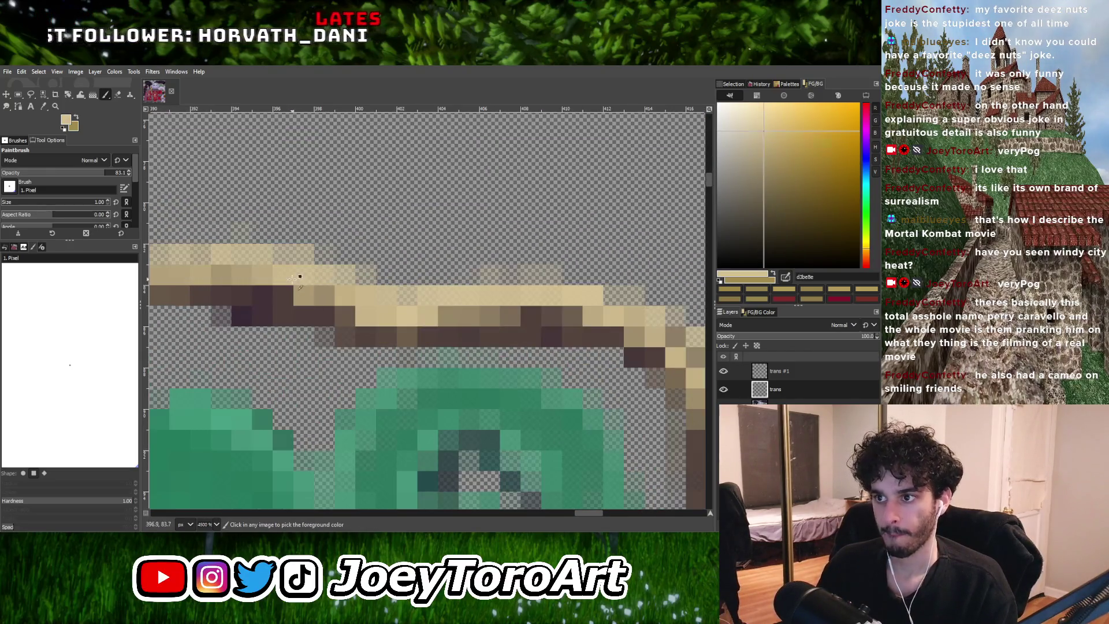
scroll(385, 316, "down", 2, "ctrl")
scroll(523, 333, "up", 1, "ctrl")
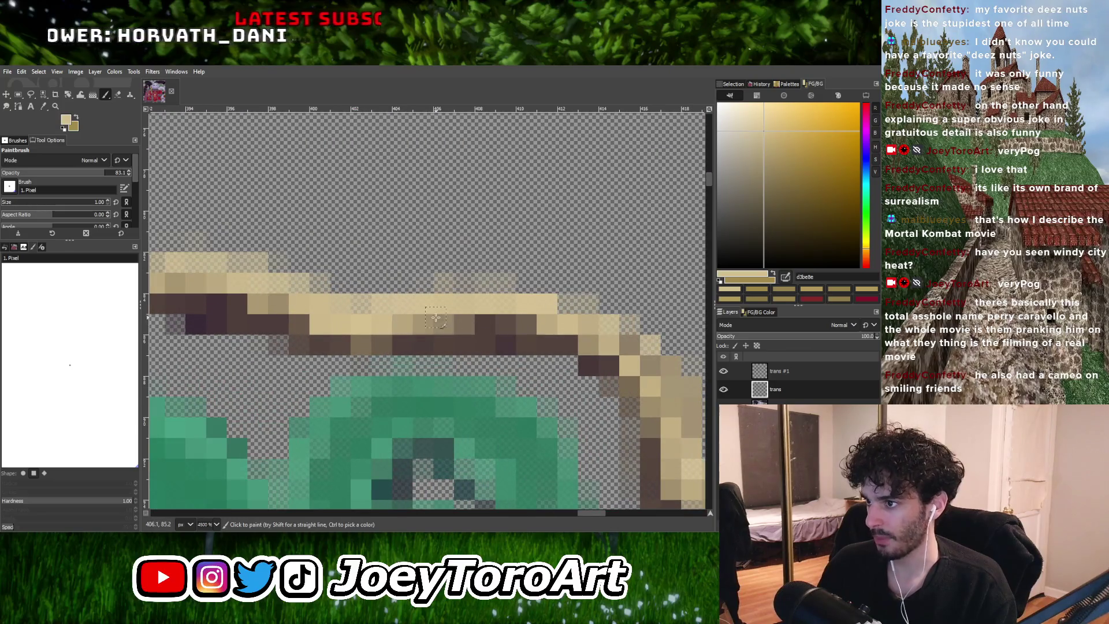
scroll(523, 332, "up", 1, "ctrl")
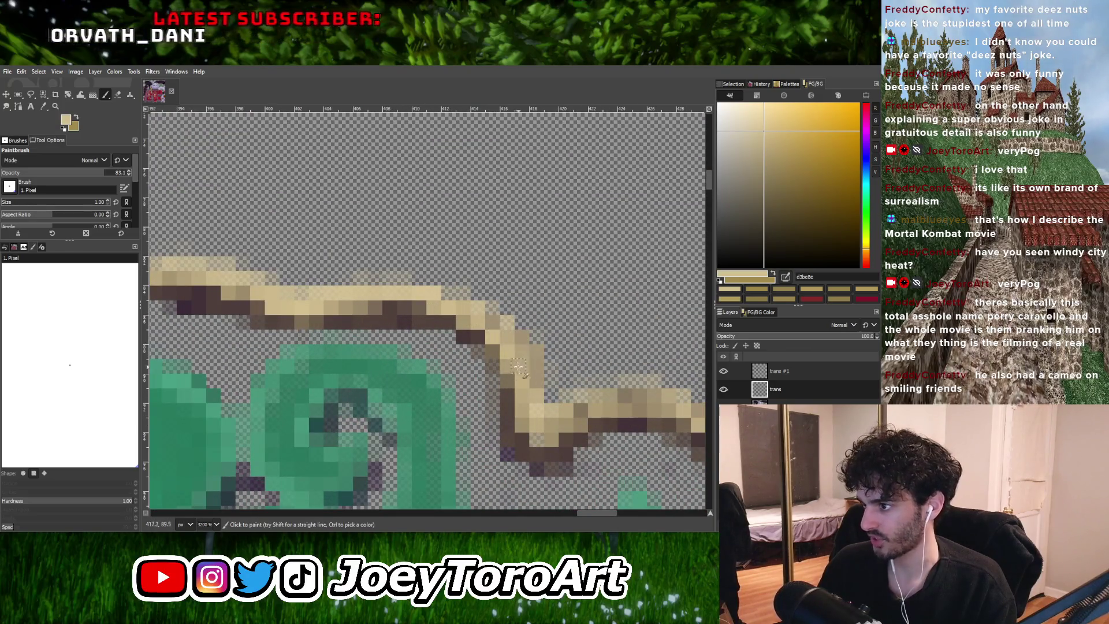
scroll(518, 366, "down", 3, "ctrl")
scroll(518, 367, "up", 3, "ctrl")
left_click(483, 361, "ctrl")
scroll(446, 356, "down", 3, "ctrl")
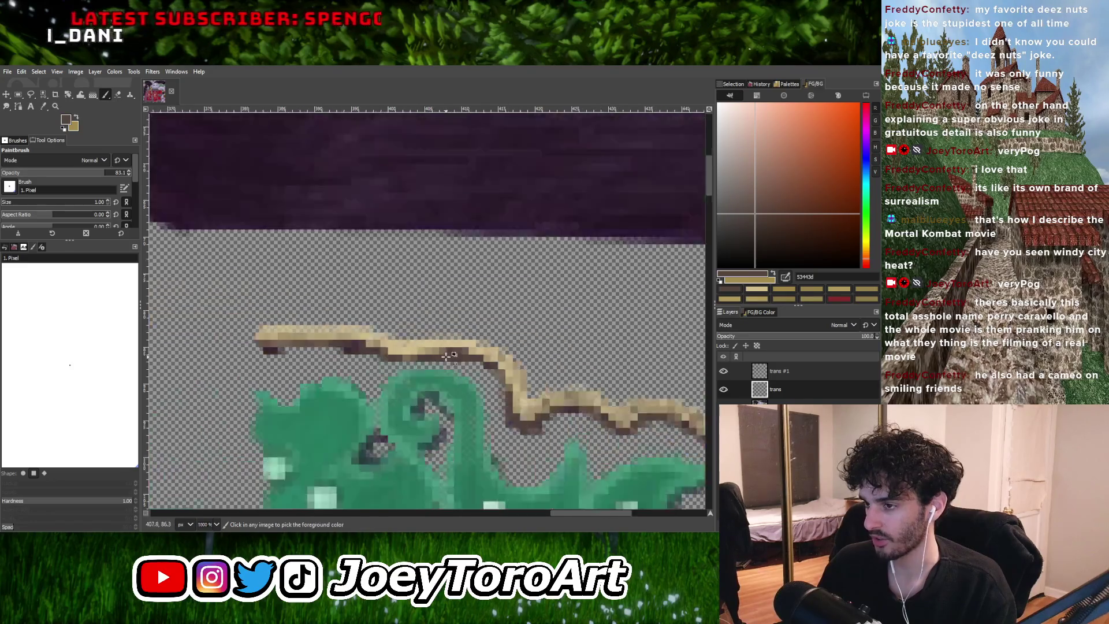
scroll(447, 356, "up", 5, "ctrl")
left_click(359, 354, "ctrl")
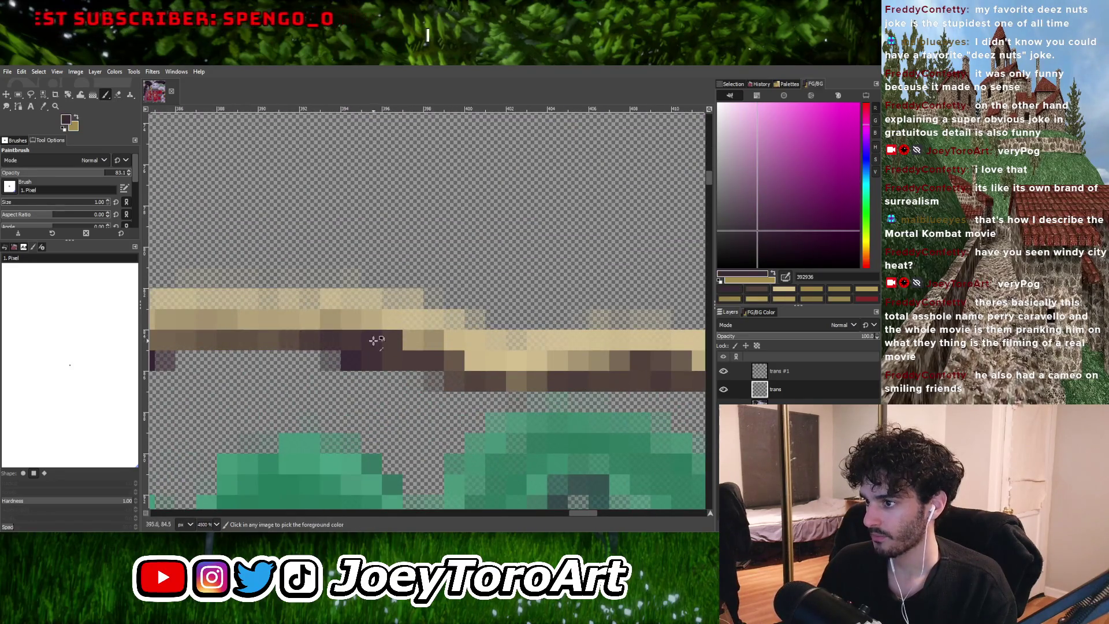
scroll(469, 363, "down", 1, "ctrl")
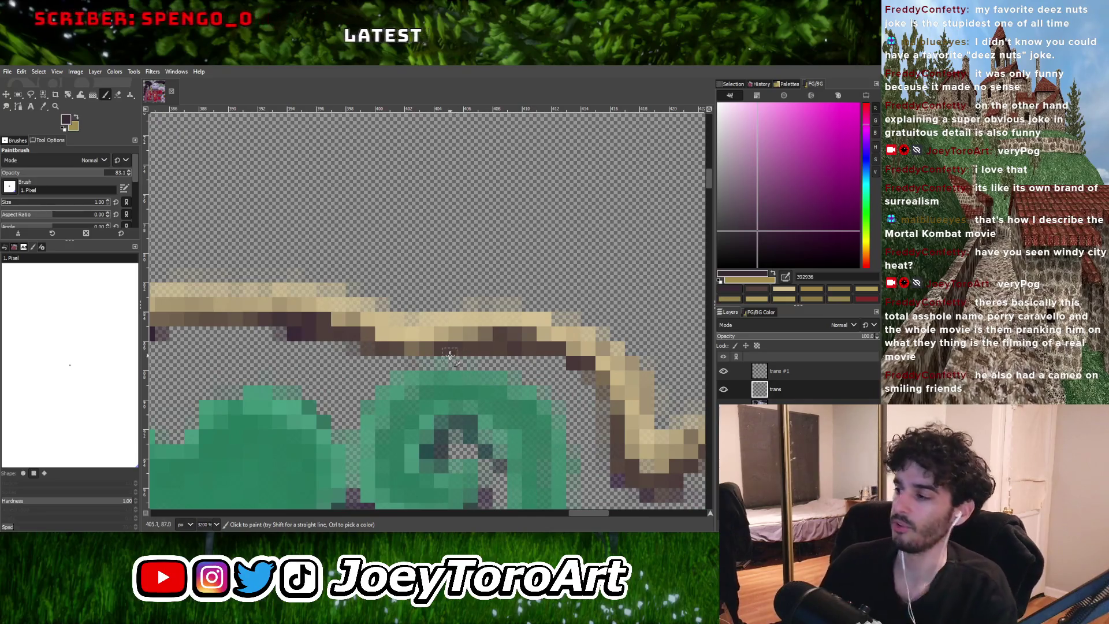
scroll(423, 361, "down", 2, "ctrl")
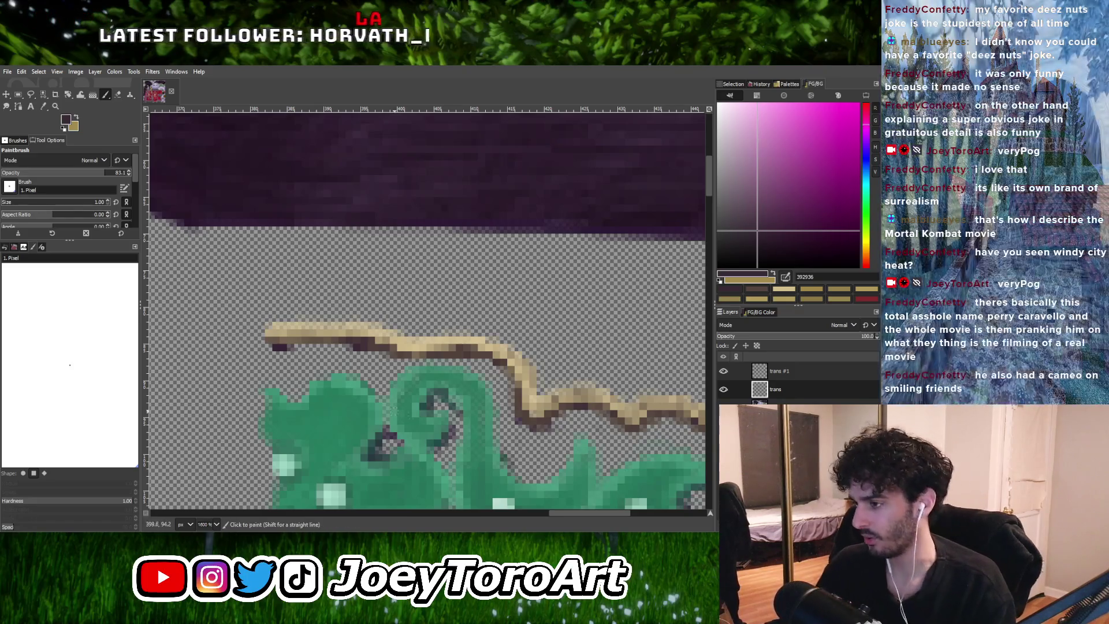
scroll(556, 400, "up", 2, "ctrl")
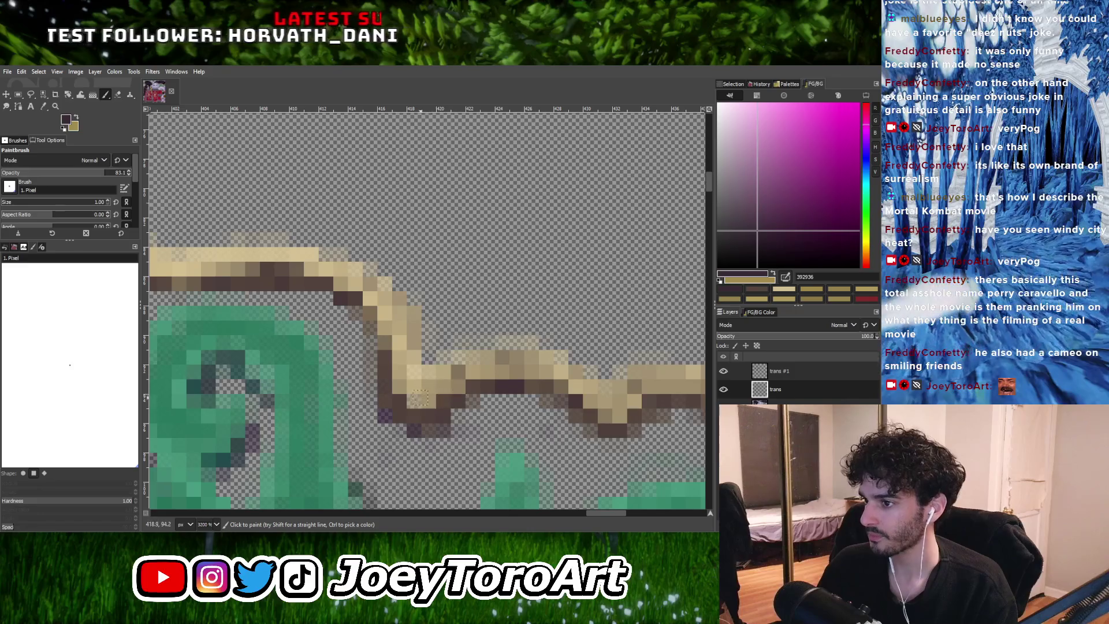
left_click(411, 381, "ctrl")
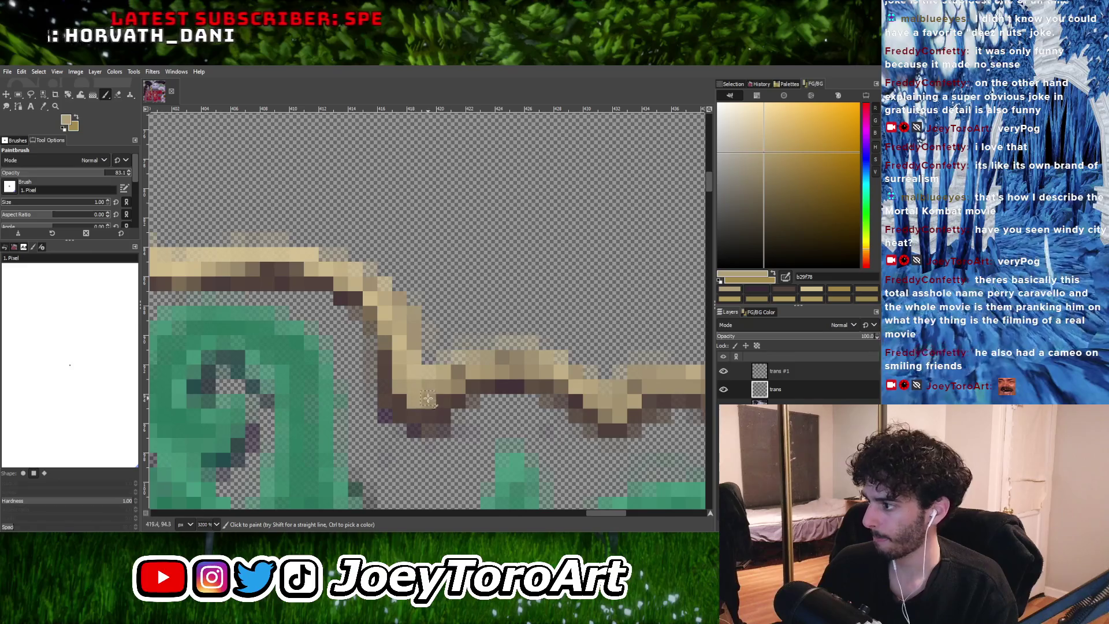
Pick a tan shade from the gold outline and repaint a stray outline pixel with it
scroll(451, 388, "down", 2, "ctrl")
scroll(489, 379, "up", 1, "ctrl")
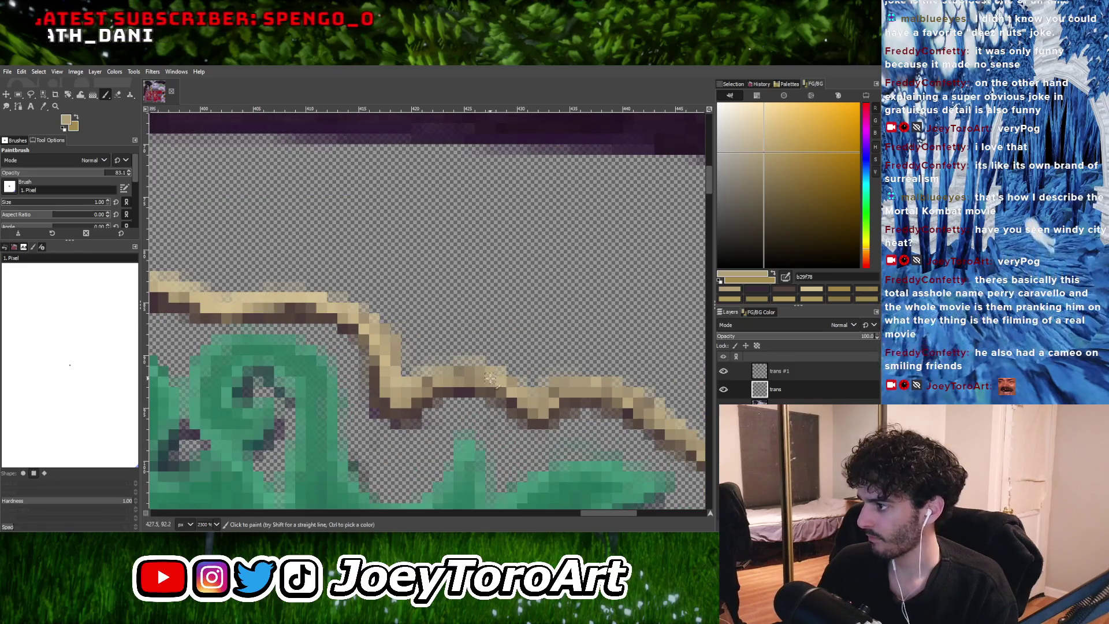
scroll(490, 378, "up", 1, "ctrl")
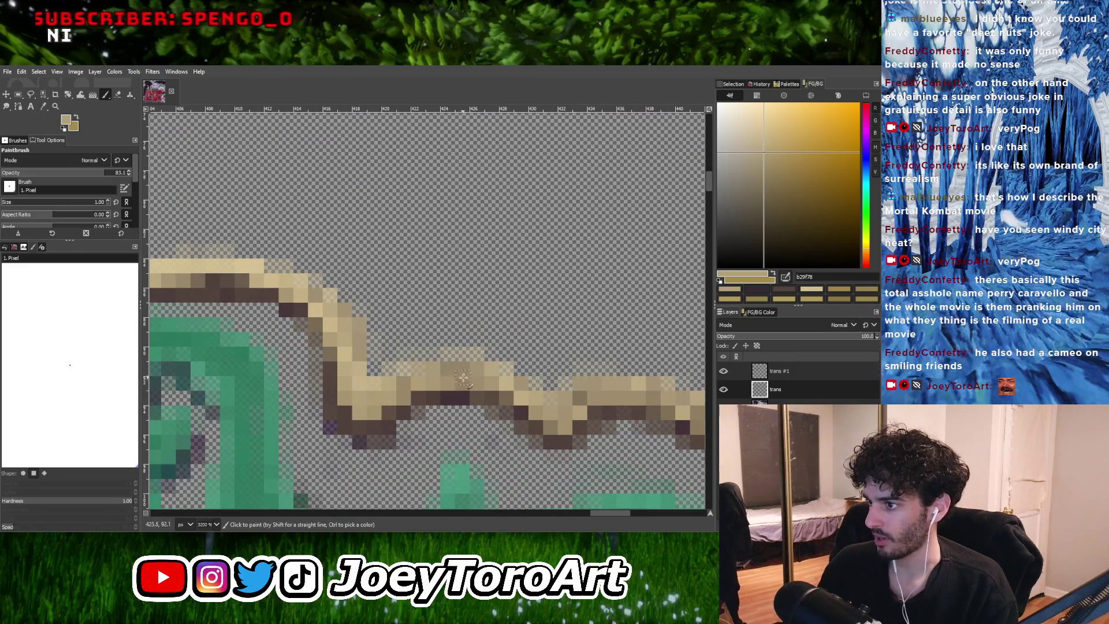
scroll(514, 394, "down", 1, "ctrl")
scroll(531, 412, "up", 1, "ctrl")
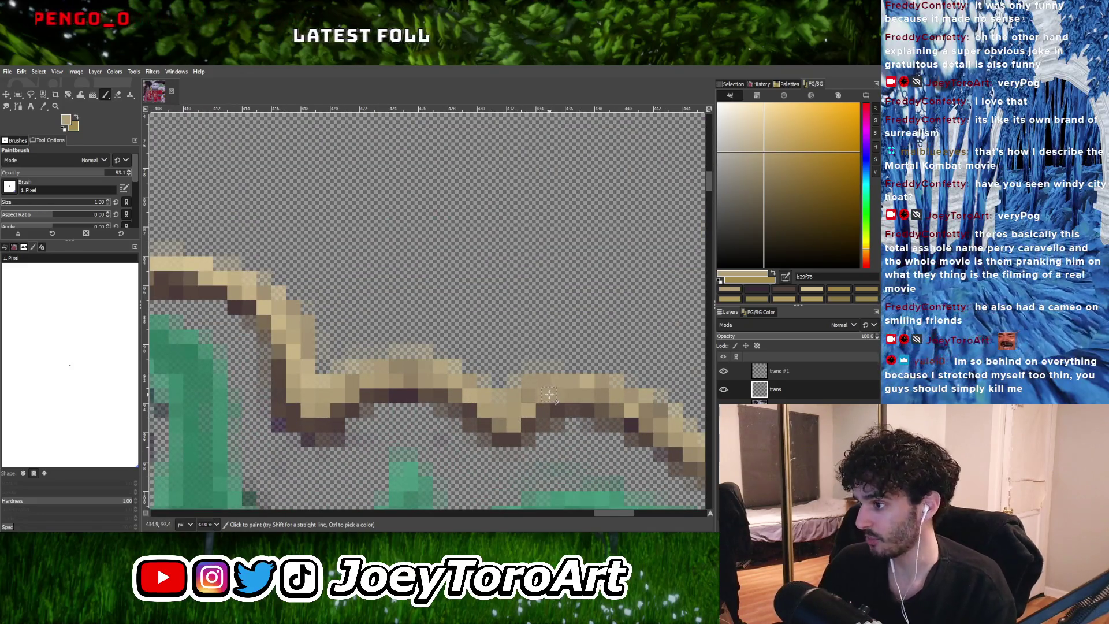
scroll(548, 395, "down", 1, "ctrl")
scroll(548, 395, "up", 1, "ctrl")
scroll(358, 324, "down", 1, "ctrl")
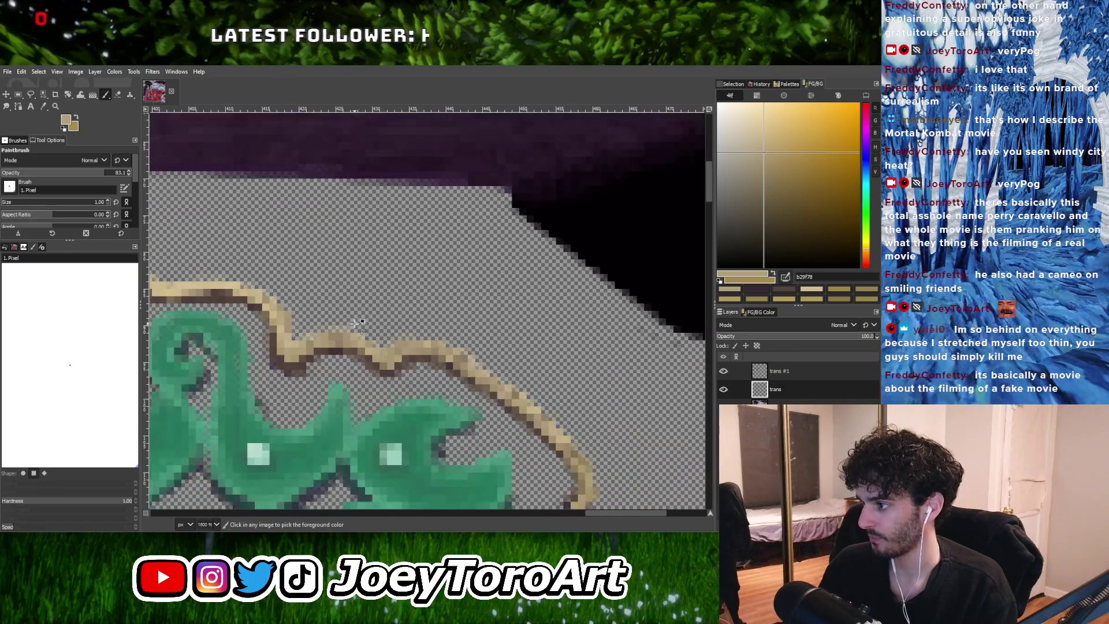
scroll(358, 323, "up", 1, "ctrl")
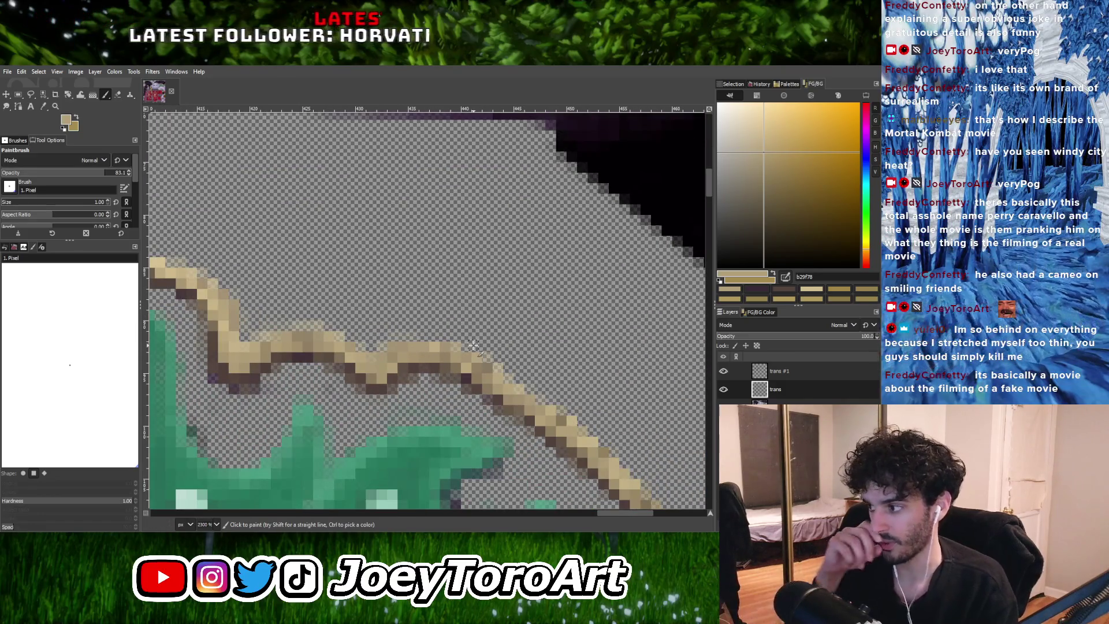
scroll(473, 345, "up", 2, "ctrl")
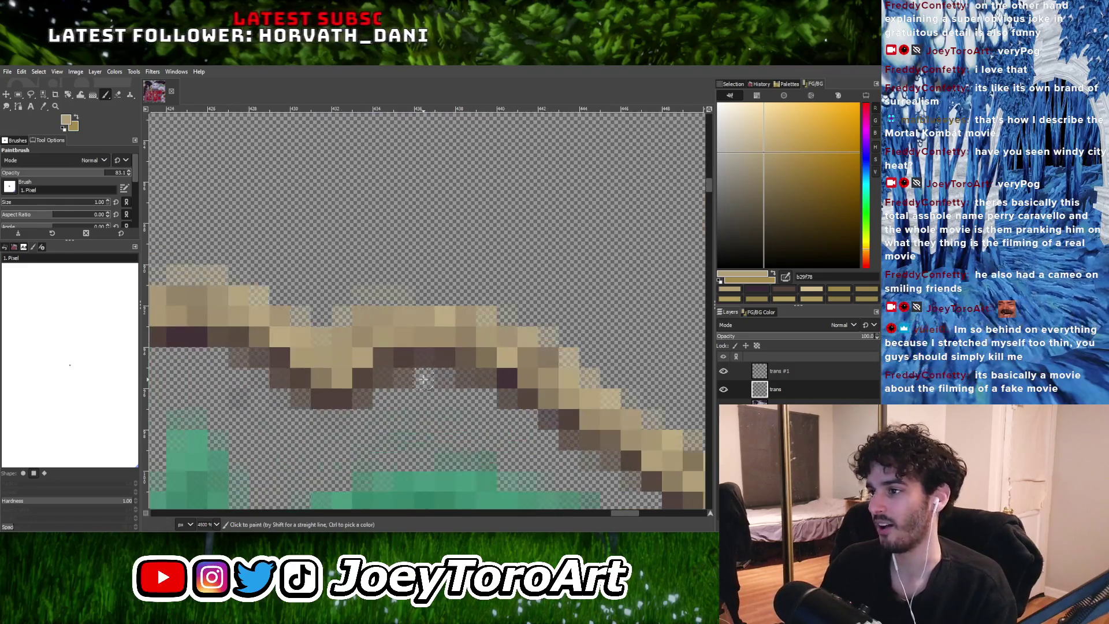
left_click(507, 354)
left_click(474, 335)
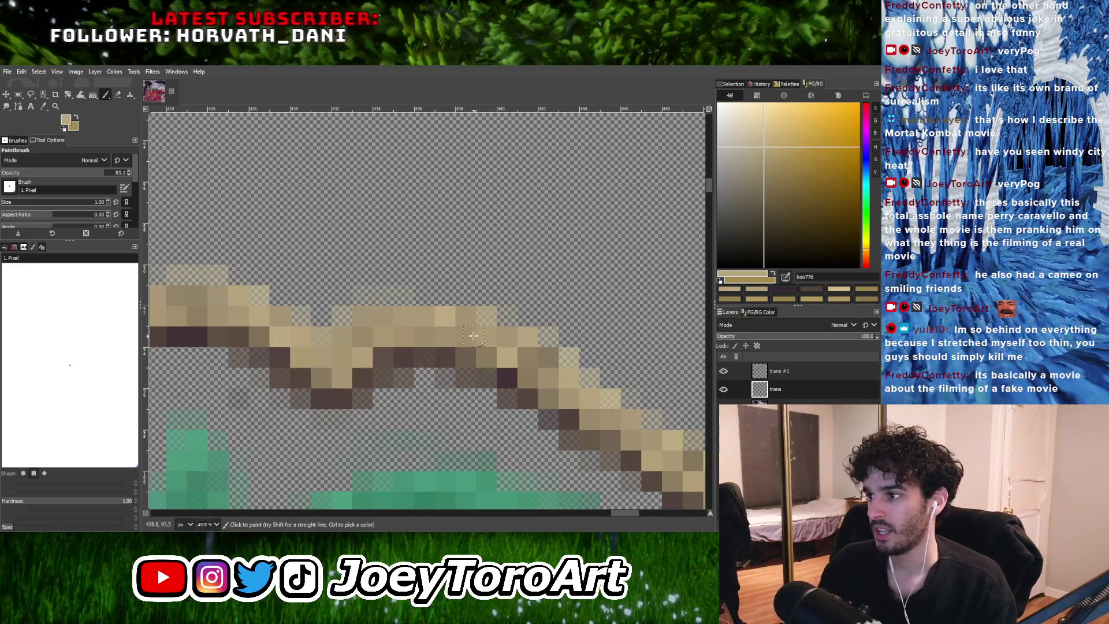
scroll(403, 328, "down", 2, "ctrl")
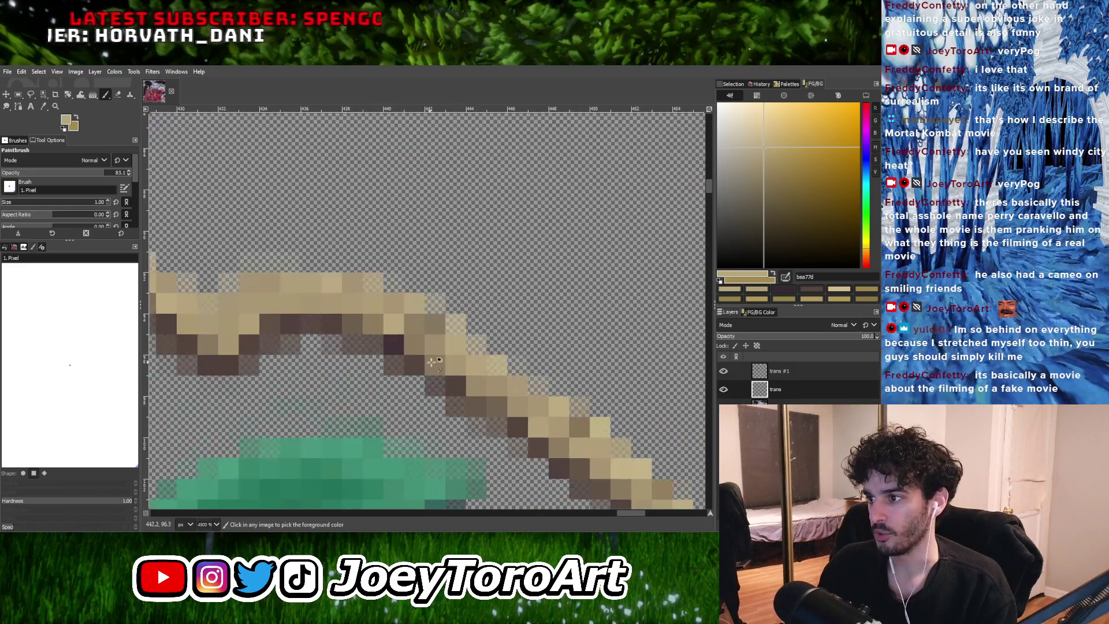
scroll(474, 373, "up", 2, "ctrl")
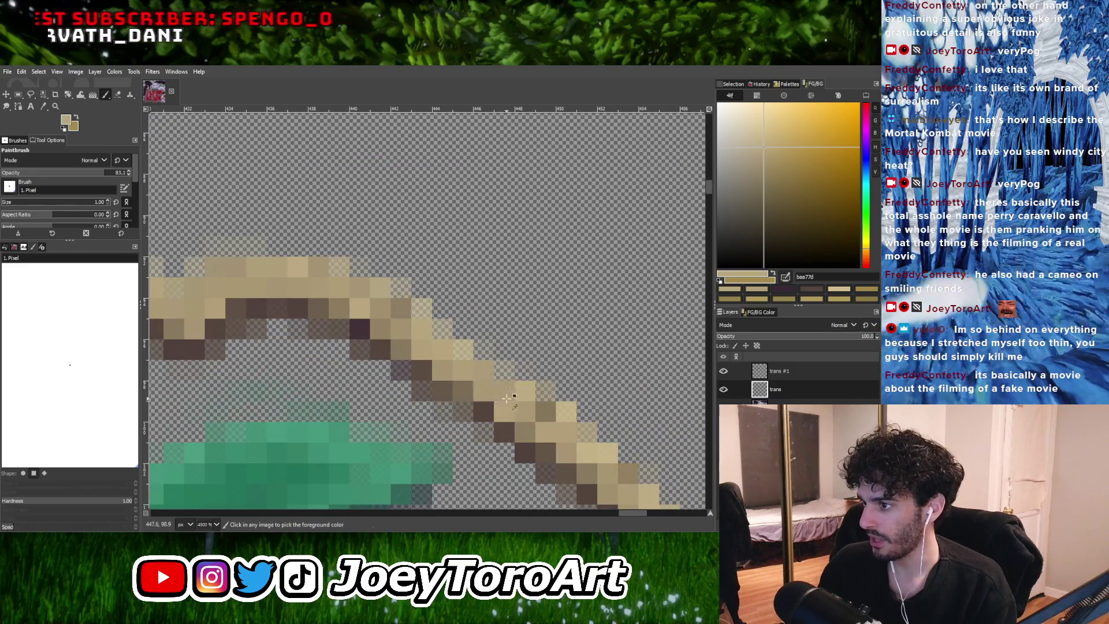
scroll(515, 405, "down", 2, "ctrl")
scroll(508, 393, "up", 2, "ctrl")
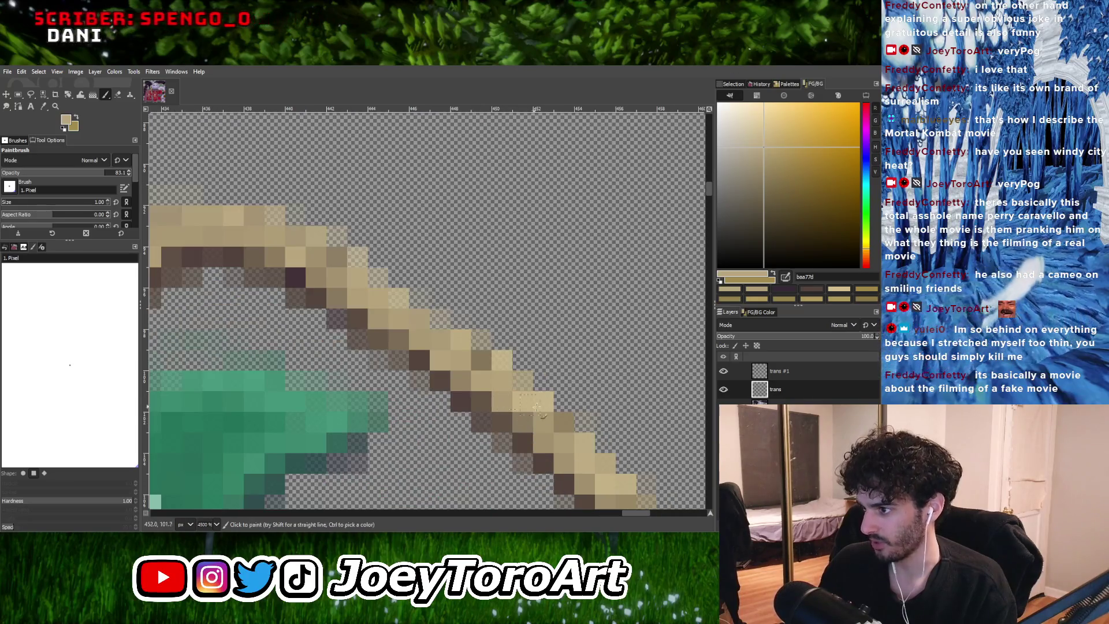
Sample lighter tan, darker gold, dark edge and tan gold tones along the outline curve
left_click(507, 383, "ctrl")
scroll(492, 364, "down", 2, "ctrl")
scroll(486, 379, "up", 2, "ctrl")
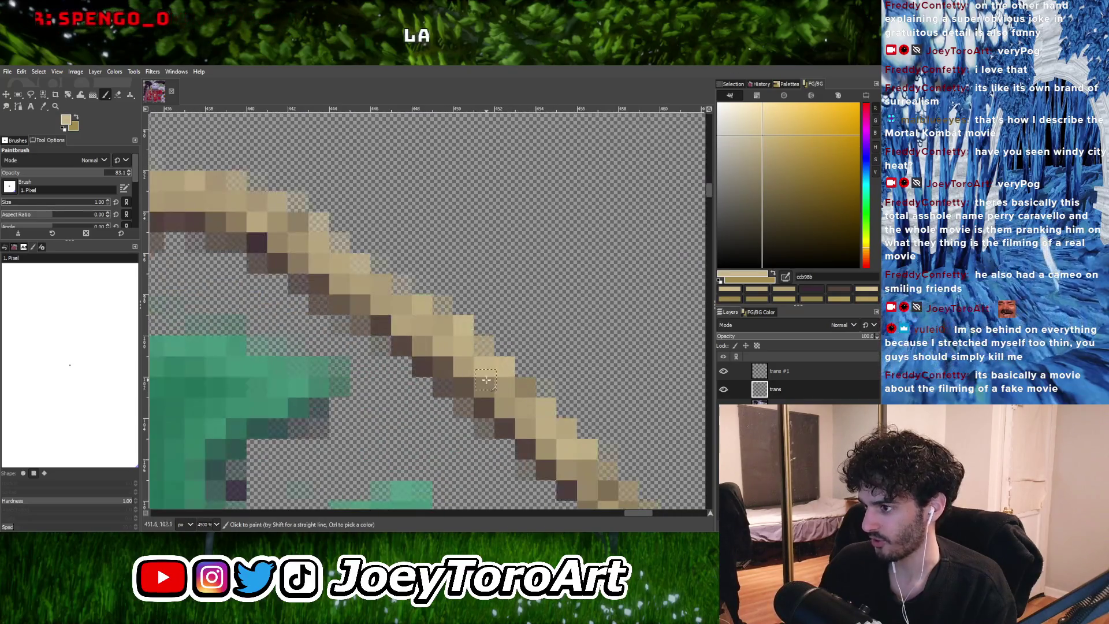
scroll(529, 399, "down", 2, "ctrl")
scroll(517, 403, "up", 3, "ctrl")
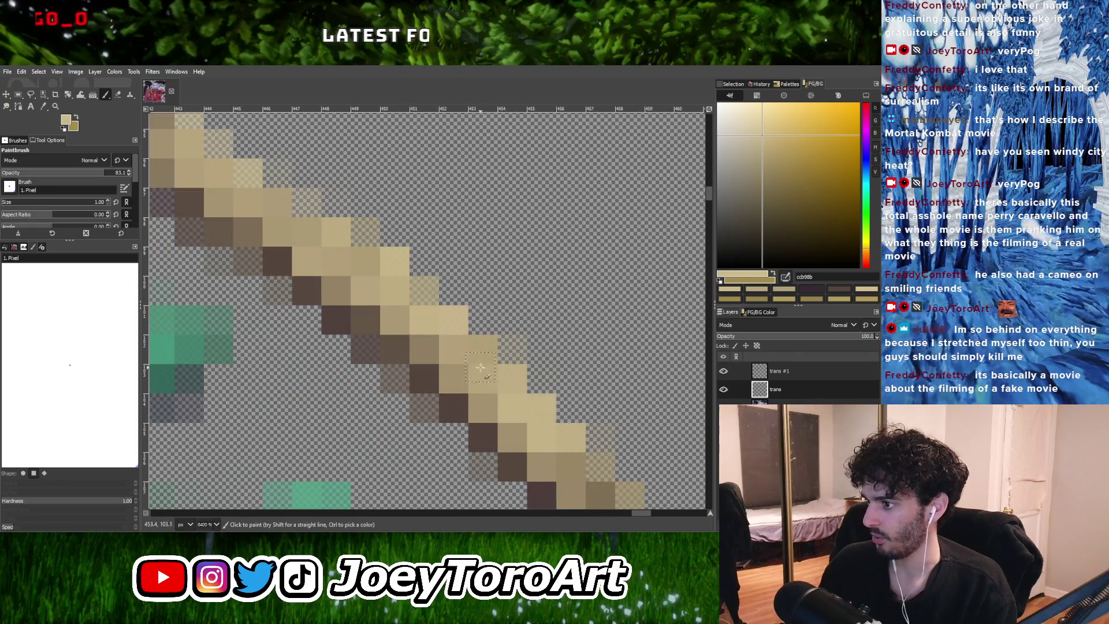
scroll(481, 367, "down", 1, "ctrl")
scroll(482, 375, "down", 1, "ctrl")
left_click(483, 385, "ctrl")
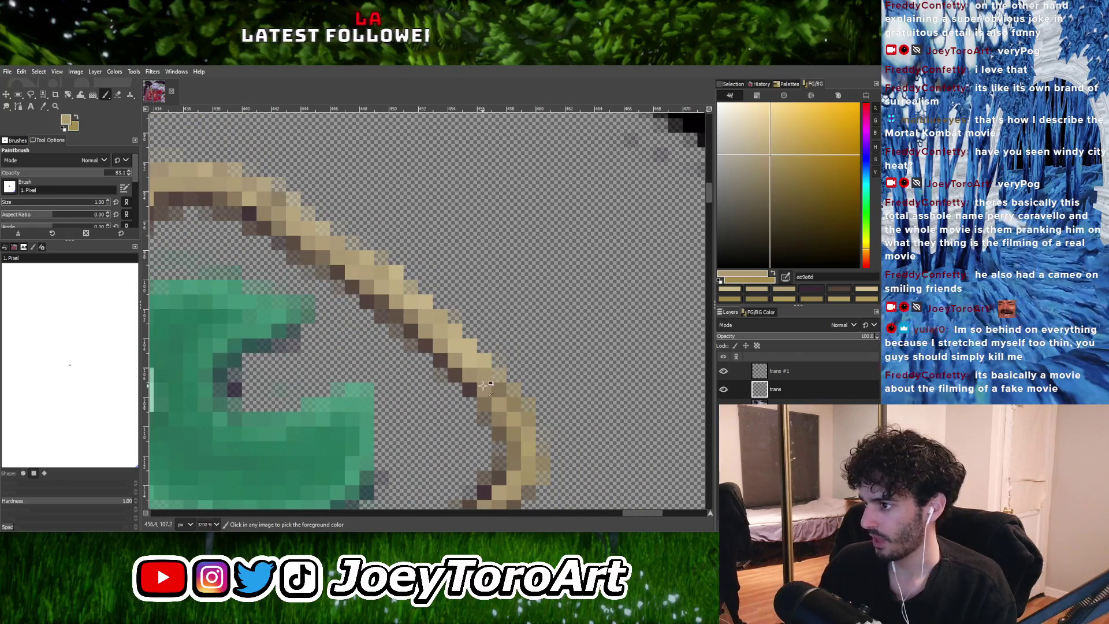
scroll(456, 354, "down", 2, "ctrl")
scroll(465, 373, "up", 2, "ctrl")
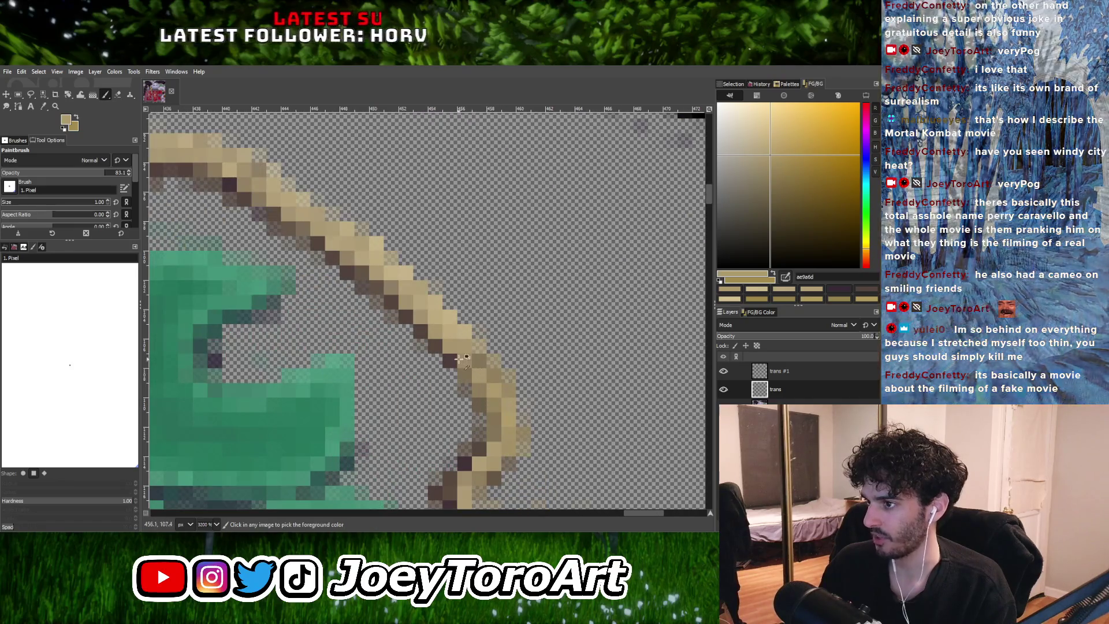
left_click(468, 380, "ctrl")
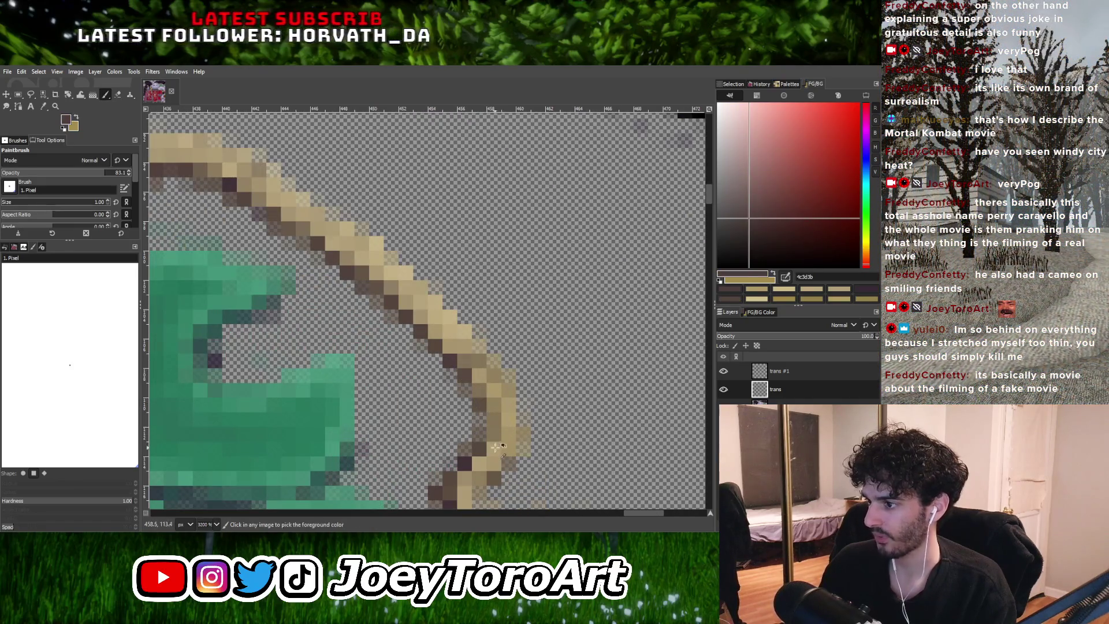
left_click(493, 381, "ctrl")
scroll(508, 369, "up", 1, "ctrl")
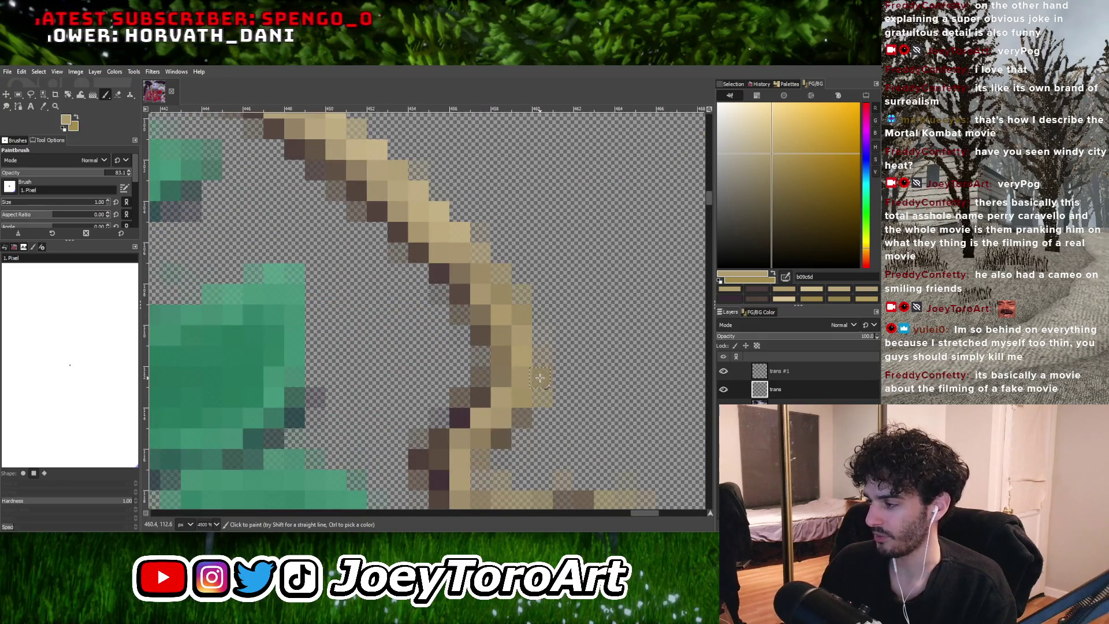
scroll(527, 358, "down", 3, "ctrl")
scroll(520, 334, "up", 2, "ctrl")
scroll(520, 333, "up", 1, "ctrl")
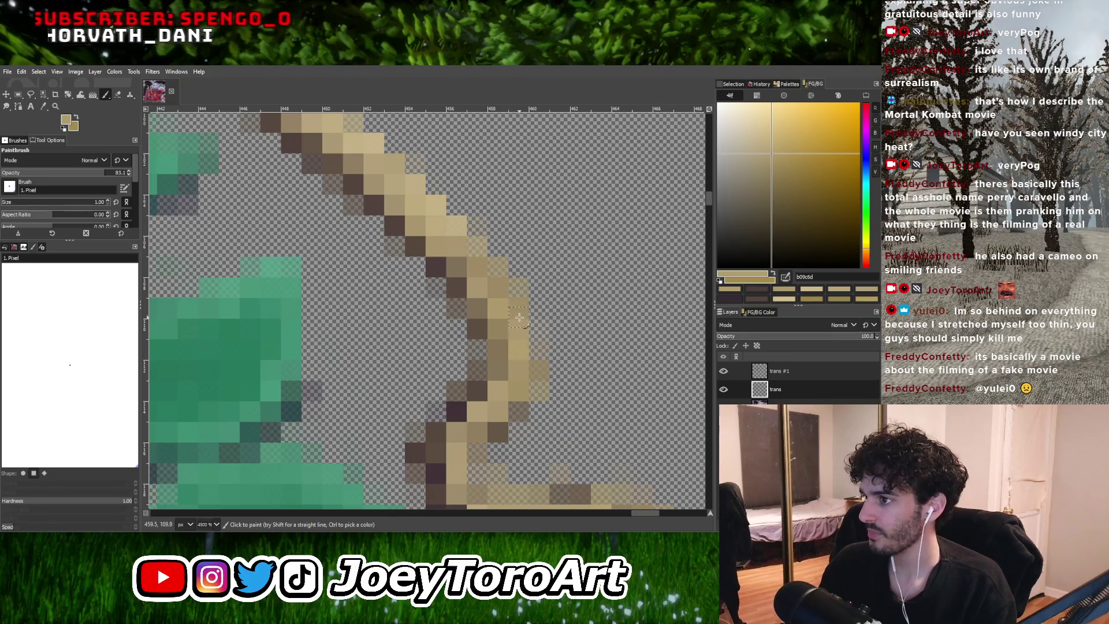
scroll(499, 304, "down", 3, "ctrl")
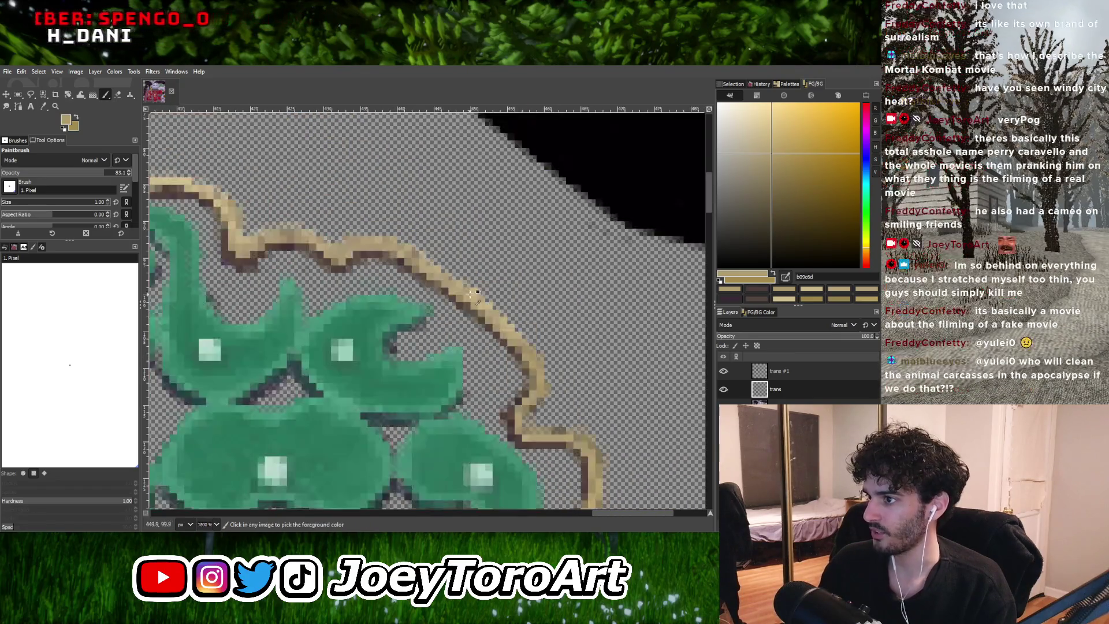
Pick dark brown shades from the outline edge to paint its inner side
scroll(387, 305, "up", 2, "ctrl")
scroll(387, 304, "up", 3, "ctrl")
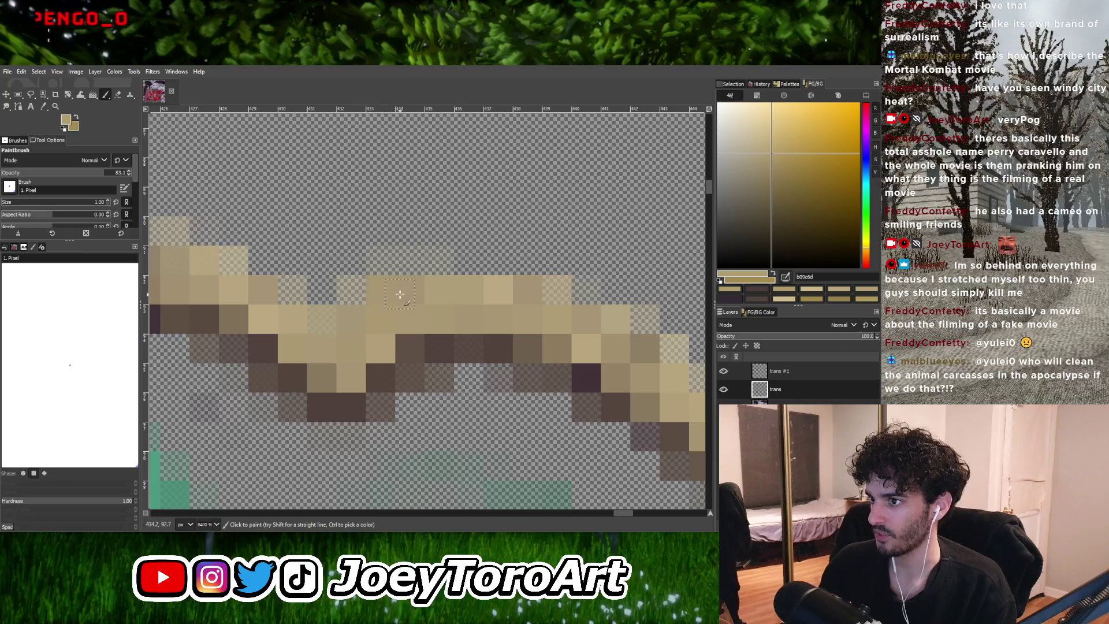
scroll(418, 342, "down", 1, "ctrl")
scroll(389, 355, "up", 1, "ctrl")
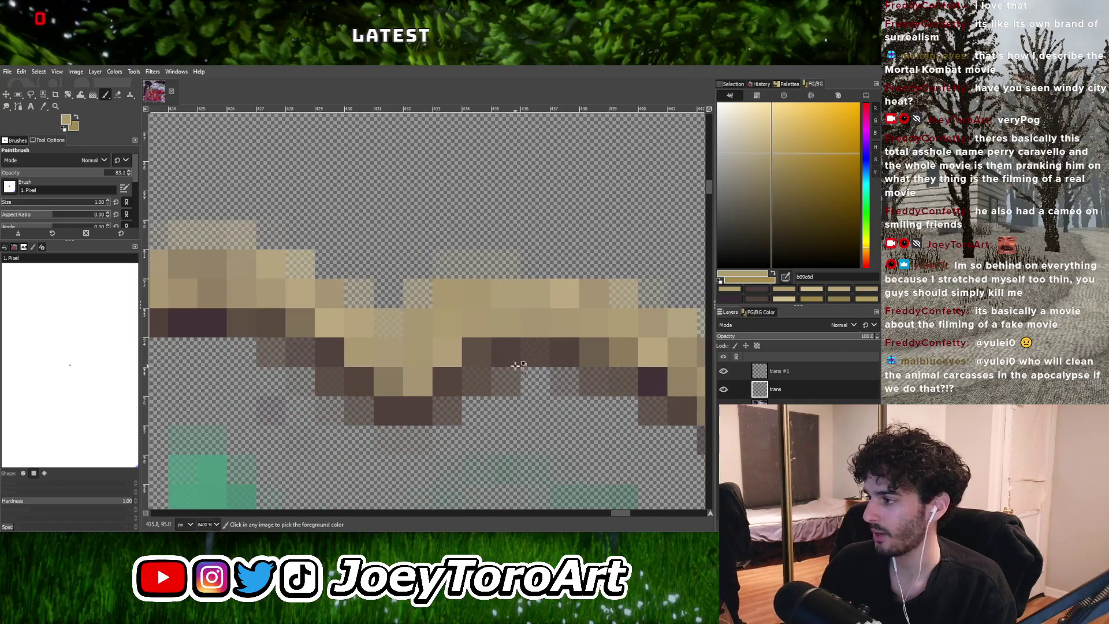
left_click(514, 363, "ctrl")
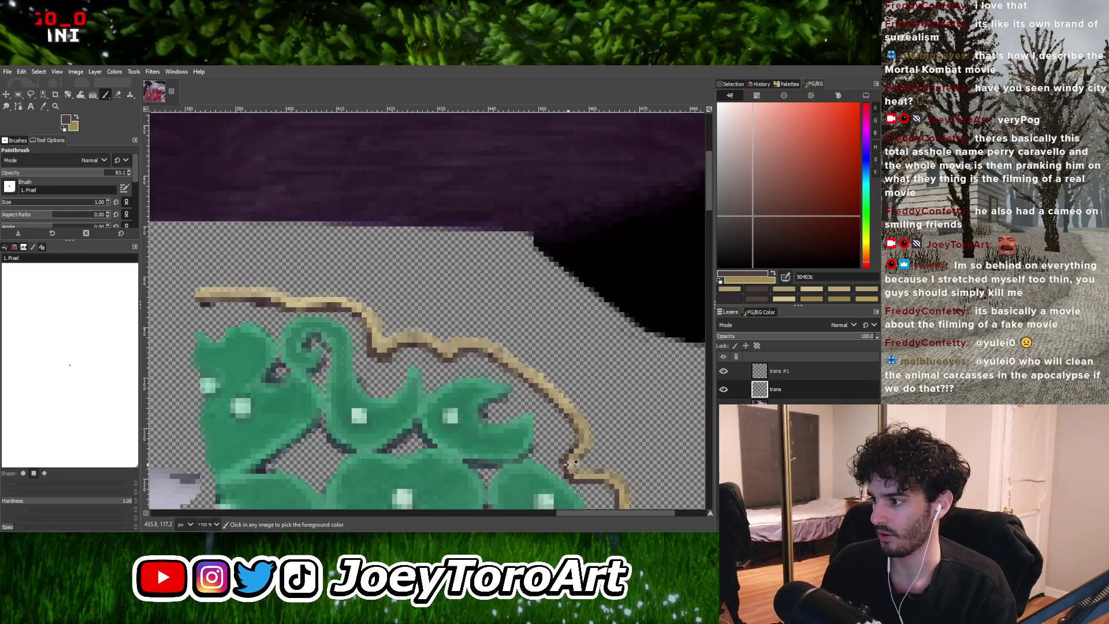
scroll(456, 352, "down", 2, "ctrl")
scroll(457, 351, "up", 4, "ctrl")
scroll(468, 398, "up", 2, "ctrl")
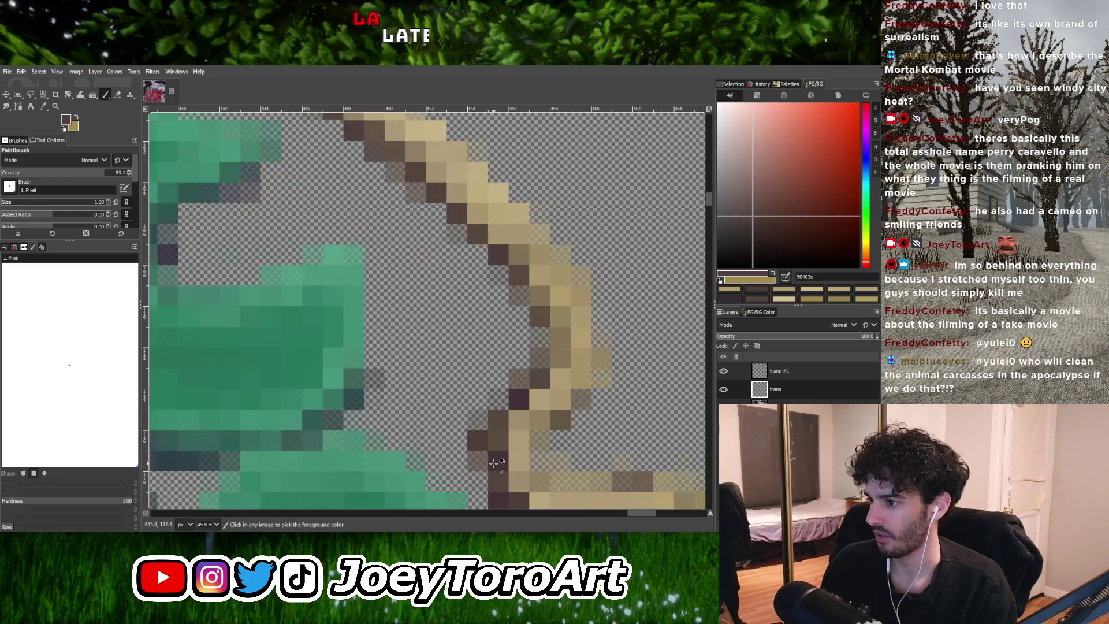
left_click(497, 460, "ctrl")
scroll(497, 460, "down", 2, "ctrl")
scroll(470, 453, "up", 2, "ctrl")
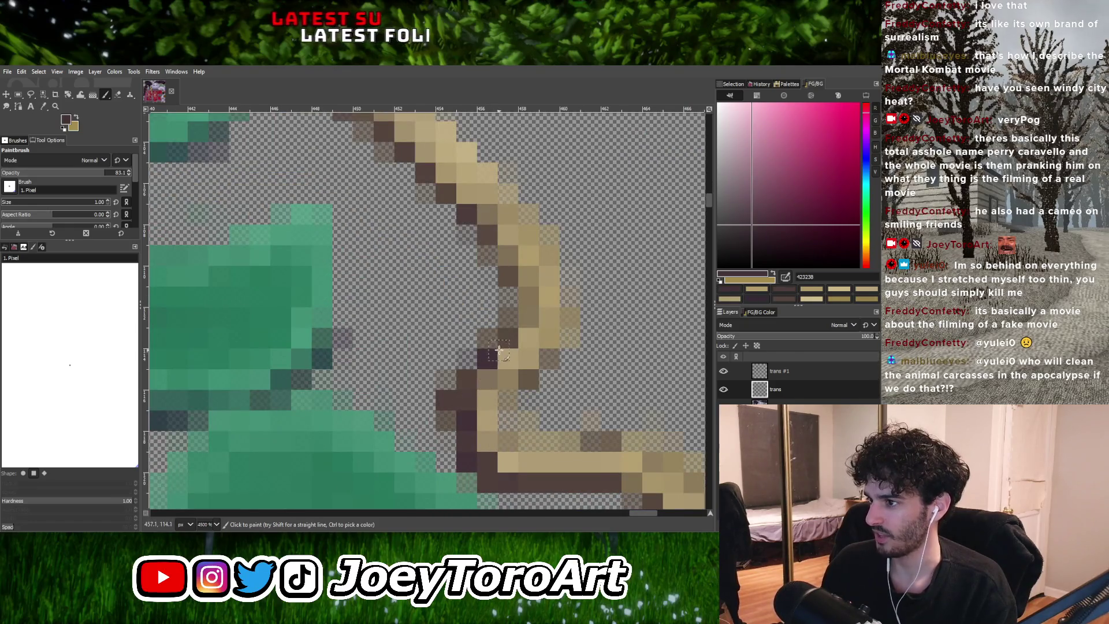
Repaint a stray outline pixel in tan gold, then erase the stray teal pixel with the Eraser
left_click(488, 398, "ctrl")
left_click(466, 400)
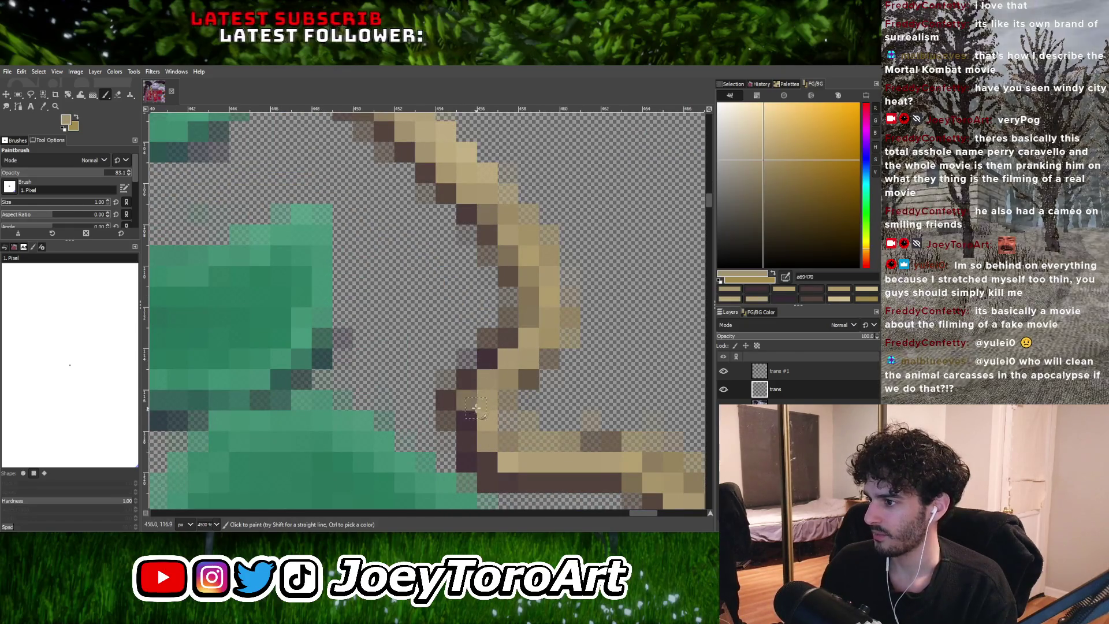
scroll(516, 453, "down", 4, "ctrl")
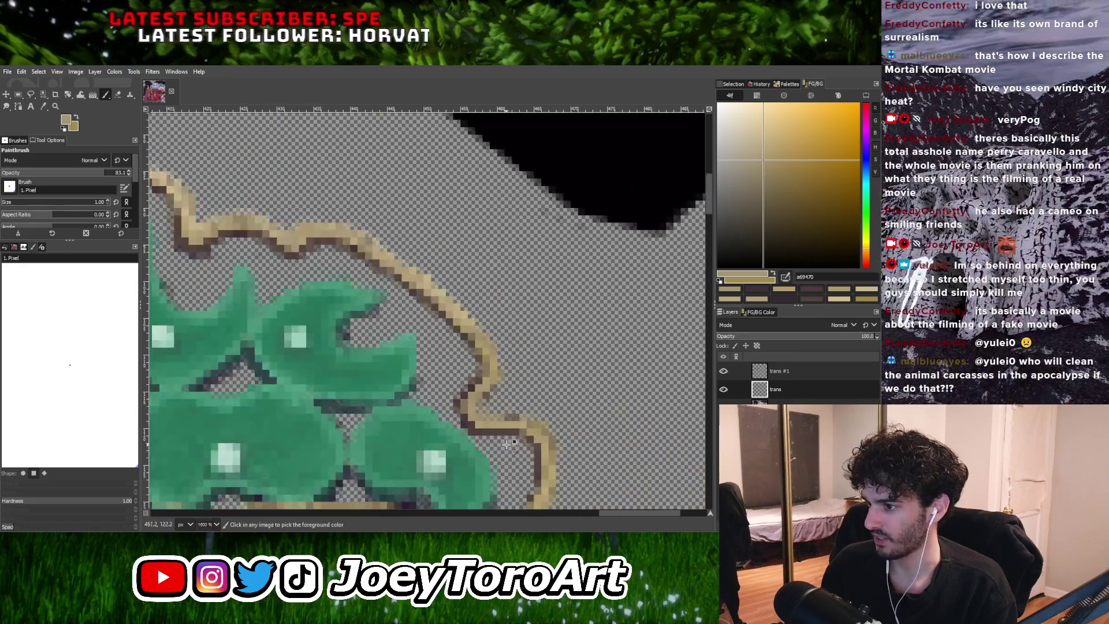
scroll(443, 445, "up", 4, "ctrl")
key("shift+e")
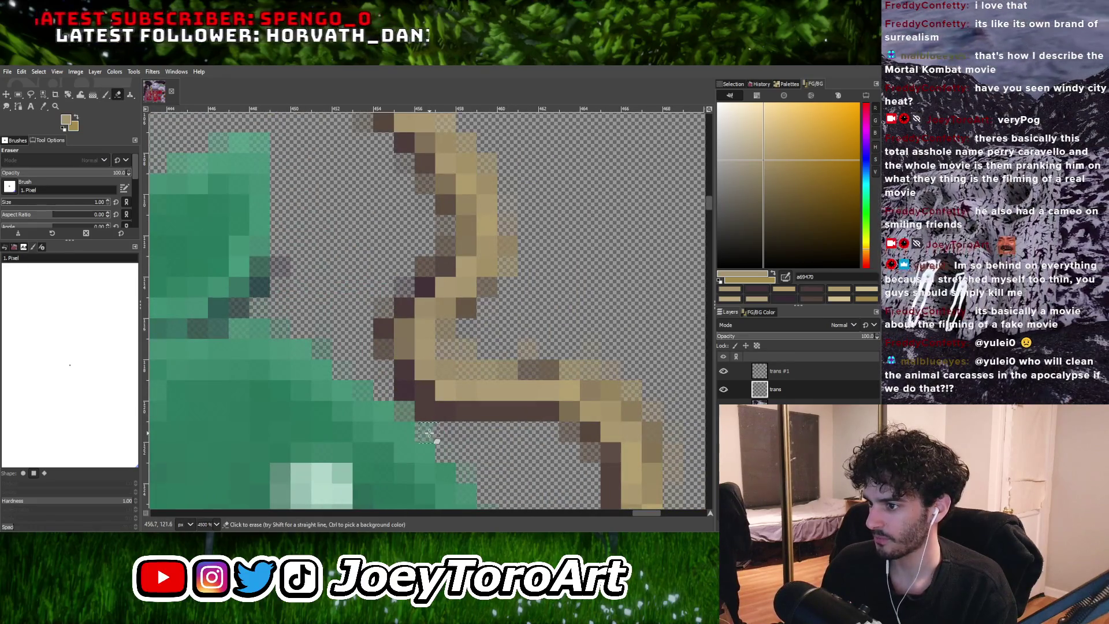
left_click(429, 433)
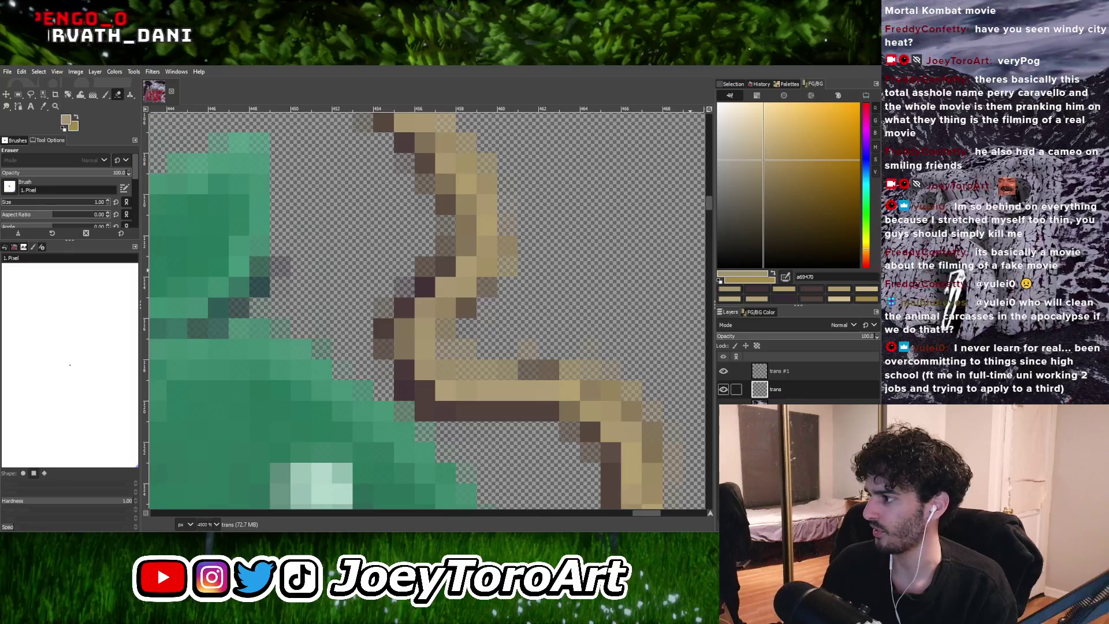
Merge the trans layer down so only the texture layer remains
scroll(469, 315, "down", 5, "ctrl")
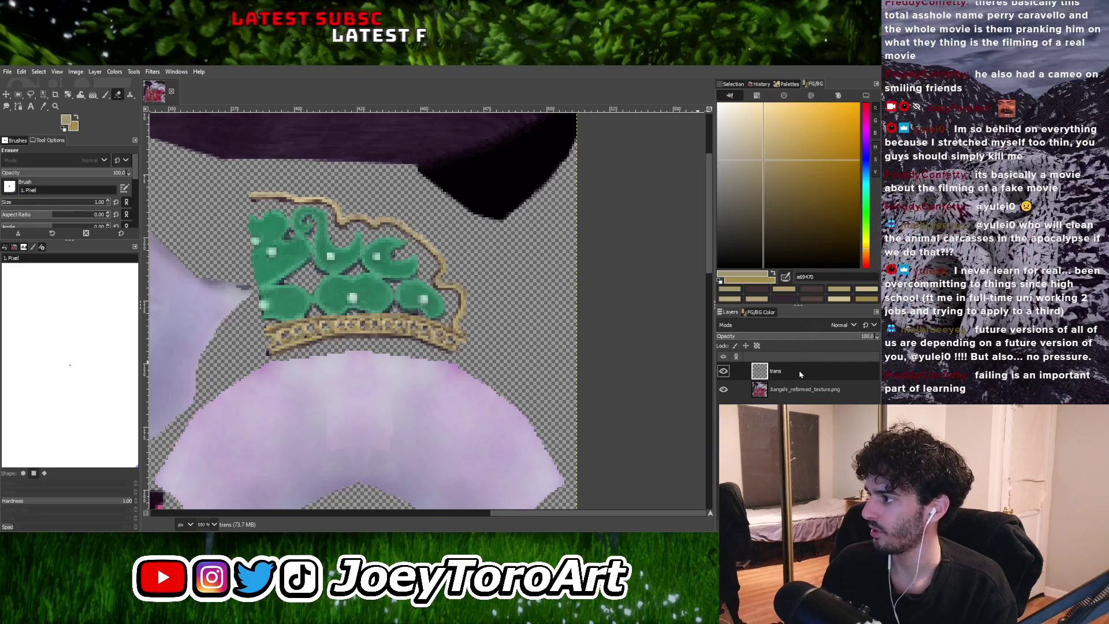
key("ctrl+e")
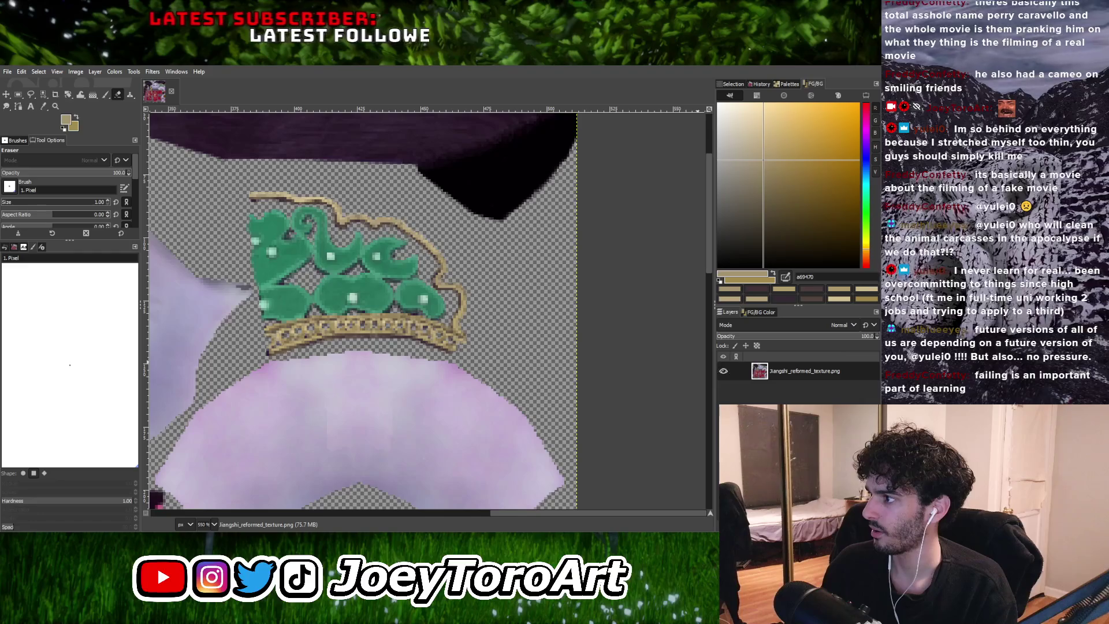
scroll(426, 301, "down", 4, "ctrl")
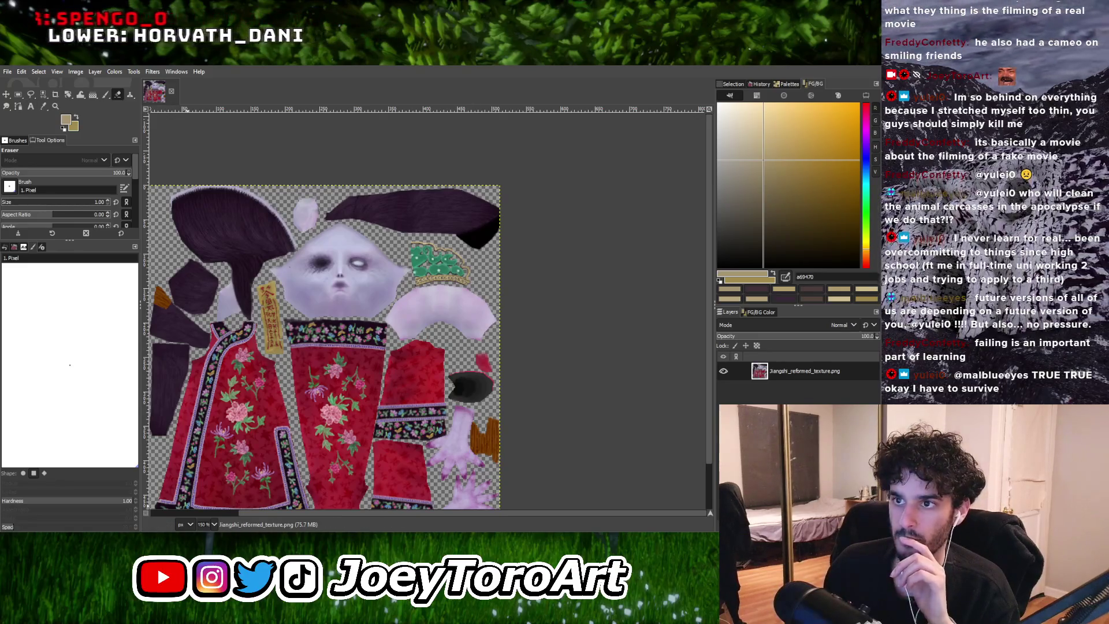
Duplicate the texture image and compare it with the original before continuing on the copy
key("ctrl+d")
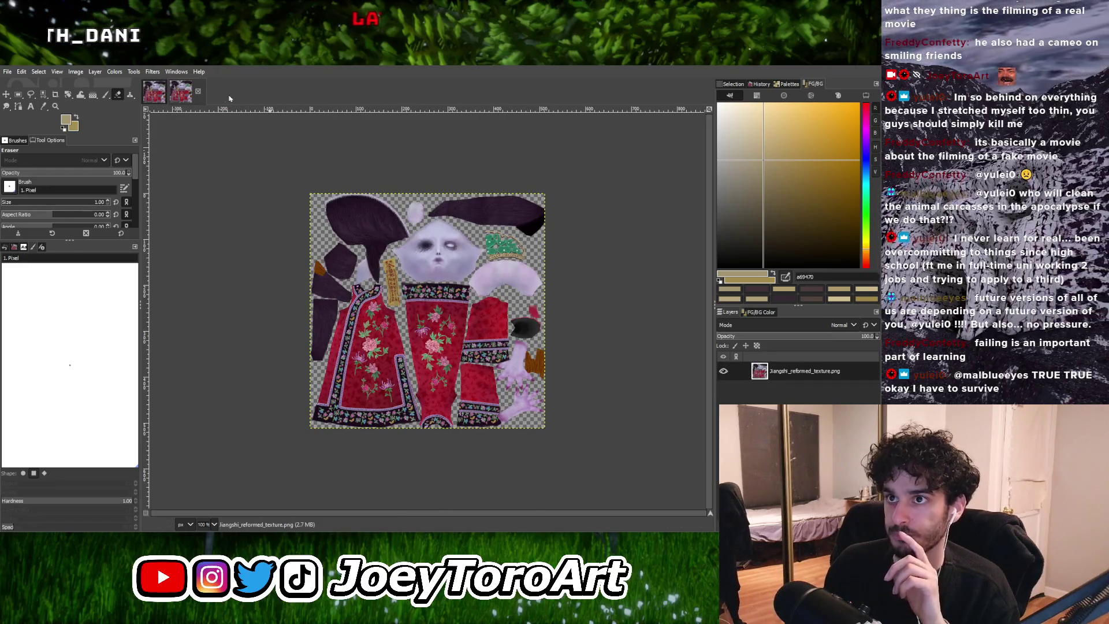
scroll(506, 316, "up", 2, "ctrl")
scroll(399, 292, "down", 2, "ctrl")
left_click(157, 96)
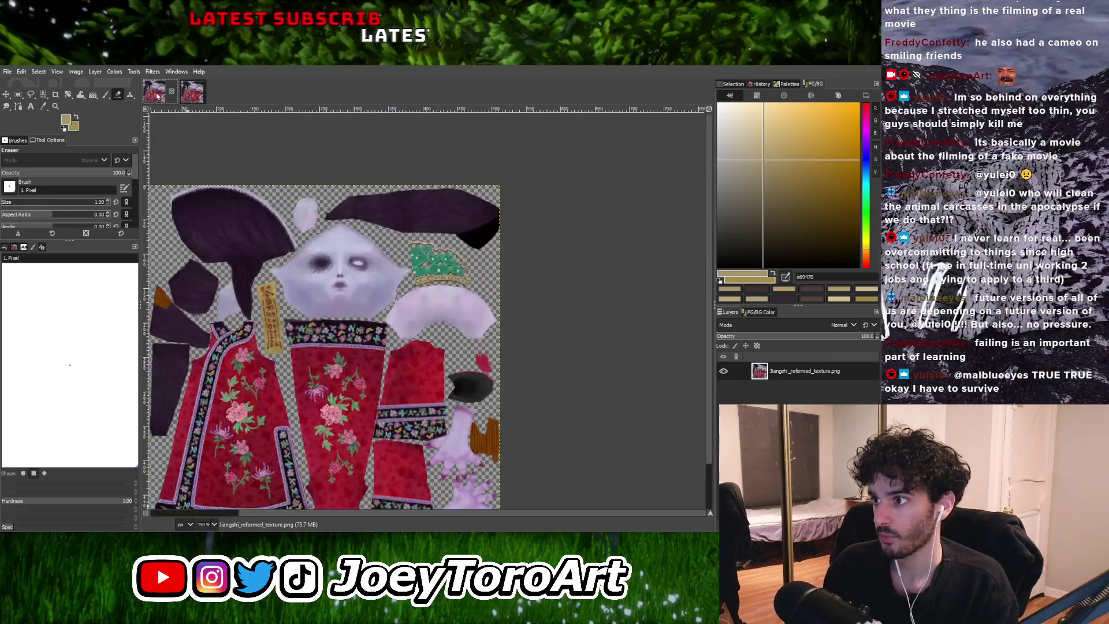
left_click(185, 95)
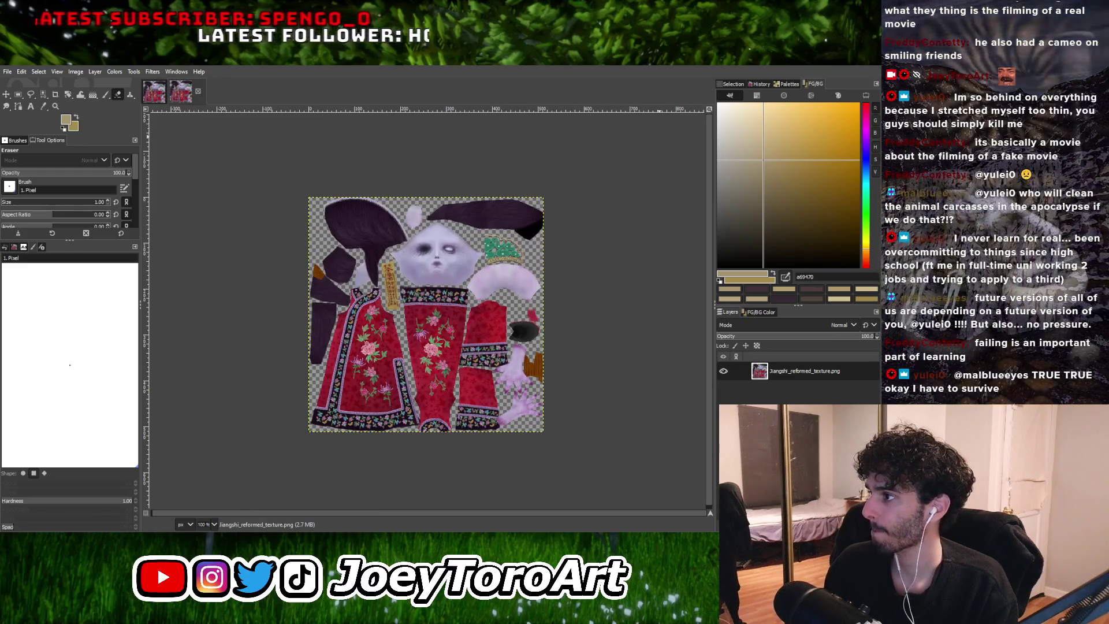
scroll(531, 236, "up", 3, "ctrl")
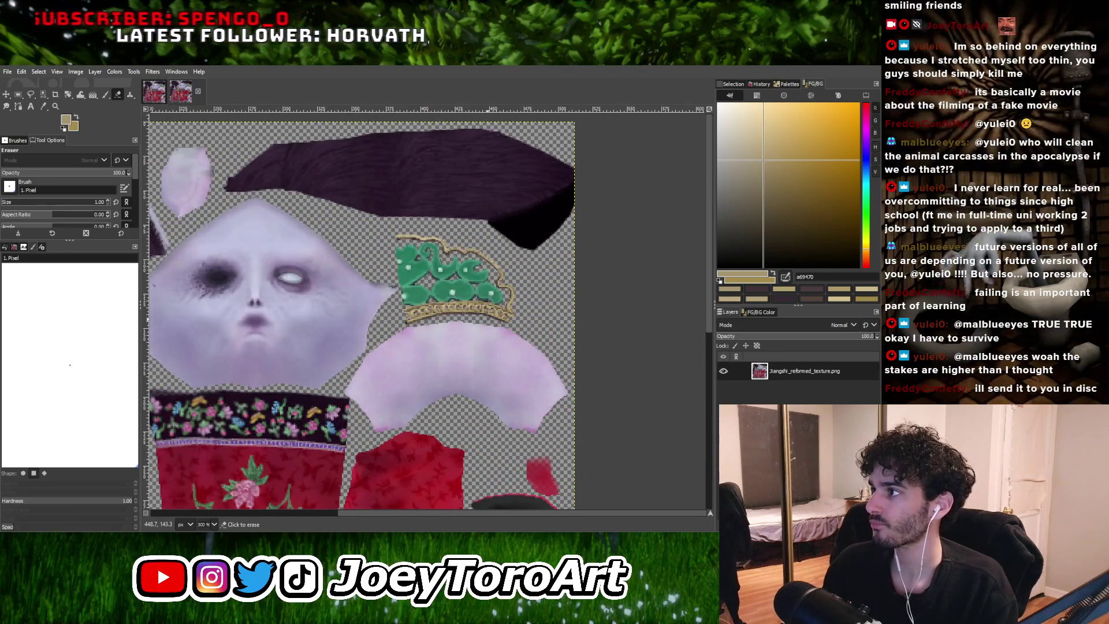
scroll(531, 235, "up", 2, "ctrl")
scroll(531, 235, "down", 1, "ctrl")
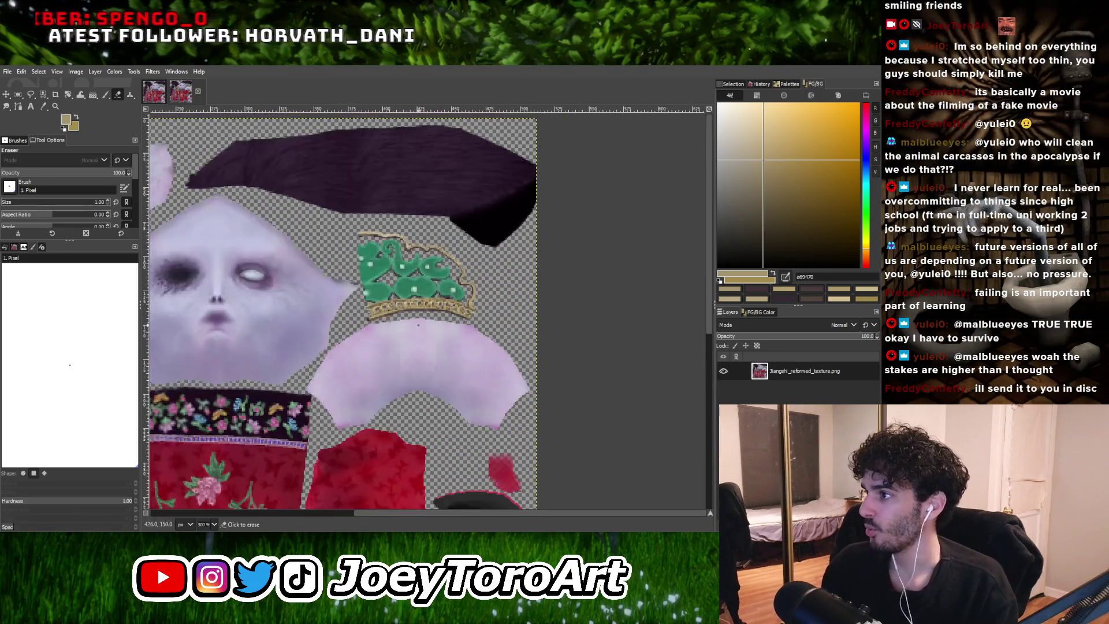
scroll(532, 236, "up", 1, "ctrl")
scroll(374, 288, "up", 2, "ctrl")
scroll(374, 289, "down", 2, "ctrl")
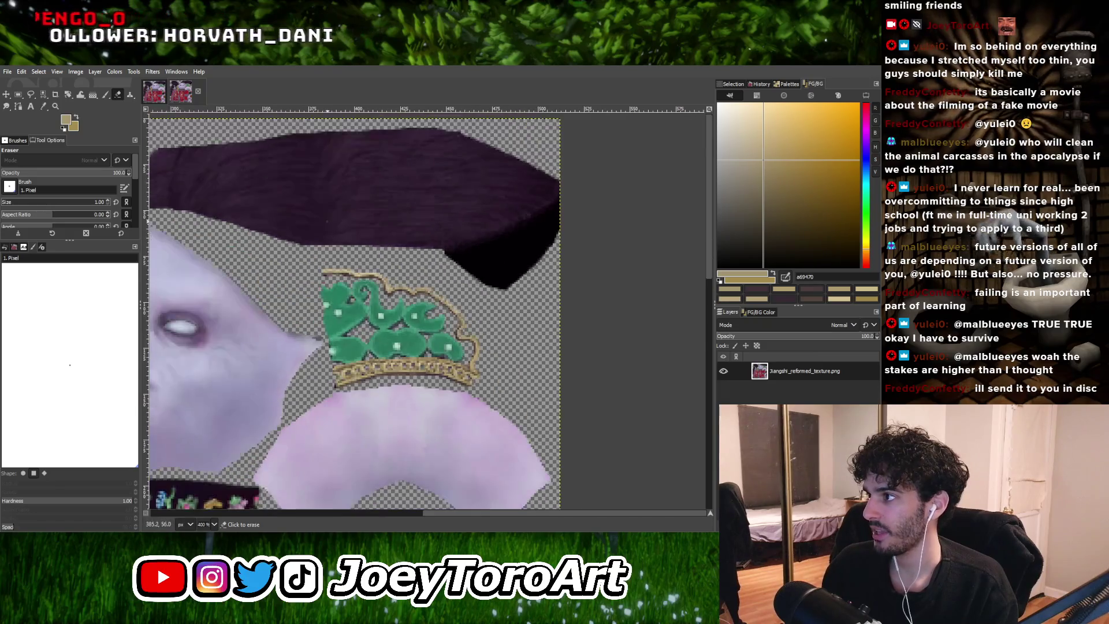
Switch back to the Paintbrush and pick the outline's tan shade
scroll(374, 289, "up", 2, "ctrl")
scroll(374, 290, "up", 2, "ctrl")
scroll(375, 290, "down", 1, "ctrl")
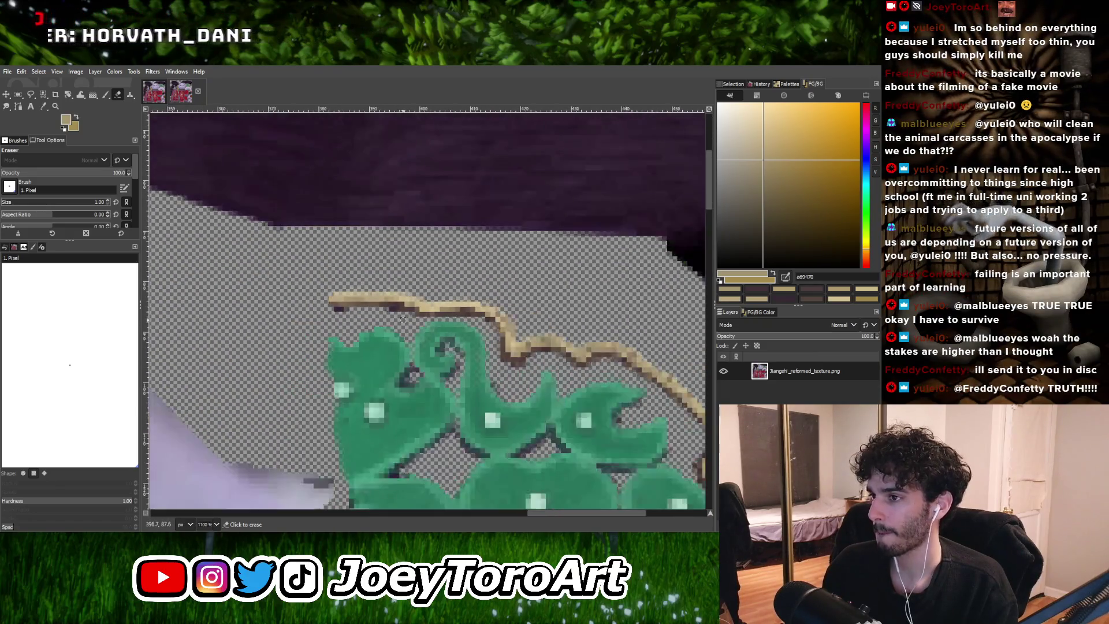
scroll(377, 291, "up", 2, "ctrl")
scroll(368, 280, "up", 1, "ctrl")
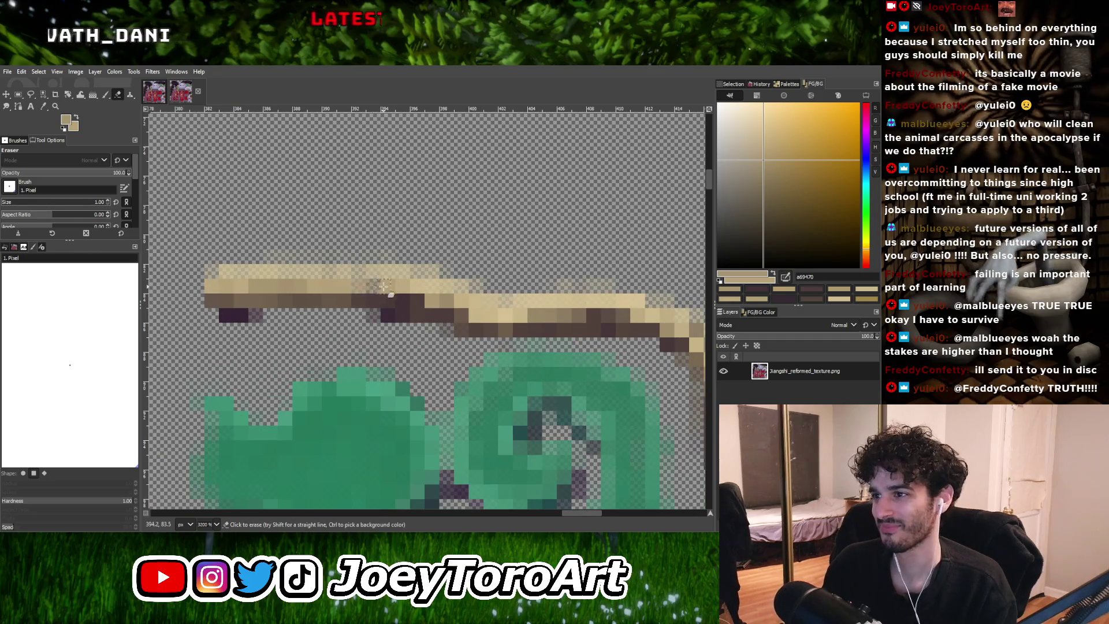
key("p")
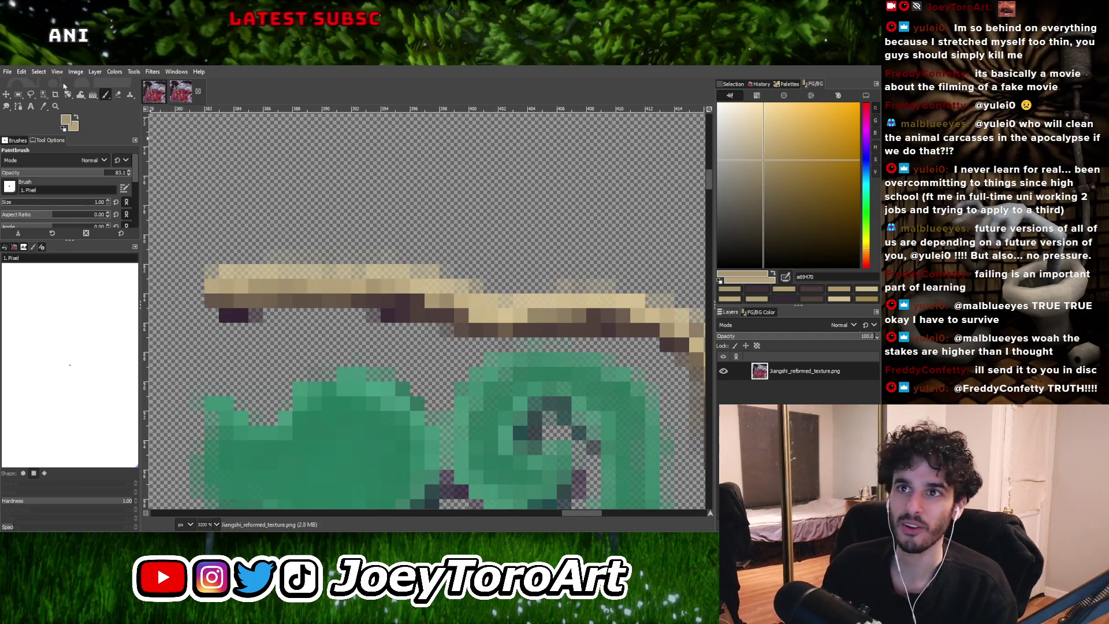
scroll(289, 279, "up", 2, "ctrl")
left_click(282, 282, "ctrl")
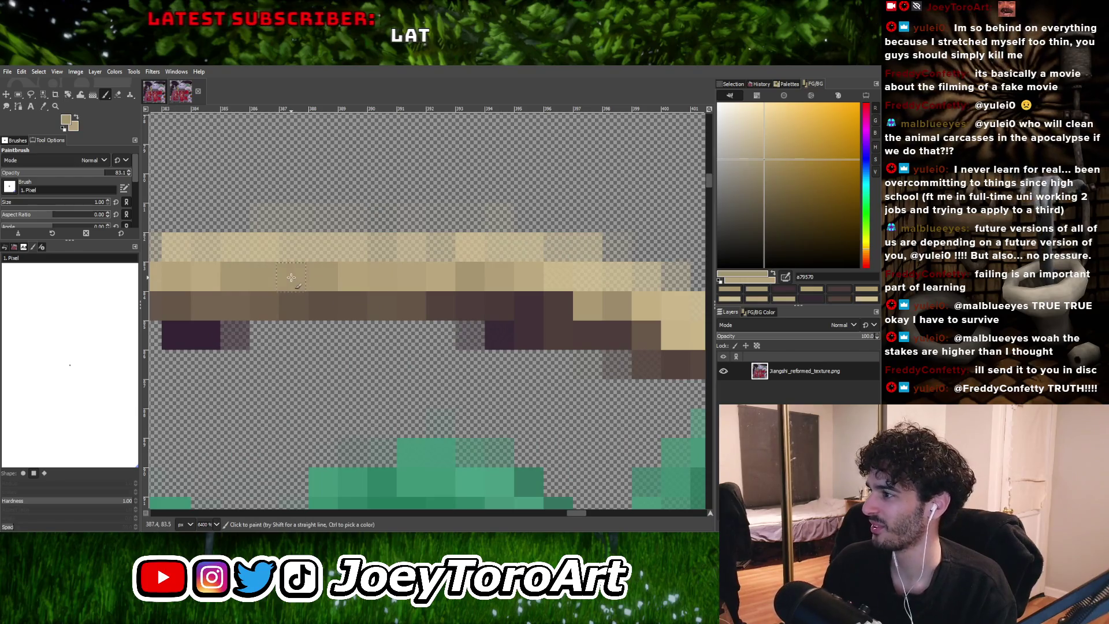
scroll(376, 287, "down", 1, "ctrl")
scroll(382, 278, "down", 1, "ctrl")
scroll(329, 286, "up", 1, "ctrl")
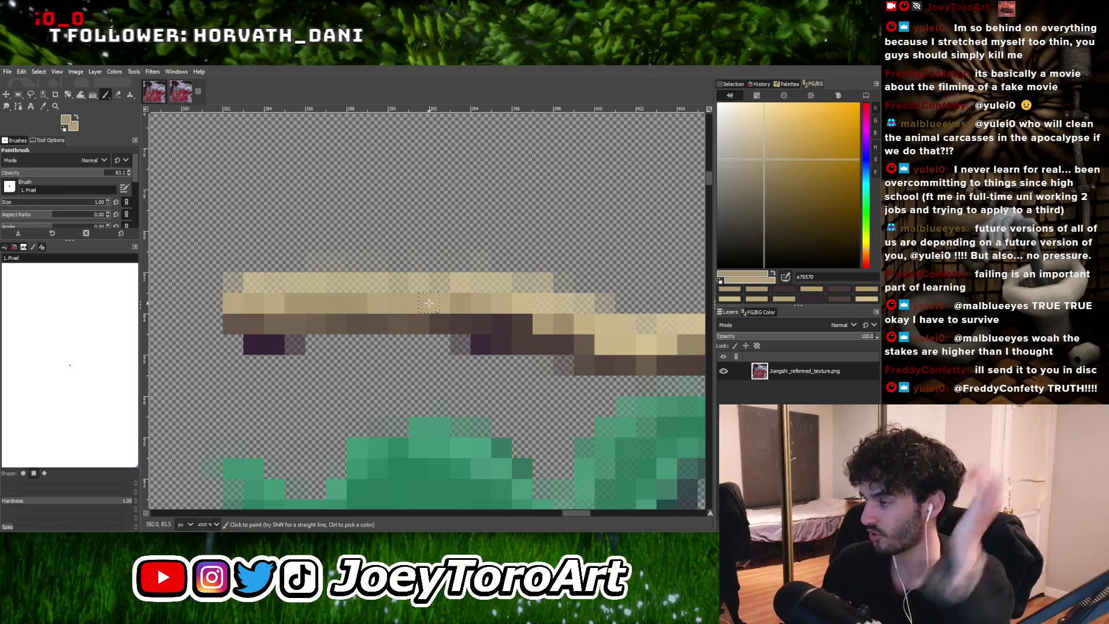
Even out the outline's tan row, lightening its left pixels with light gold dbc797
left_click_drag(328, 305, 501, 309)
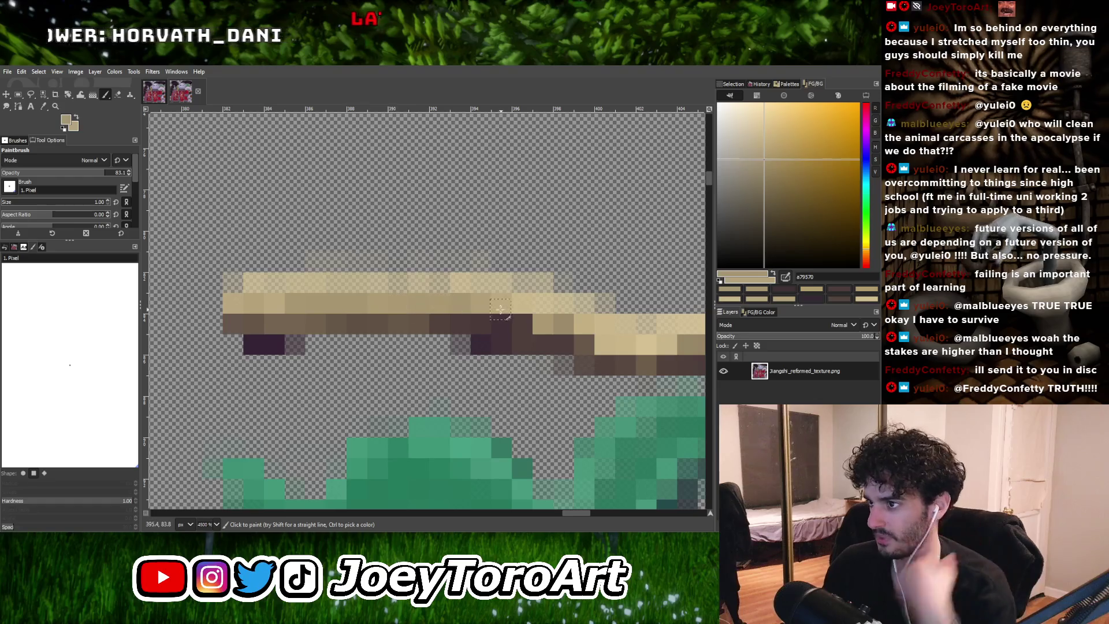
middle_click_drag(439, 301, 511, 326)
left_click(355, 306, "ctrl")
left_click_drag(303, 329, 375, 317)
scroll(375, 317, "down", 3, "ctrl")
scroll(396, 315, "up", 2, "ctrl")
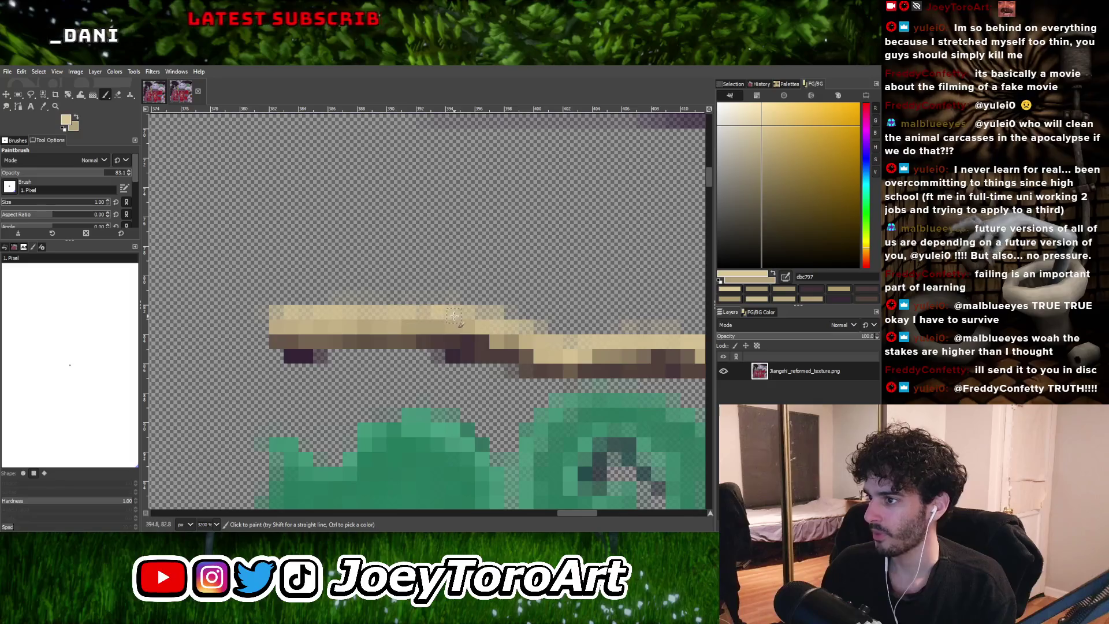
scroll(451, 316, "down", 3, "ctrl")
scroll(436, 320, "up", 2, "ctrl")
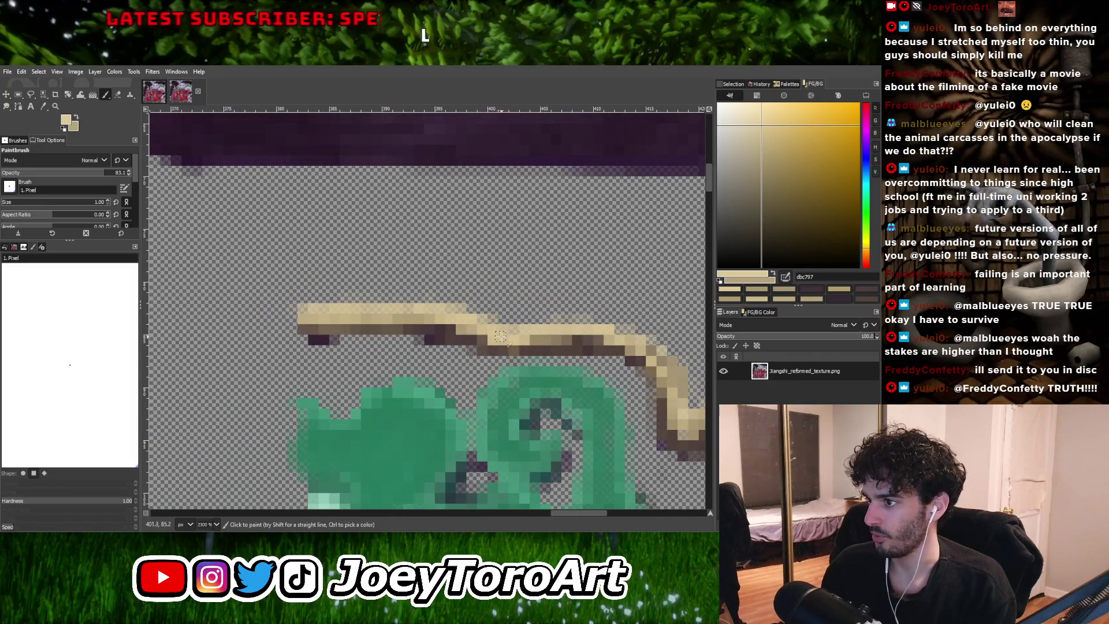
scroll(572, 348, "up", 1, "ctrl")
scroll(467, 304, "down", 1, "ctrl")
scroll(488, 304, "up", 1, "ctrl")
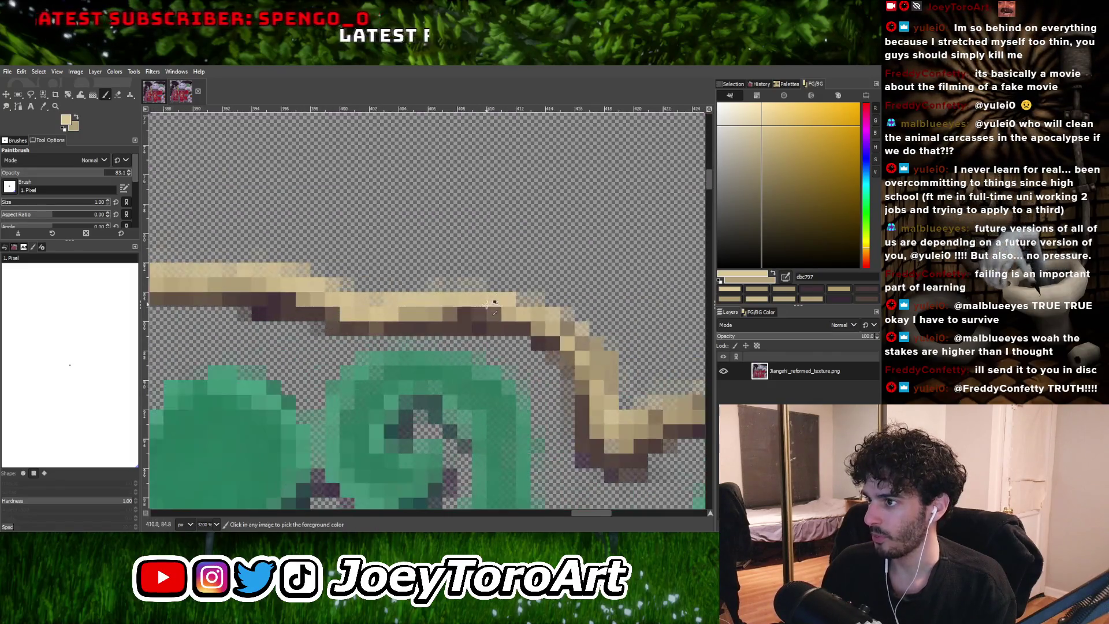
scroll(538, 317, "up", 1, "ctrl")
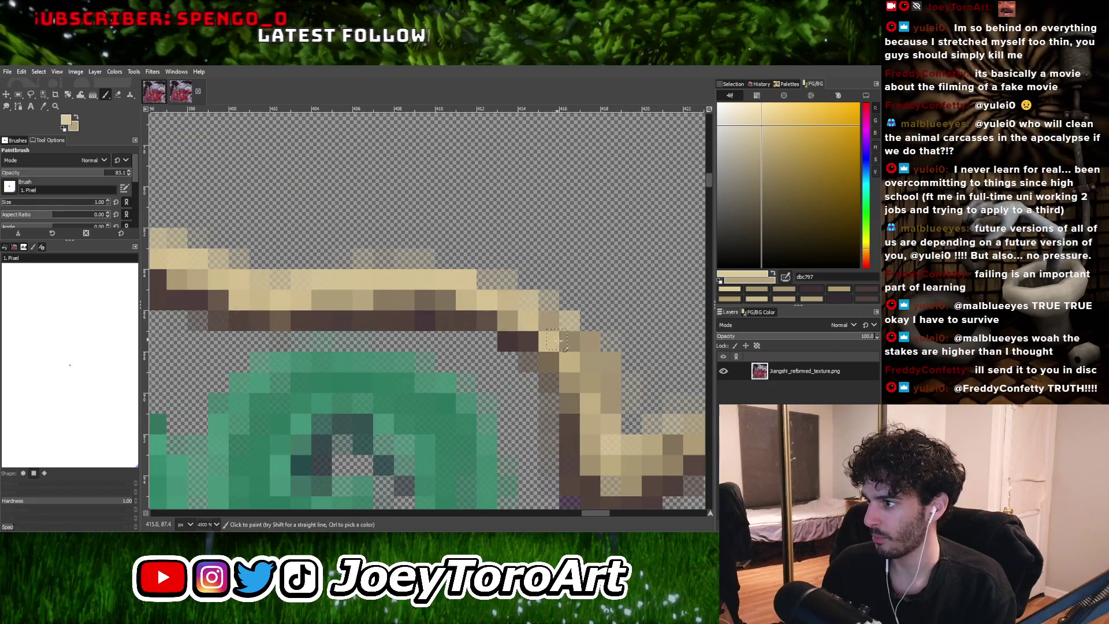
scroll(557, 339, "down", 1, "ctrl")
scroll(497, 308, "up", 1, "ctrl")
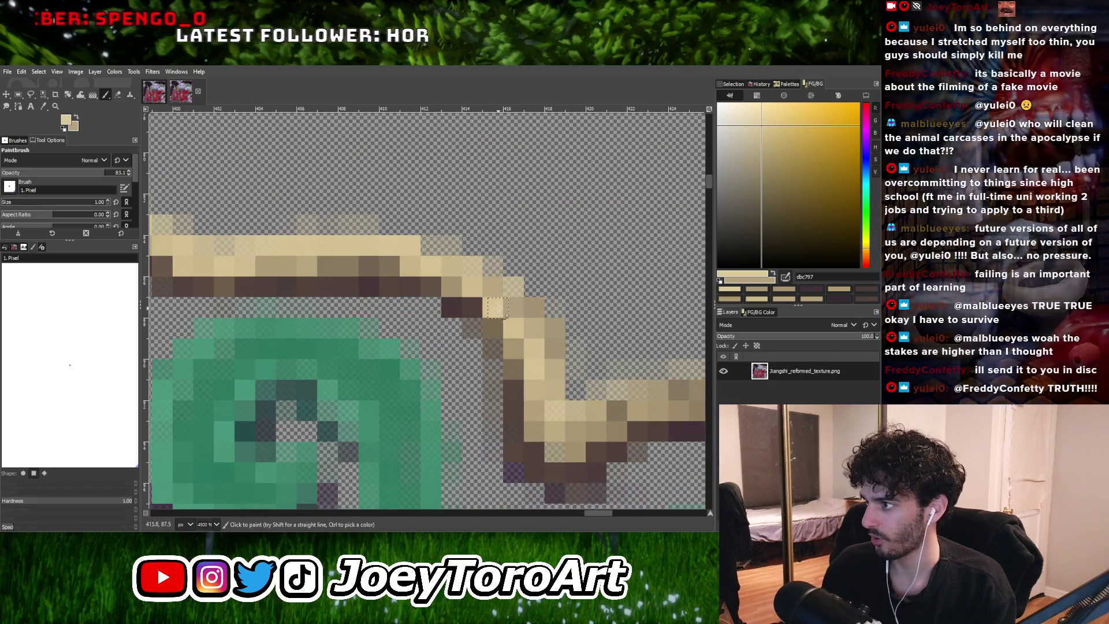
scroll(498, 308, "down", 1, "ctrl")
scroll(518, 306, "down", 1, "ctrl")
scroll(565, 301, "up", 1, "ctrl")
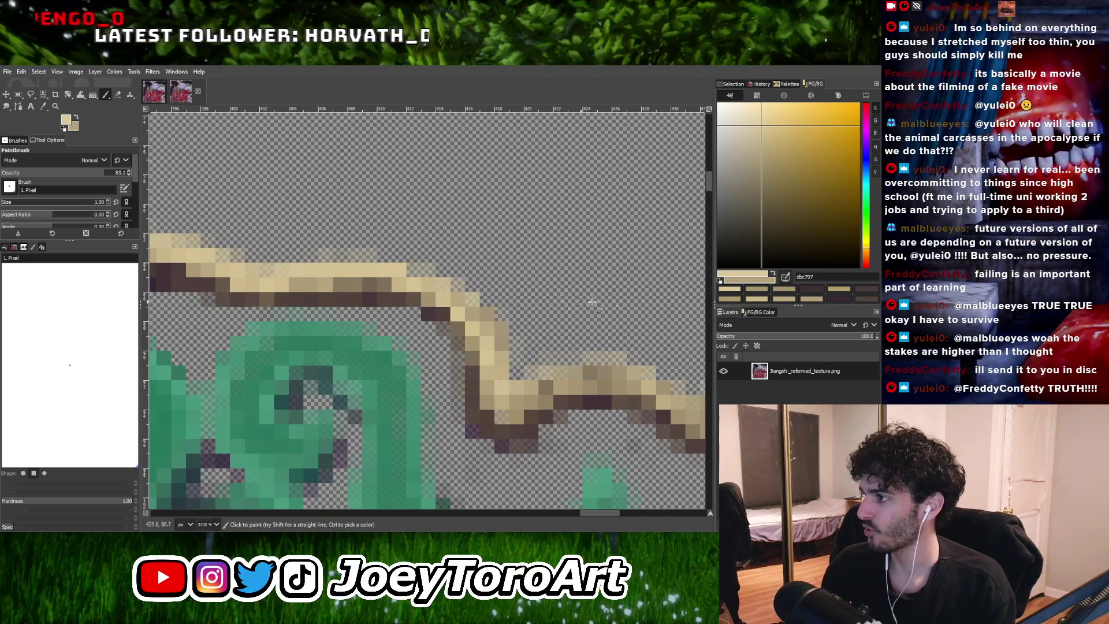
scroll(488, 300, "up", 1, "ctrl")
scroll(487, 312, "down", 1, "ctrl")
scroll(485, 326, "up", 1, "ctrl")
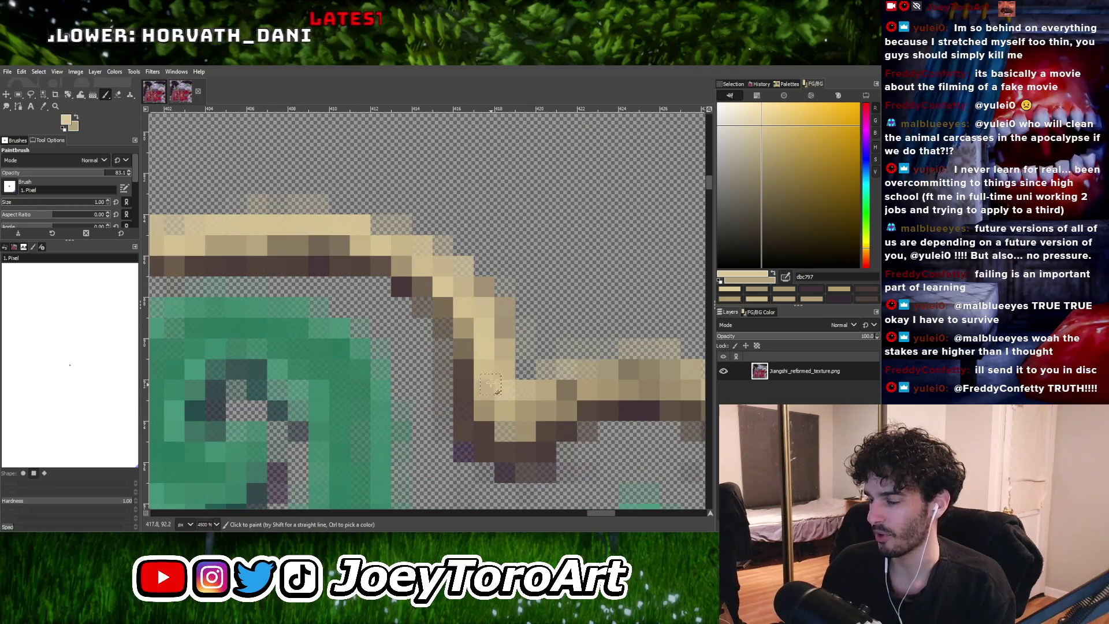
scroll(440, 274, "down", 2, "ctrl")
Sample the outline's dark brown and tan c8c185, then patch the gap in the tan outline
left_click(439, 289, "ctrl")
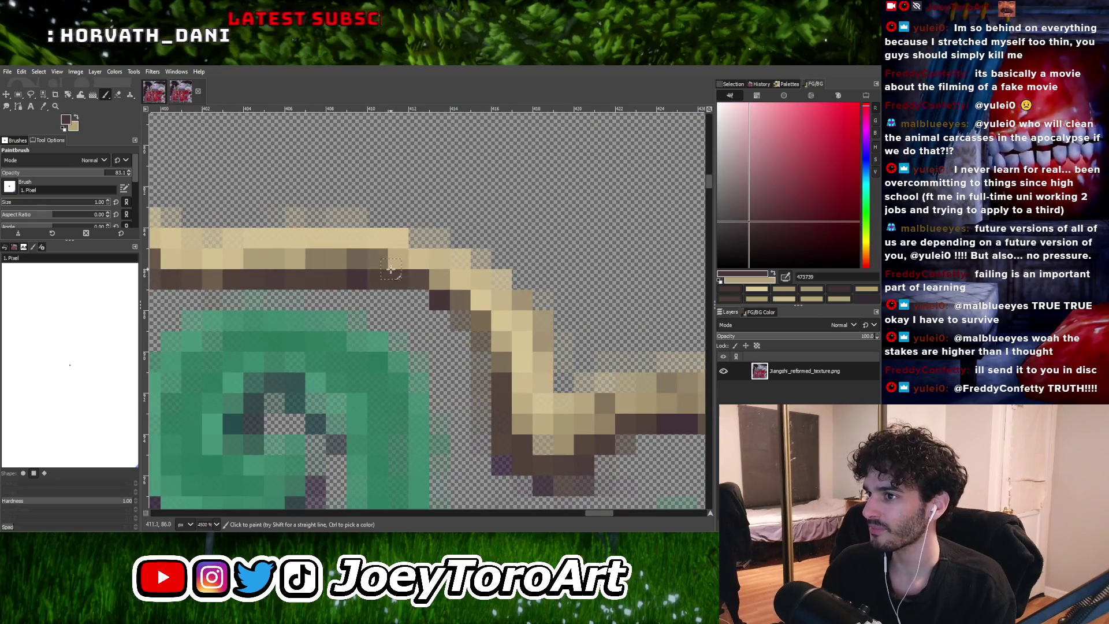
scroll(305, 269, "up", 1)
scroll(304, 269, "up", 3, "ctrl")
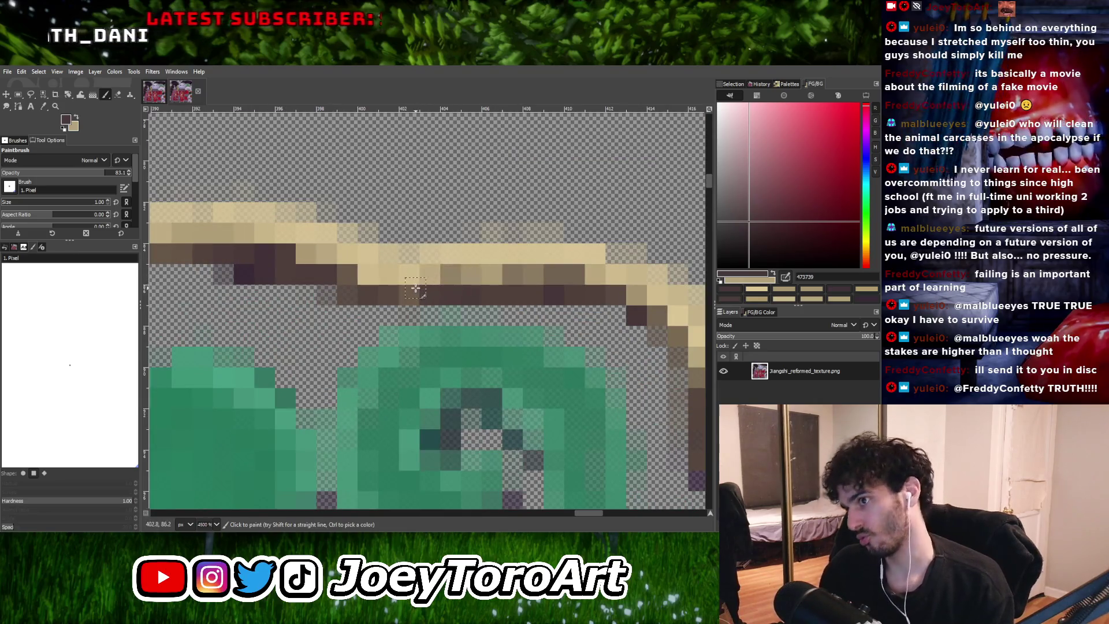
scroll(466, 312, "up", 2)
left_click(333, 293, "ctrl")
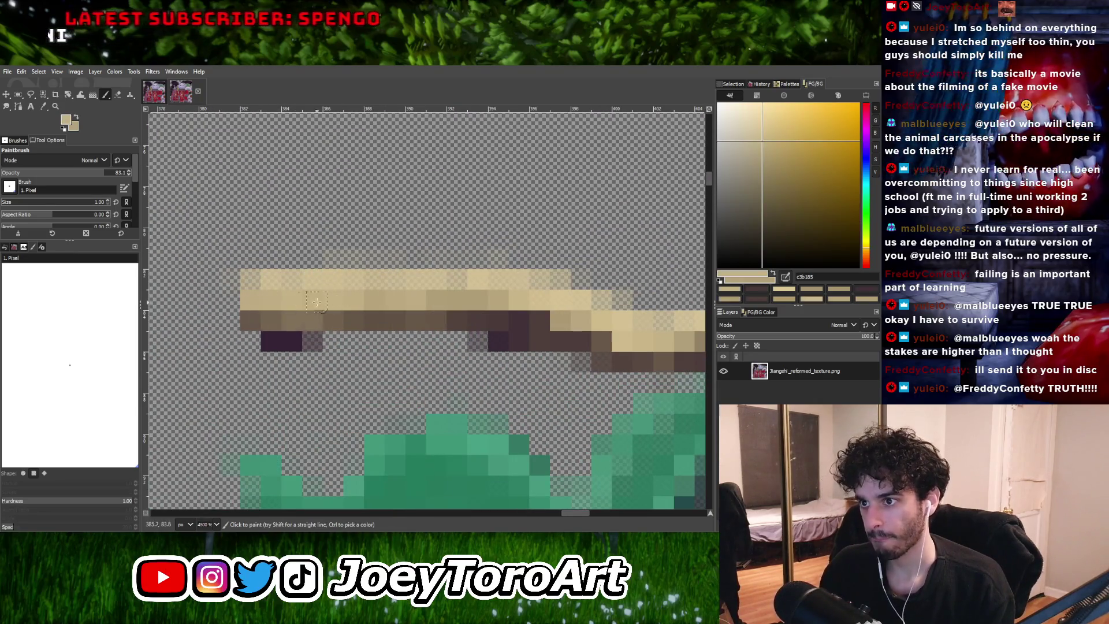
scroll(449, 300, "down", 4)
scroll(449, 301, "down", 2, "ctrl")
scroll(506, 184, "up", 3, "ctrl")
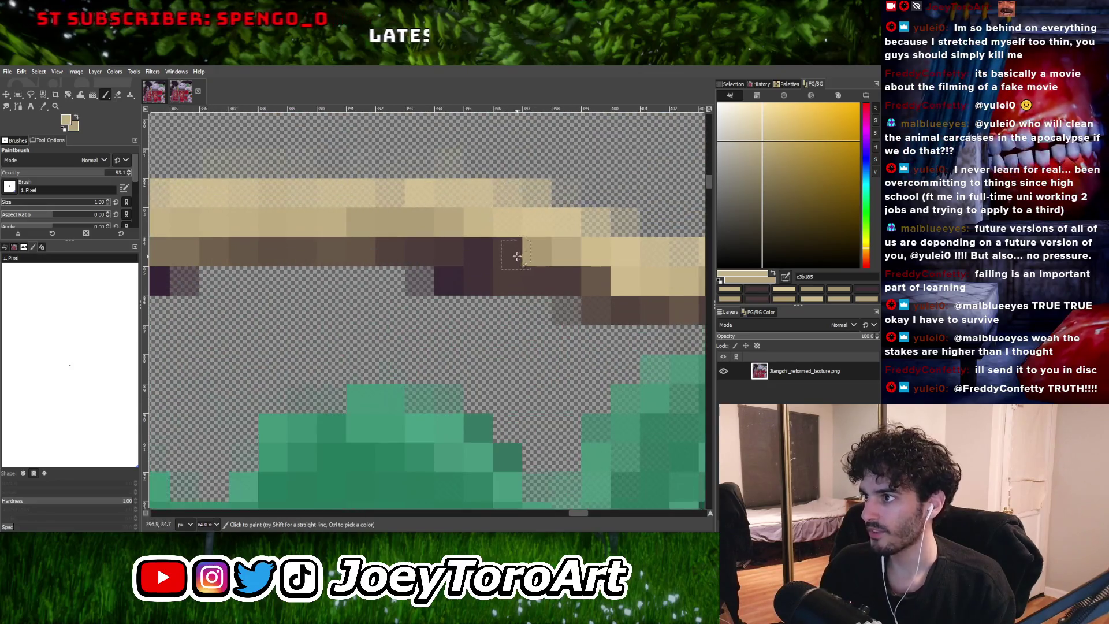
scroll(416, 239, "down", 3, "ctrl")
scroll(424, 243, "up", 3, "ctrl")
left_click(453, 267)
scroll(452, 267, "down", 3, "ctrl")
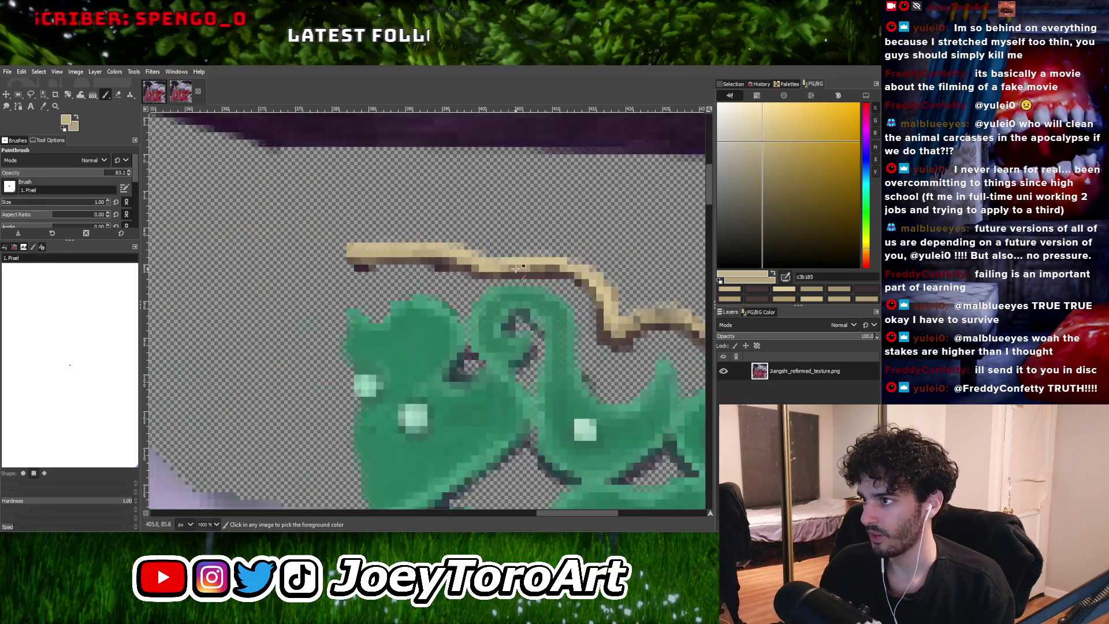
scroll(491, 263, "up", 3, "ctrl")
scroll(496, 265, "down", 3, "ctrl")
scroll(552, 263, "up", 3, "ctrl")
scroll(552, 263, "down", 3, "ctrl")
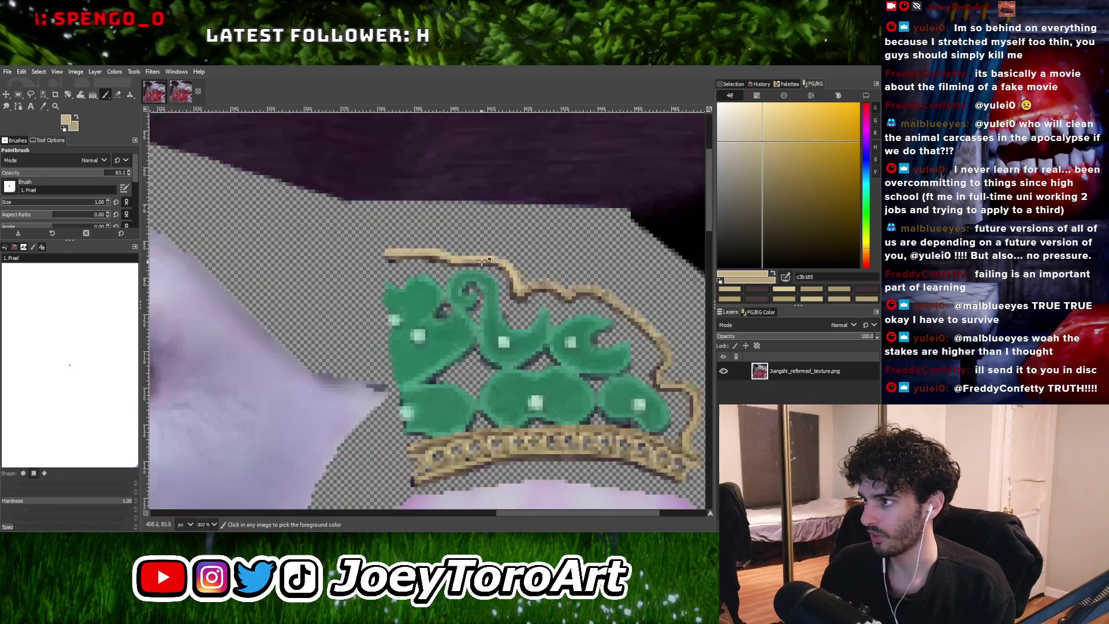
Zoom in on the outline's right-hand dip and sample the darker tan b7a271
scroll(484, 305, "up", 3, "ctrl")
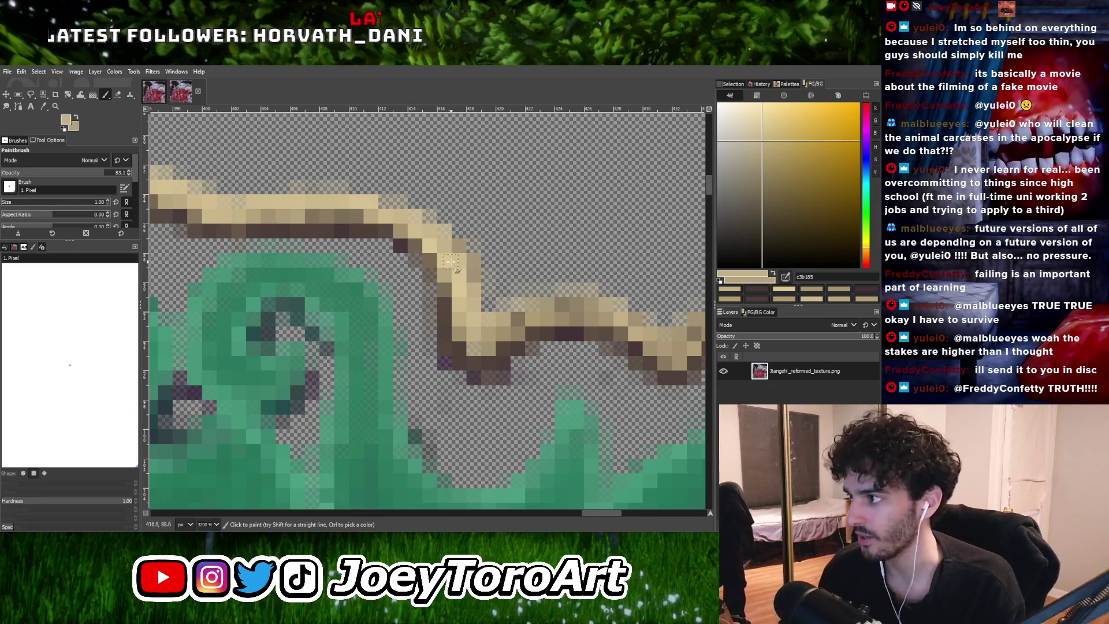
scroll(468, 260, "down", 2, "ctrl")
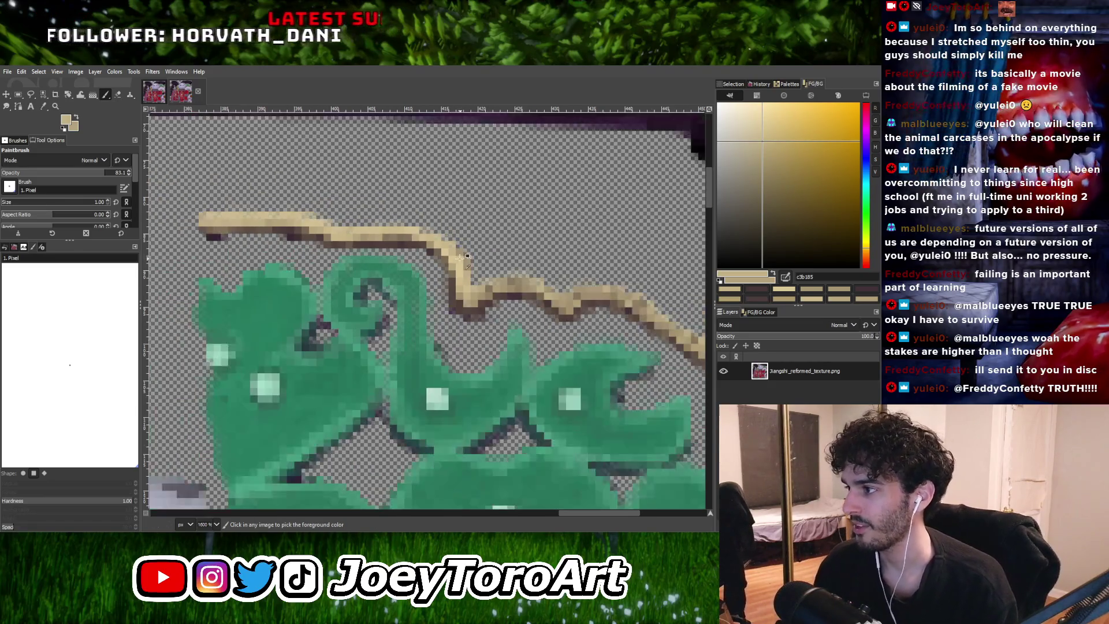
scroll(536, 263, "up", 3, "ctrl")
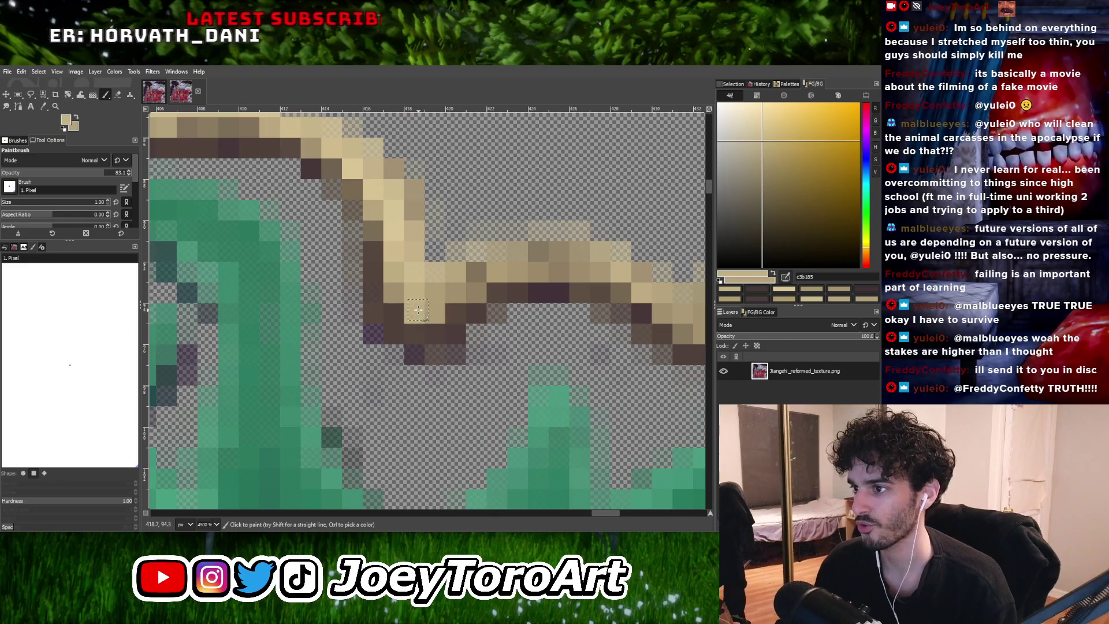
scroll(419, 310, "down", 3, "ctrl")
scroll(421, 306, "up", 3, "ctrl")
scroll(425, 303, "down", 3, "ctrl")
scroll(427, 302, "up", 3, "ctrl")
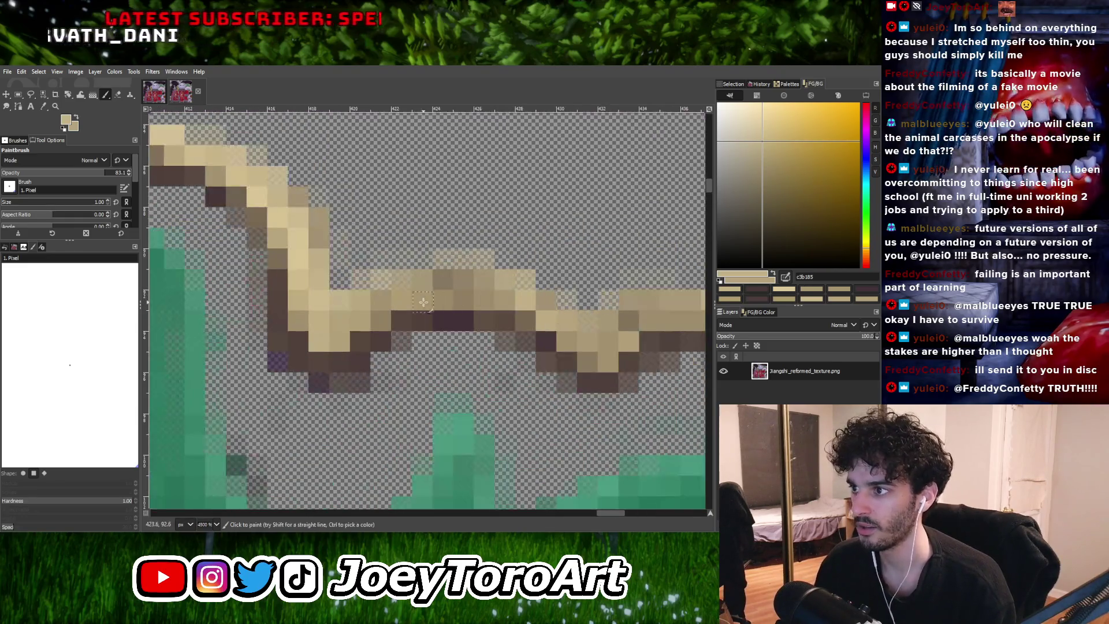
scroll(546, 313, "down", 3, "ctrl")
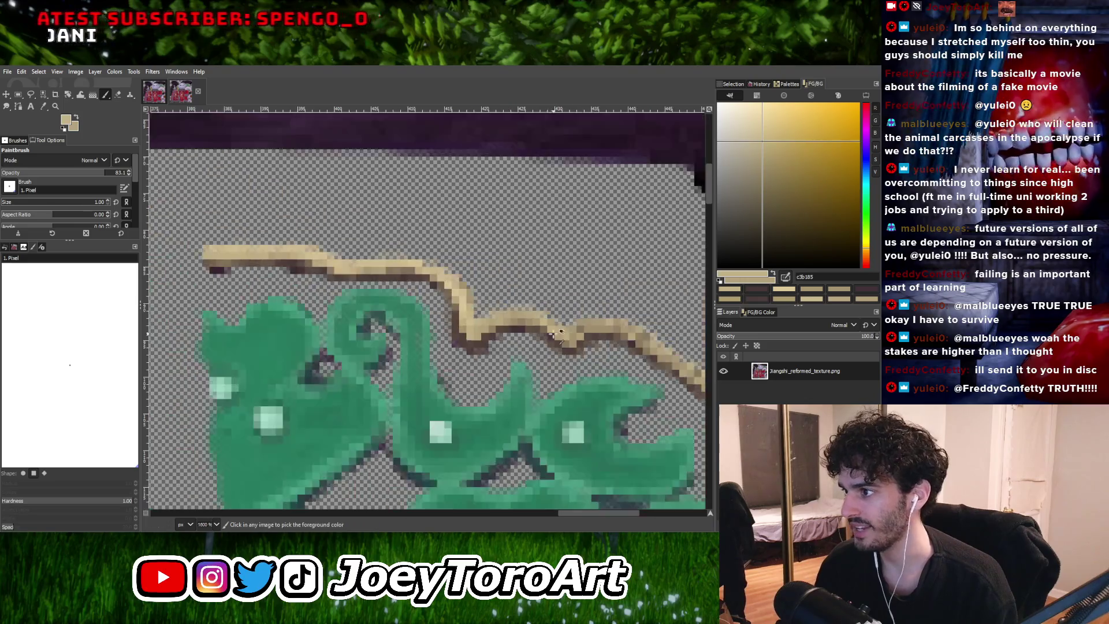
scroll(560, 329, "up", 3, "ctrl")
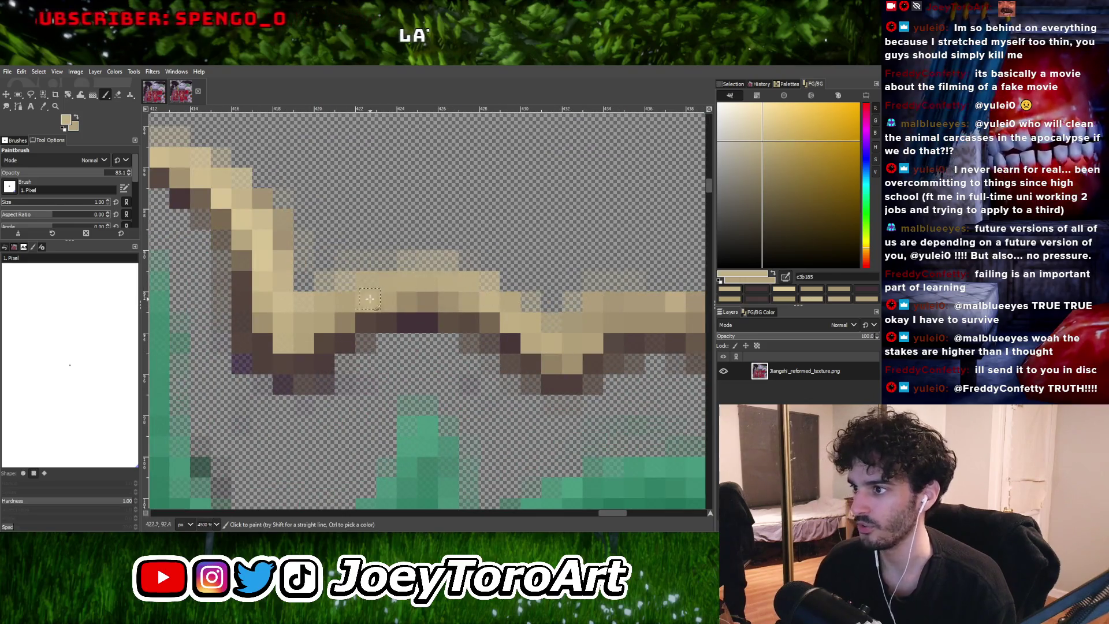
scroll(375, 300, "down", 3, "ctrl")
scroll(393, 332, "up", 3, "ctrl")
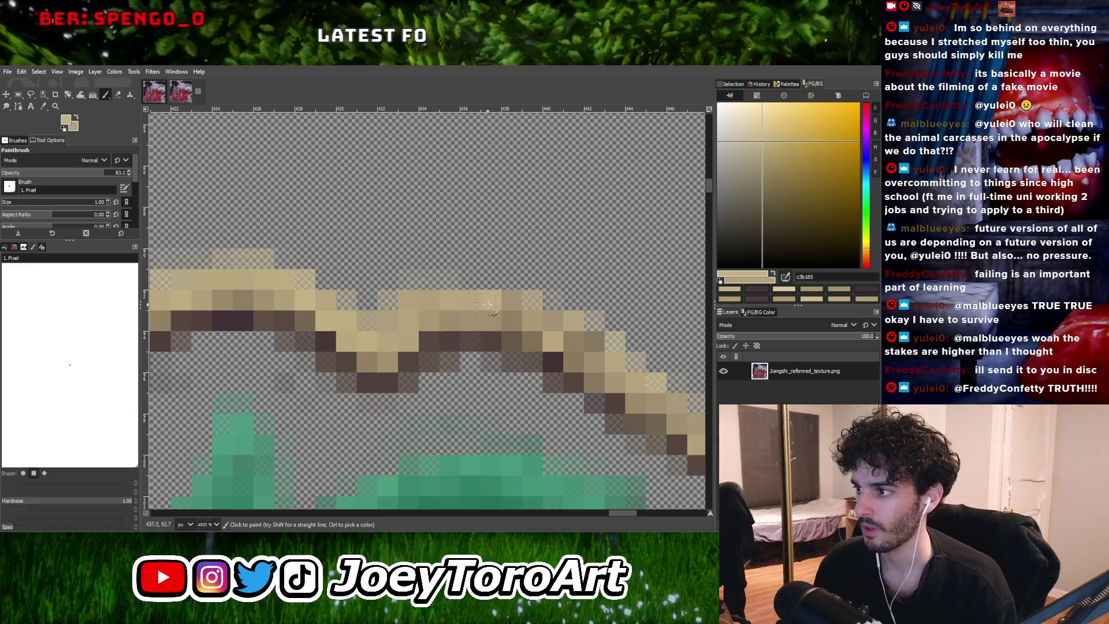
scroll(579, 348, "down", 1, "ctrl")
left_click(506, 298, "ctrl")
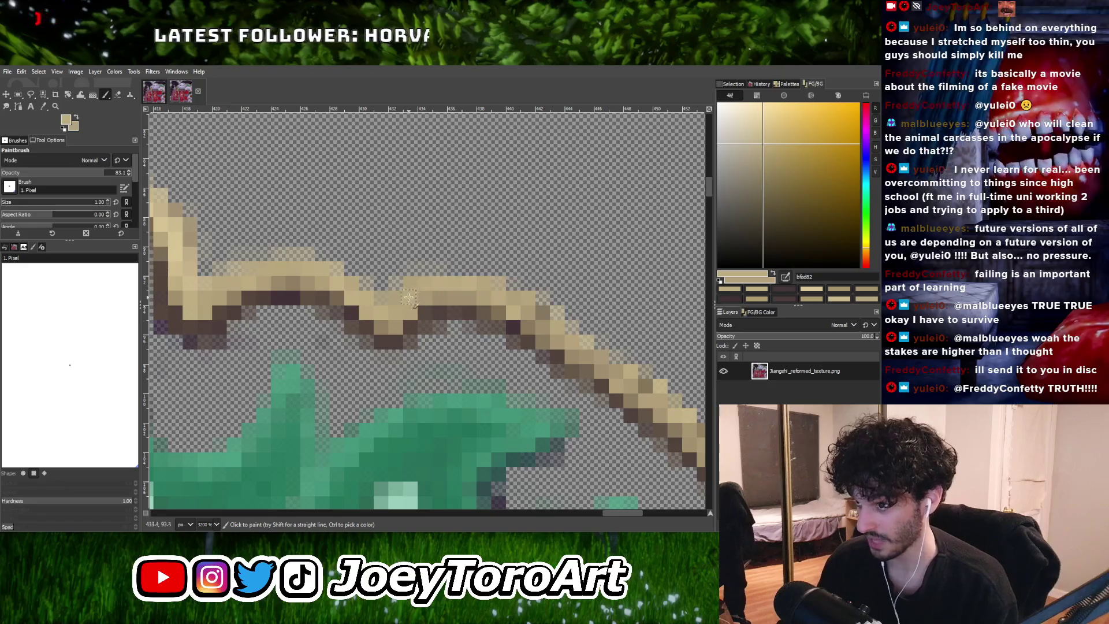
scroll(410, 296, "down", 3, "ctrl")
scroll(618, 312, "up", 3, "ctrl")
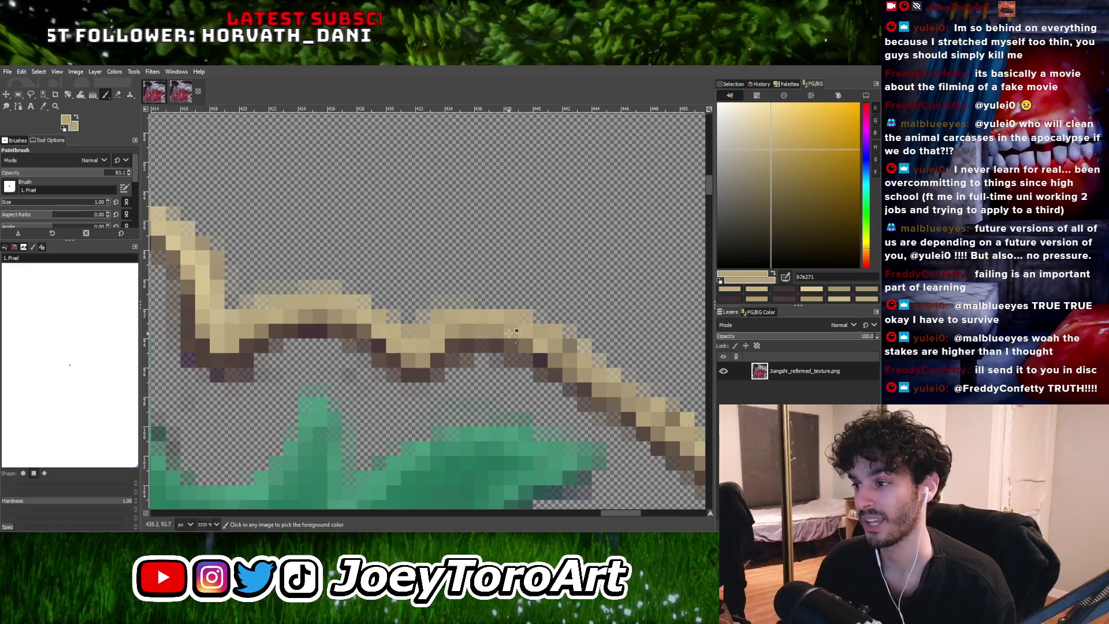
scroll(460, 324, "down", 1, "ctrl")
scroll(459, 324, "up", 1, "ctrl")
scroll(459, 325, "down", 3, "ctrl")
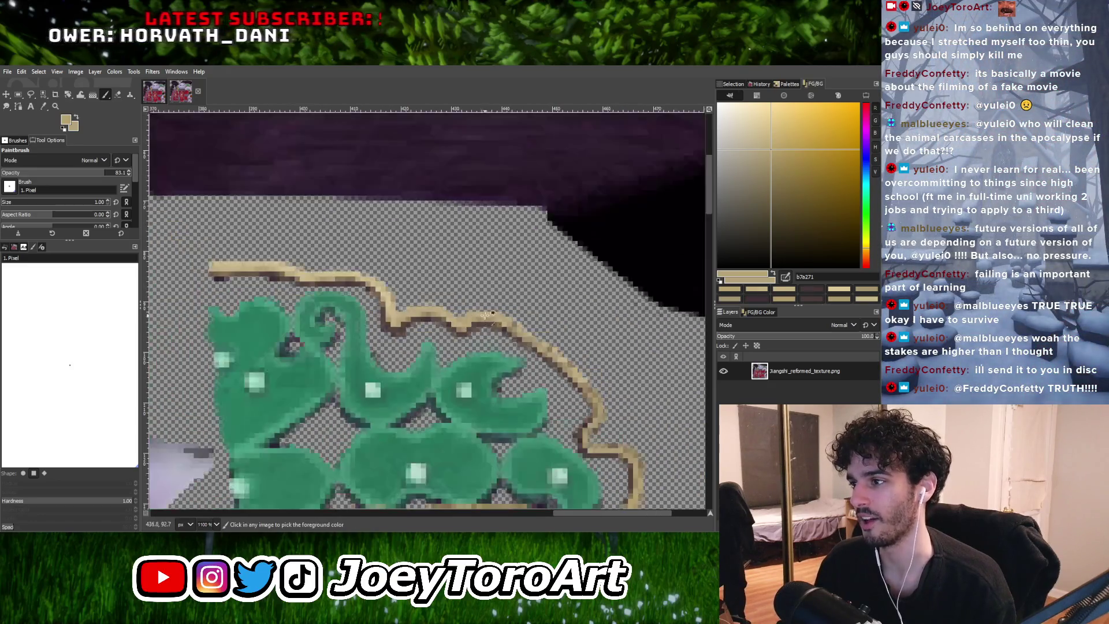
Pan along to the next stretch of the ornament's gold outline
scroll(460, 324, "up", 3, "ctrl")
scroll(519, 352, "down", 3, "ctrl")
scroll(522, 353, "up", 3, "ctrl")
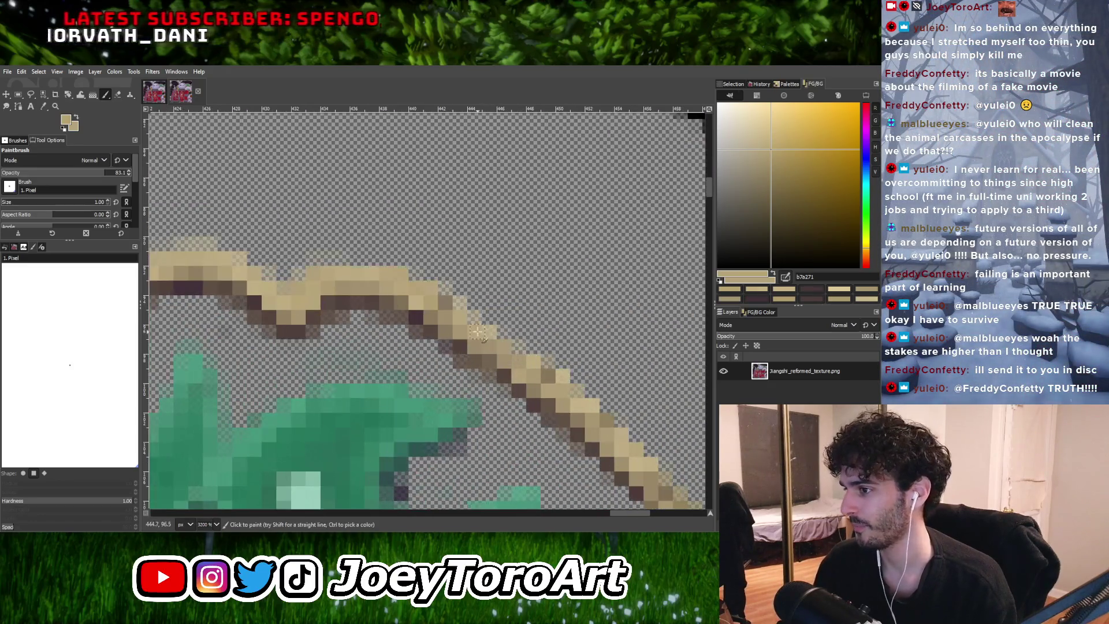
scroll(518, 361, "up", 2, "ctrl")
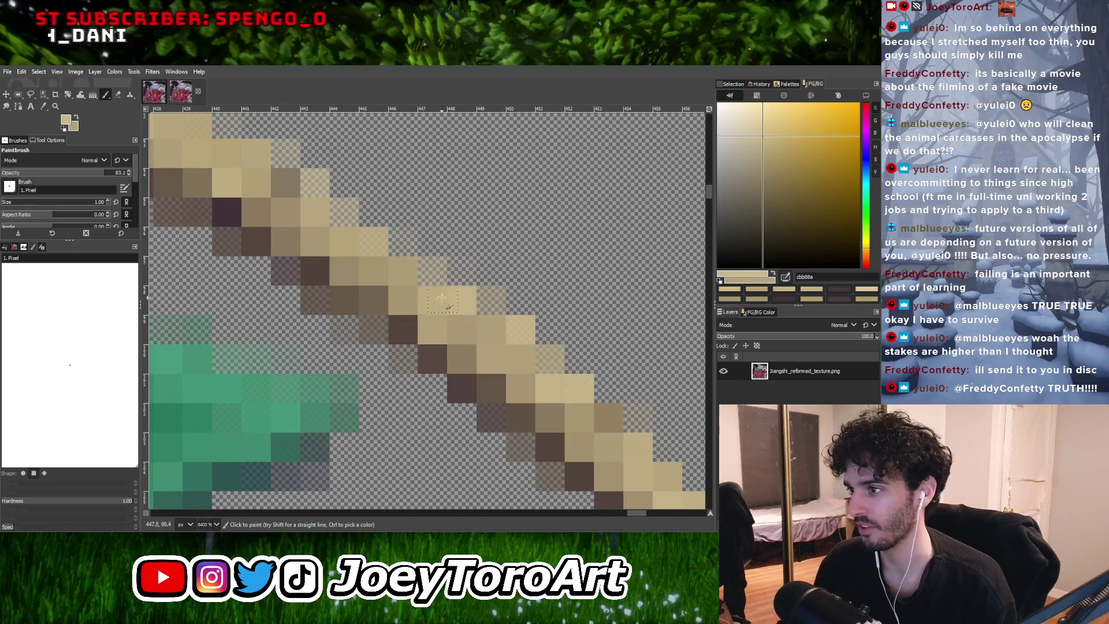
scroll(383, 259, "down", 4, "ctrl")
scroll(383, 259, "up", 3, "ctrl")
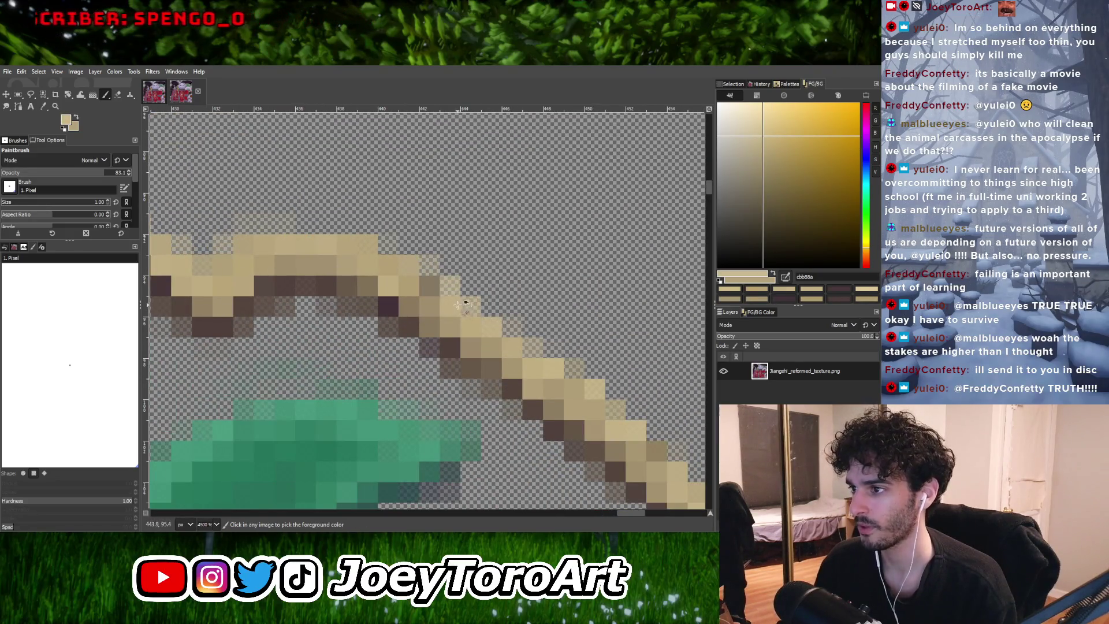
middle_click_drag(456, 302, 470, 313)
scroll(439, 290, "down", 3, "ctrl")
scroll(462, 309, "up", 3, "ctrl")
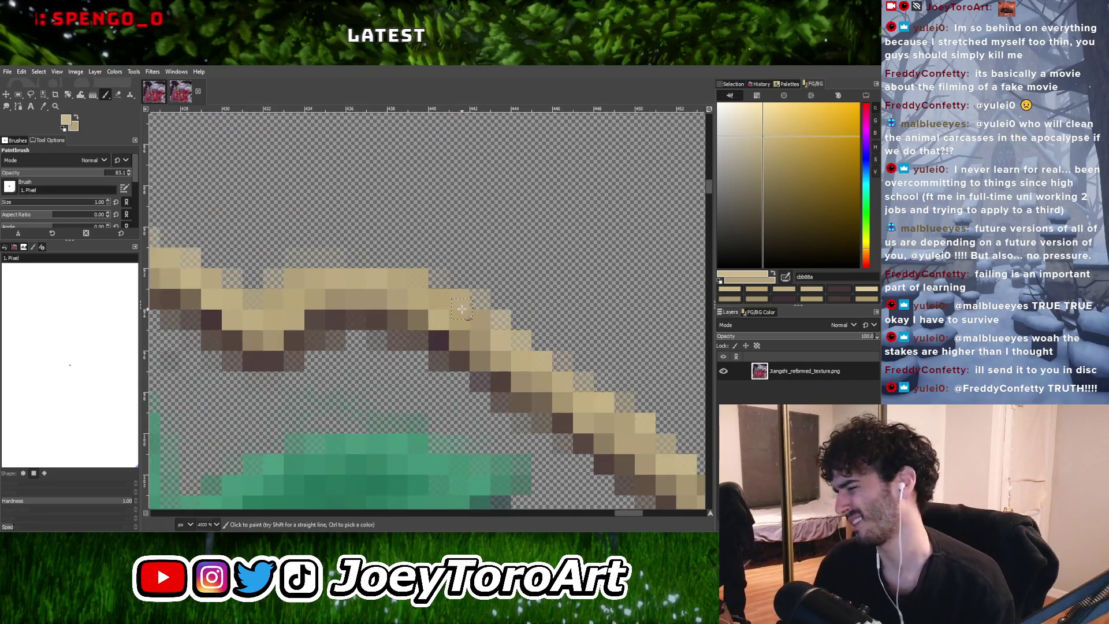
scroll(404, 281, "down", 3, "ctrl")
scroll(366, 283, "up", 3, "ctrl")
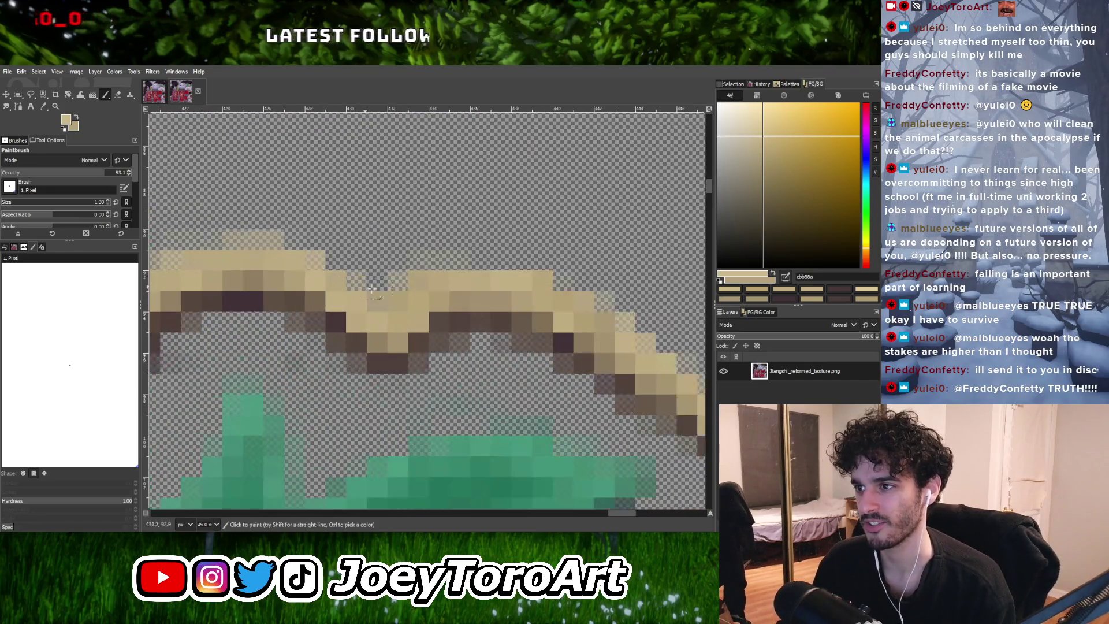
scroll(414, 305, "down", 4, "ctrl")
scroll(374, 321, "up", 3, "ctrl")
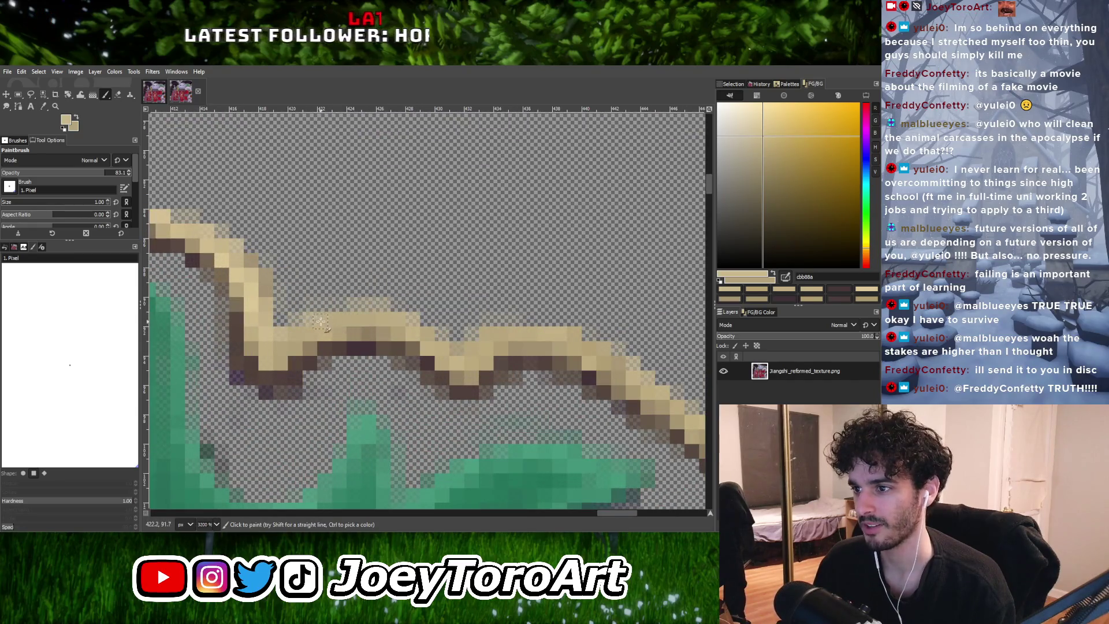
scroll(469, 331, "down", 4, "ctrl")
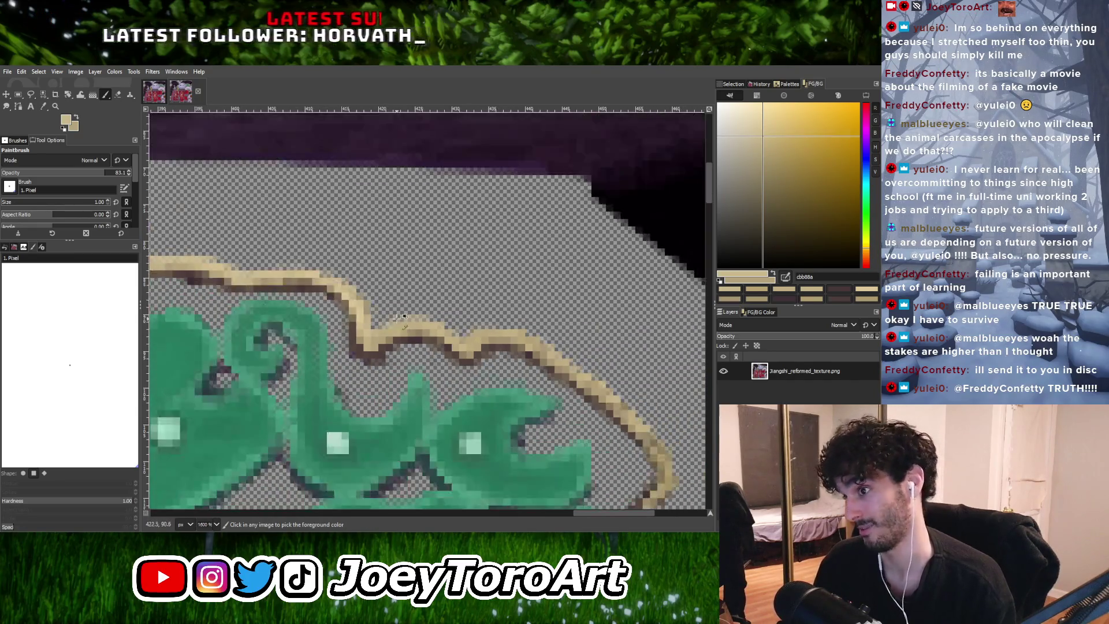
scroll(394, 349, "up", 3, "ctrl")
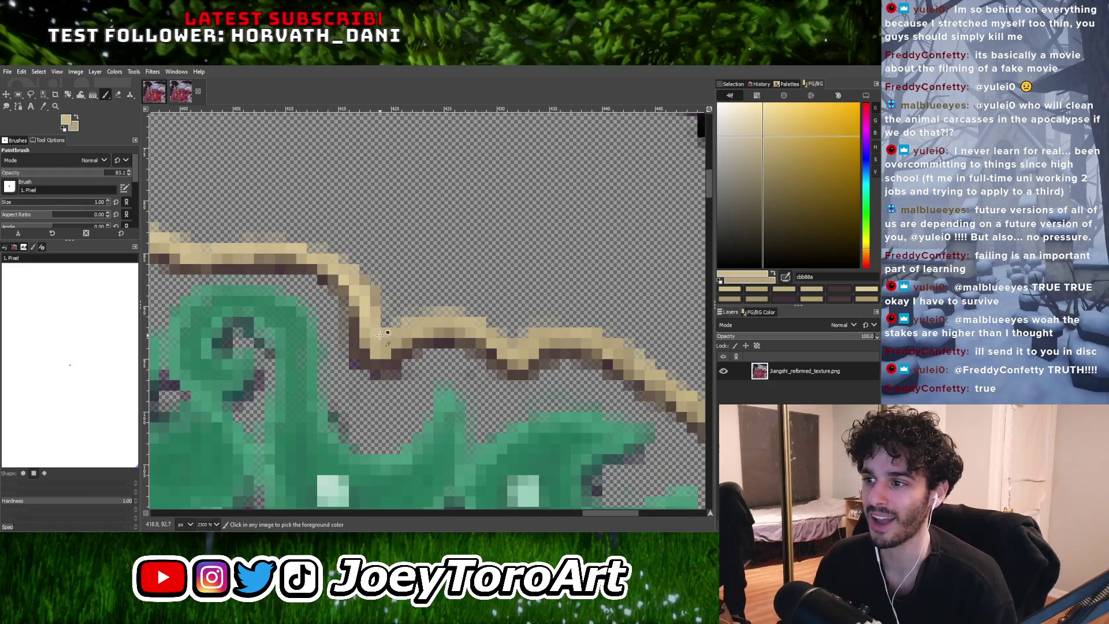
Sample lighter beiges from the outline, ending on light gold dbc798
left_click(394, 349, "ctrl")
scroll(398, 350, "up", 1, "ctrl")
scroll(518, 365, "down", 3, "ctrl")
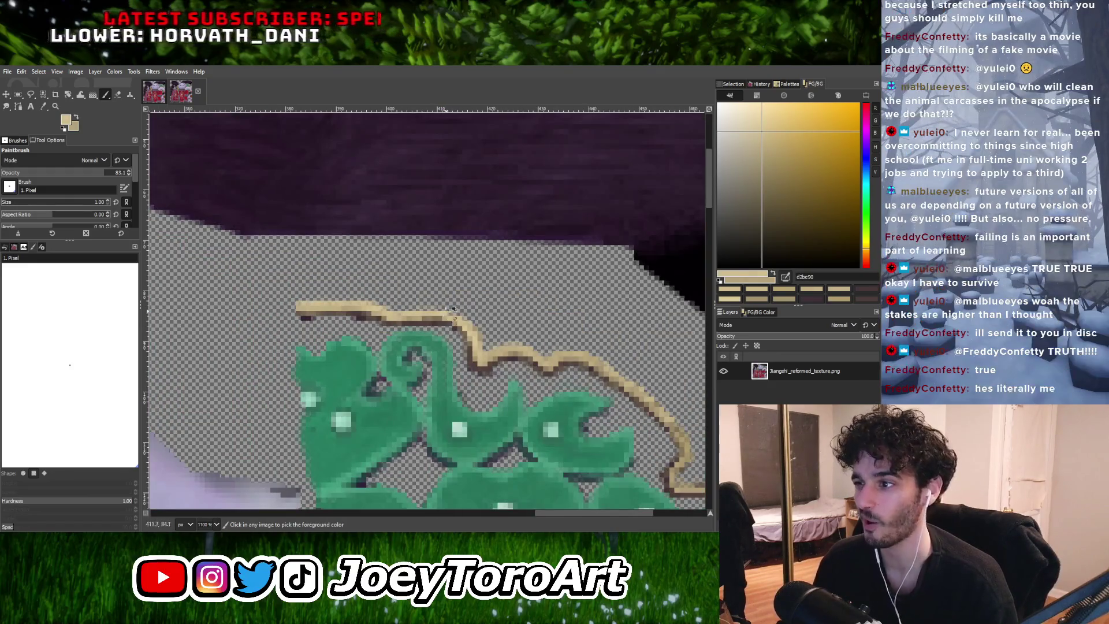
scroll(439, 312, "up", 2, "ctrl")
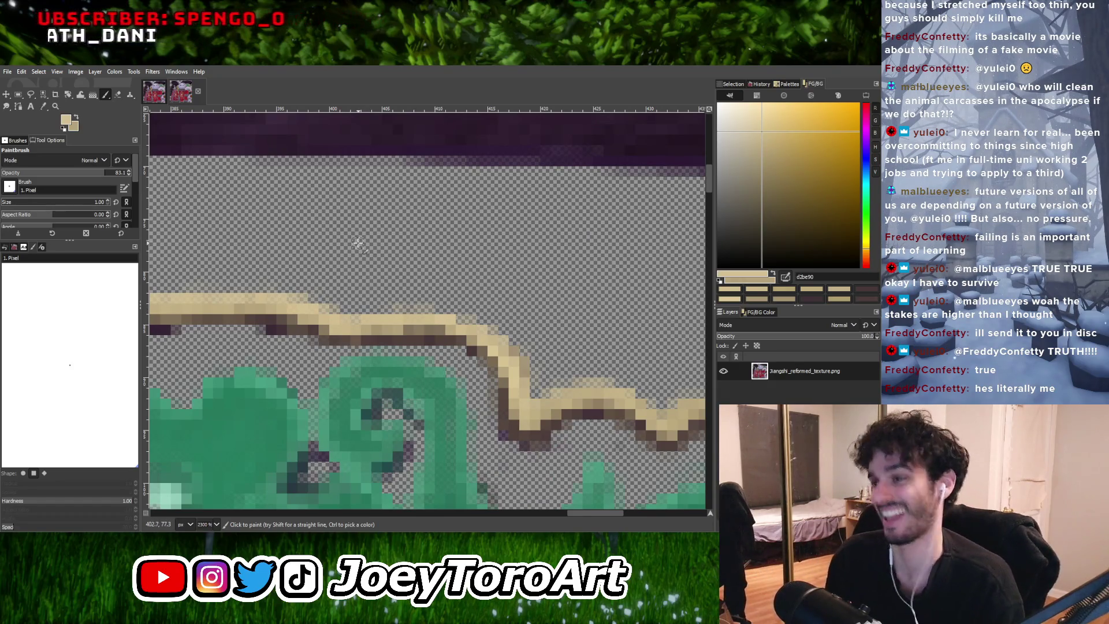
scroll(362, 249, "down", 1, "ctrl")
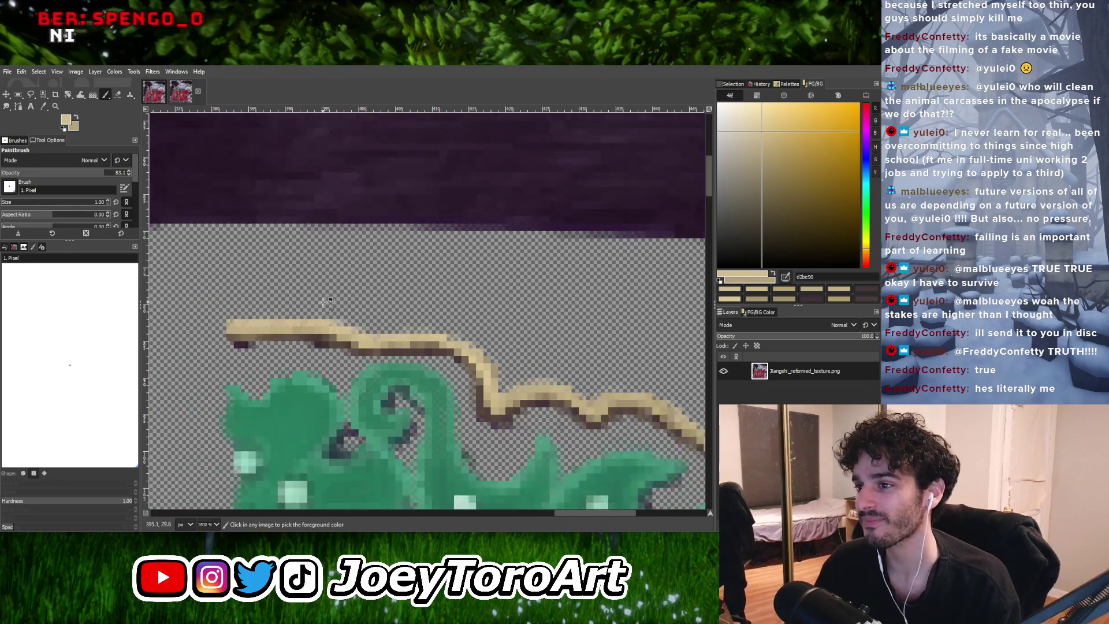
scroll(323, 347, "up", 2, "ctrl")
left_click(323, 347, "ctrl")
scroll(324, 346, "down", 1, "ctrl")
scroll(355, 345, "up", 1, "ctrl")
scroll(356, 347, "up", 1, "ctrl")
scroll(272, 329, "down", 2, "ctrl")
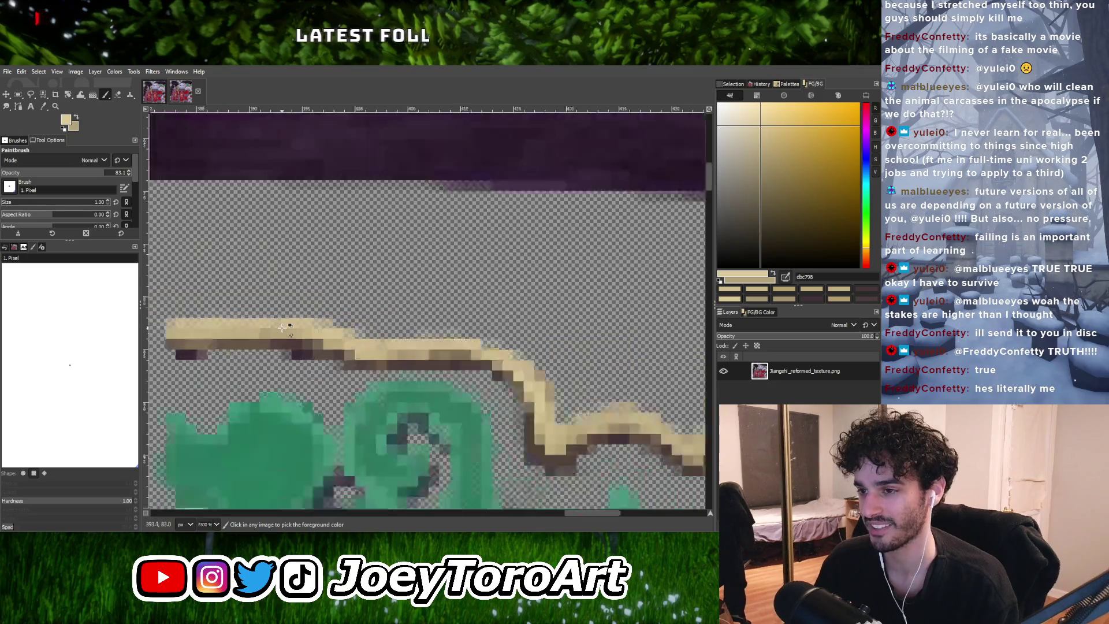
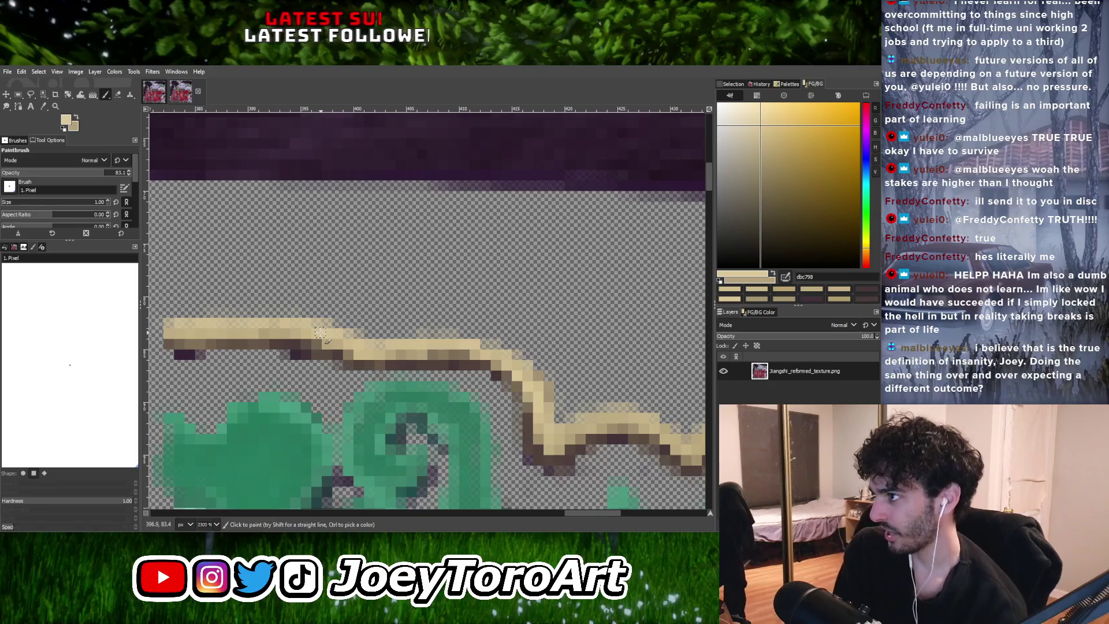
Retouch the crown's tan outline pixels around the green leaves using the sampled tan
scroll(321, 323, "down", 5, "ctrl")
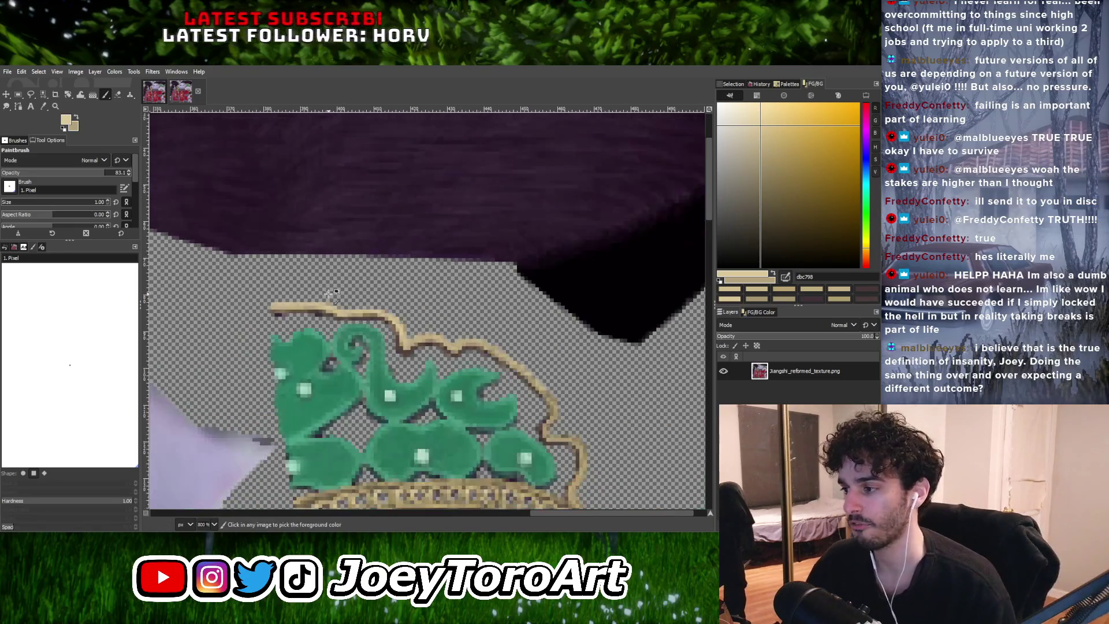
scroll(497, 376, "up", 5, "ctrl")
left_click(498, 375, "ctrl")
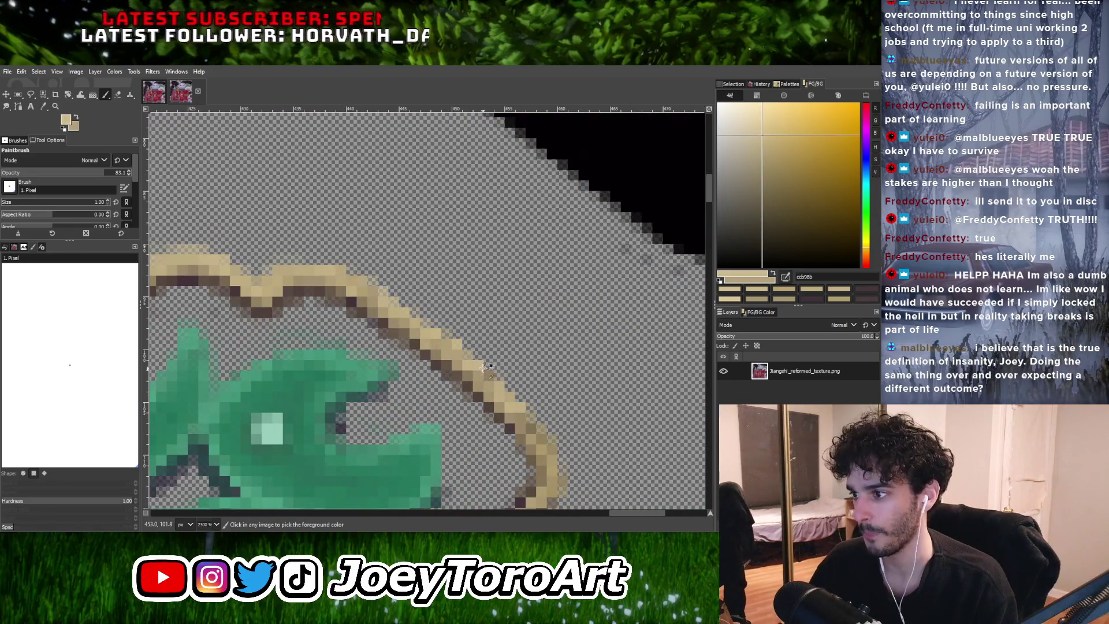
scroll(498, 375, "up", 1, "ctrl")
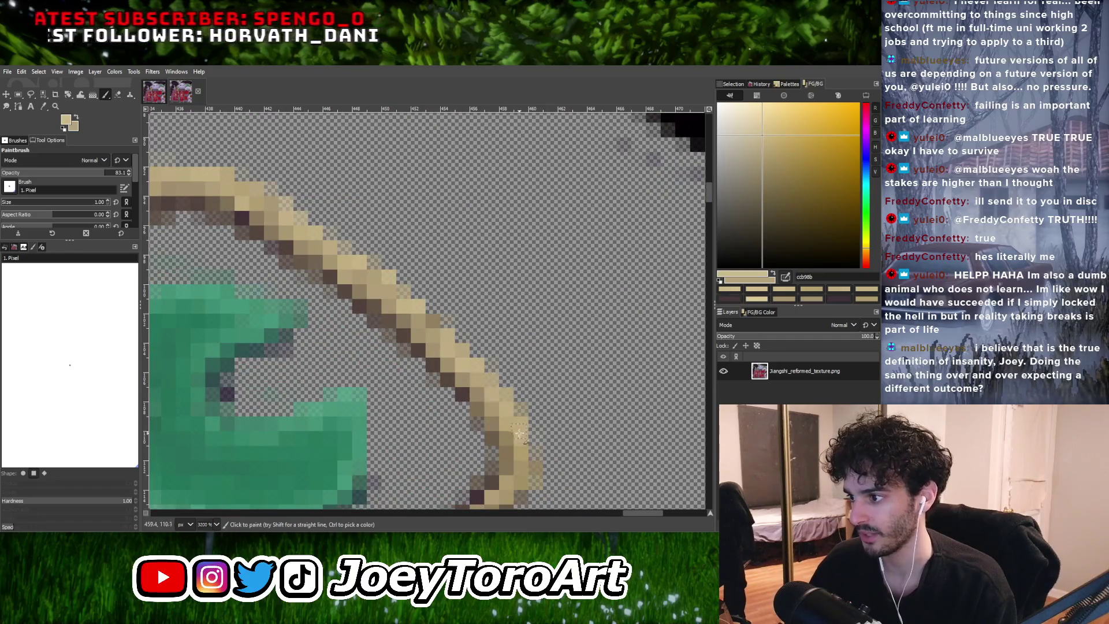
scroll(505, 413, "down", 3, "ctrl")
scroll(517, 434, "up", 3, "ctrl")
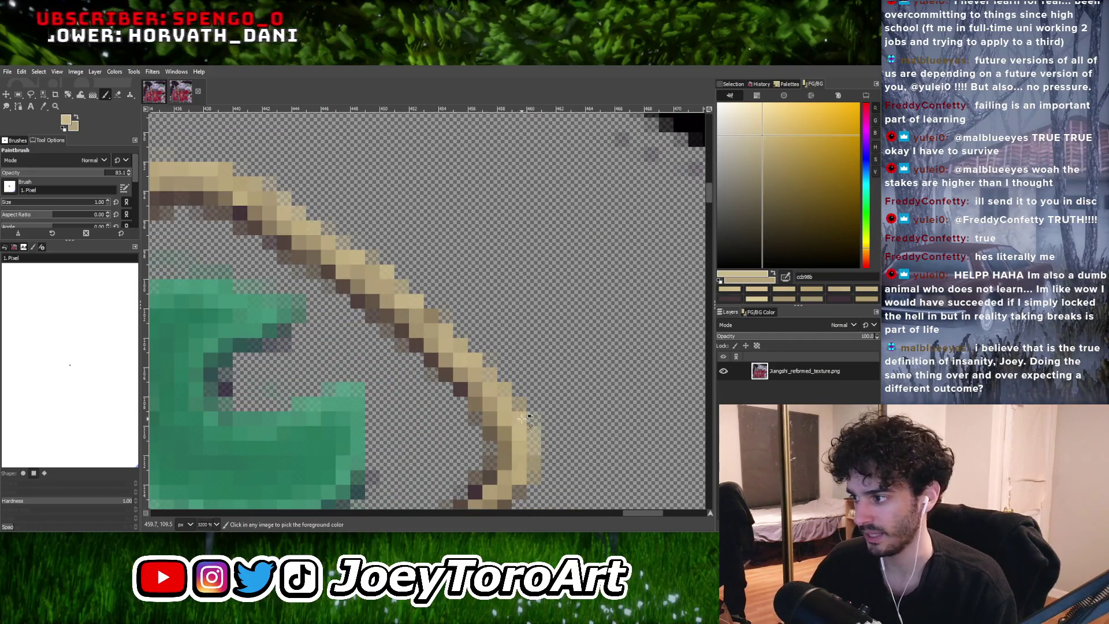
scroll(527, 457, "down", 3, "ctrl")
scroll(532, 418, "up", 3, "ctrl")
scroll(532, 418, "down", 1, "ctrl")
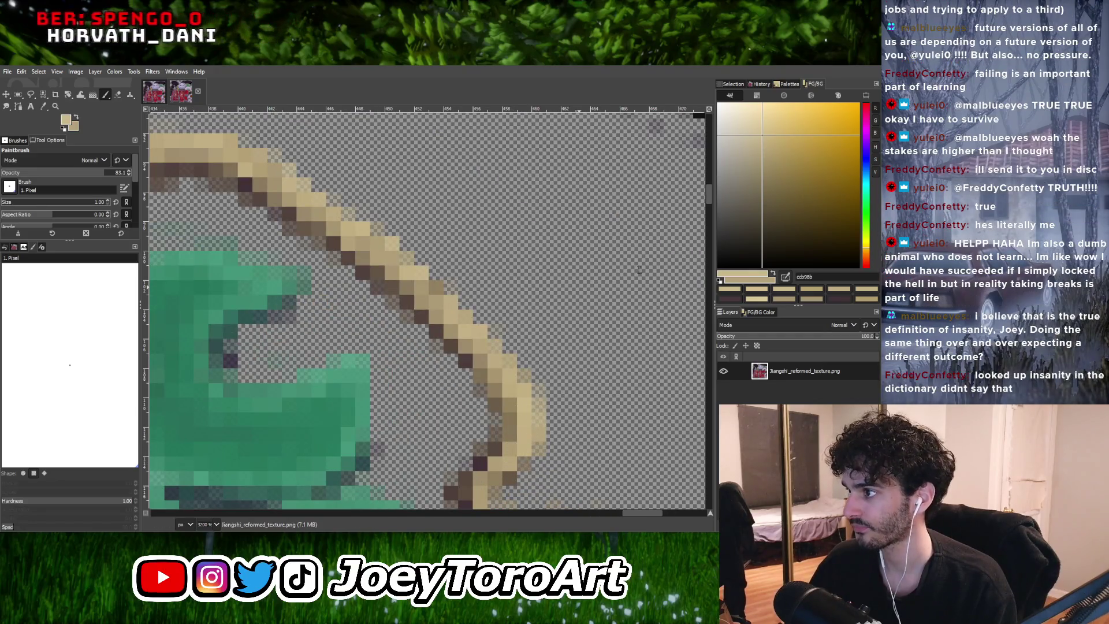
scroll(520, 358, "down", 2, "ctrl")
scroll(517, 342, "up", 1, "ctrl")
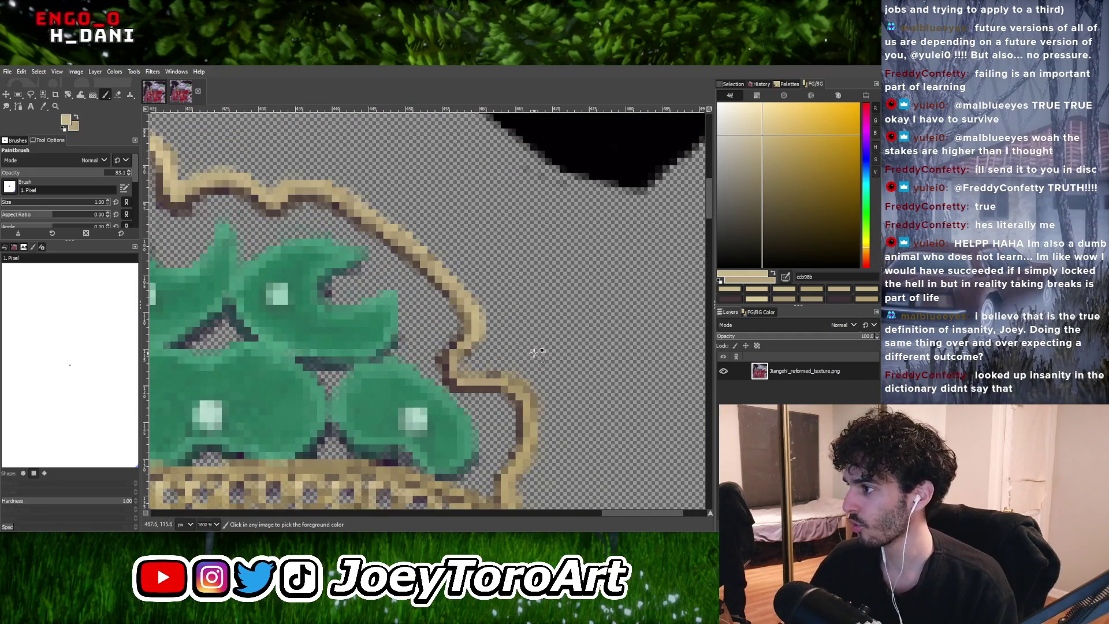
scroll(537, 351, "up", 1, "ctrl")
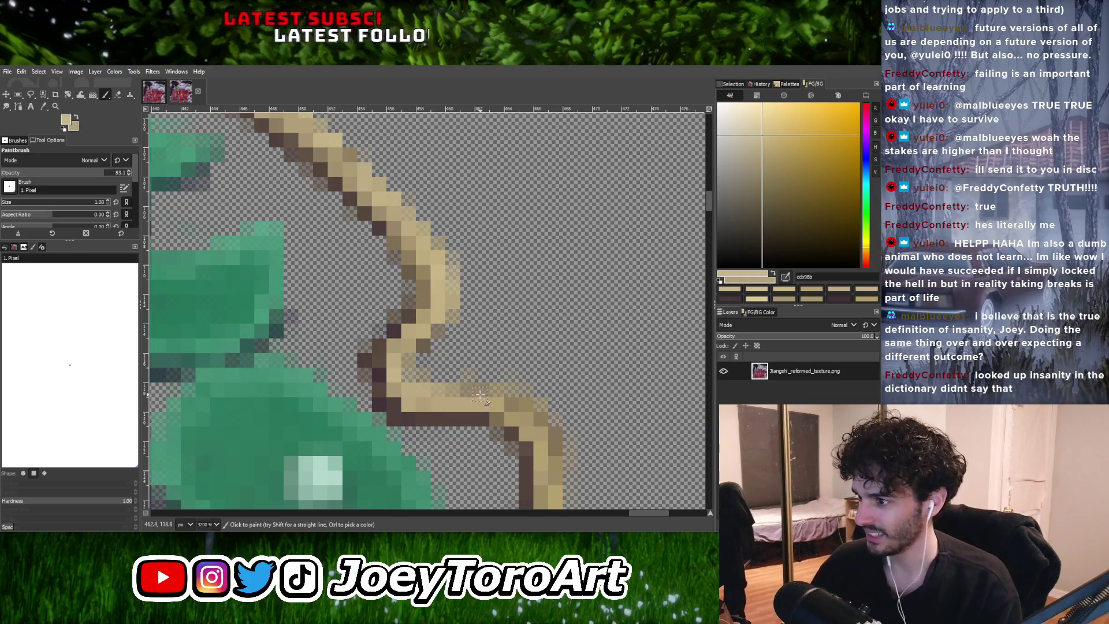
scroll(480, 395, "down", 1, "ctrl")
scroll(497, 398, "up", 1, "ctrl")
scroll(519, 398, "down", 1, "ctrl")
scroll(519, 398, "up", 1, "ctrl")
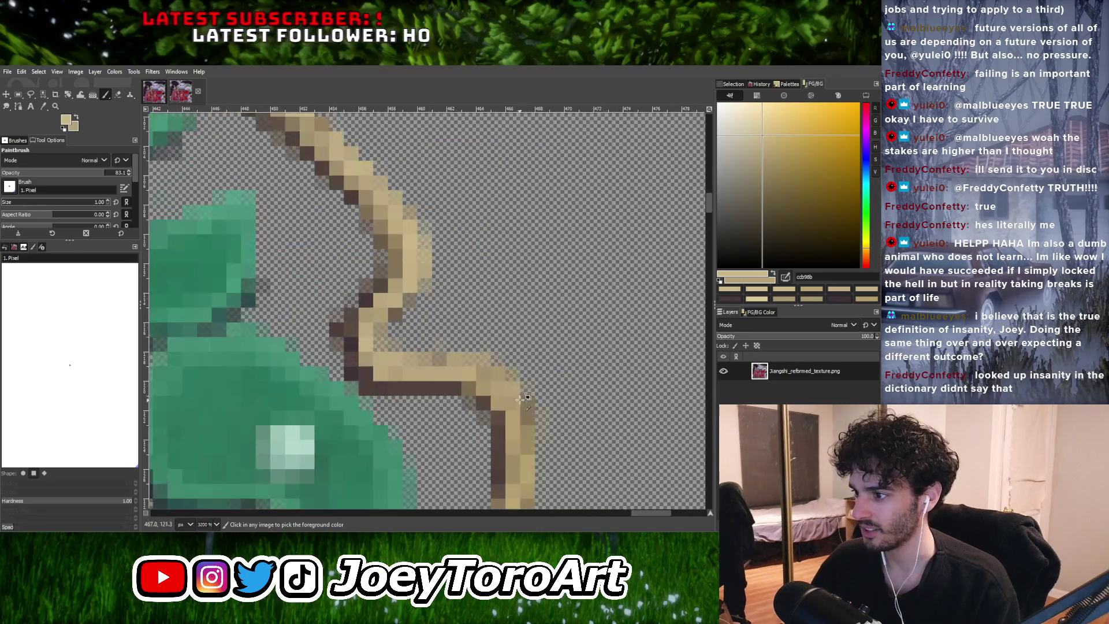
scroll(520, 398, "down", 1, "ctrl")
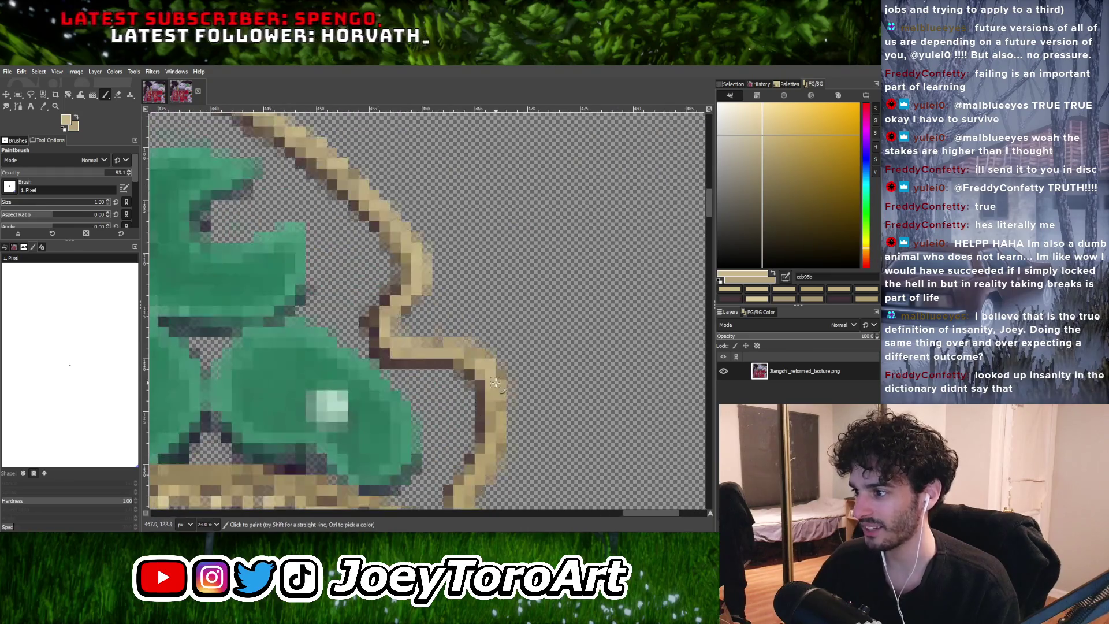
scroll(495, 381, "up", 1, "ctrl")
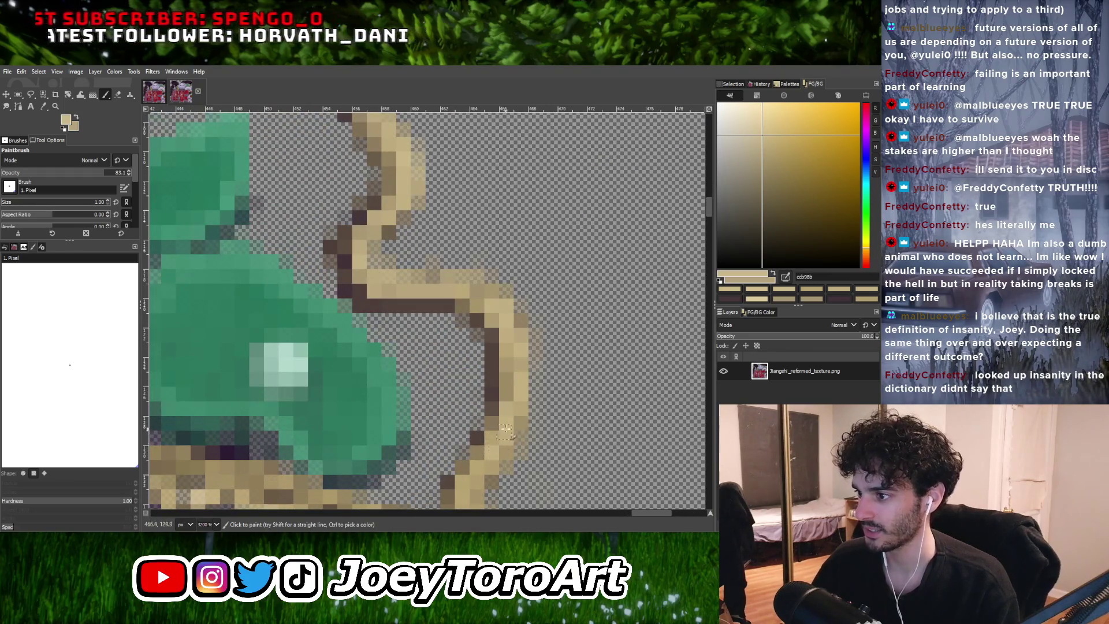
Repaint the outline's inner edge with the sampled dark-brown shadow colour
left_click(456, 305, "ctrl")
scroll(496, 340, "up", 1, "ctrl")
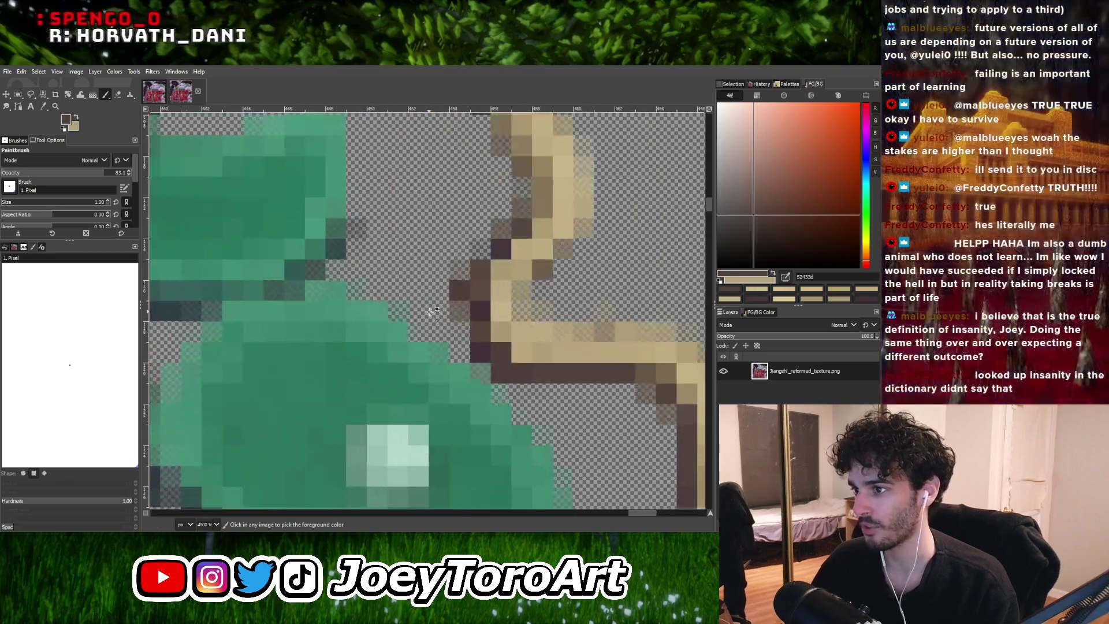
scroll(516, 370, "down", 5, "ctrl")
scroll(502, 371, "up", 5, "ctrl")
Erase stray outline pixels and sample the leaf green as the background colour
key("shift+e")
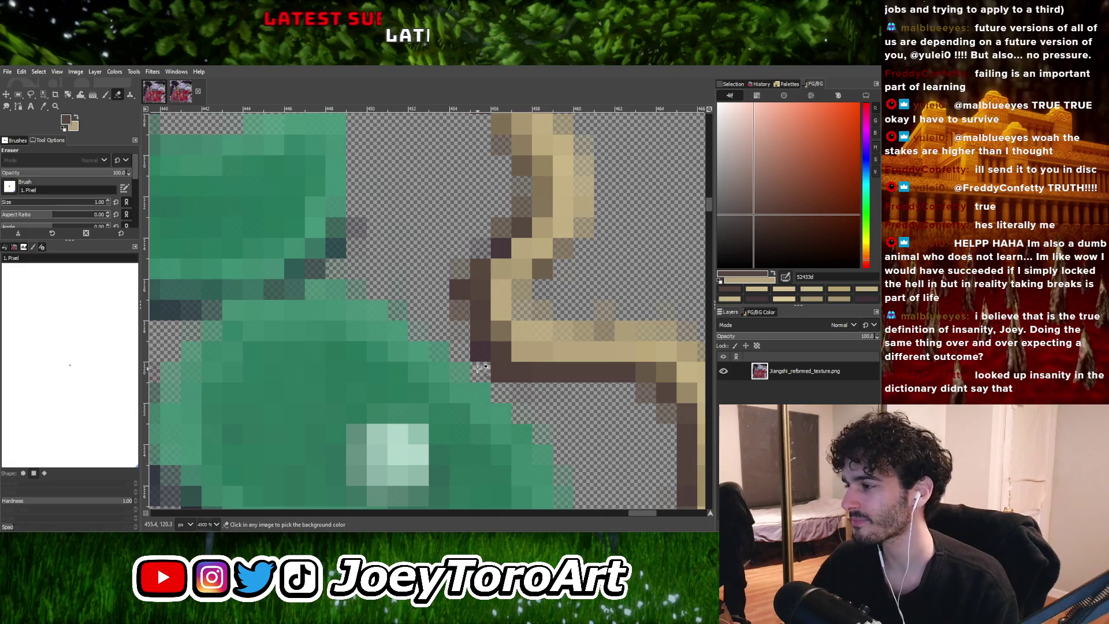
scroll(479, 368, "down", 3, "ctrl")
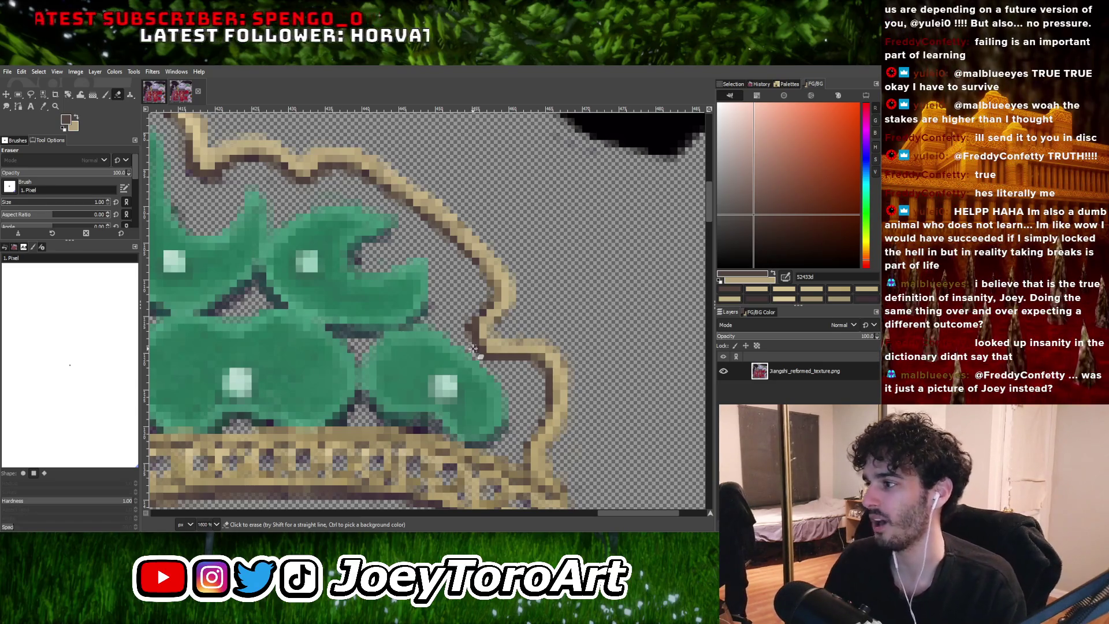
scroll(472, 348, "up", 3, "ctrl")
left_click(452, 332, "ctrl")
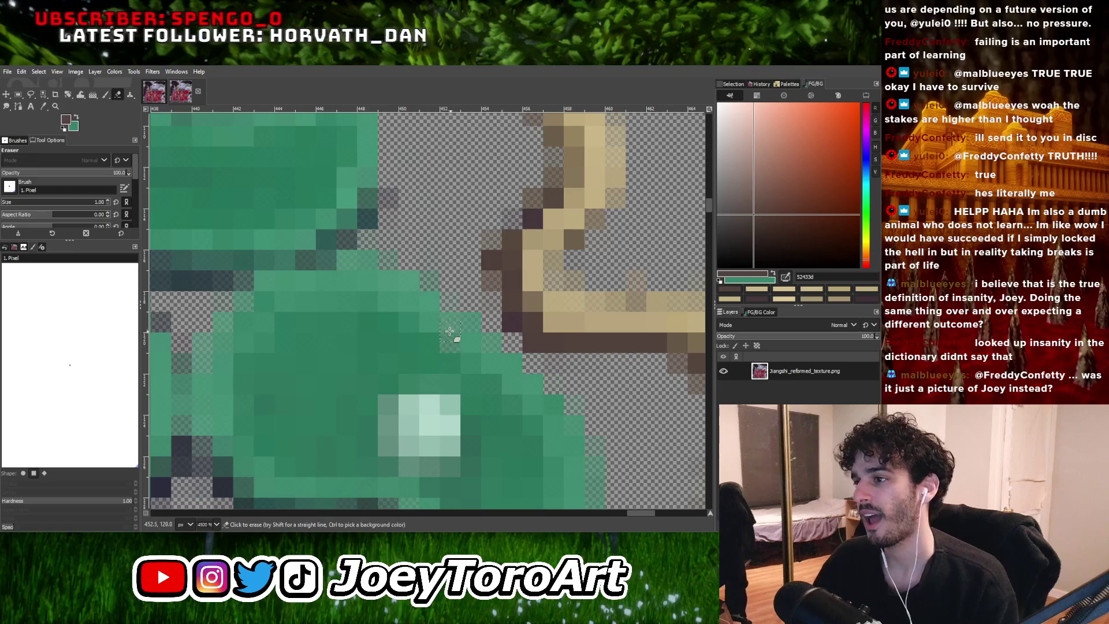
Repaint the leaf edge pixels with the sampled leaf green
key("p")
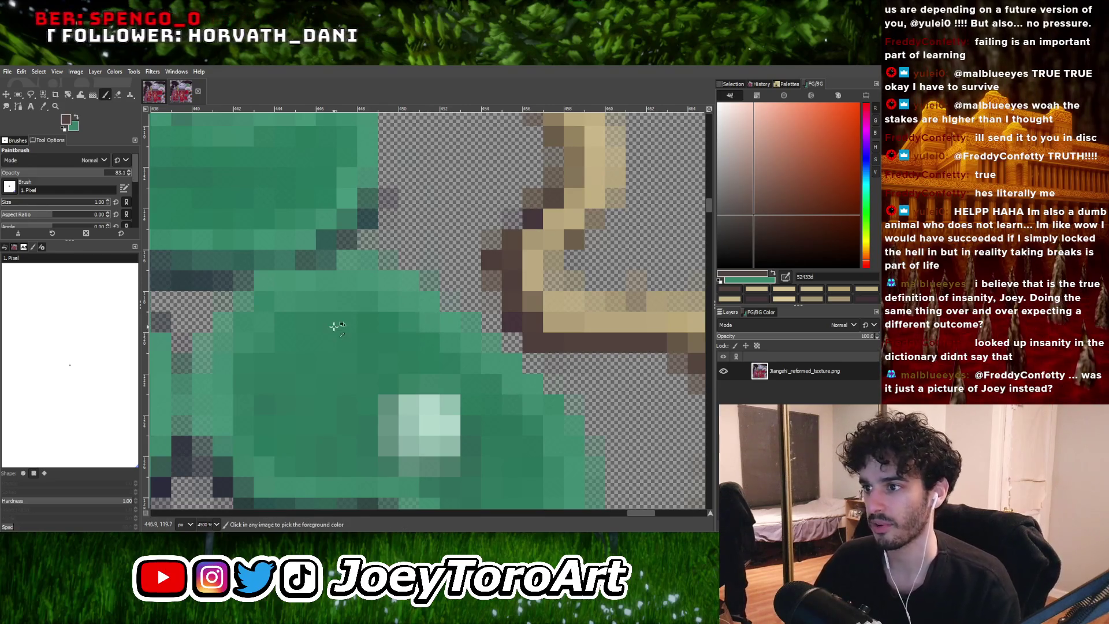
left_click(337, 327, "ctrl")
scroll(404, 346, "down", 3, "ctrl")
scroll(418, 353, "up", 3, "ctrl")
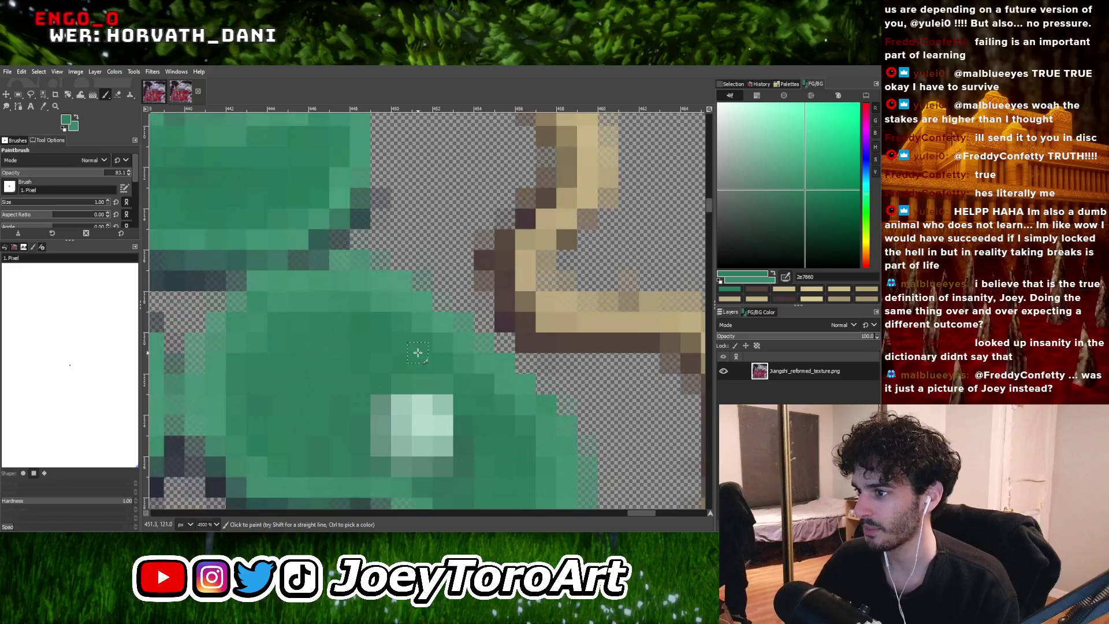
scroll(452, 364, "down", 1, "ctrl")
scroll(457, 373, "up", 1, "ctrl")
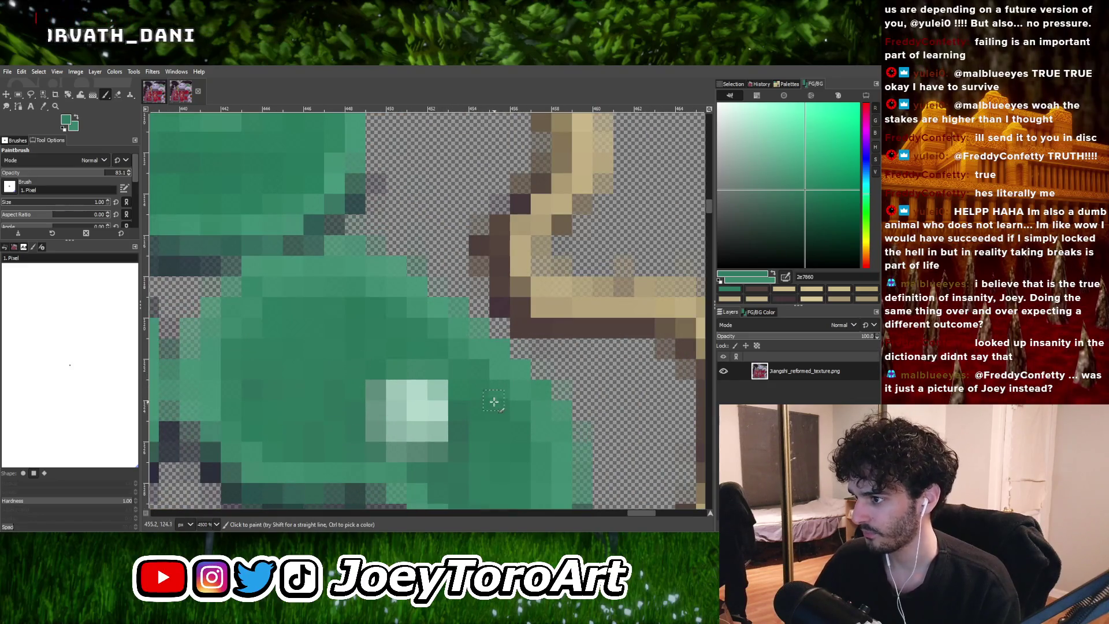
scroll(491, 348, "down", 1, "ctrl")
scroll(489, 369, "up", 1, "ctrl")
Touch up the crown outline beside the leaf with tan and dark brown
left_click(490, 379, "ctrl")
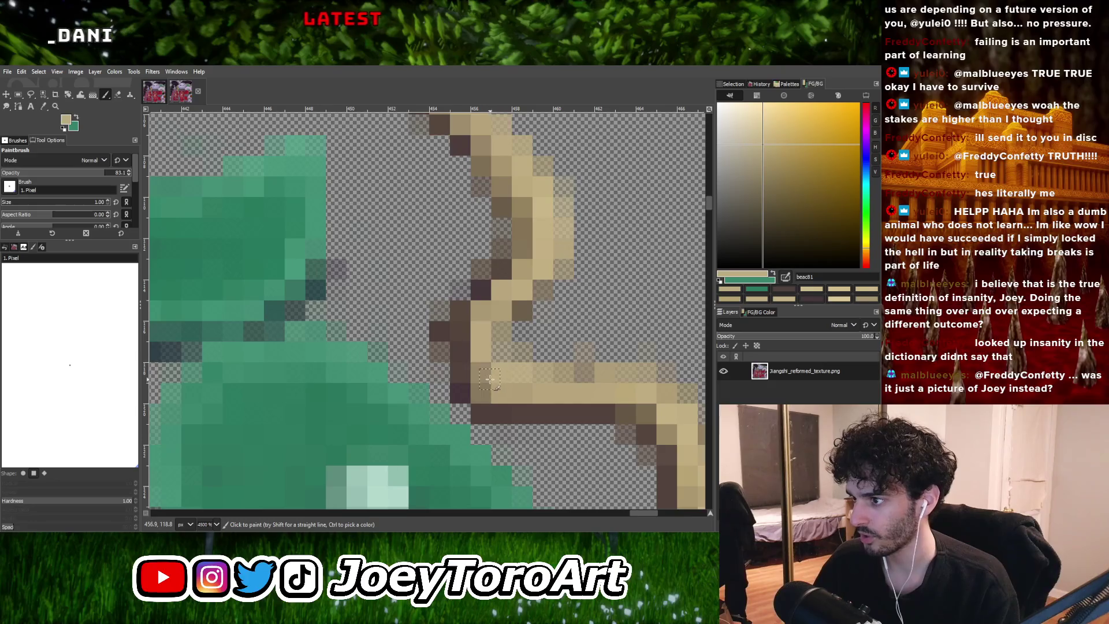
scroll(502, 297, "down", 2, "ctrl")
scroll(474, 350, "up", 1, "ctrl")
left_click(474, 350, "ctrl")
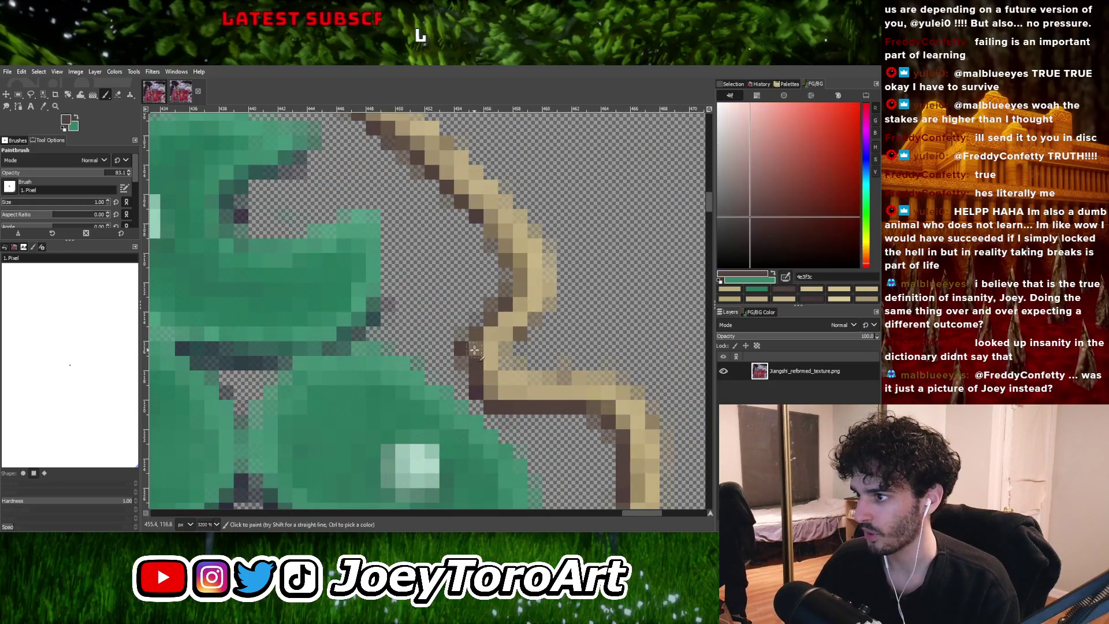
scroll(505, 388, "down", 1, "ctrl")
scroll(498, 391, "up", 1, "ctrl")
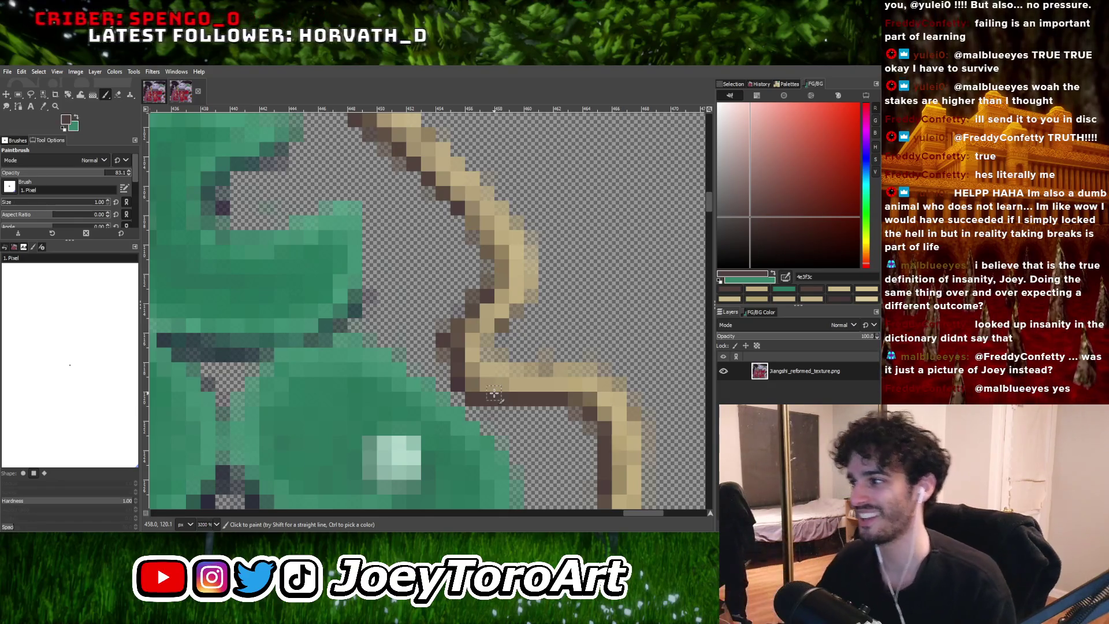
scroll(494, 393, "down", 2, "ctrl")
scroll(465, 347, "up", 3, "ctrl")
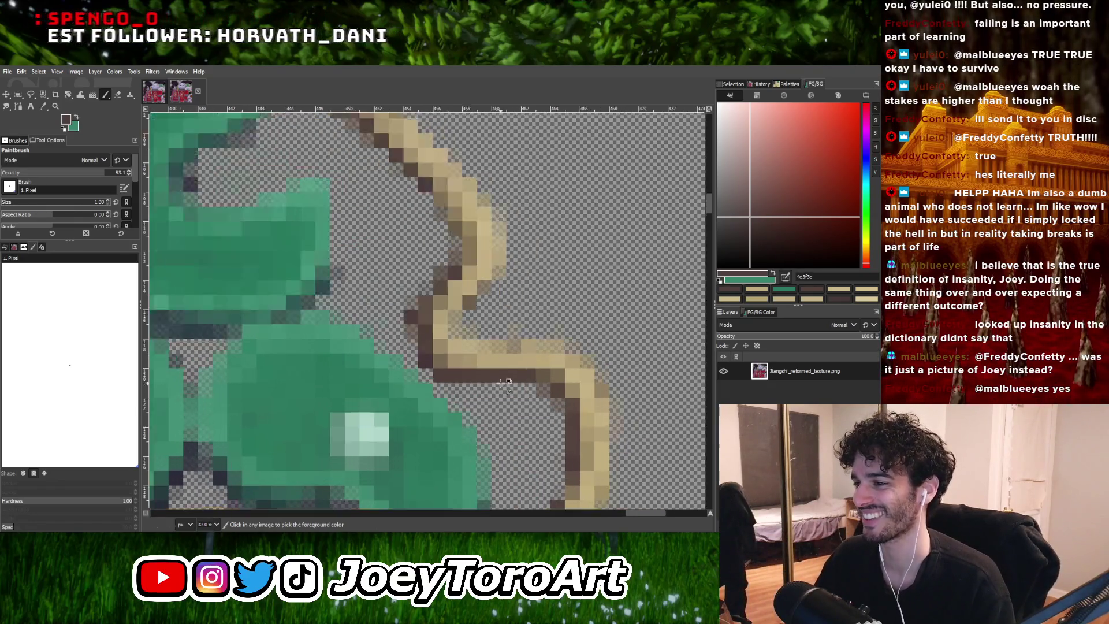
Refine the outline toward the crown band with darker and lighter tan shades
left_click(465, 347, "ctrl")
scroll(474, 349, "down", 3, "ctrl")
scroll(481, 351, "up", 2, "ctrl")
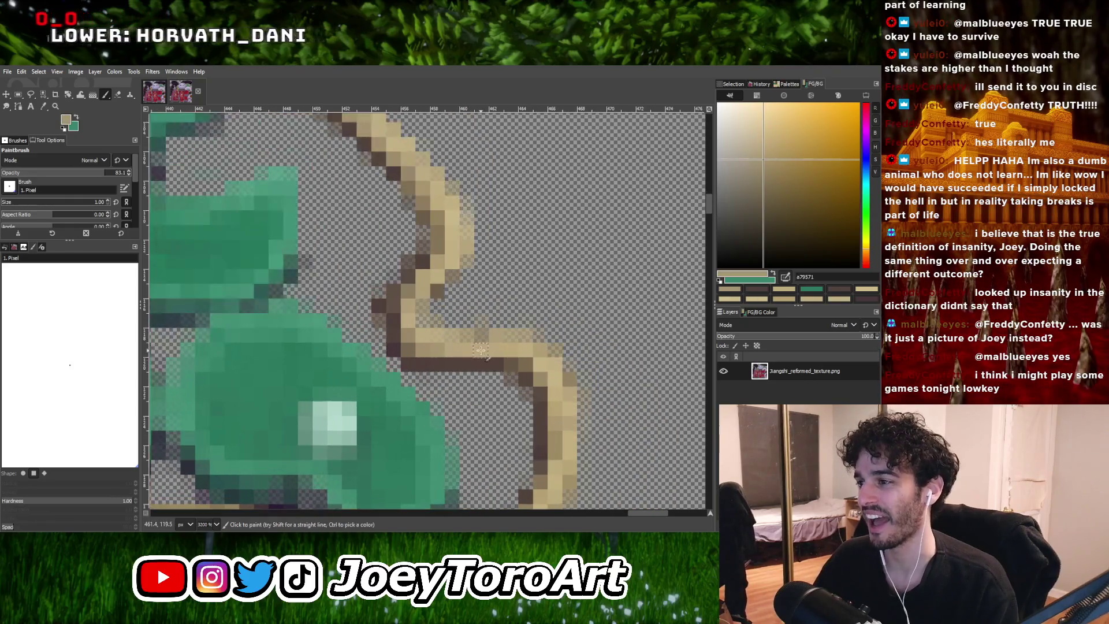
scroll(553, 368, "down", 2, "ctrl")
scroll(559, 389, "up", 2, "ctrl")
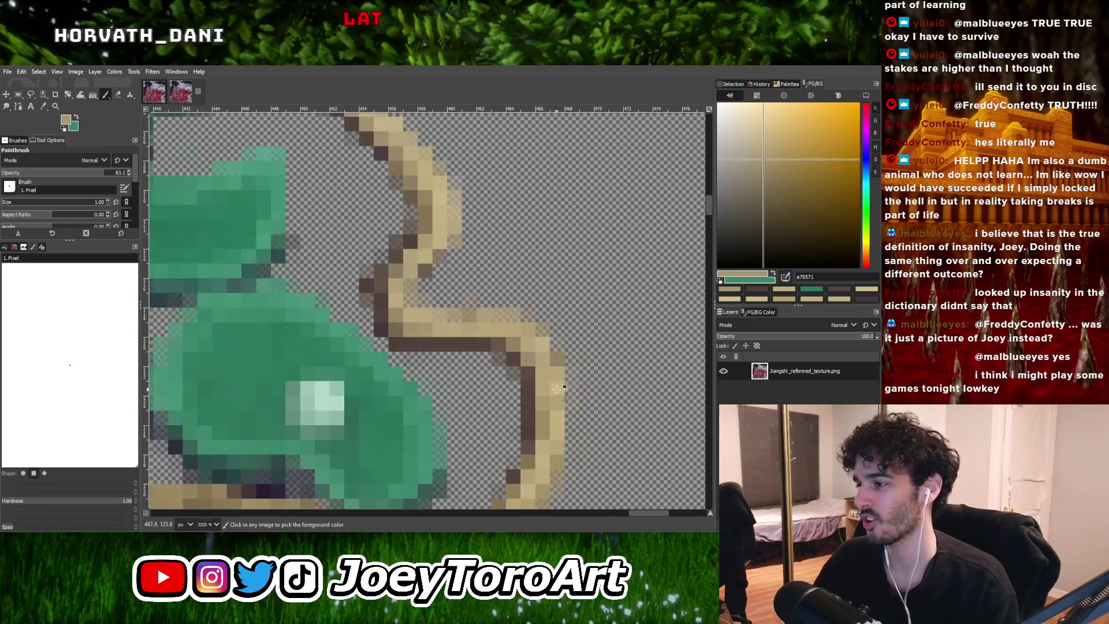
scroll(547, 415, "down", 2, "ctrl")
scroll(541, 399, "up", 1, "ctrl")
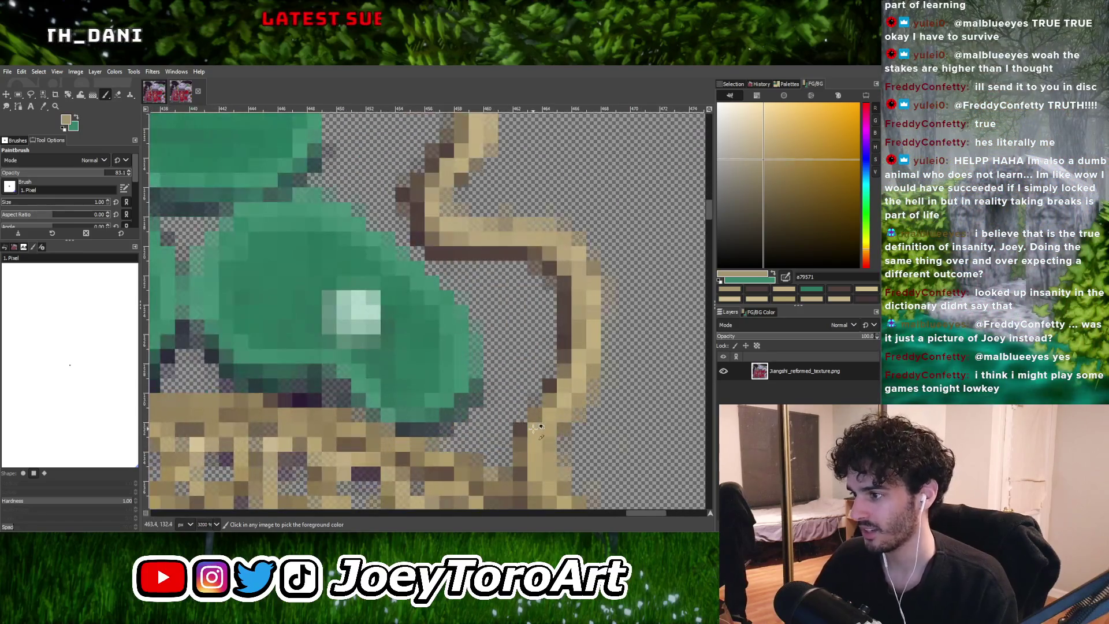
left_click(541, 388, "ctrl")
left_click(548, 394, "ctrl")
scroll(548, 395, "up", 2, "ctrl")
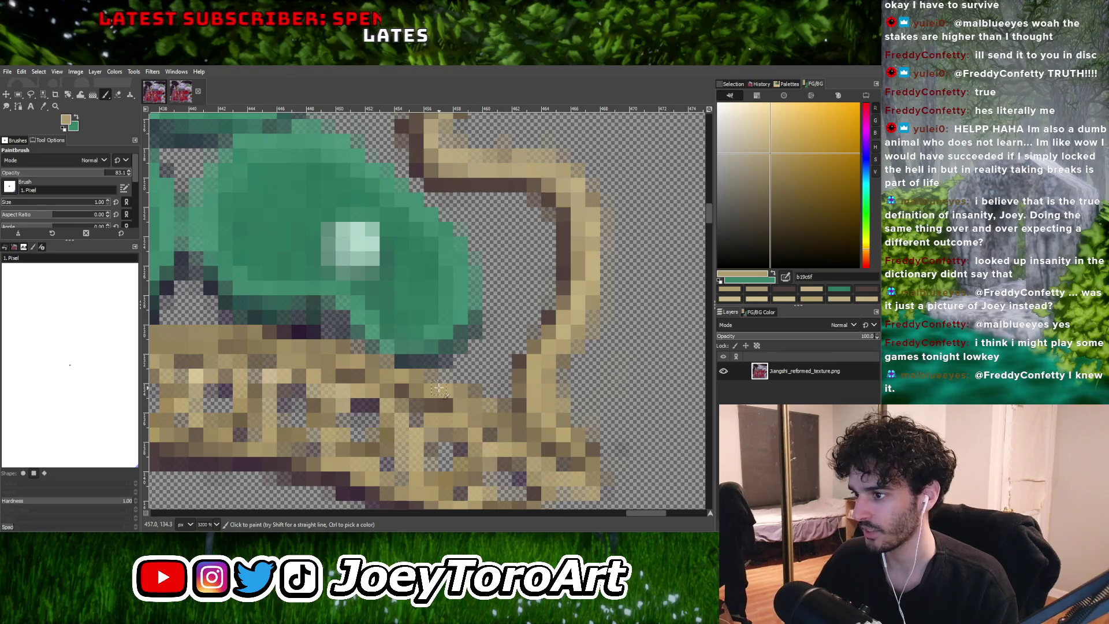
Pick the dark teal outline colour and erase stray pixels under the leaf edge
scroll(439, 390, "down", 2, "ctrl")
scroll(466, 399, "up", 2, "ctrl")
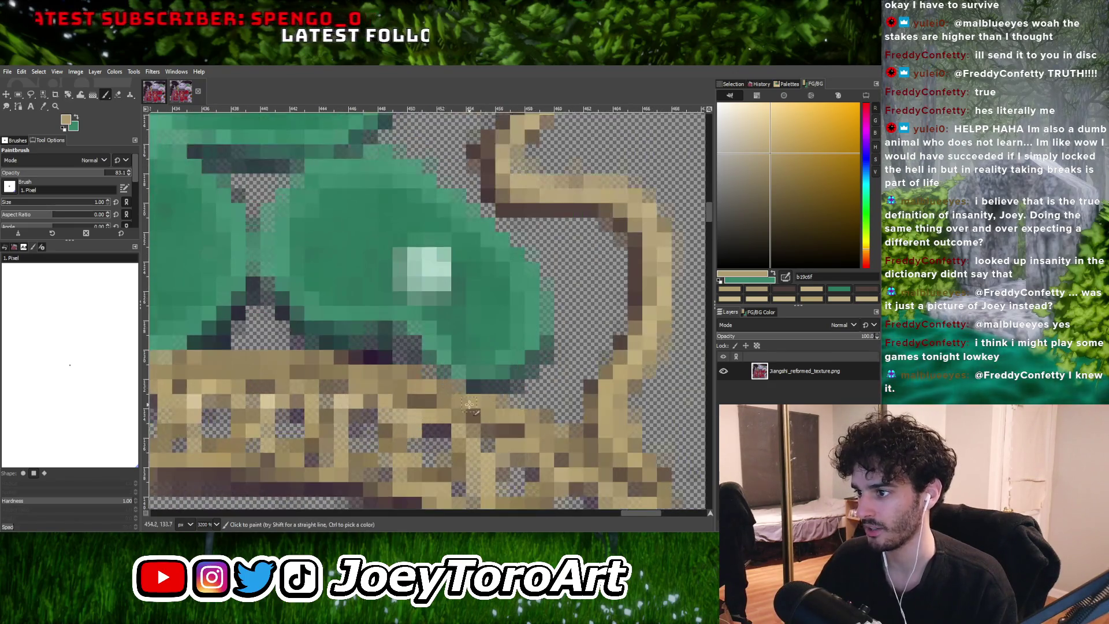
scroll(379, 375, "down", 2, "ctrl")
scroll(382, 370, "up", 2, "ctrl")
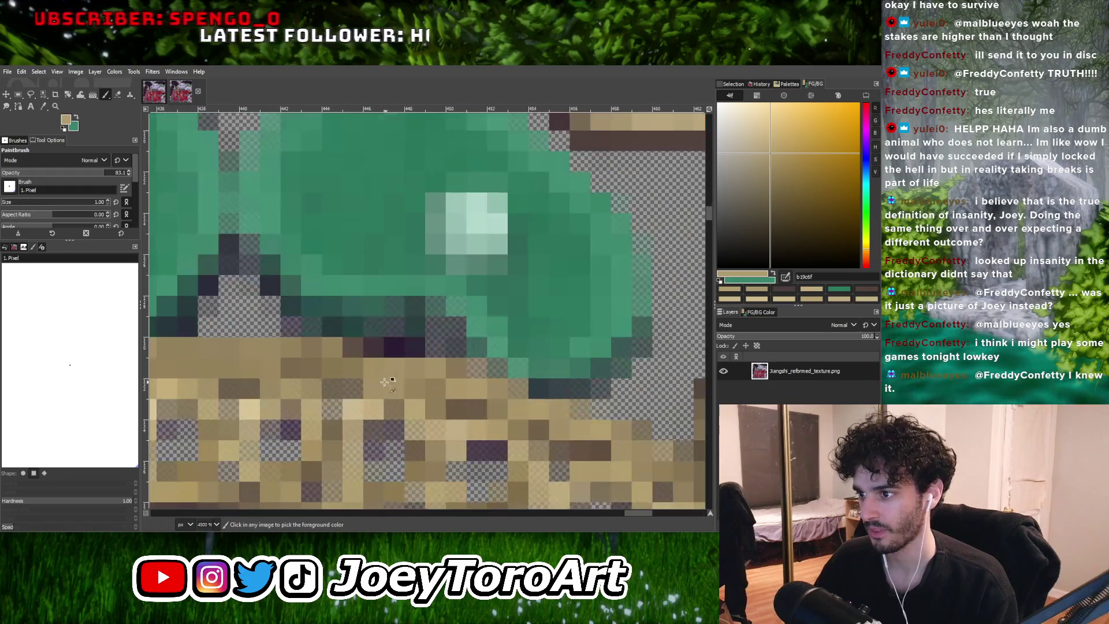
scroll(387, 360, "down", 1, "ctrl")
scroll(387, 360, "up", 2, "ctrl")
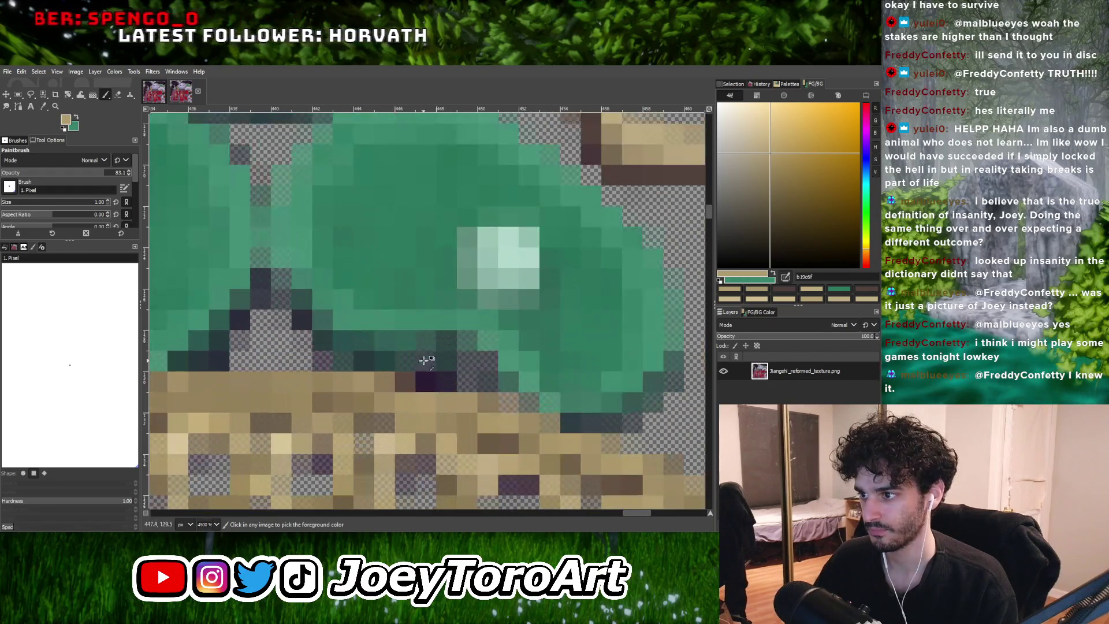
left_click(444, 376, "ctrl")
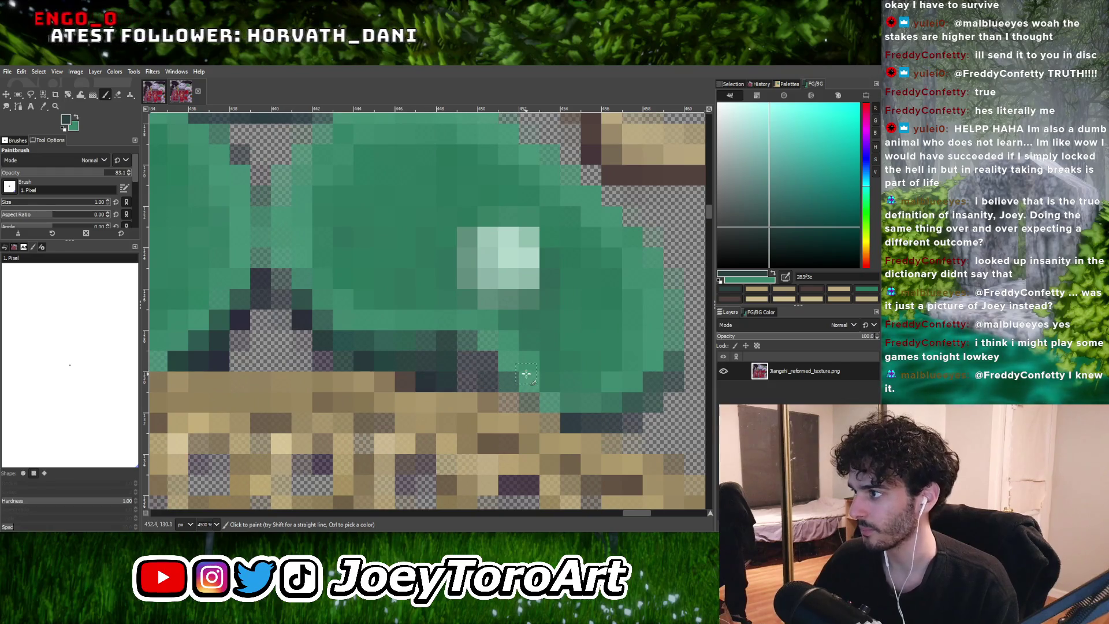
scroll(489, 365, "down", 2, "ctrl")
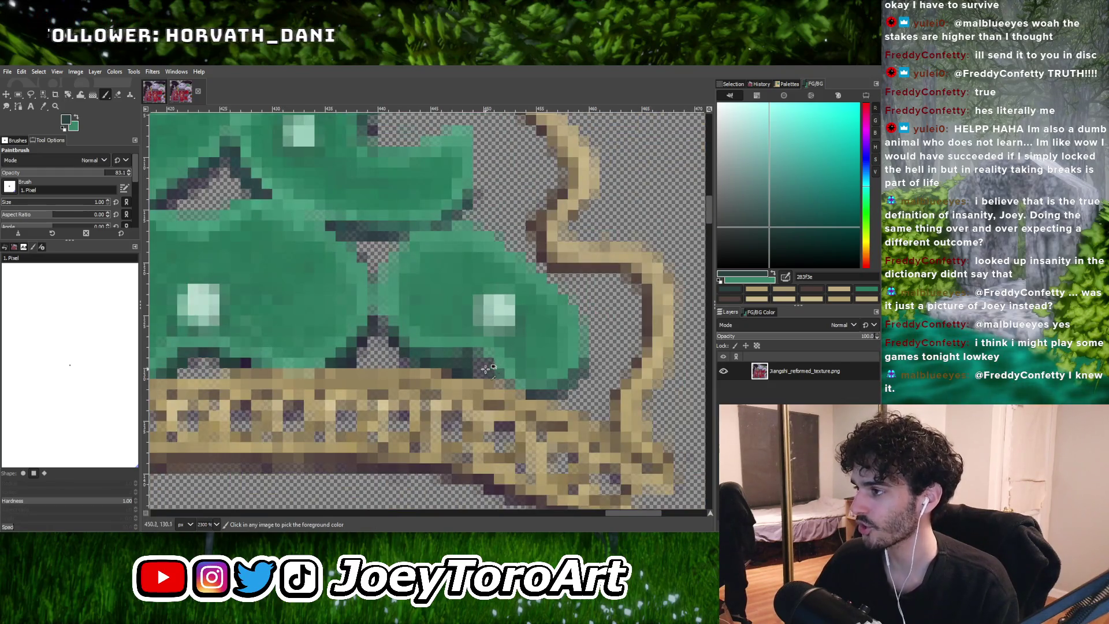
scroll(486, 369, "up", 2, "ctrl")
key("shift+e")
left_click(433, 370)
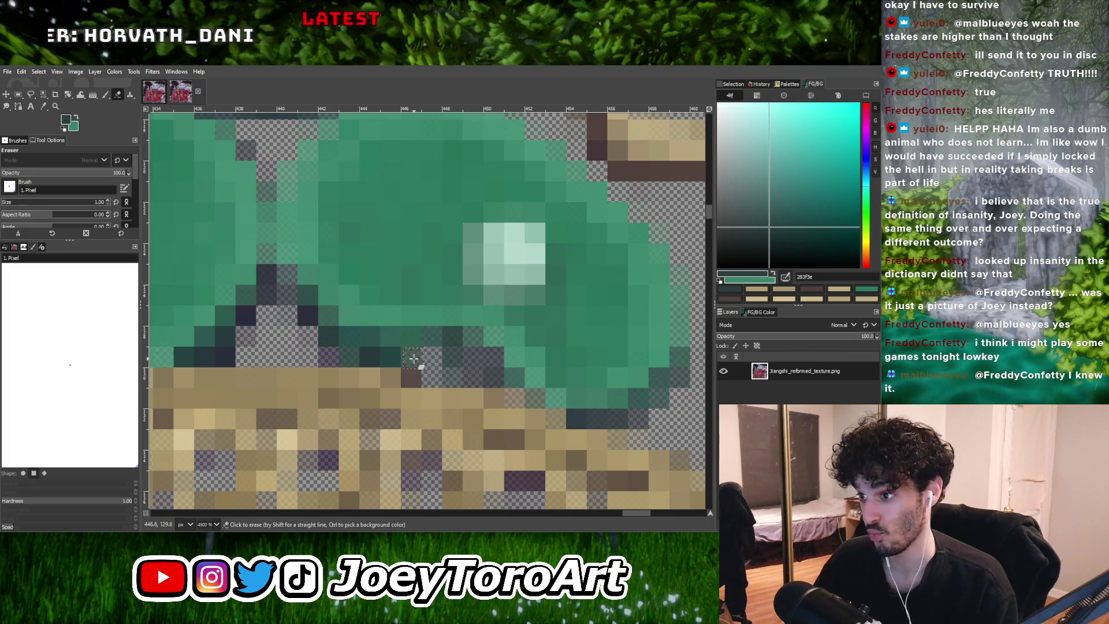
Fill the empty pixel at the leaf outline with dark teal
key("p")
left_click(439, 356, "ctrl")
left_click(414, 352)
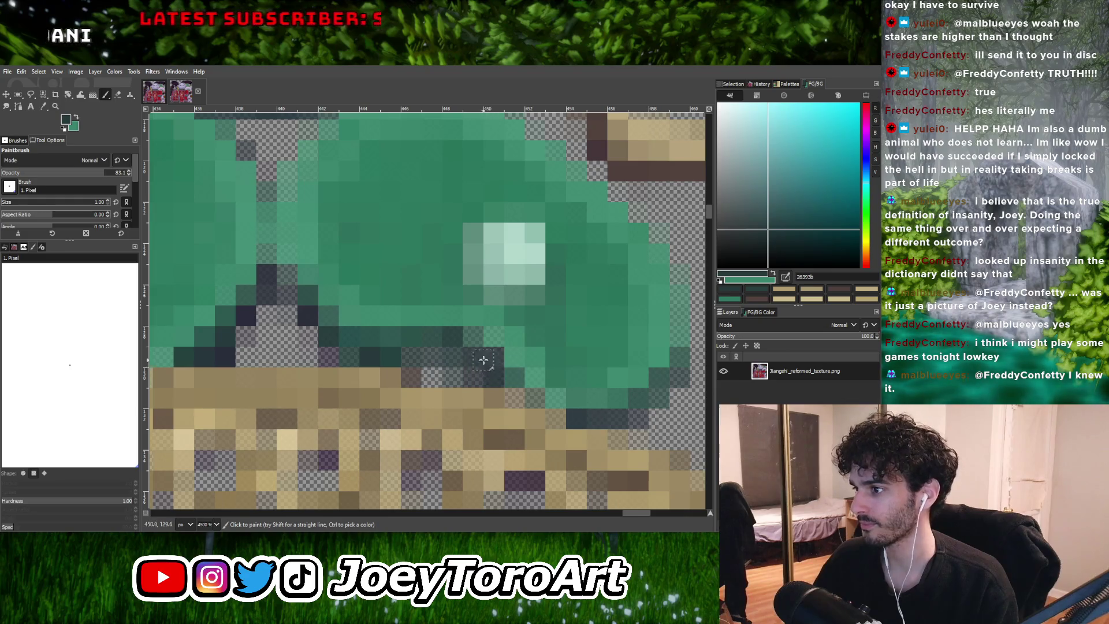
scroll(485, 362, "down", 2, "ctrl")
scroll(487, 375, "up", 2, "ctrl")
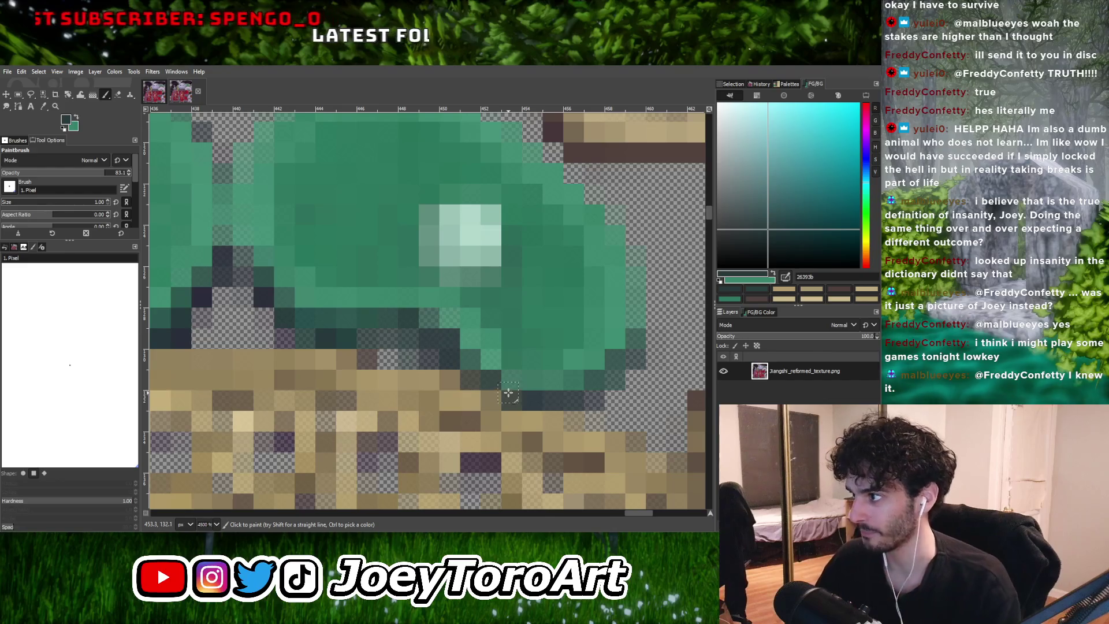
scroll(510, 367, "down", 2, "ctrl")
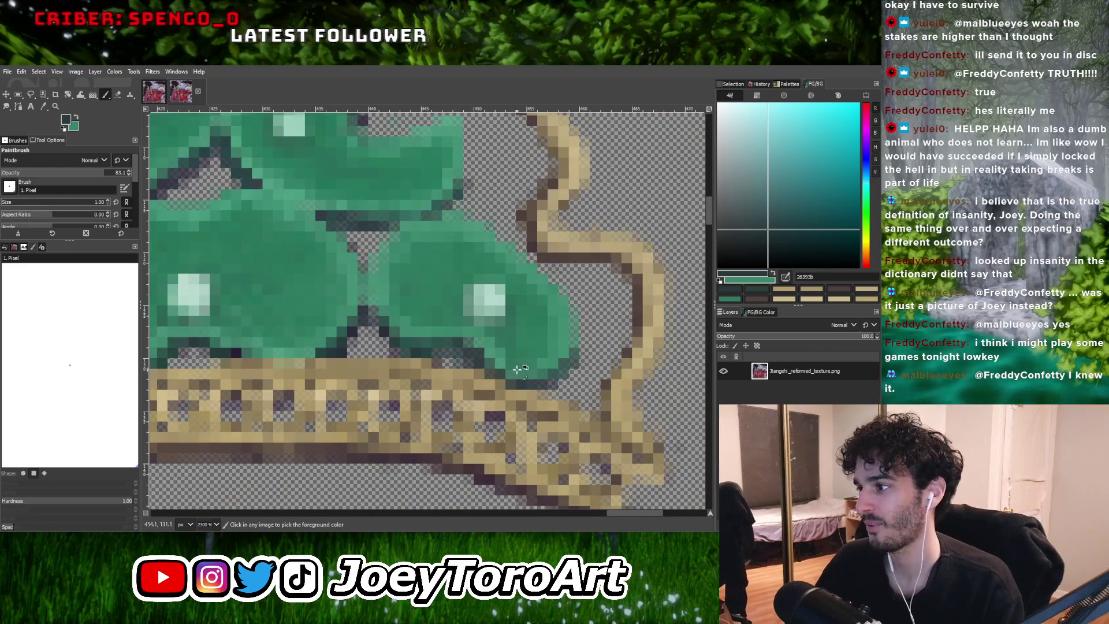
scroll(456, 363, "up", 2, "ctrl")
scroll(481, 342, "down", 2, "ctrl")
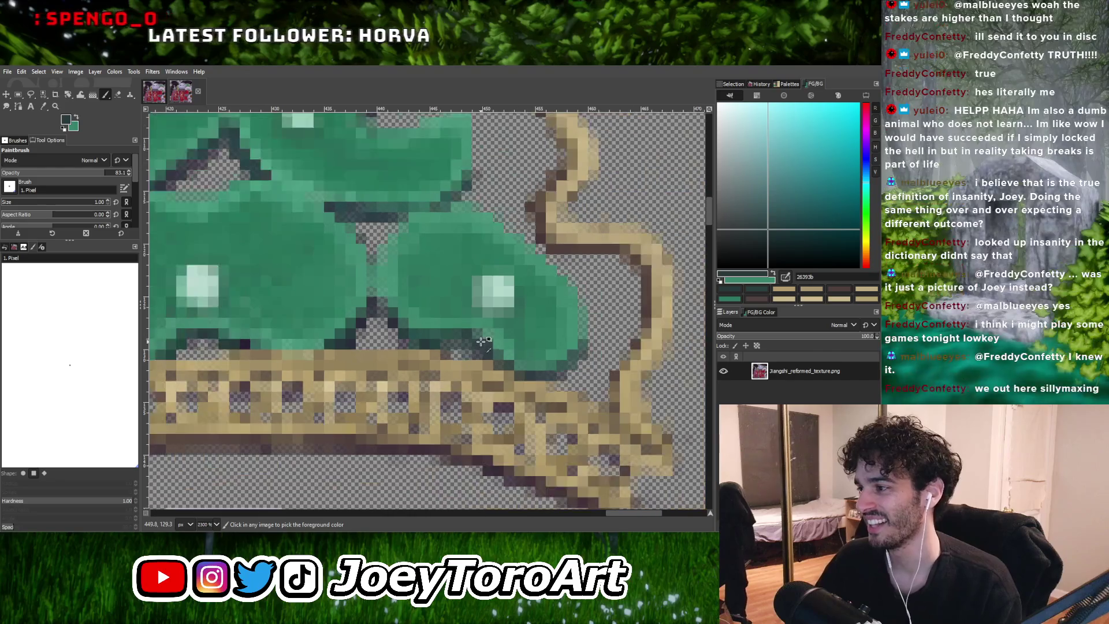
scroll(440, 348, "up", 1, "ctrl")
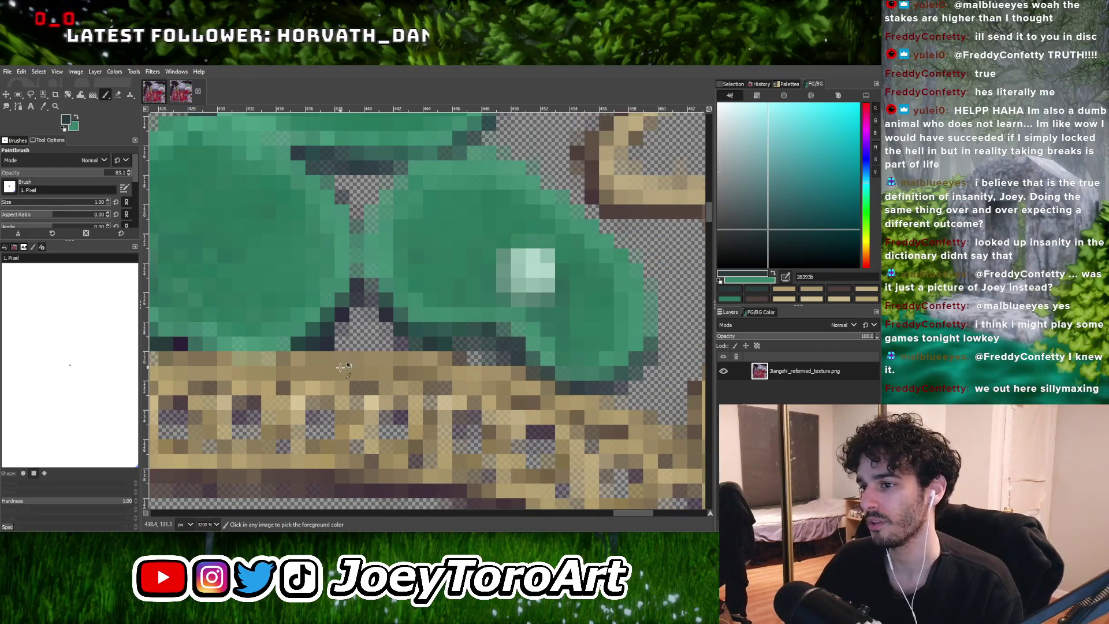
Lighten the gold band's top row with light tan sampled from the band
left_click(340, 367, "ctrl")
scroll(405, 393, "up", 2, "ctrl")
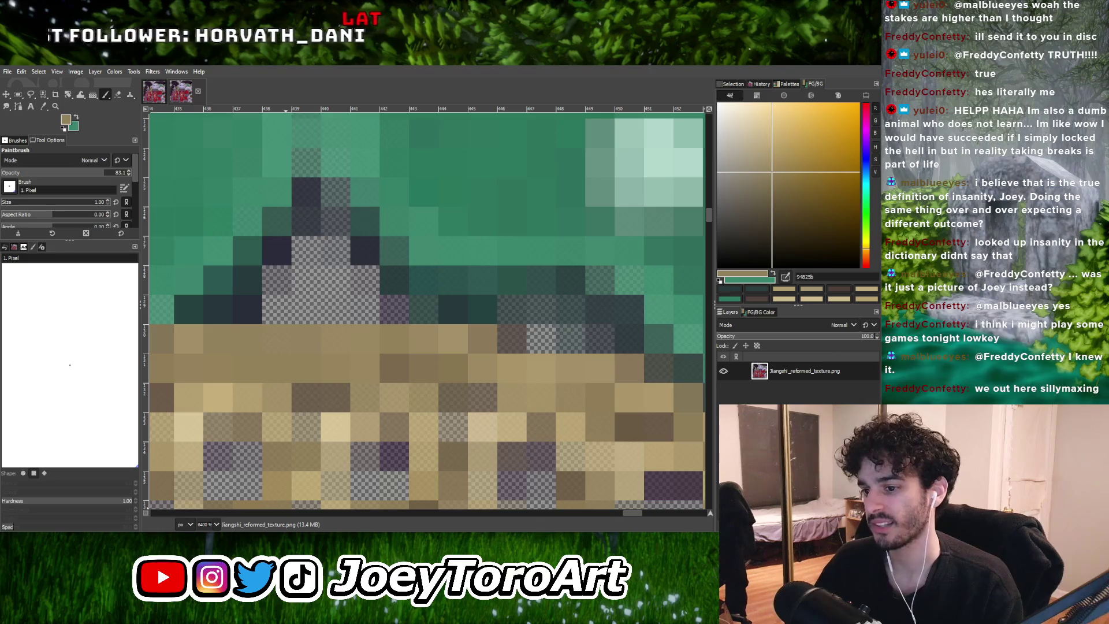
left_click(494, 428, "ctrl")
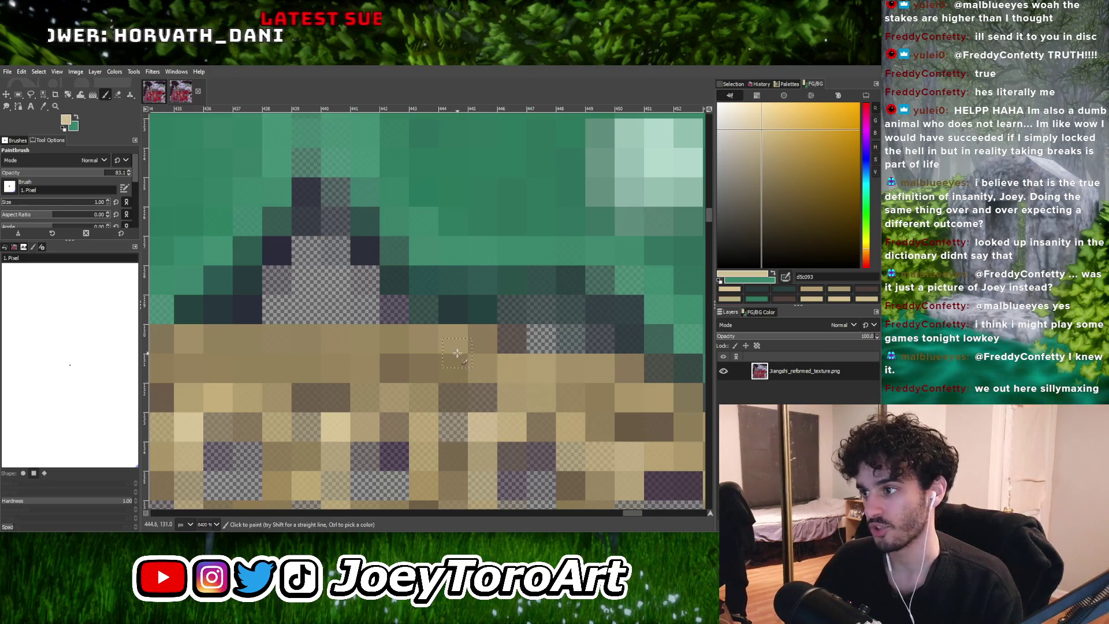
left_click_drag(457, 353, 413, 350)
scroll(393, 344, "down", 1, "ctrl")
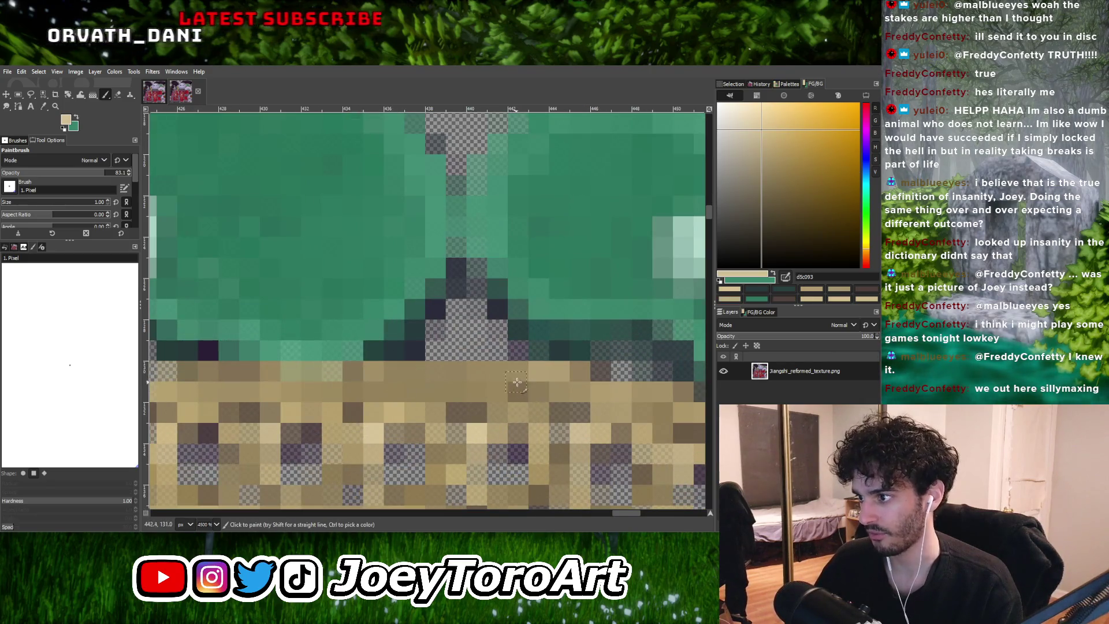
left_click(515, 382, "shift")
left_click(269, 385, "ctrl")
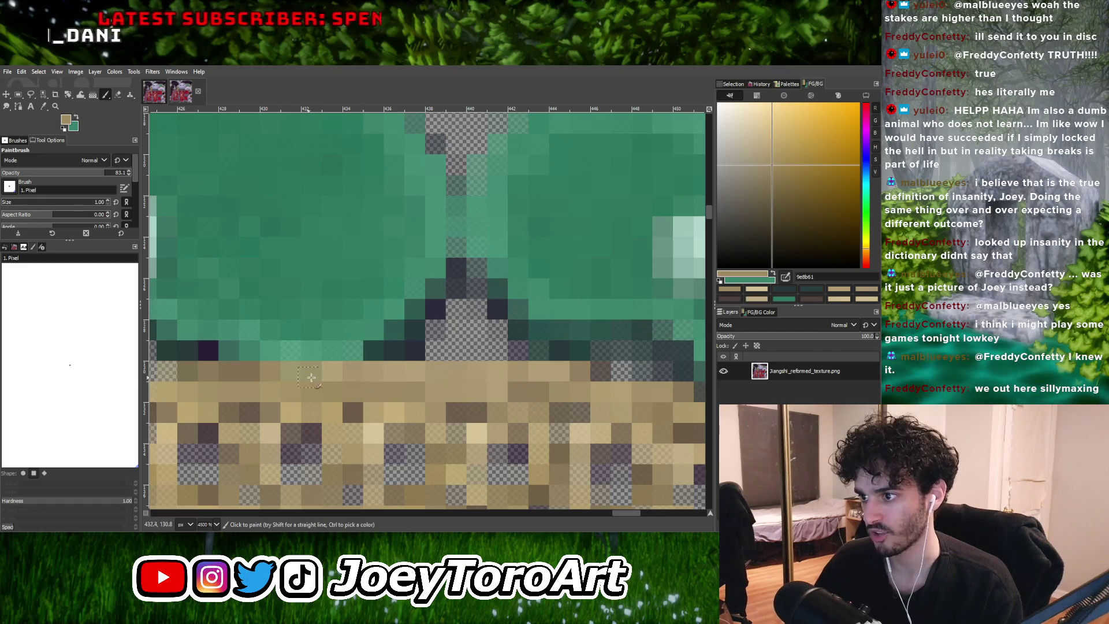
left_click(478, 432, "ctrl")
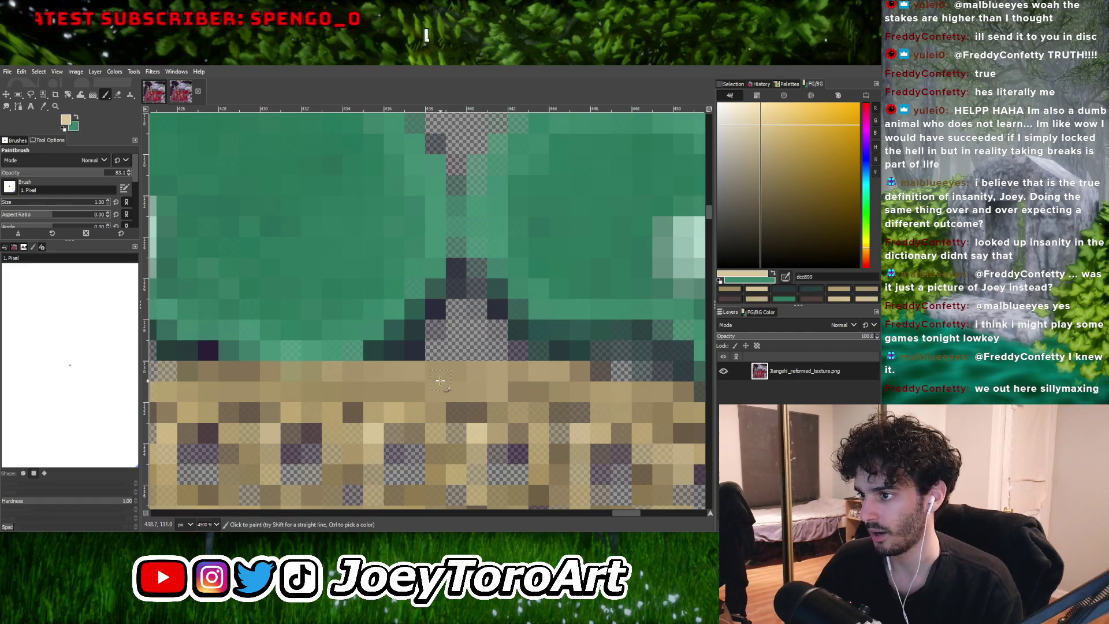
left_click(440, 381)
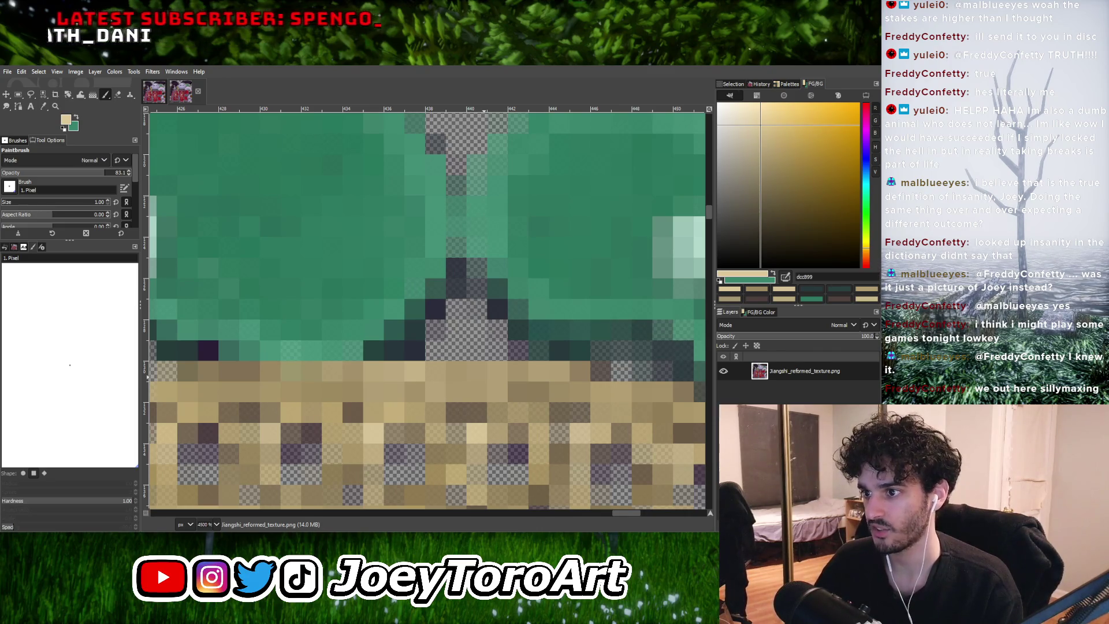
scroll(626, 256, "down", 4, "ctrl")
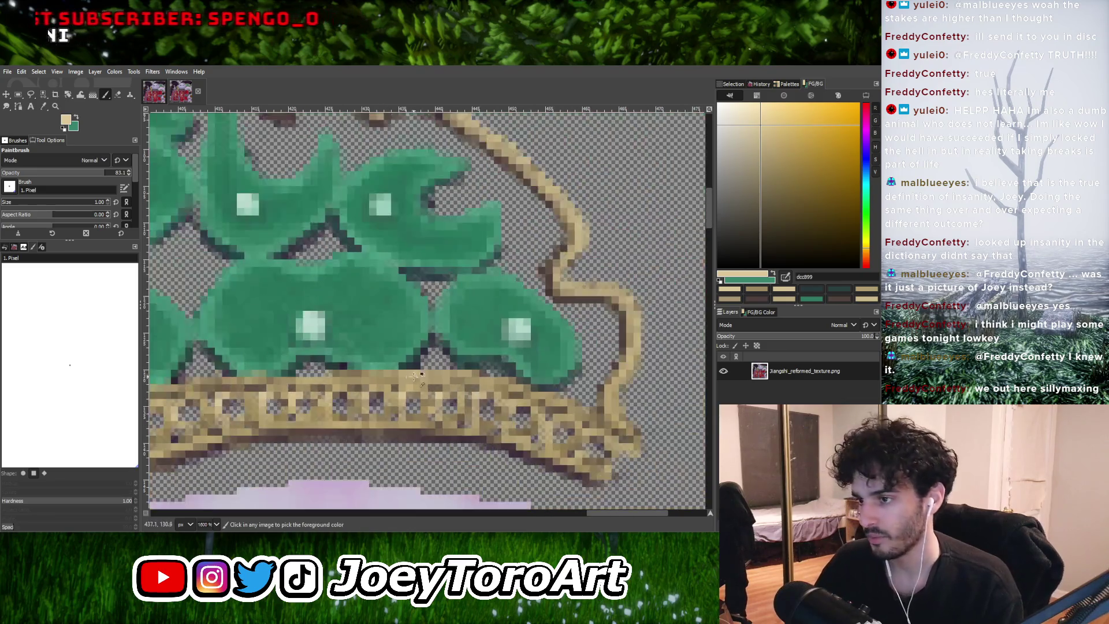
Extend the light tan highlight across the band's top rows to the right
scroll(424, 386, "up", 4, "ctrl")
left_click_drag(344, 377, 488, 375)
scroll(455, 342, "down", 4, "ctrl")
scroll(456, 342, "up", 4, "ctrl")
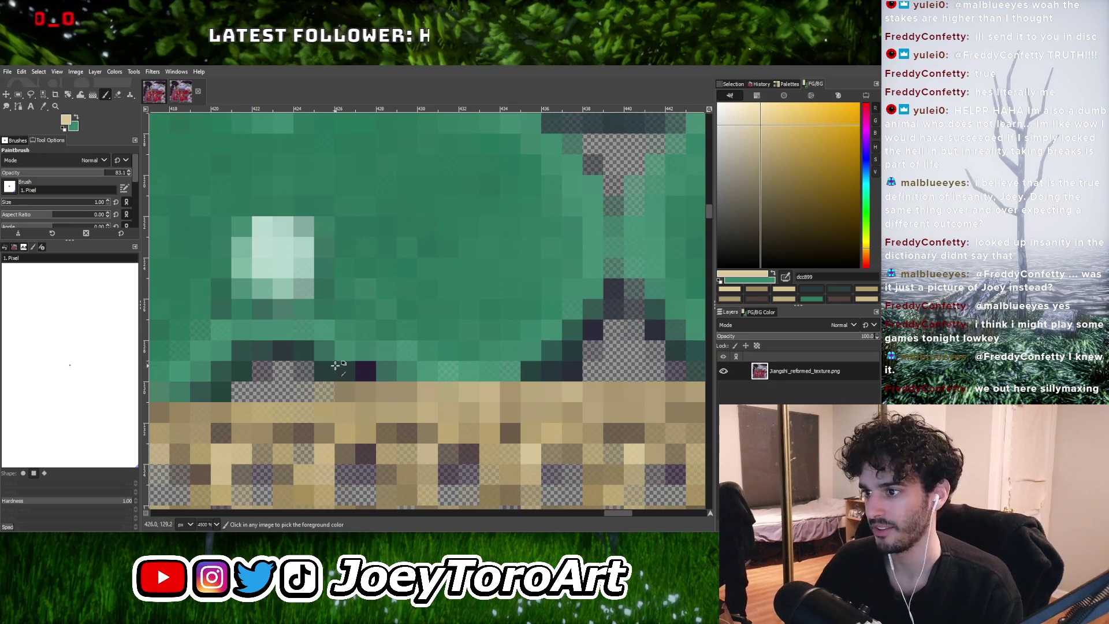
Repaint leaf outline pixels along the seam with dark teal and mid teal
left_click(354, 370, "ctrl")
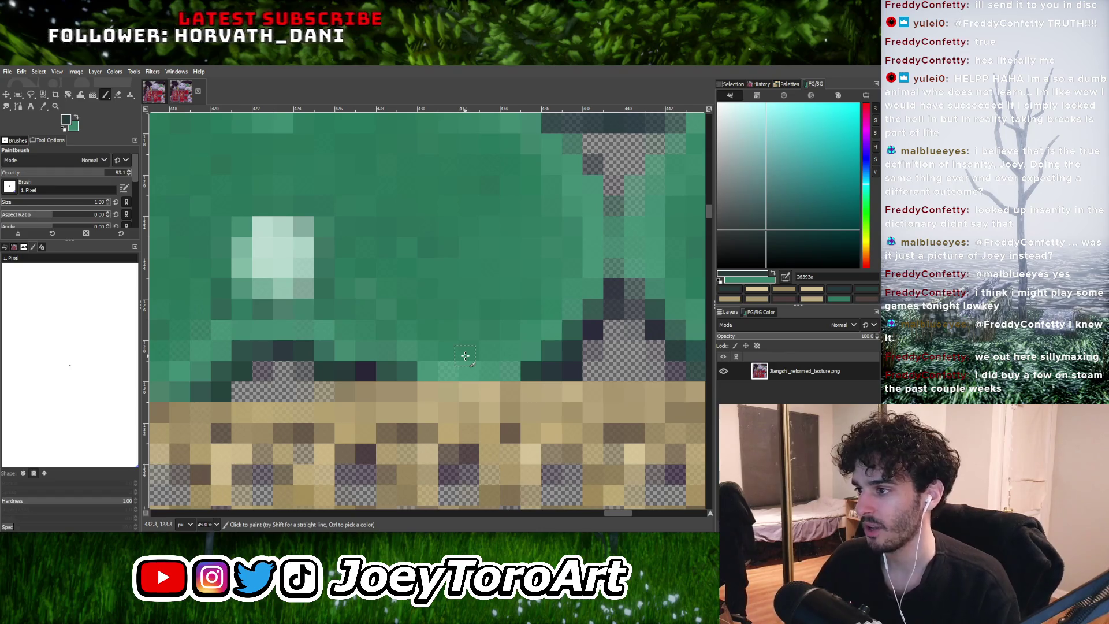
scroll(486, 368, "down", 4, "ctrl")
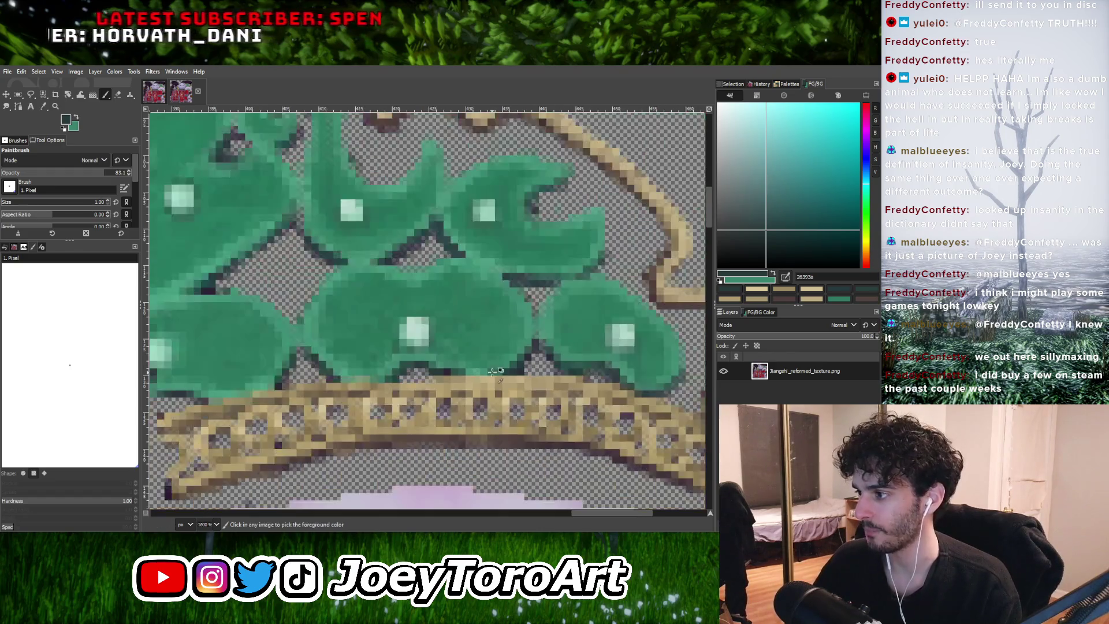
scroll(456, 369, "up", 3, "ctrl")
scroll(456, 368, "down", 3, "ctrl")
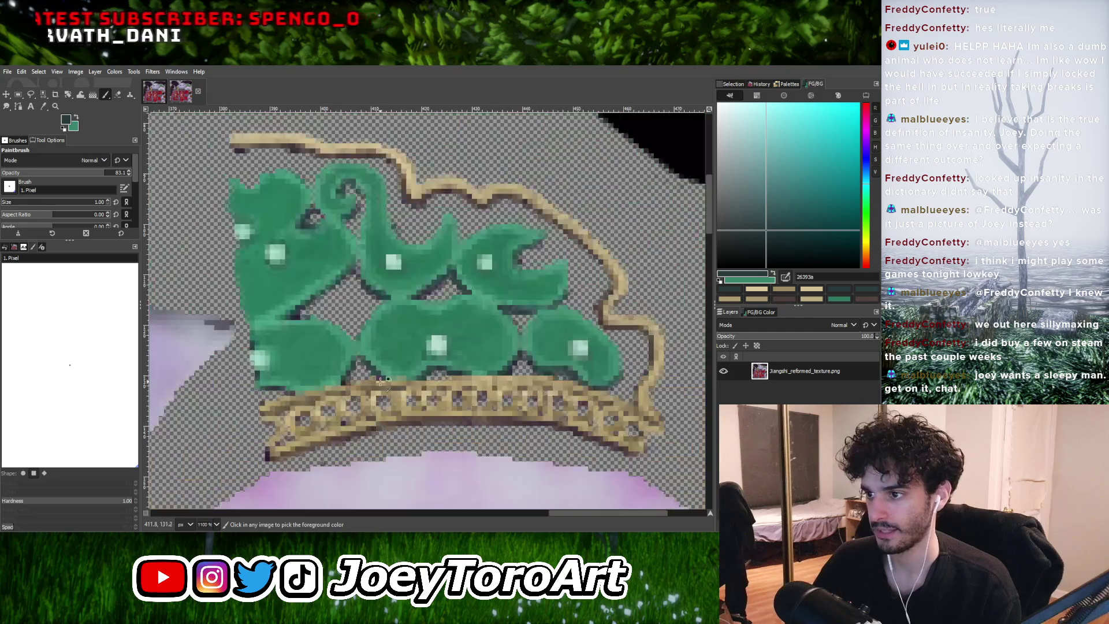
scroll(426, 366, "up", 4, "ctrl")
left_click(440, 357, "ctrl")
scroll(378, 359, "left", 3, "shift")
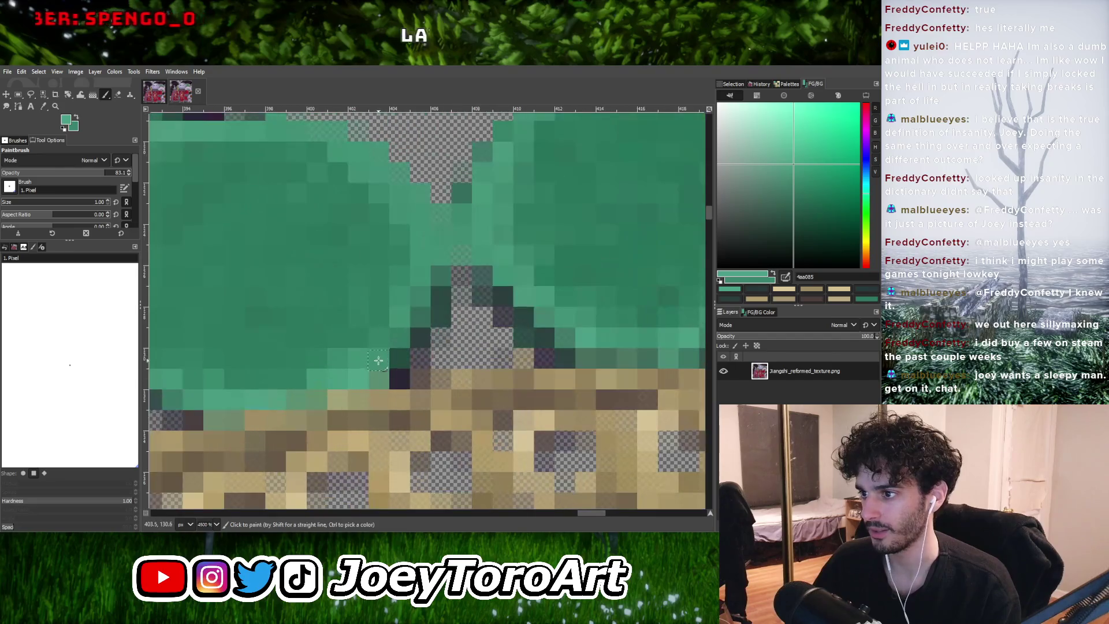
scroll(312, 372, "down", 1, "ctrl")
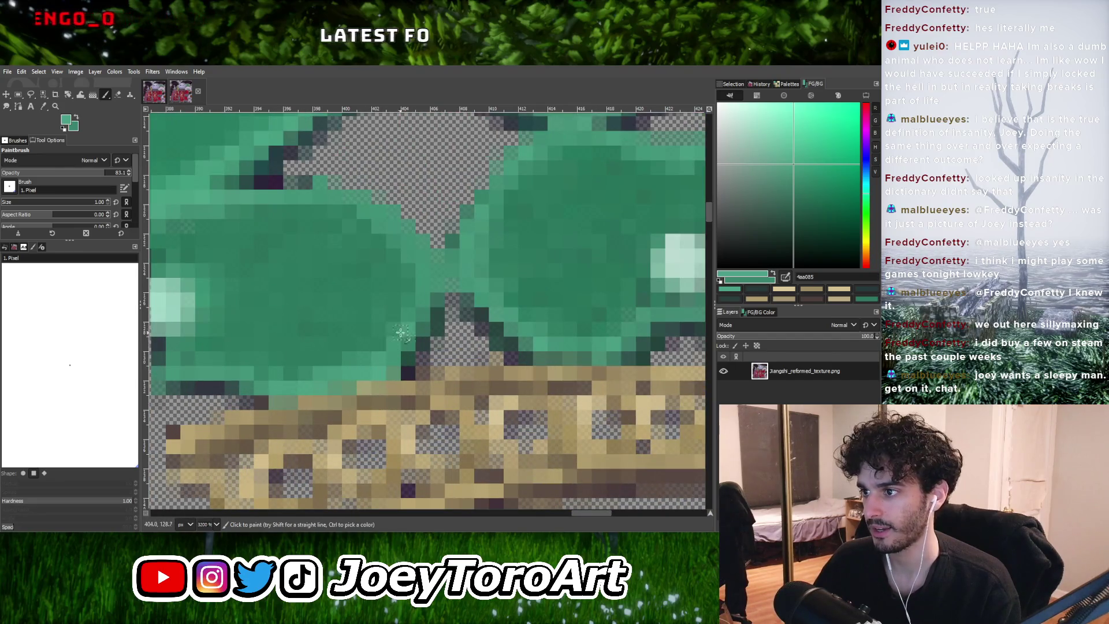
Touch up the seam's shadow pixels with the sampled dark purple
left_click(408, 373, "ctrl")
scroll(409, 356, "down", 2, "ctrl")
scroll(382, 375, "up", 2, "ctrl")
scroll(347, 393, "down", 2, "ctrl")
scroll(314, 411, "up", 3, "ctrl")
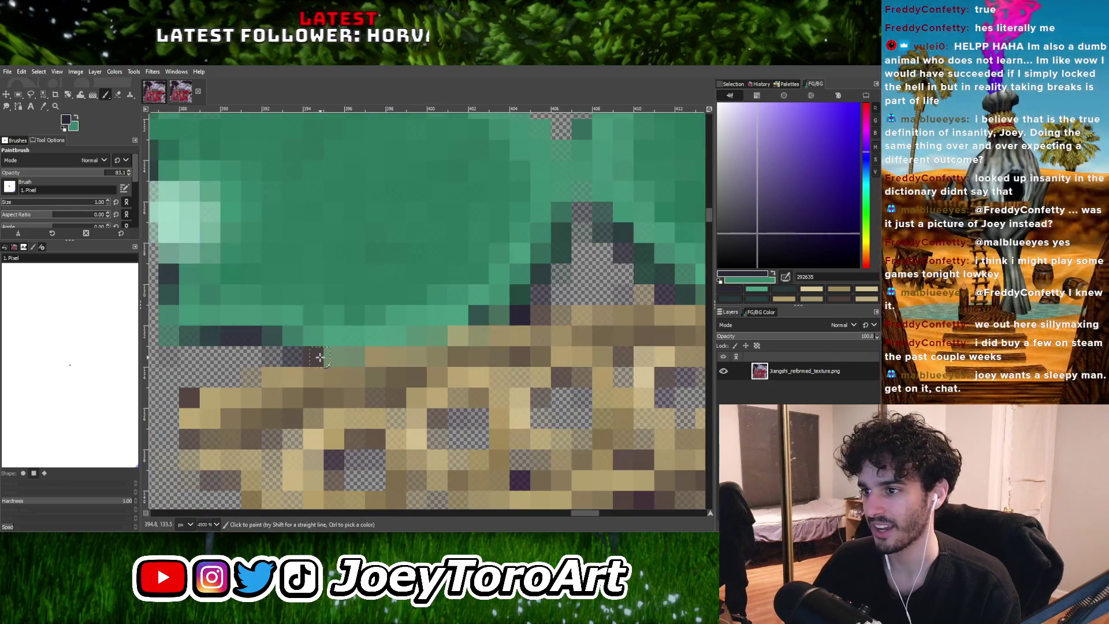
scroll(326, 355, "down", 3, "ctrl")
scroll(327, 355, "up", 3, "ctrl")
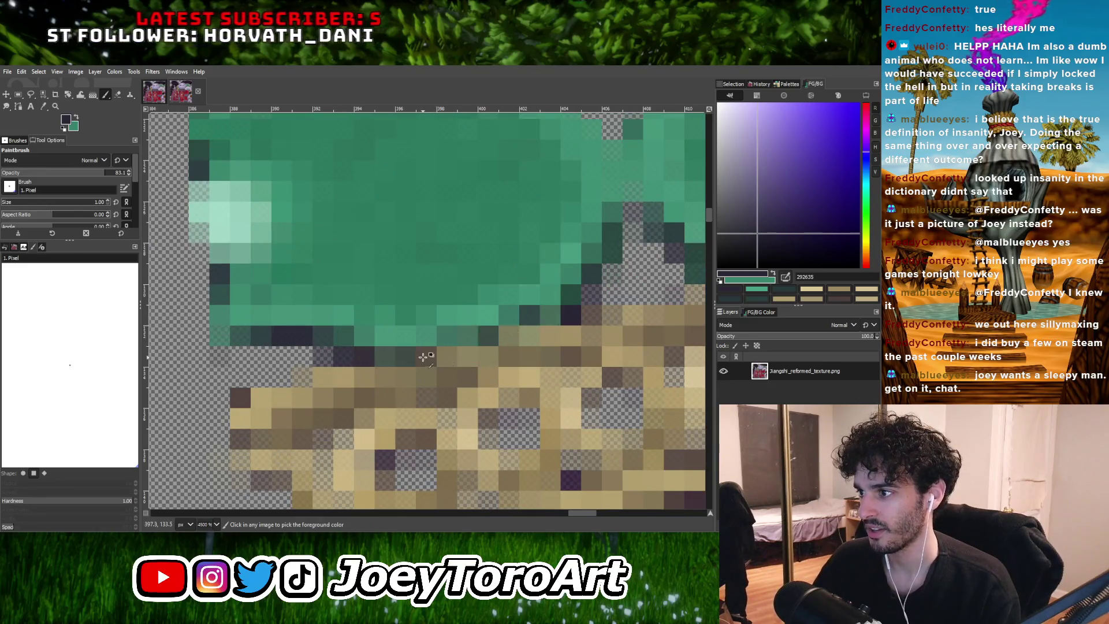
scroll(462, 329, "down", 3, "ctrl")
scroll(393, 336, "up", 3, "ctrl")
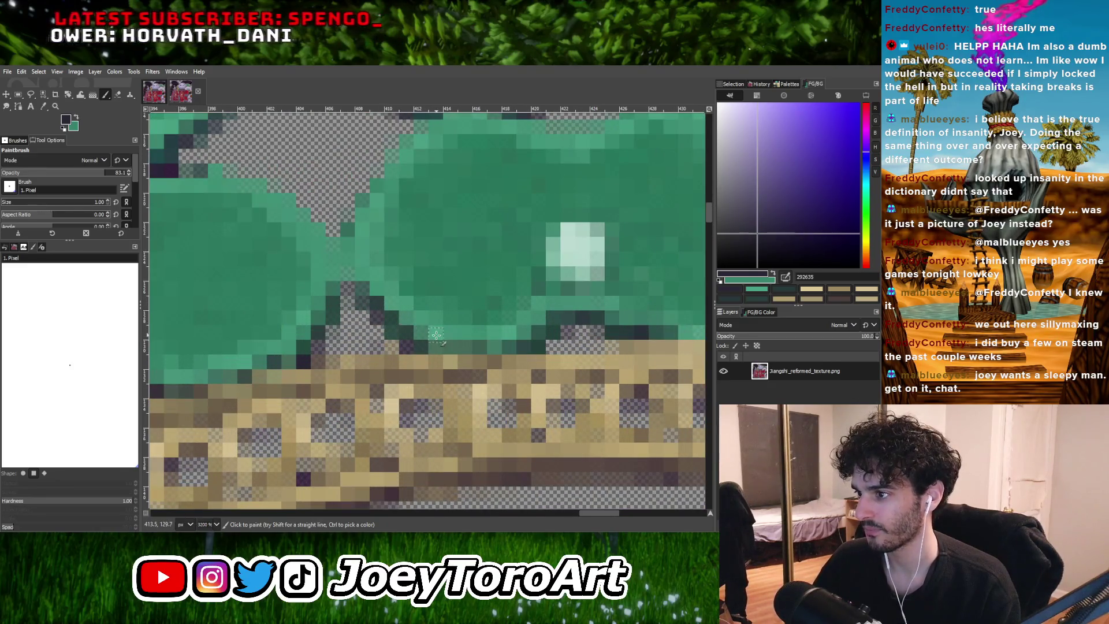
scroll(465, 376, "down", 3, "ctrl")
scroll(465, 377, "down", 2, "ctrl")
scroll(566, 384, "up", 2, "ctrl")
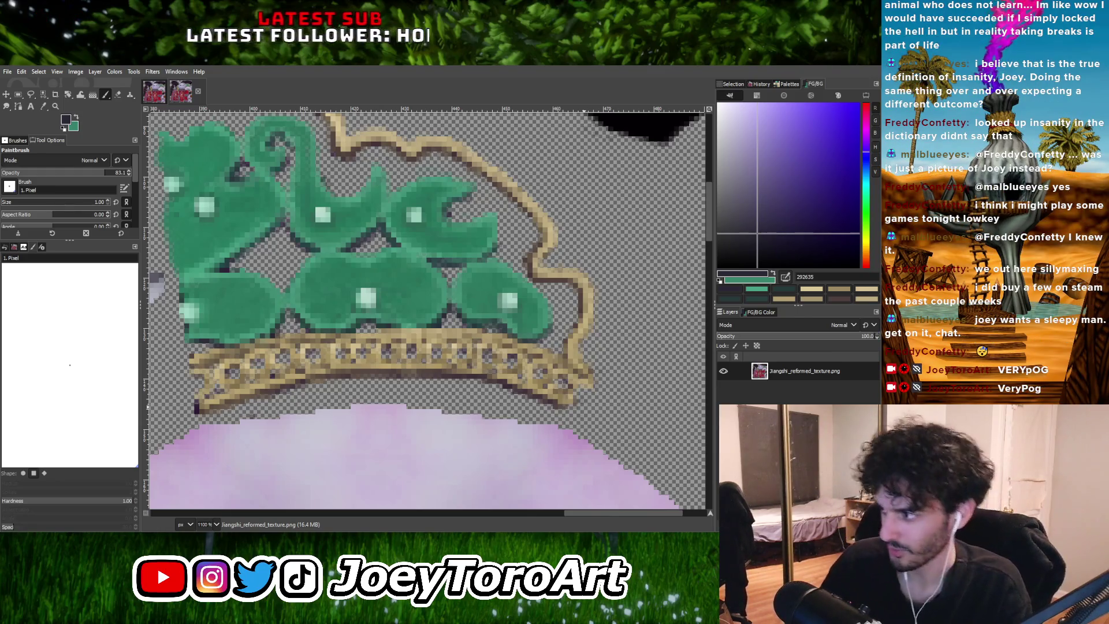
Sample the crown's dark outline colour with the Pencil
scroll(334, 354, "down", 2, "ctrl")
scroll(334, 353, "up", 4, "ctrl")
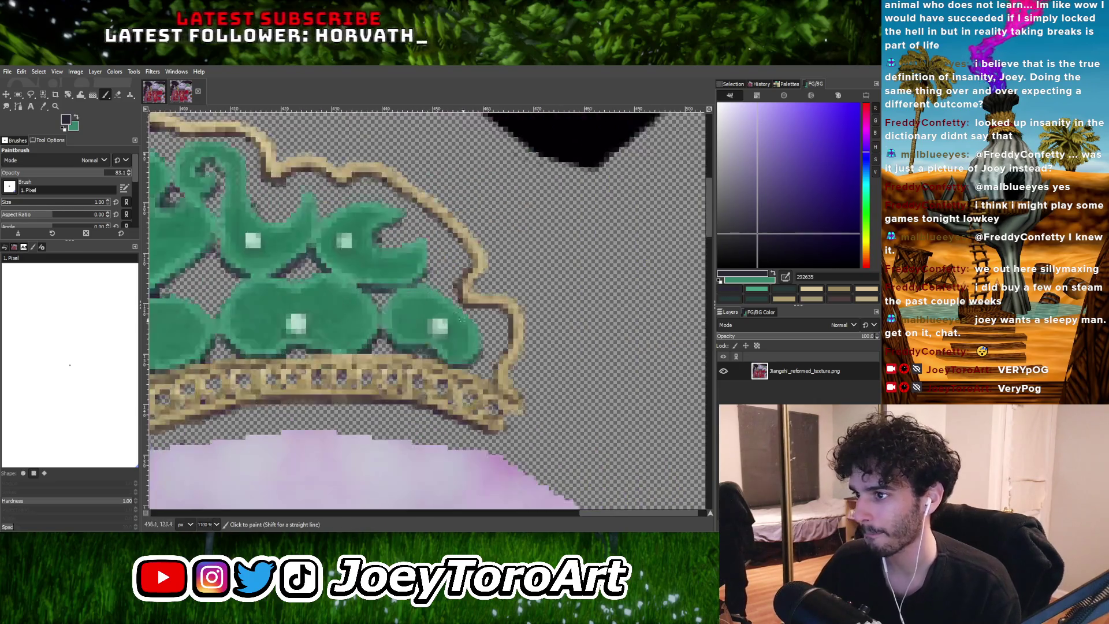
scroll(334, 354, "up", 1, "ctrl")
left_click(292, 341, "ctrl")
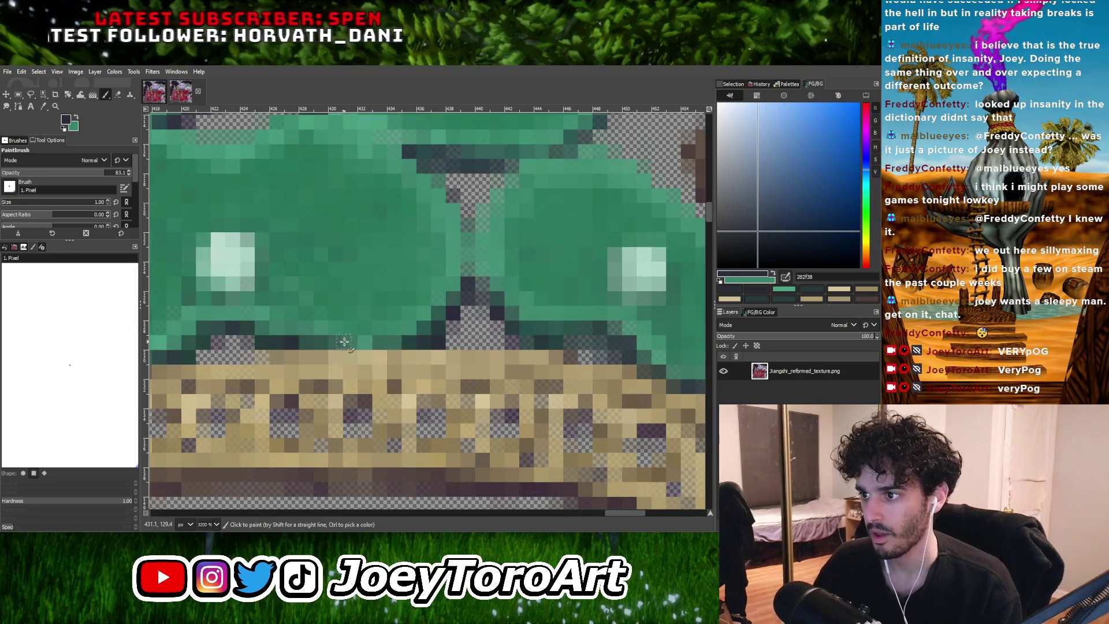
scroll(420, 344, "down", 2, "ctrl")
scroll(428, 324, "up", 1, "ctrl")
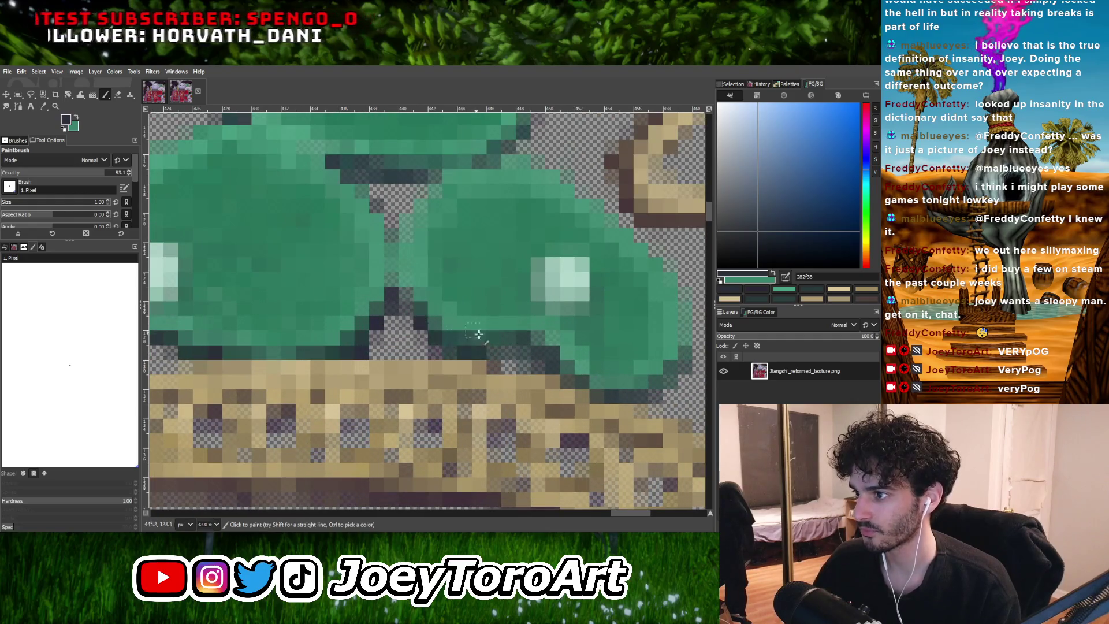
scroll(436, 306, "up", 1, "ctrl")
Pick mid, lighter, darker and pale highlight greens from the crown's leaves to retouch them
scroll(445, 335, "down", 3, "ctrl")
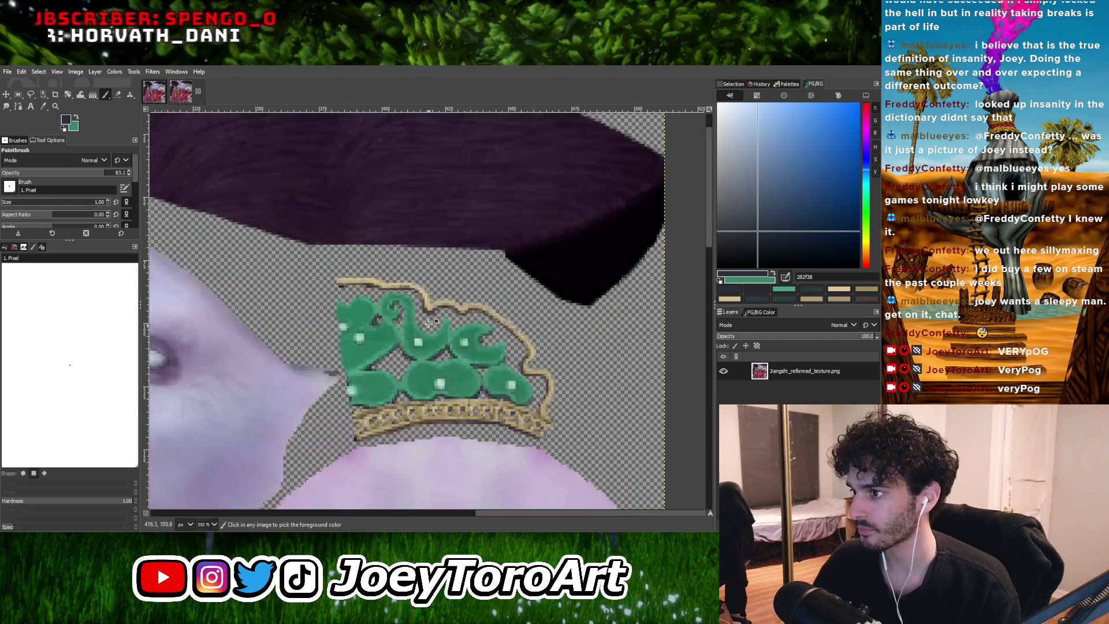
scroll(457, 362, "up", 2, "ctrl")
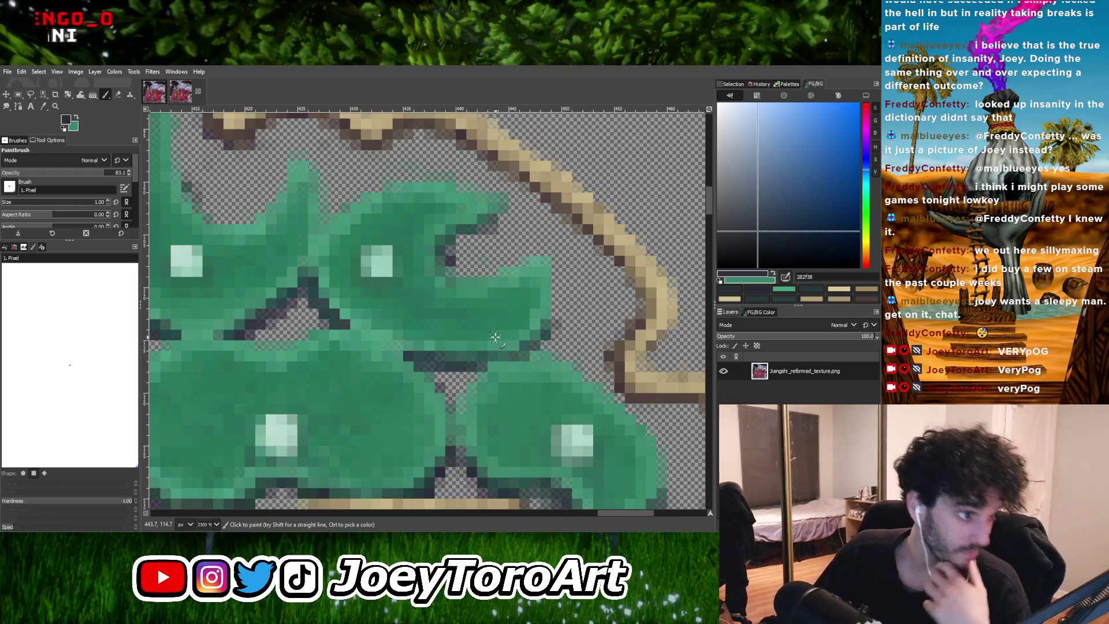
scroll(398, 349, "down", 1, "ctrl")
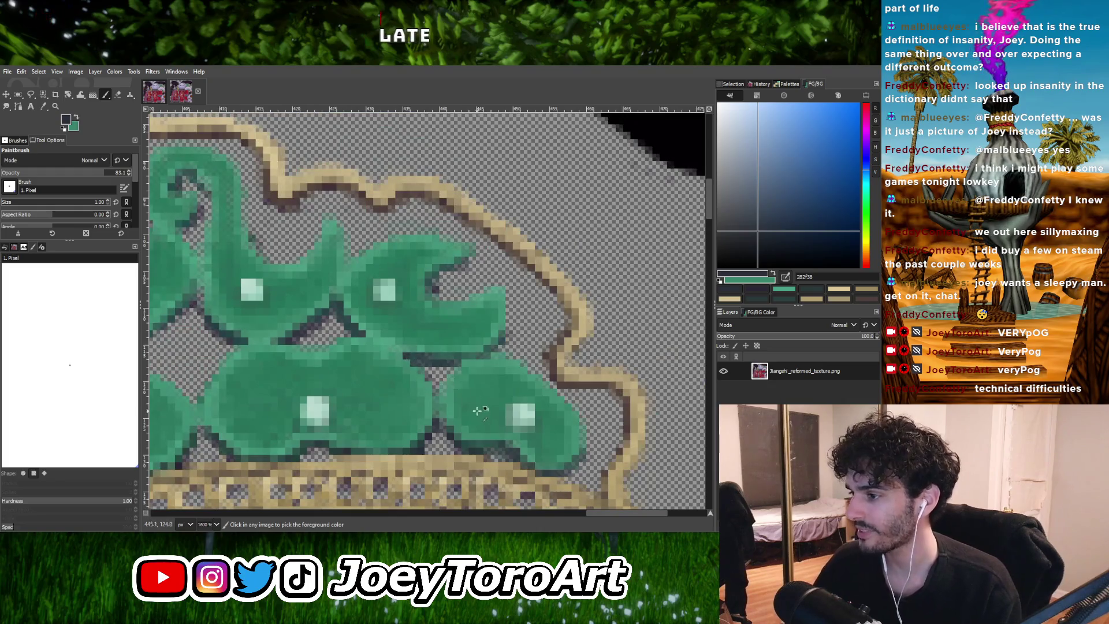
scroll(476, 408, "up", 1, "ctrl")
left_click(468, 436, "ctrl")
scroll(468, 436, "up", 3, "ctrl")
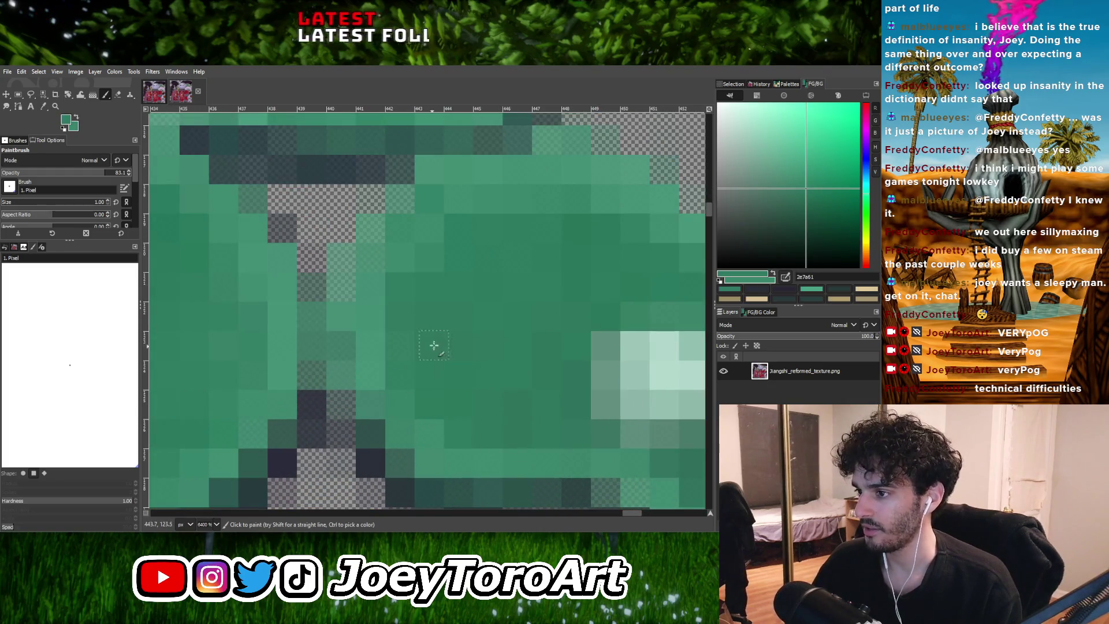
scroll(452, 383, "down", 1, "ctrl")
left_click(433, 379, "ctrl")
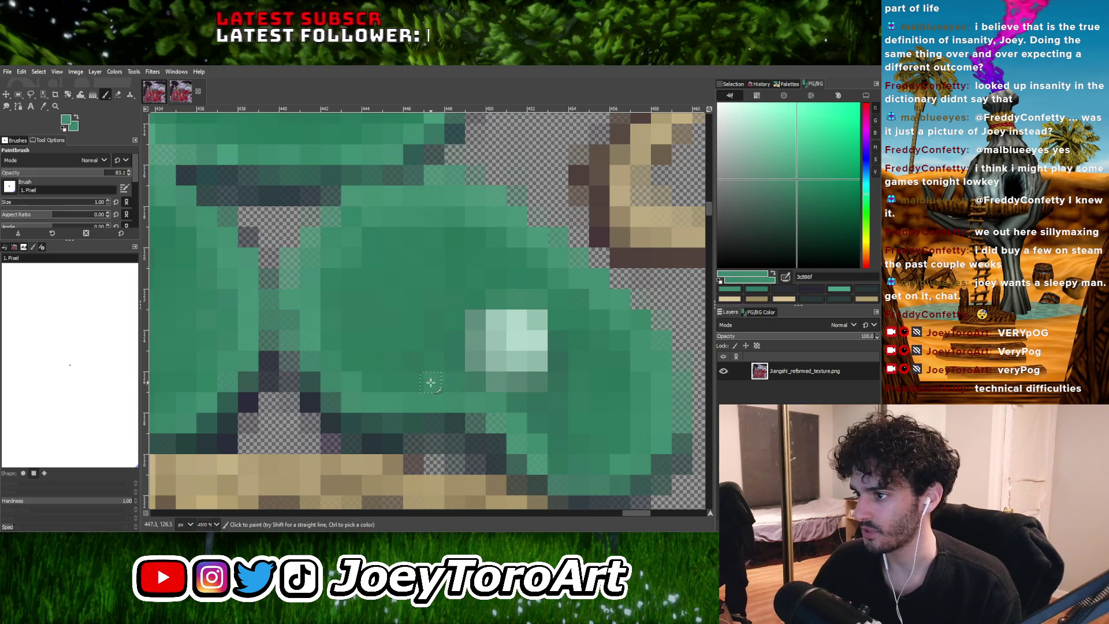
scroll(487, 383, "up", 1, "ctrl")
scroll(486, 383, "down", 1, "ctrl")
left_click(488, 385, "ctrl")
scroll(485, 381, "down", 4, "ctrl")
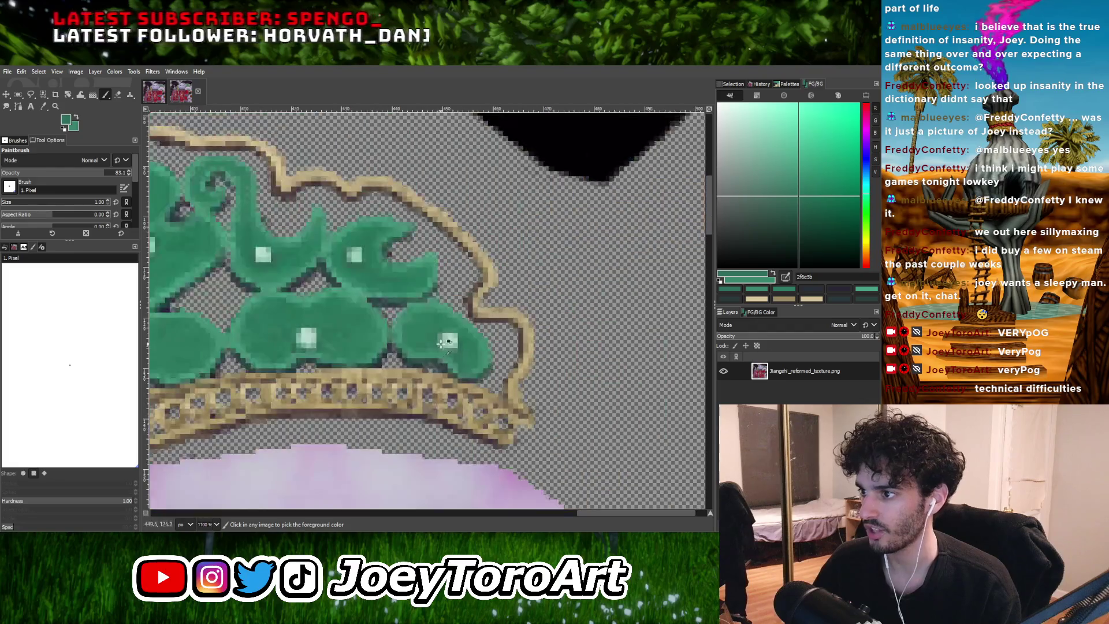
scroll(463, 355, "up", 3, "ctrl")
left_click(458, 352, "ctrl")
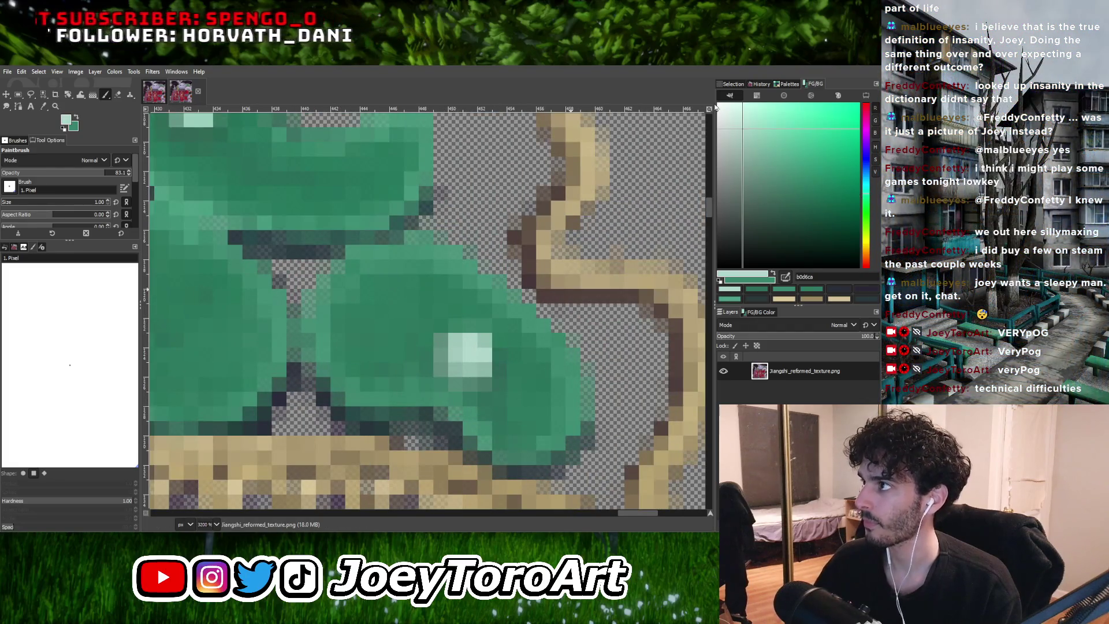
Sample the dark brown from the gold band and pan along the band
scroll(458, 351, "down", 5, "ctrl")
scroll(432, 307, "up", 4, "ctrl")
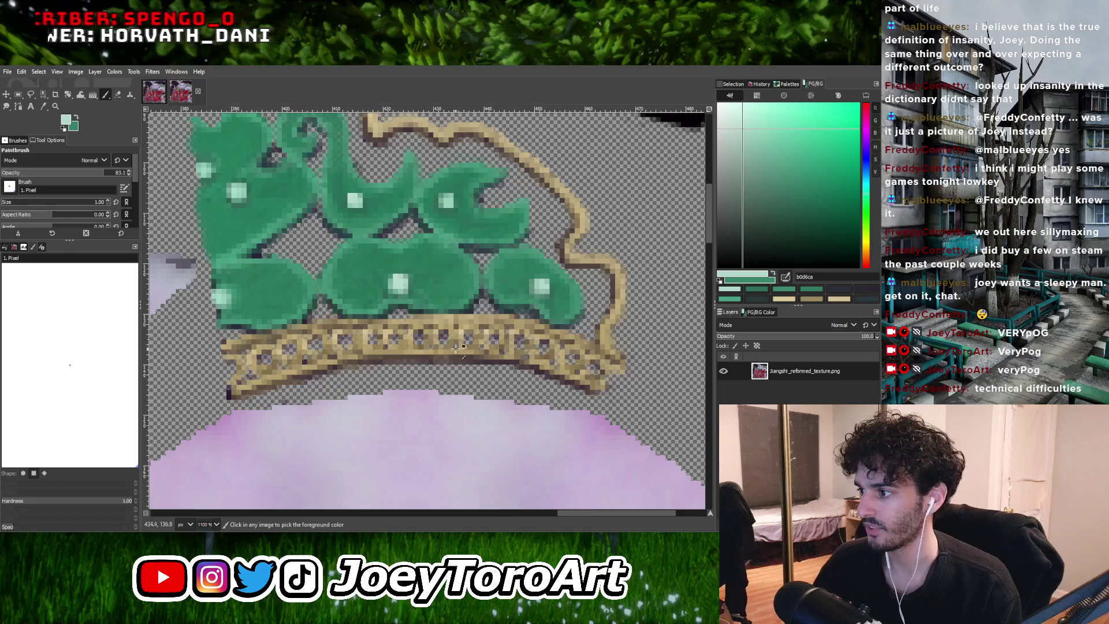
scroll(466, 349, "down", 2, "ctrl")
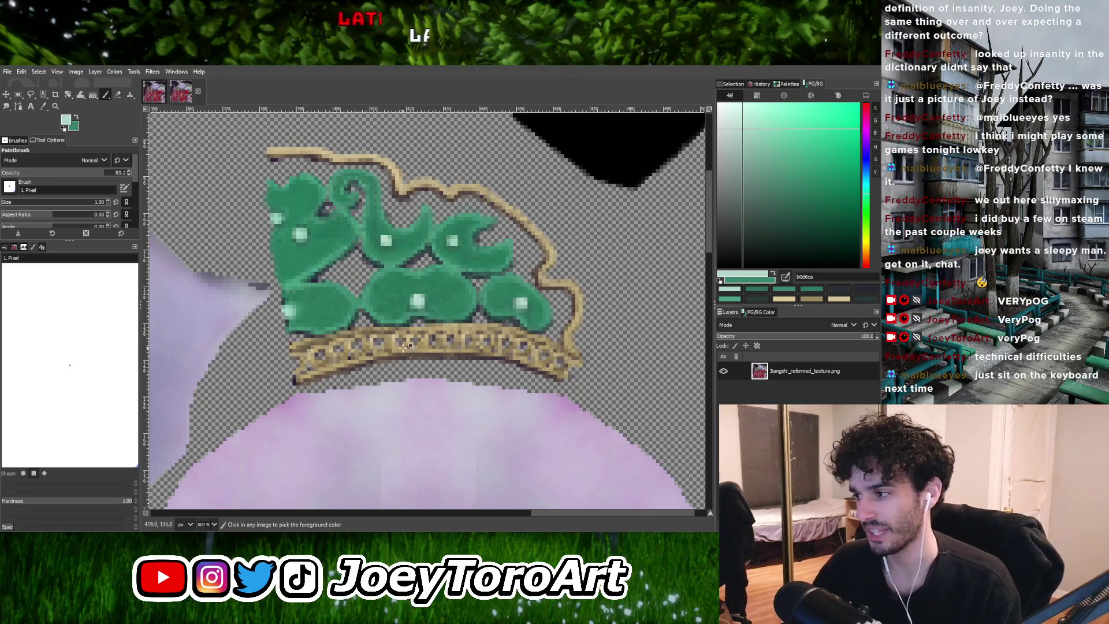
scroll(398, 351, "up", 1, "ctrl")
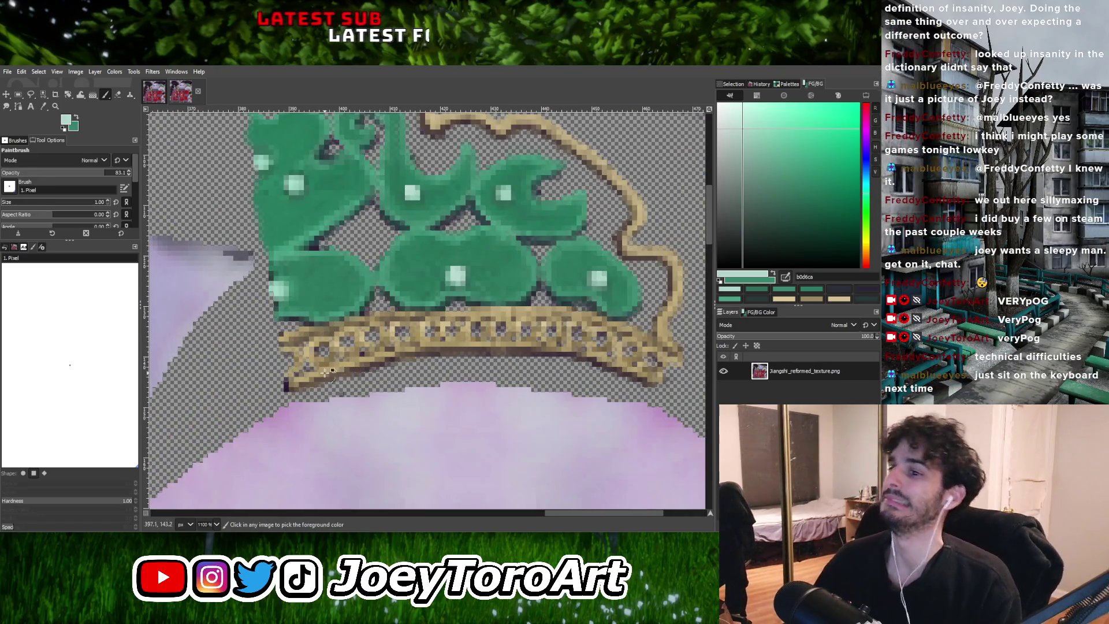
scroll(326, 370, "up", 3, "ctrl")
left_click(274, 399, "ctrl")
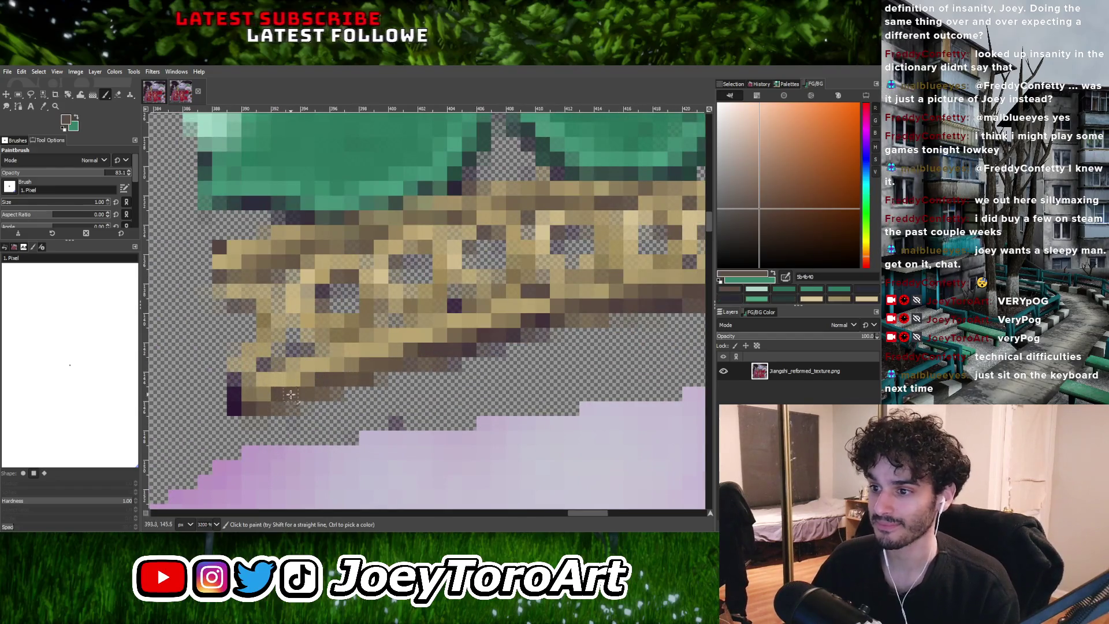
middle_click_drag(473, 357, 376, 375)
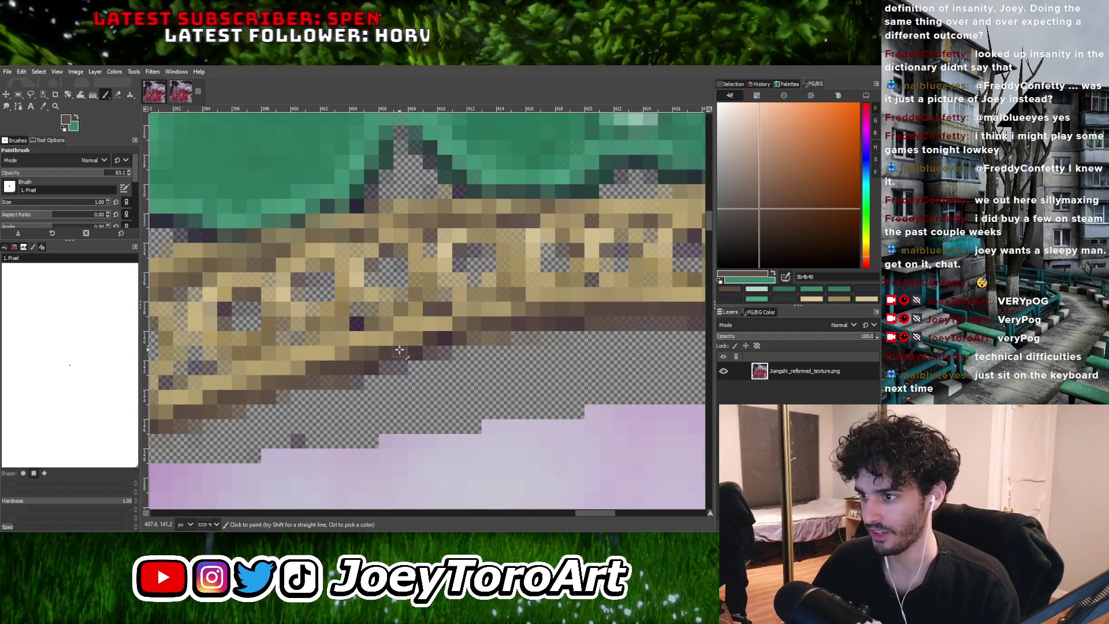
middle_click_drag(464, 332, 446, 334)
scroll(446, 334, "down", 3, "ctrl")
scroll(439, 338, "up", 3, "ctrl")
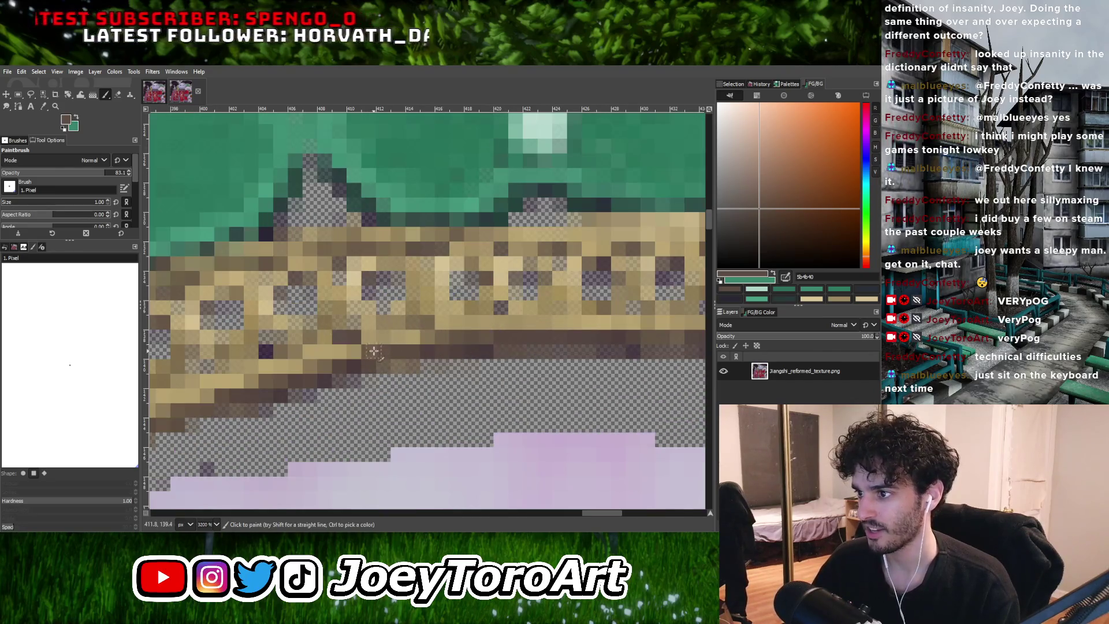
scroll(427, 341, "down", 4, "ctrl")
scroll(418, 344, "up", 4, "ctrl")
scroll(427, 350, "down", 3, "ctrl")
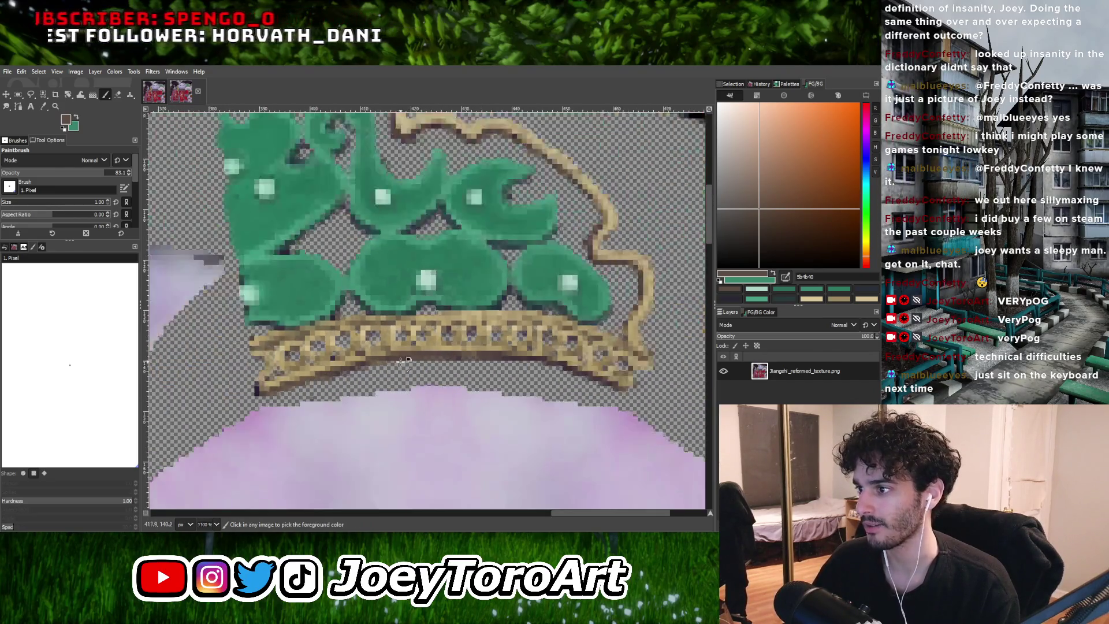
scroll(454, 358, "up", 3, "ctrl")
scroll(478, 362, "down", 2, "ctrl")
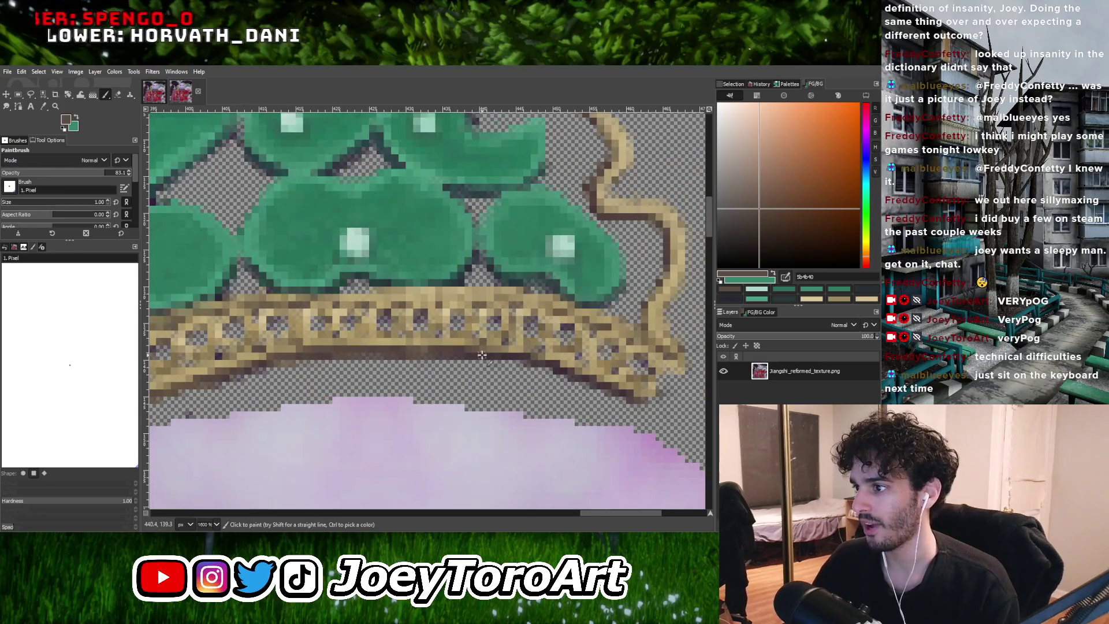
scroll(497, 354, "down", 4, "ctrl")
scroll(439, 353, "up", 6, "ctrl")
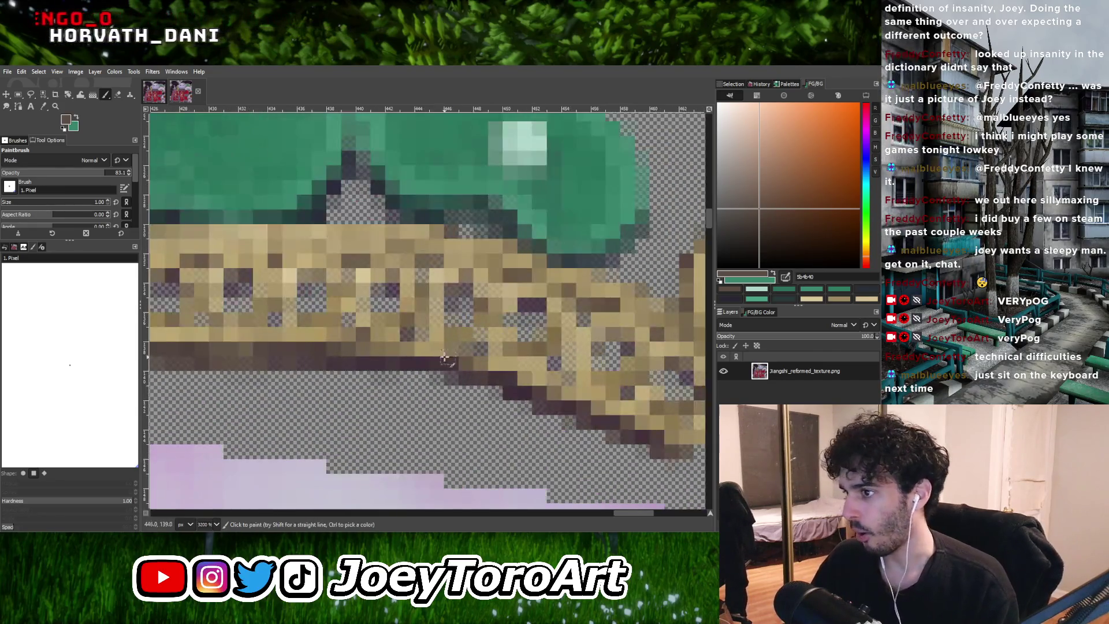
Sample the gold band's tan colour, then view the whole texture
left_click(430, 344, "ctrl")
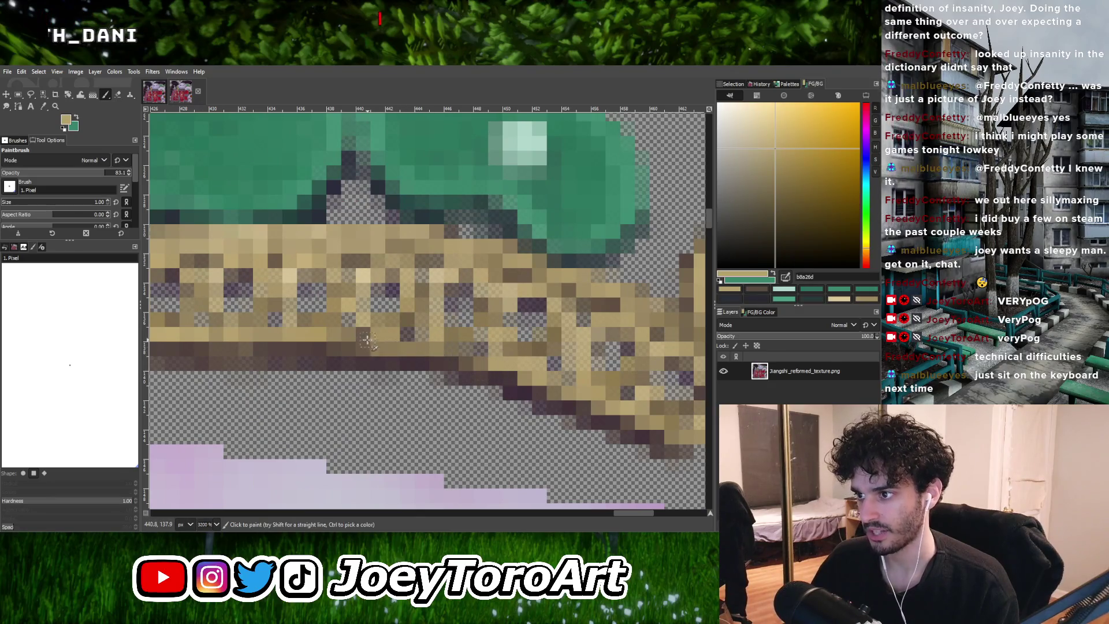
scroll(445, 349, "down", 4, "ctrl")
scroll(448, 351, "up", 5, "ctrl")
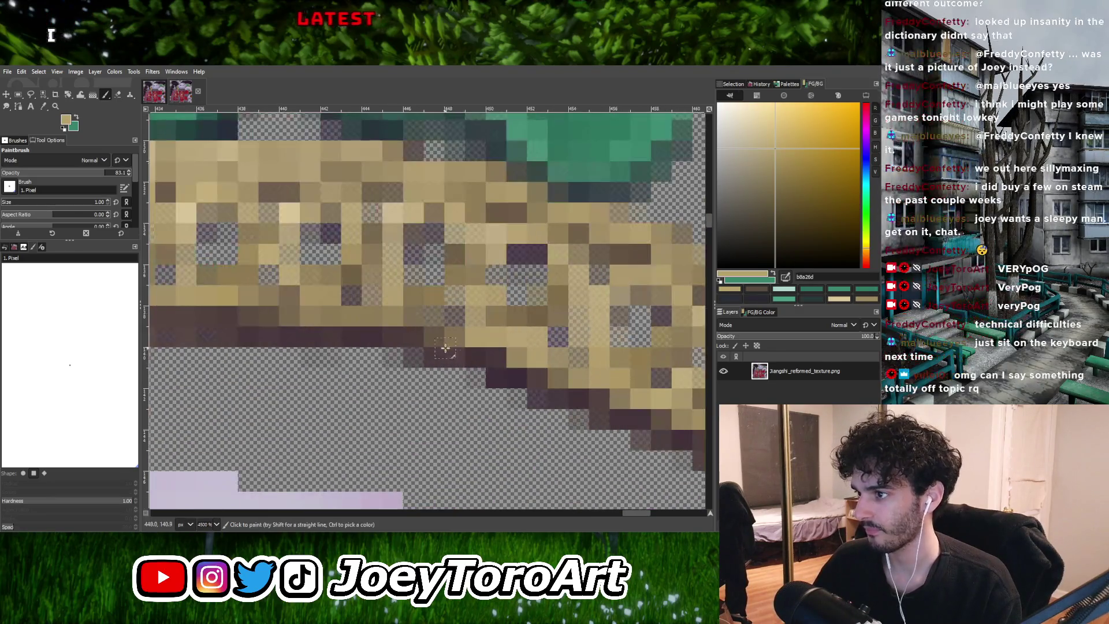
scroll(408, 317, "down", 4, "ctrl")
scroll(404, 324, "up", 4, "ctrl")
scroll(403, 330, "down", 3, "ctrl")
scroll(402, 330, "up", 3, "ctrl")
key("2")
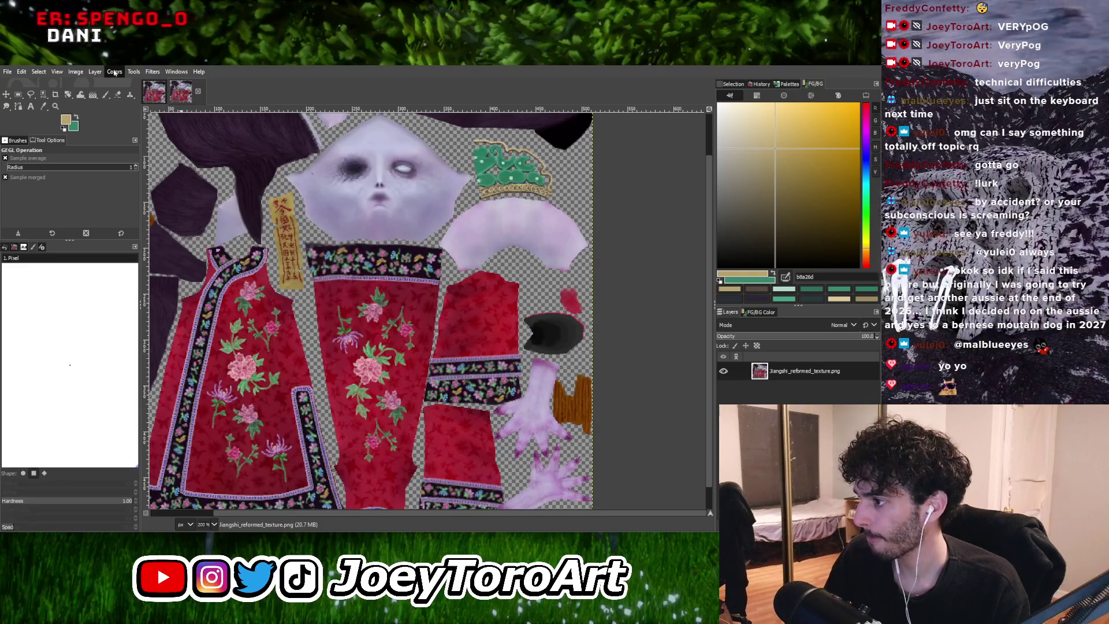
Export the cleaned texture back to jiangshi_refined_texture.png and switch to Blender
left_click(115, 71)
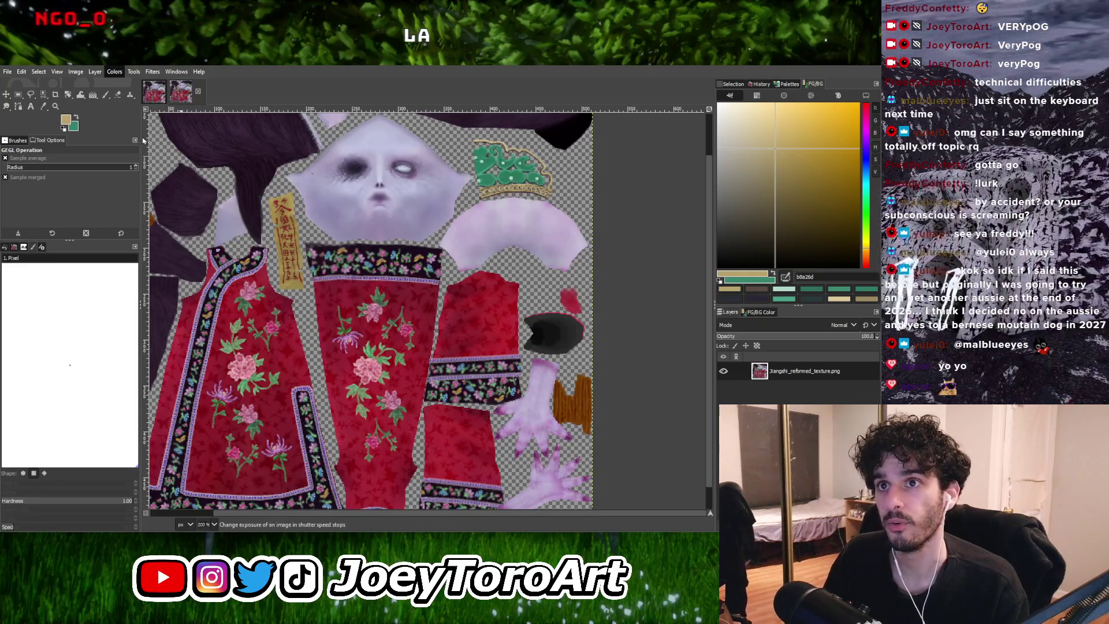
left_click(145, 195)
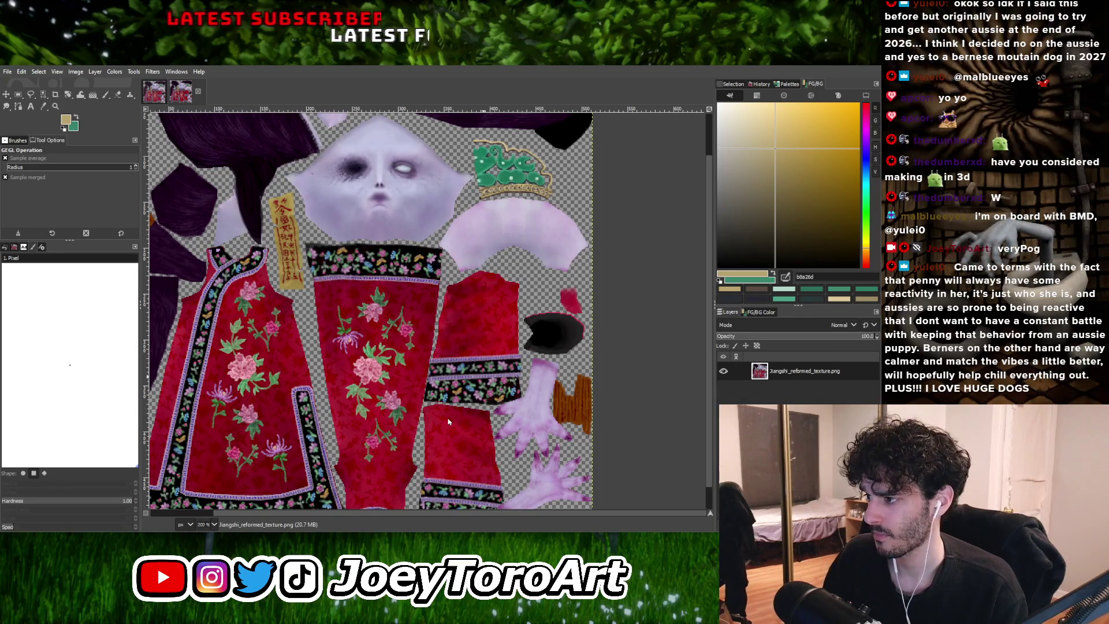
key("ctrl+e")
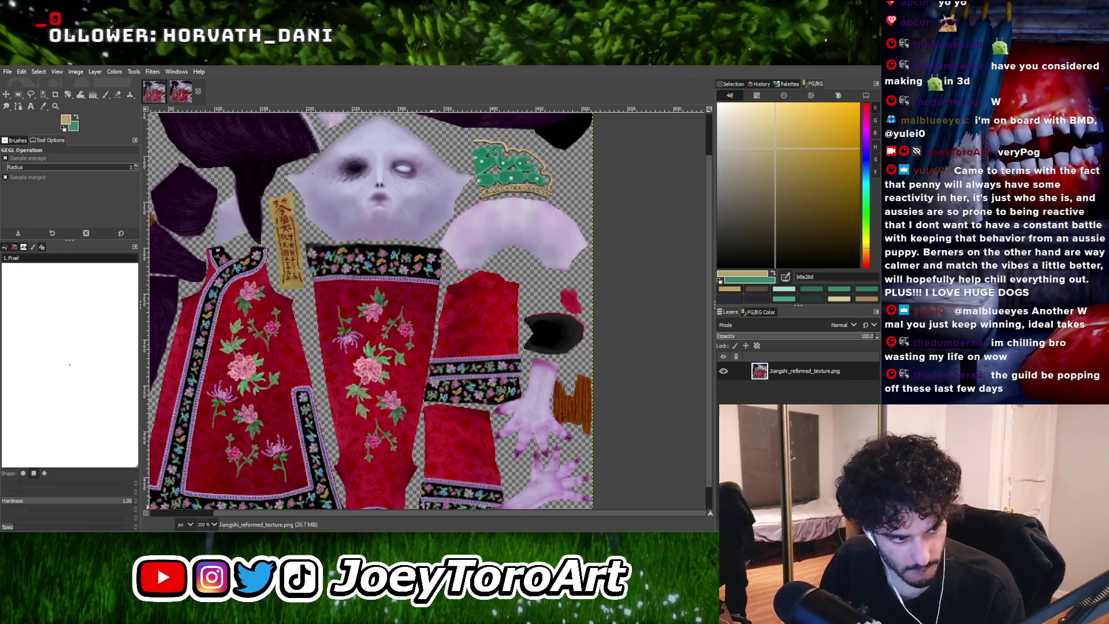
key("alt+Tab")
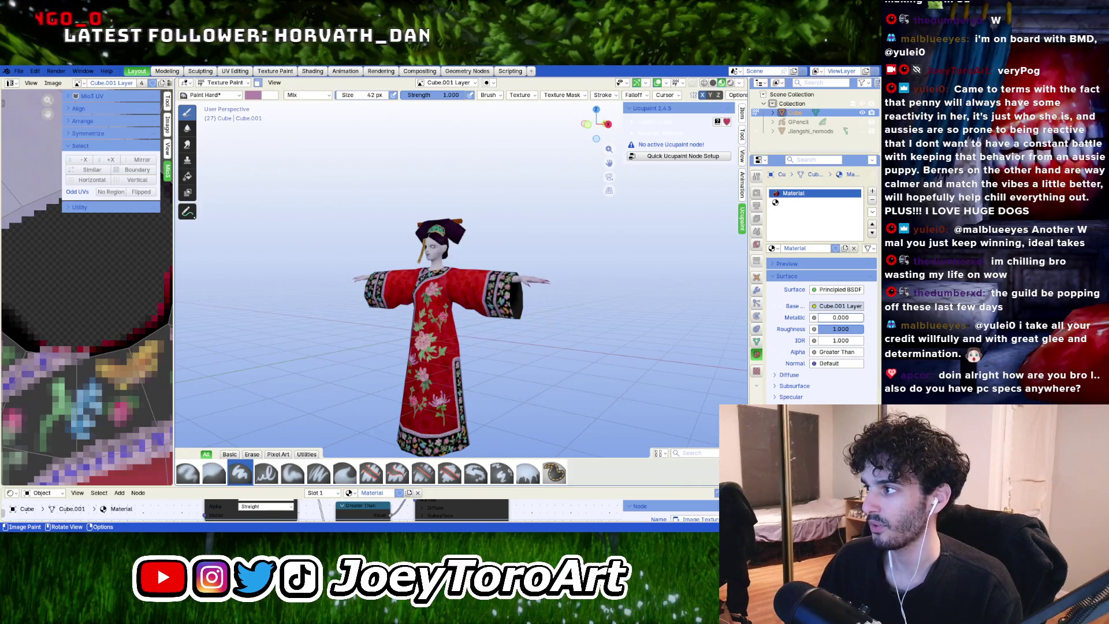
Orbit and zoom onto the head to view the new crown, and enlarge the brush to 113 px
scroll(497, 325, "up", 2)
middle_click_drag(503, 323, 497, 325)
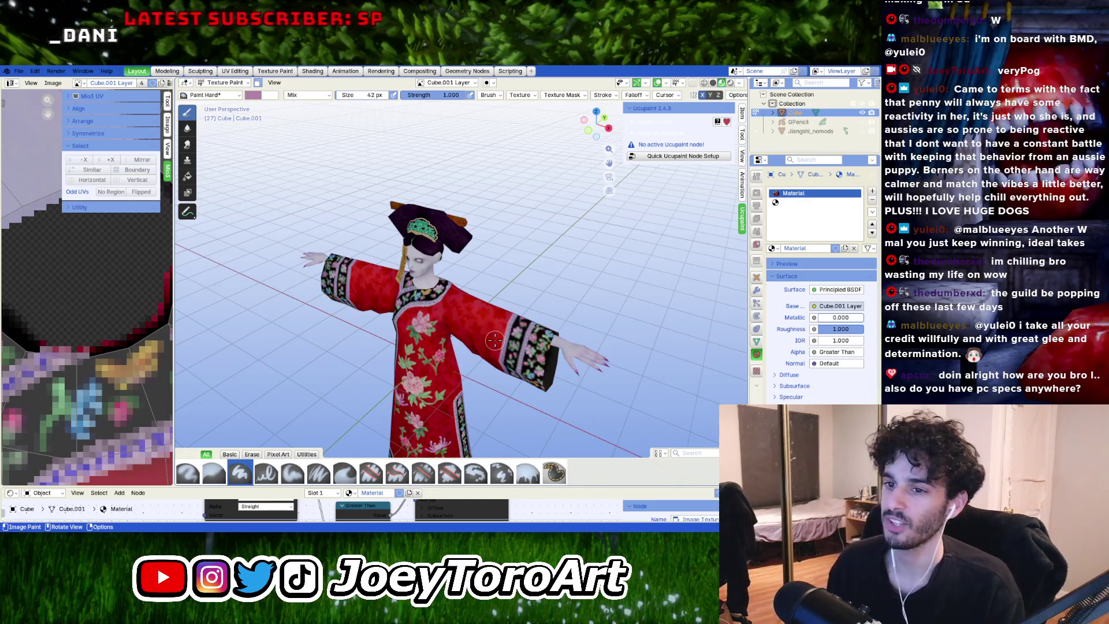
scroll(465, 335, "up", 5)
scroll(465, 336, "down", 5)
mouse_move(490, 329)
middle_mouse_down()
mouse_move(509, 332)
mouse_move(419, 339)
mouse_move(483, 340)
mouse_move(449, 334)
mouse_move(460, 353)
mouse_move(455, 323)
middle_mouse_up()
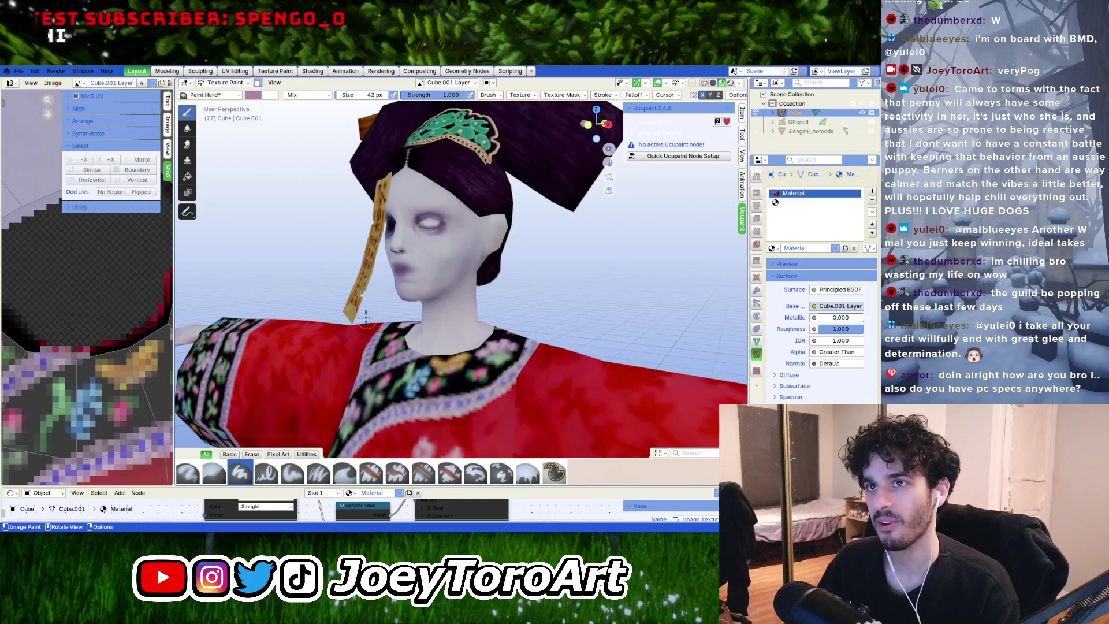
key("bracketright")
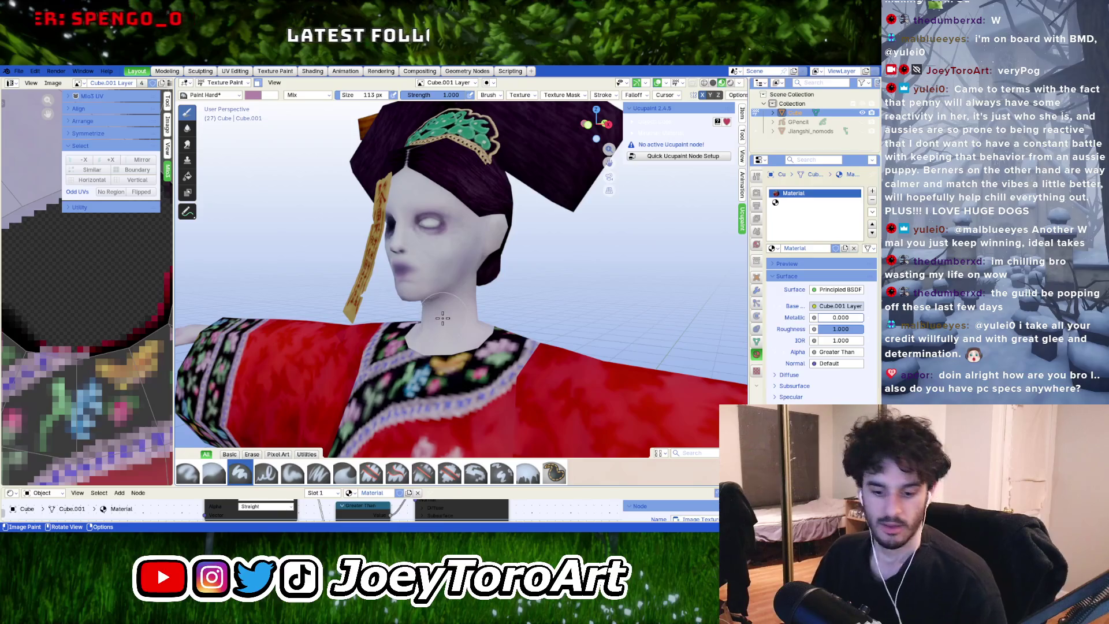
key("Tab")
In Edit Mode, select the neck and all faces linked to it
left_click(541, 299)
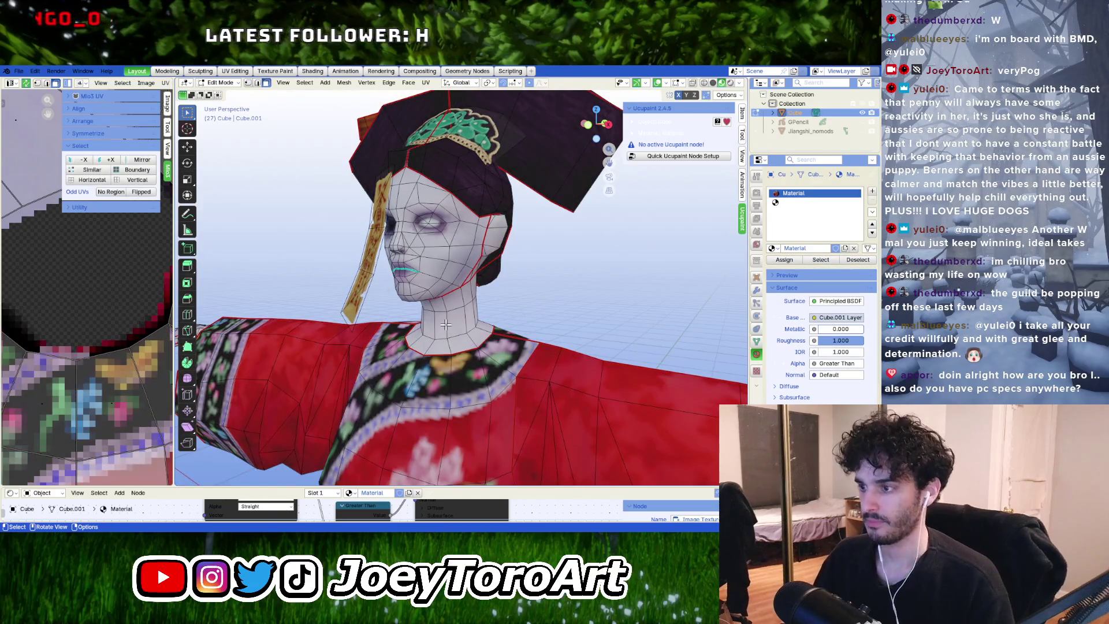
key("l")
mouse_move(490, 268)
middle_mouse_down()
mouse_move(358, 277)
mouse_move(503, 294)
mouse_move(418, 346)
mouse_move(560, 164)
middle_mouse_up()
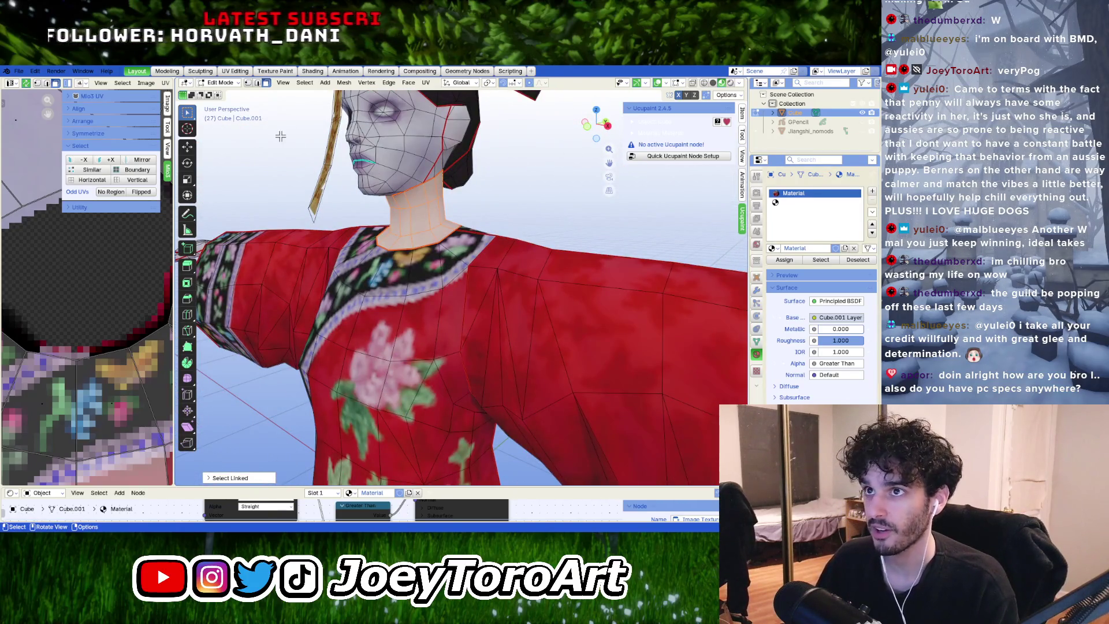
Back in Texture Paint, enable face selection masking and paint a faint stroke across the neck
key("ctrl+Tab")
left_click(258, 82)
middle_click_drag(314, 143, 421, 299)
scroll(439, 324, "up", 5)
left_click_drag(453, 340, 427, 362)
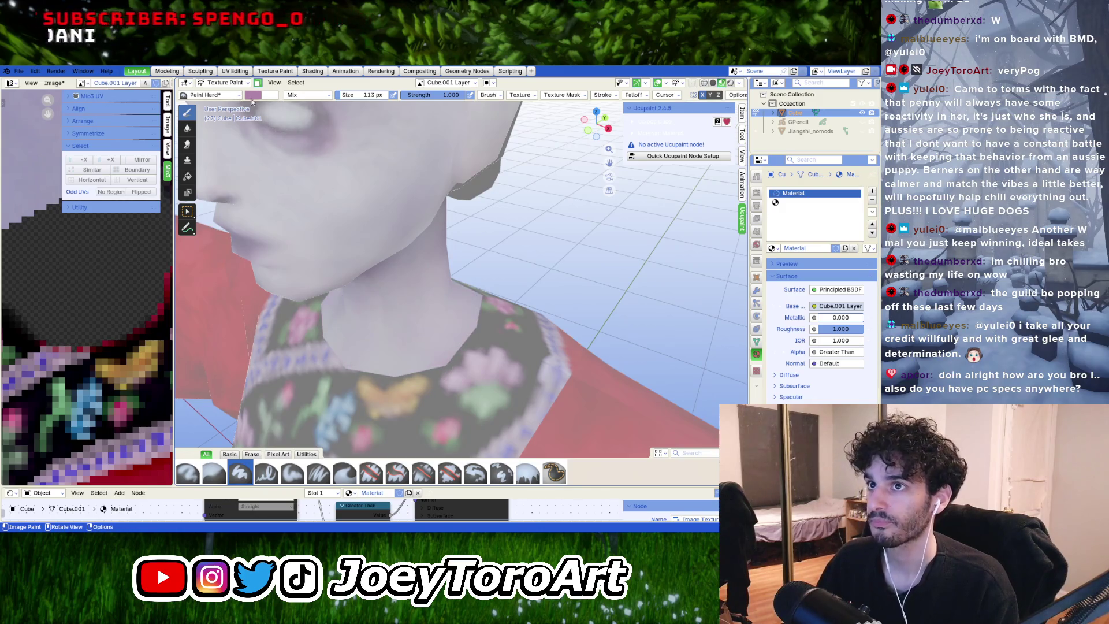
Keep the Paint Hard brush and lower its strength to 0.077
left_click(227, 95)
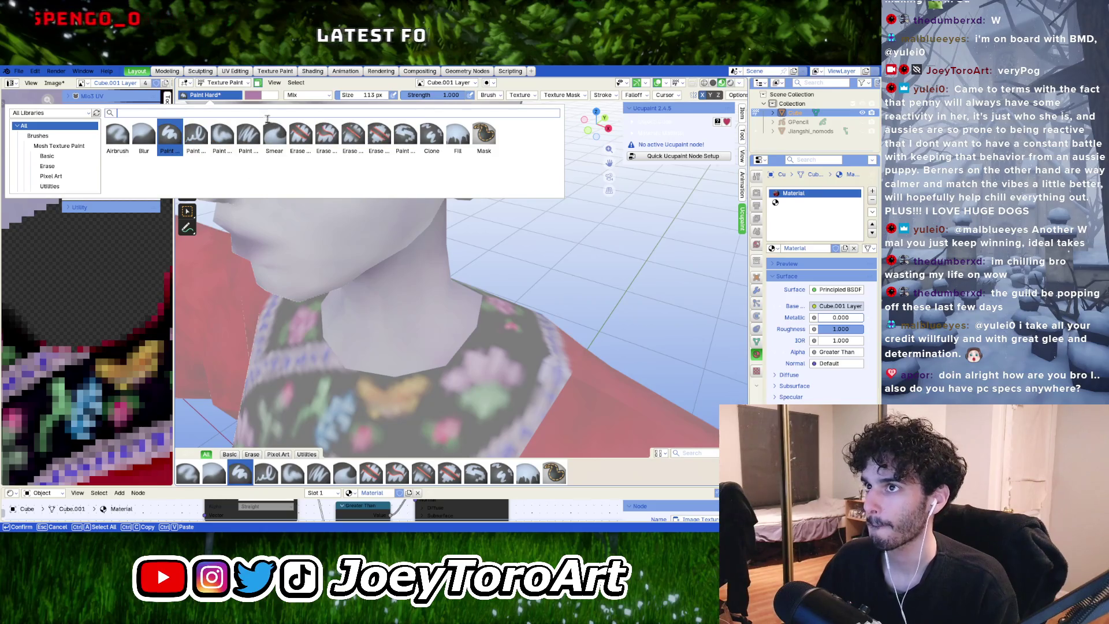
key("Escape")
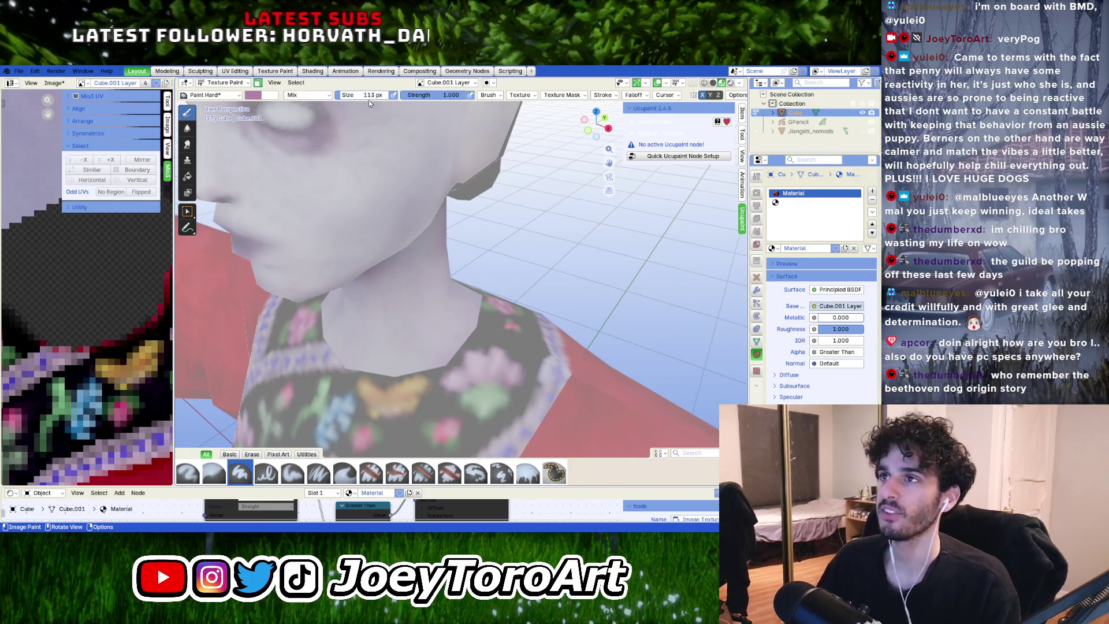
left_click_drag(416, 99, 353, 99)
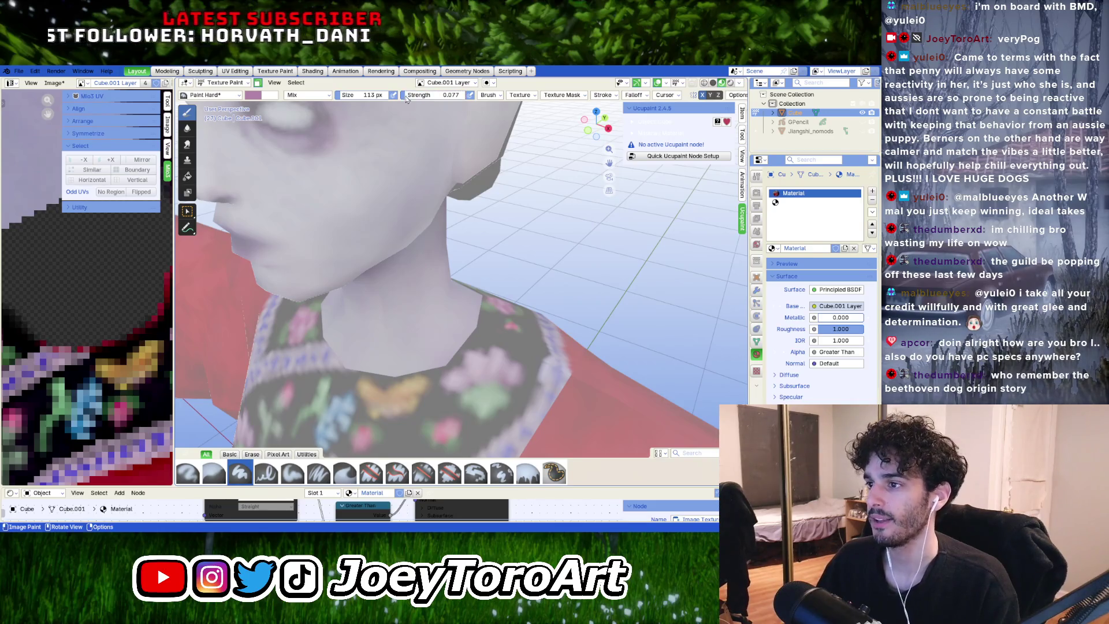
Choose a light lavender paint colour, then darken it toward a deeper purple
right_click(424, 333)
left_click(340, 271)
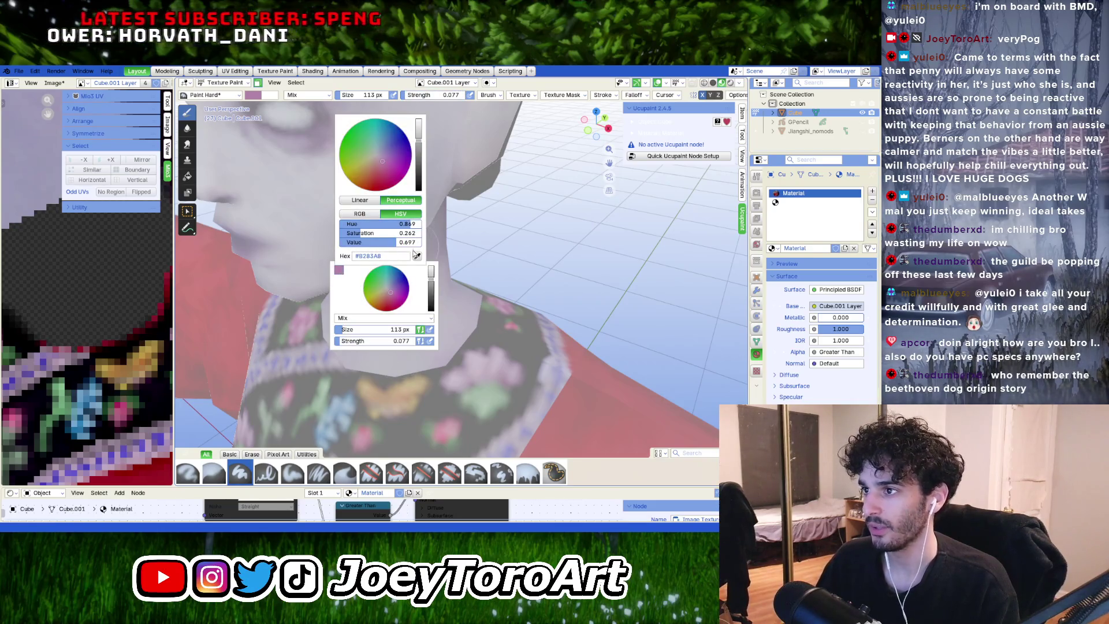
left_click(431, 268)
mouse_move(431, 278)
left_mouse_down()
mouse_move(431, 297)
mouse_move(431, 283)
left_mouse_up()
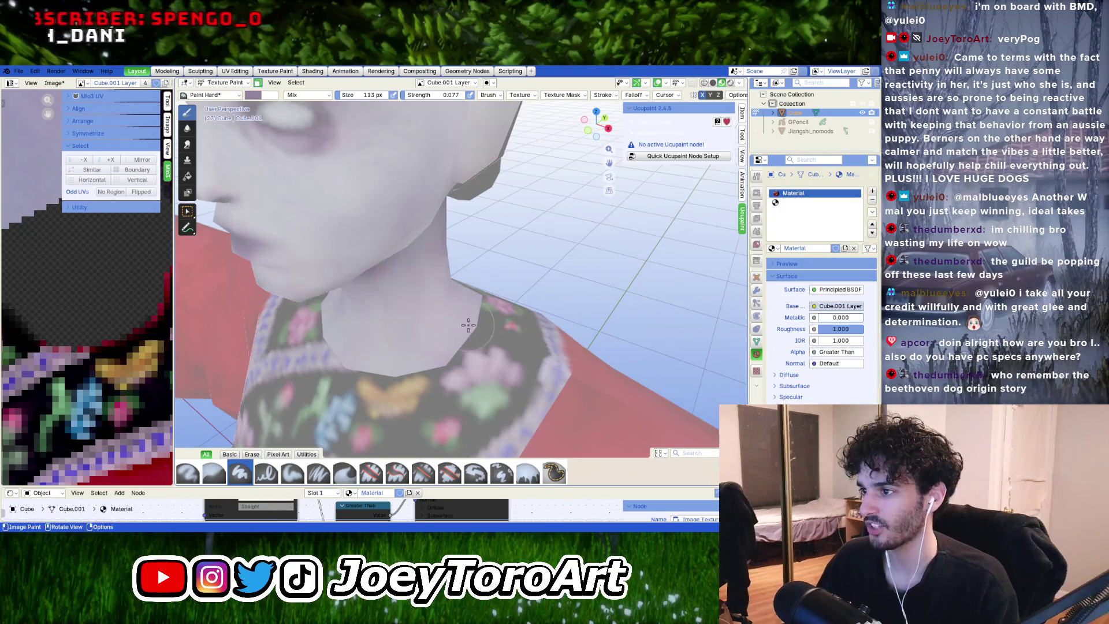
Orbit and zoom around the neck and collar to examine the seam against the red dress
middle_click_drag(440, 373, 488, 333)
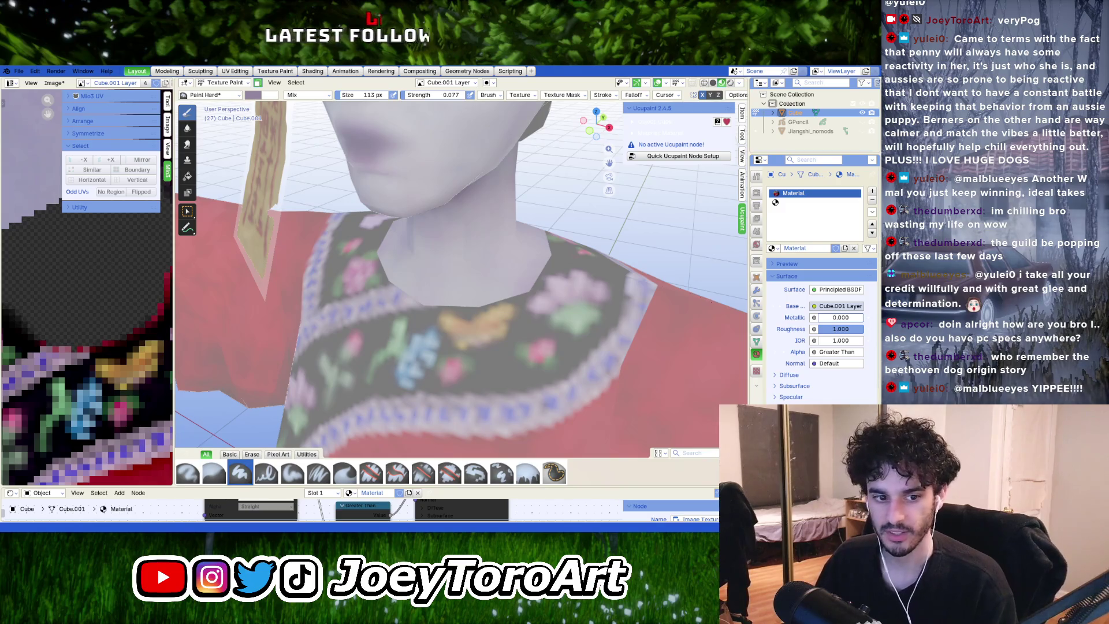
mouse_move(519, 288)
middle_mouse_down("ctrl")
mouse_move(564, 361)
mouse_move(528, 350)
middle_mouse_up("ctrl")
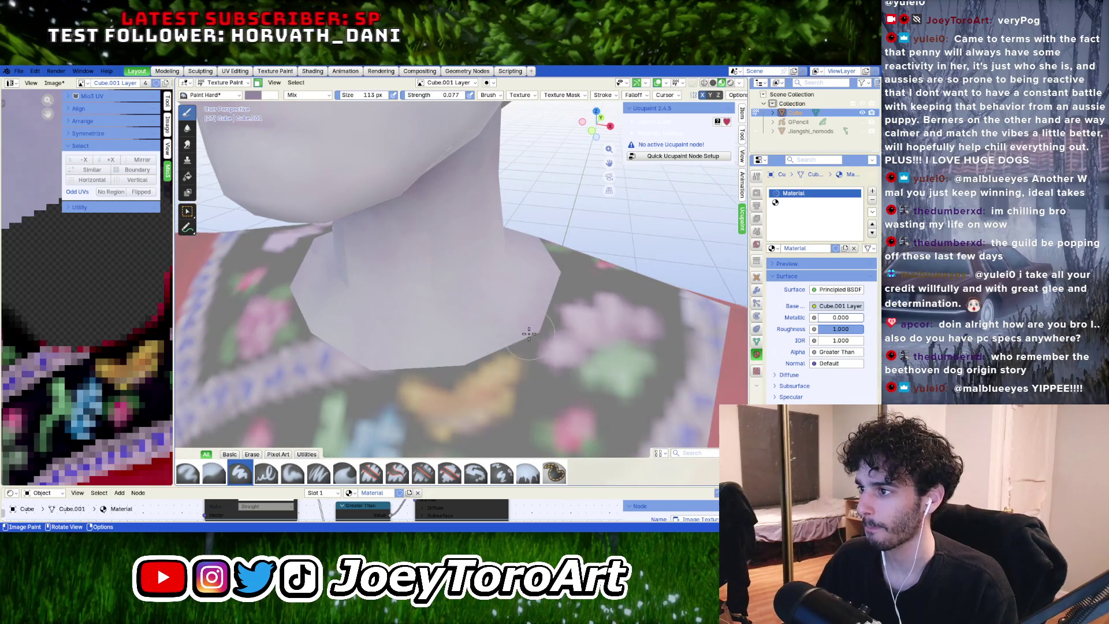
mouse_move(496, 310)
middle_mouse_down()
mouse_move(500, 327)
mouse_move(527, 339)
mouse_move(431, 322)
middle_mouse_up()
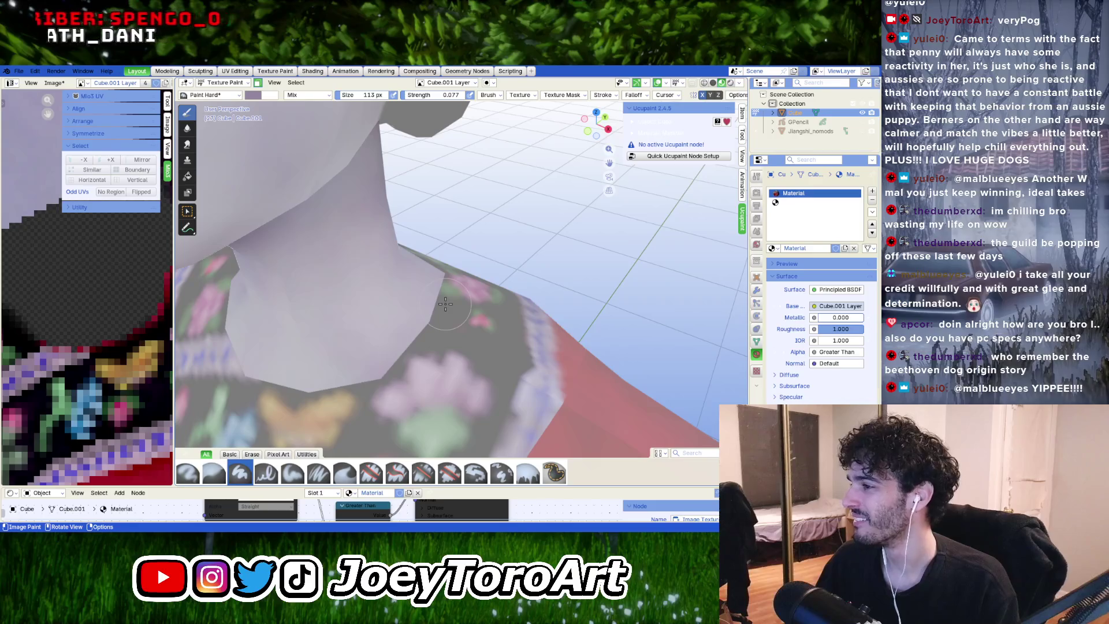
mouse_move(445, 302)
middle_mouse_down()
mouse_move(470, 284)
mouse_move(399, 328)
mouse_move(452, 297)
middle_mouse_up()
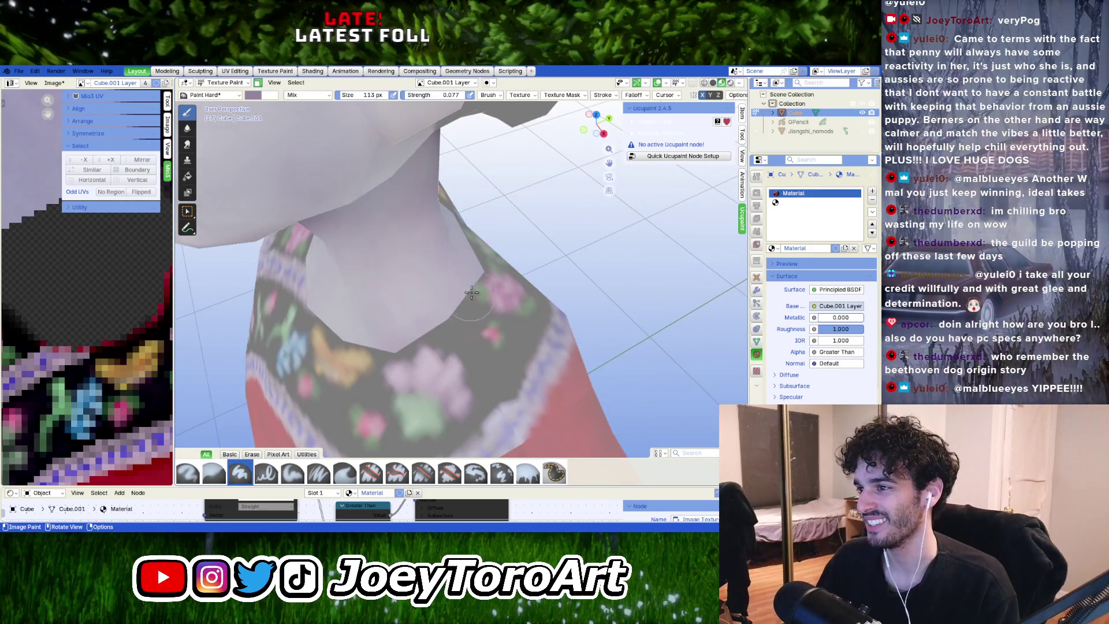
mouse_move(509, 297)
middle_mouse_down()
mouse_move(389, 275)
mouse_move(432, 331)
mouse_move(443, 298)
mouse_move(502, 310)
mouse_move(419, 320)
middle_mouse_up()
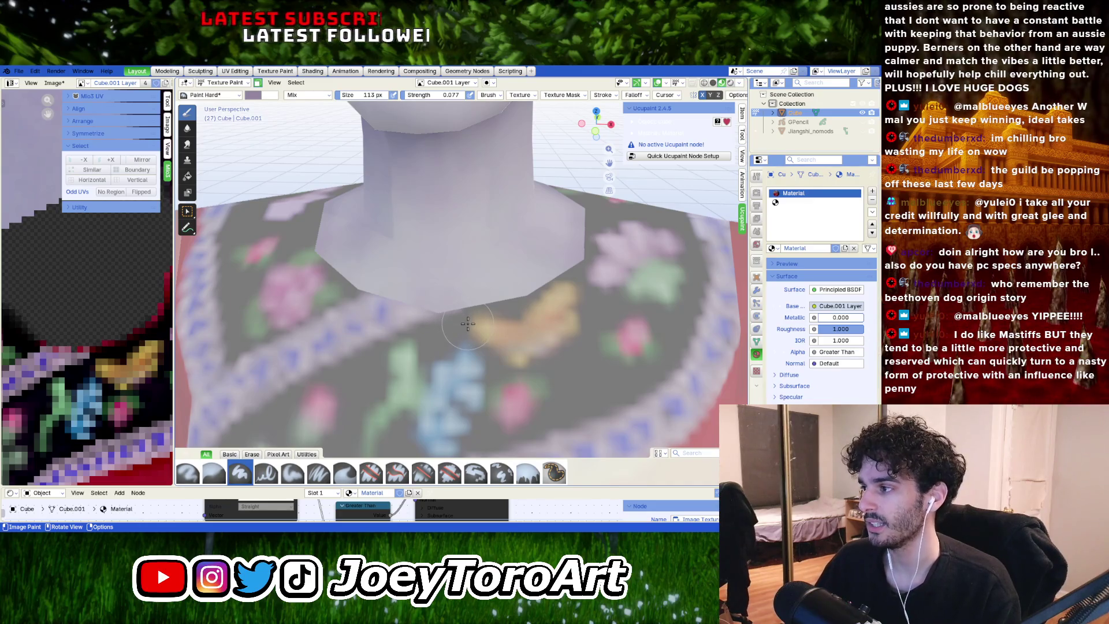
Shrink the brush to 64 px, then 28 px, for finer painting on the neck
key("bracketleft")
key("bracketleft")
key("bracketleft")
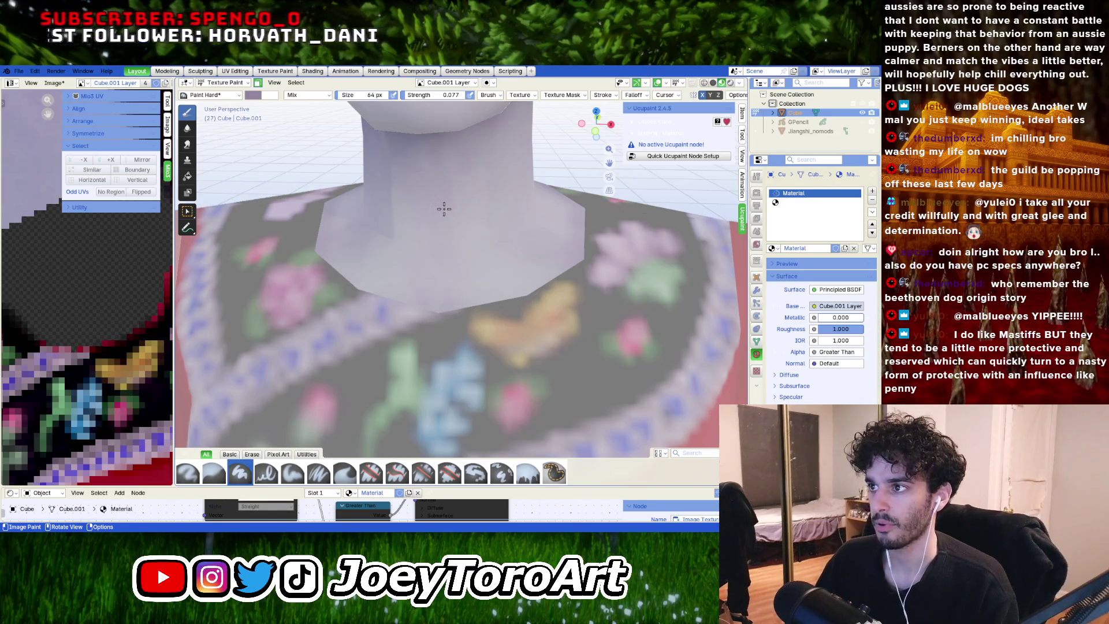
scroll(457, 276, "up", 3, "shift")
key("bracketleft")
key("bracketleft")
key("bracketleft")
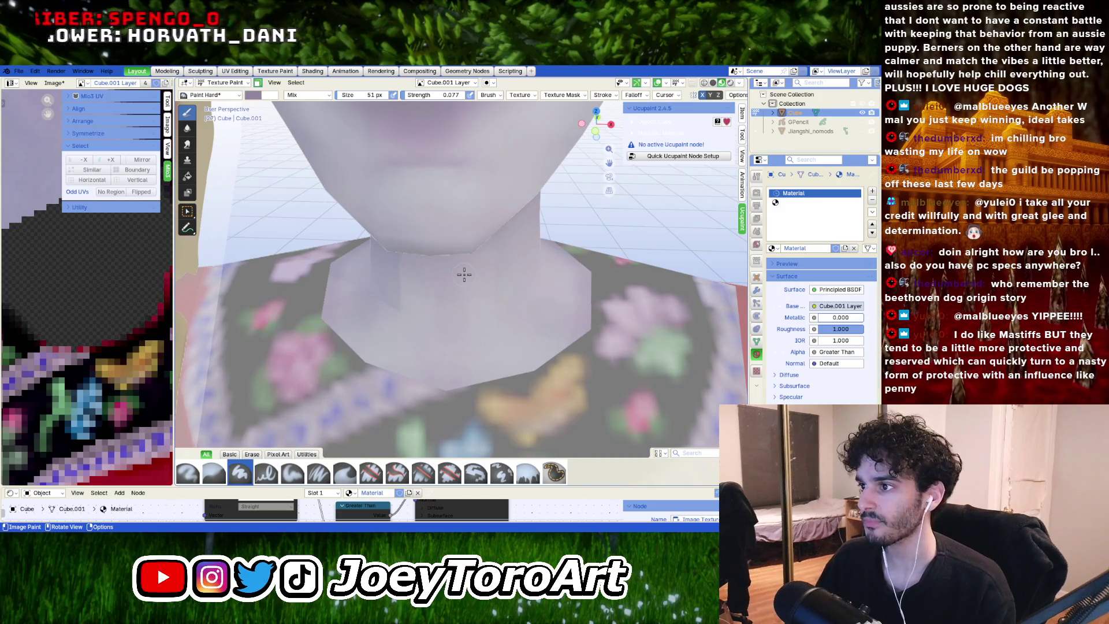
scroll(459, 277, "down", 3, "shift")
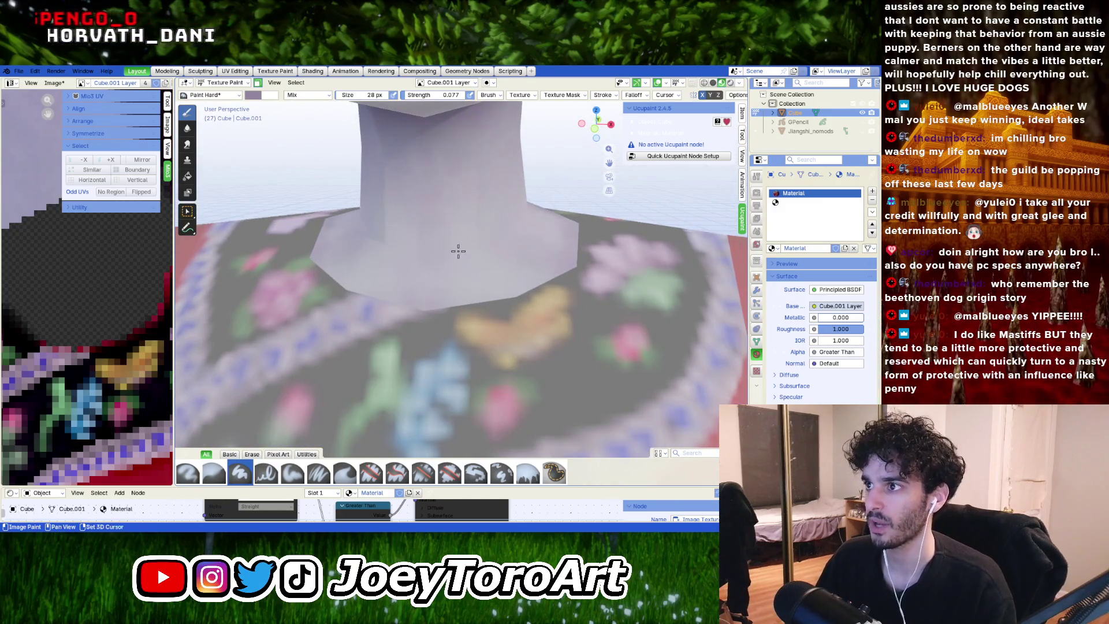
scroll(456, 266, "up", 4, "shift")
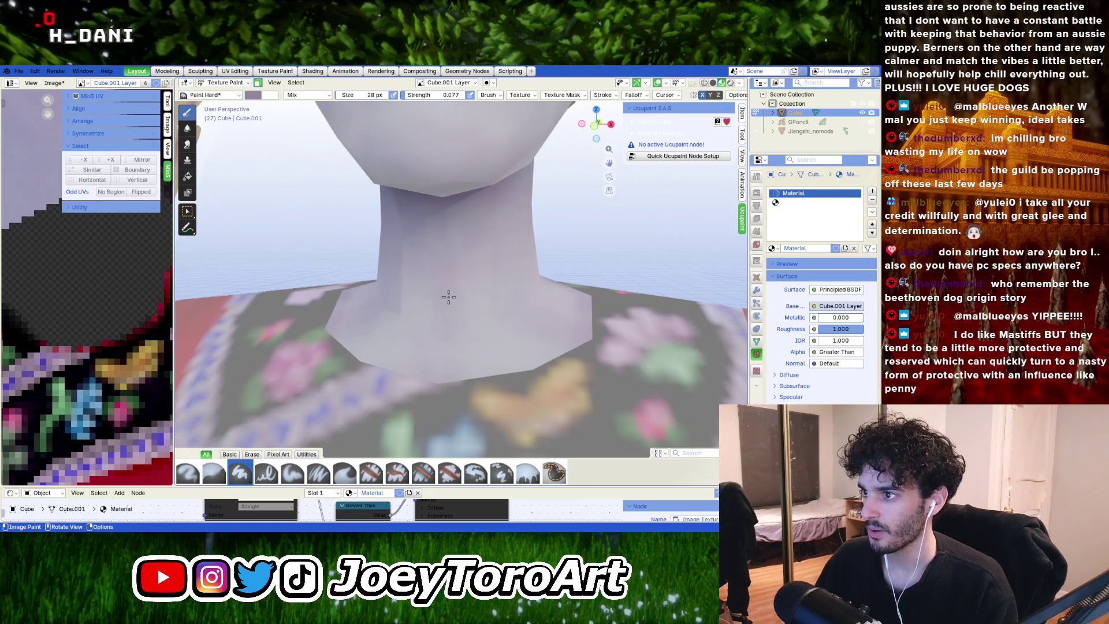
mouse_move(460, 335)
middle_mouse_down()
mouse_move(451, 300)
mouse_move(493, 315)
middle_mouse_up()
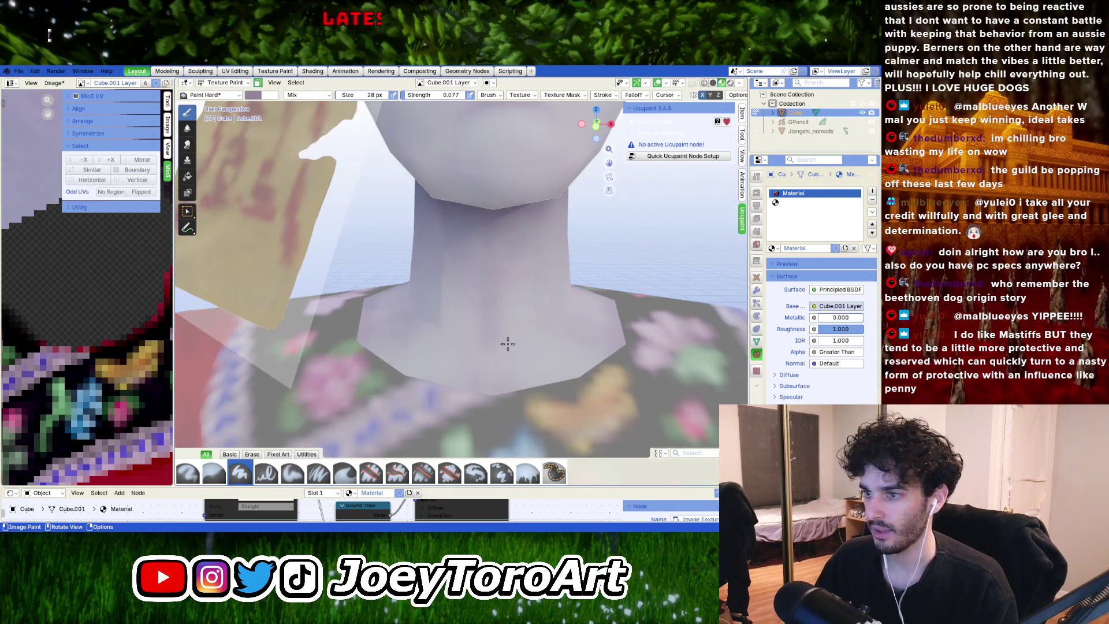